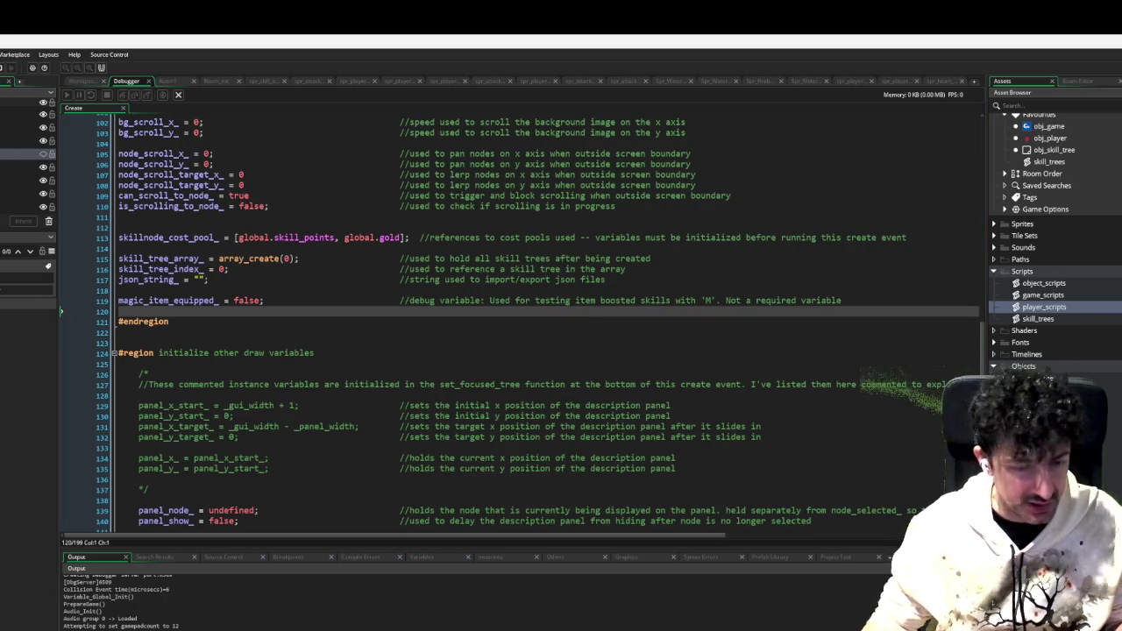
Walk the player past the pumpkin character to the chest, then back toward the pit
{"action": "key", "text": "d"}
{"action": "key", "text": "d"}
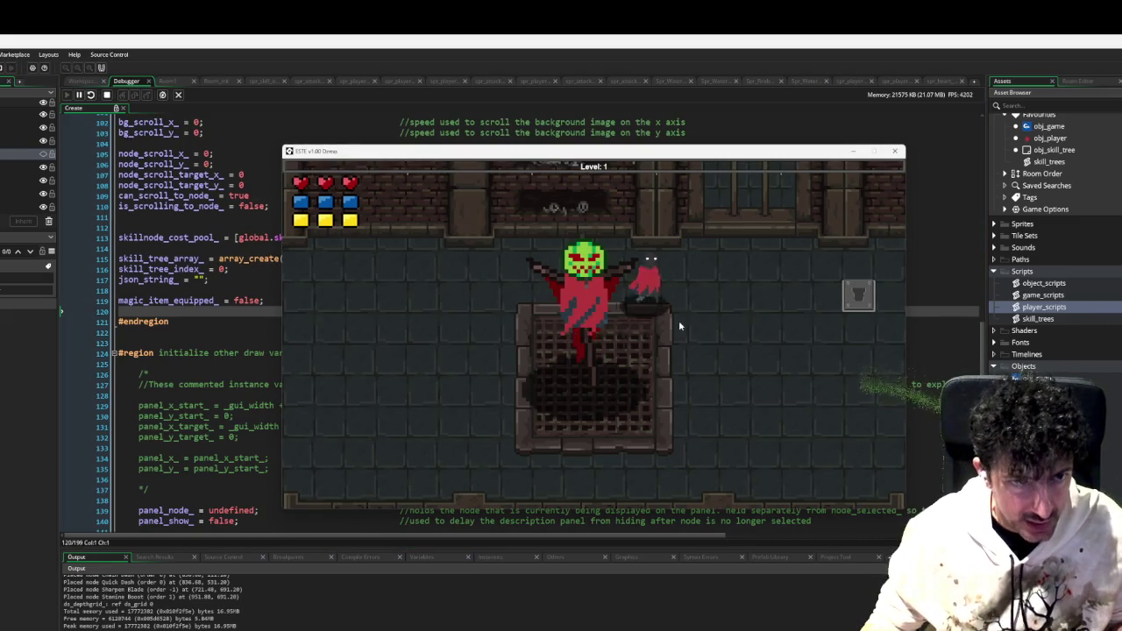
{"action": "key", "text": "s"}
{"action": "key", "text": "s"}
{"action": "key", "text": "a"}
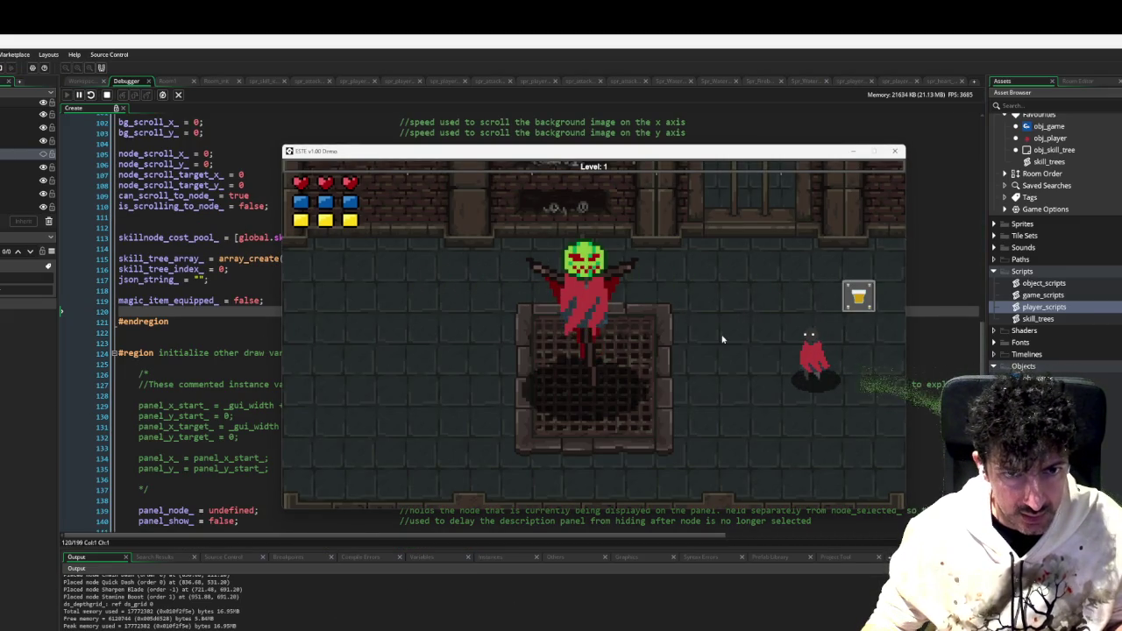
In the red skill tree, raise the player to level 11 and spend a point on Combo Attack
{"action": "key", "text": "Tab"}
{"action": "key", "text": "Page_Down"}
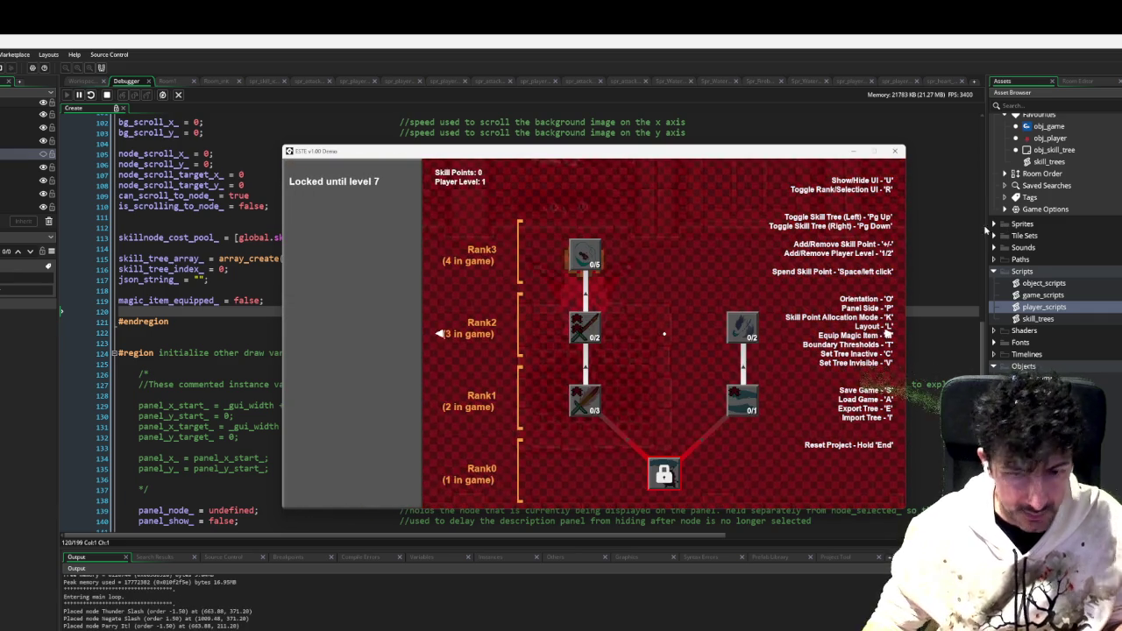
{"action": "key", "text": "1"}
{"action": "key", "text": "1"}
{"action": "key", "text": "1"}
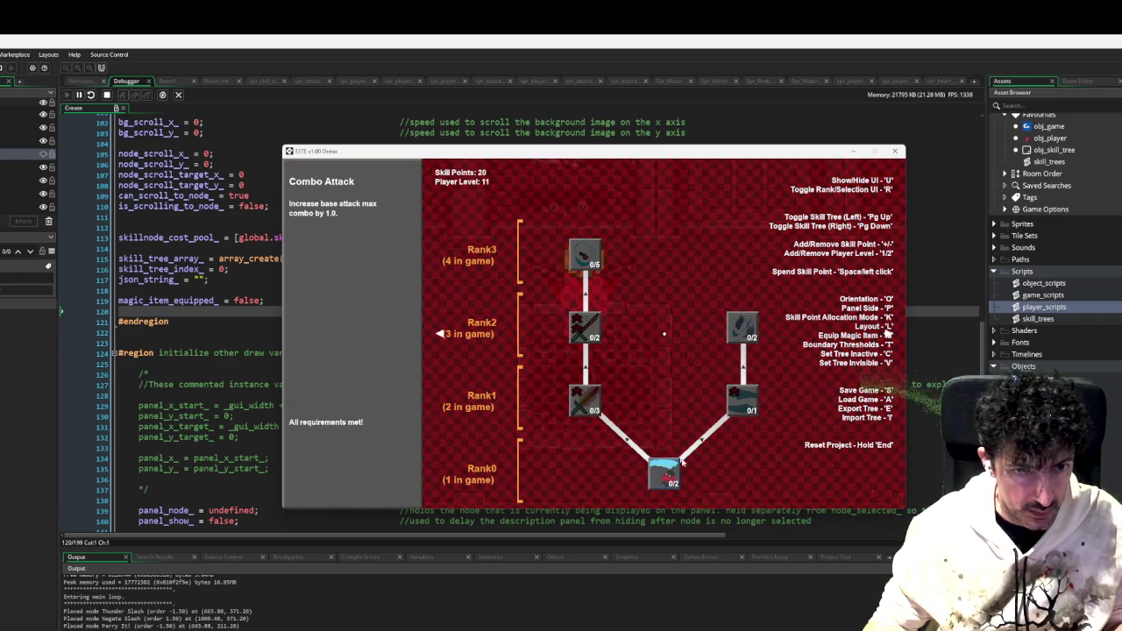
{"action": "key", "text": "space"}
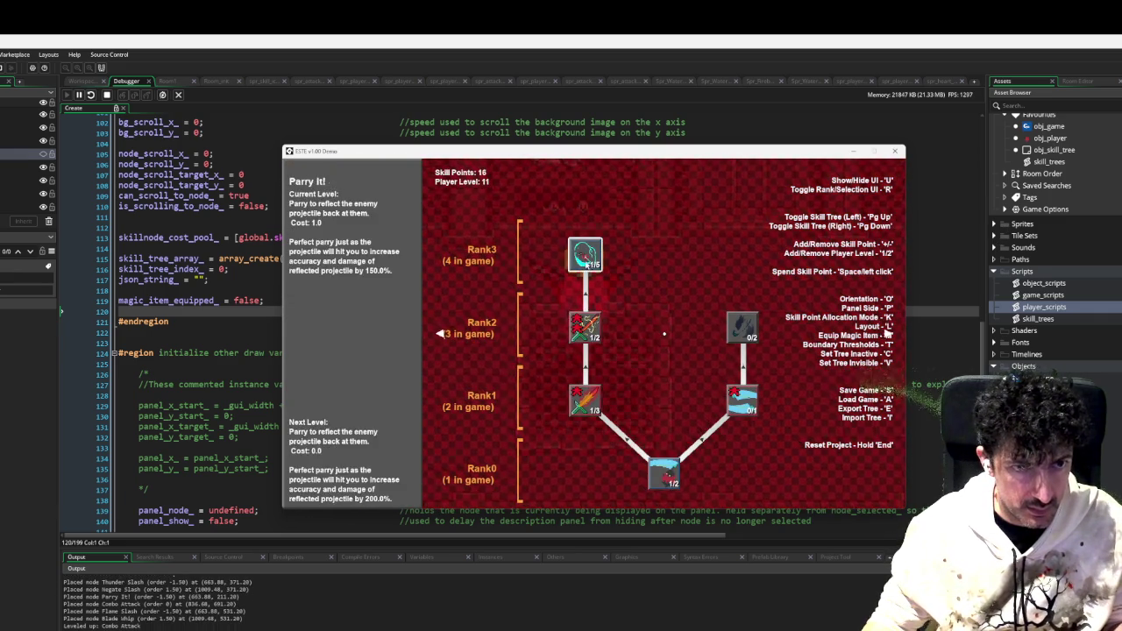
{"action": "key", "text": "u"}
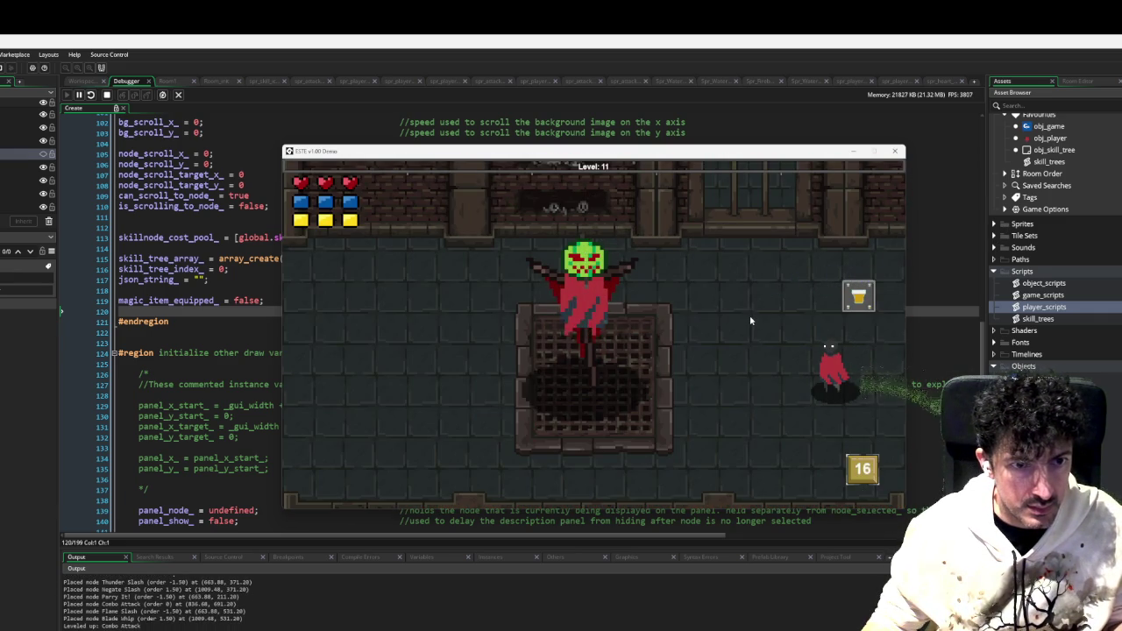
Walk the player around the dungeon room in every direction
{"action": "key", "text": "w"}
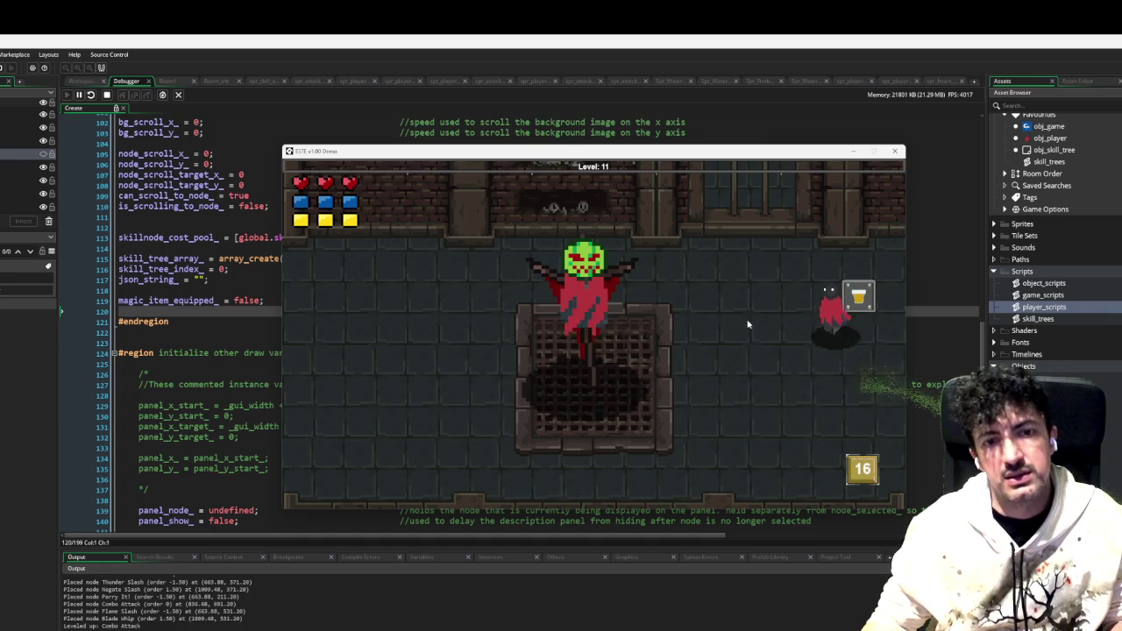
{"action": "key", "text": "a"}
{"action": "key", "text": "s"}
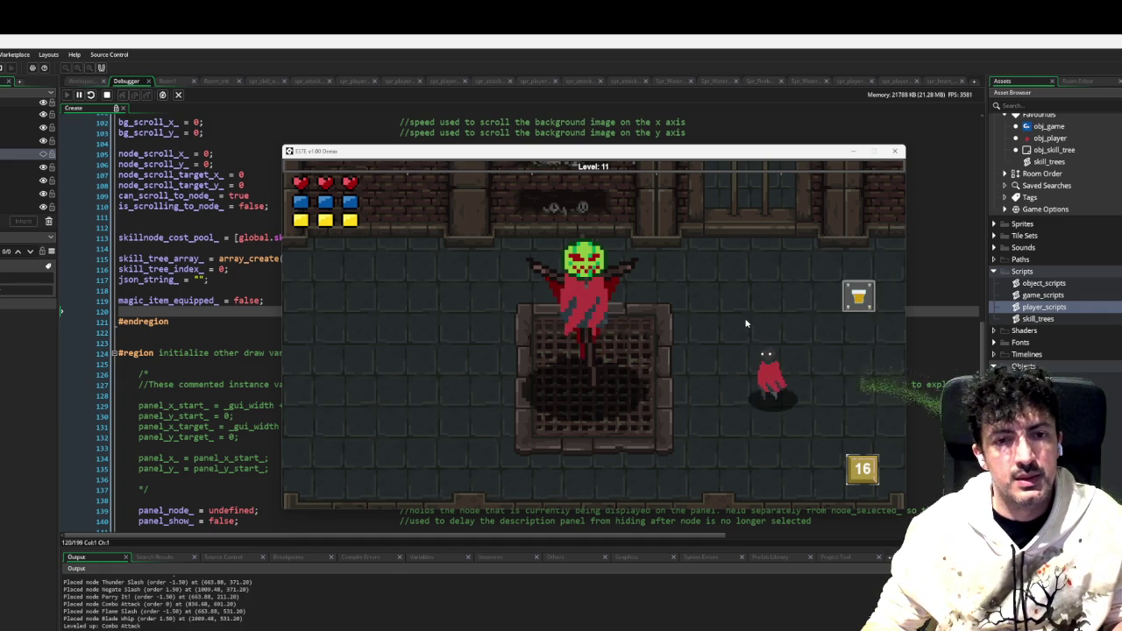
{"action": "key", "text": "d"}
{"action": "key", "text": "w"}
{"action": "key", "text": "d"}
{"action": "key", "text": "s"}
{"action": "key", "text": "a"}
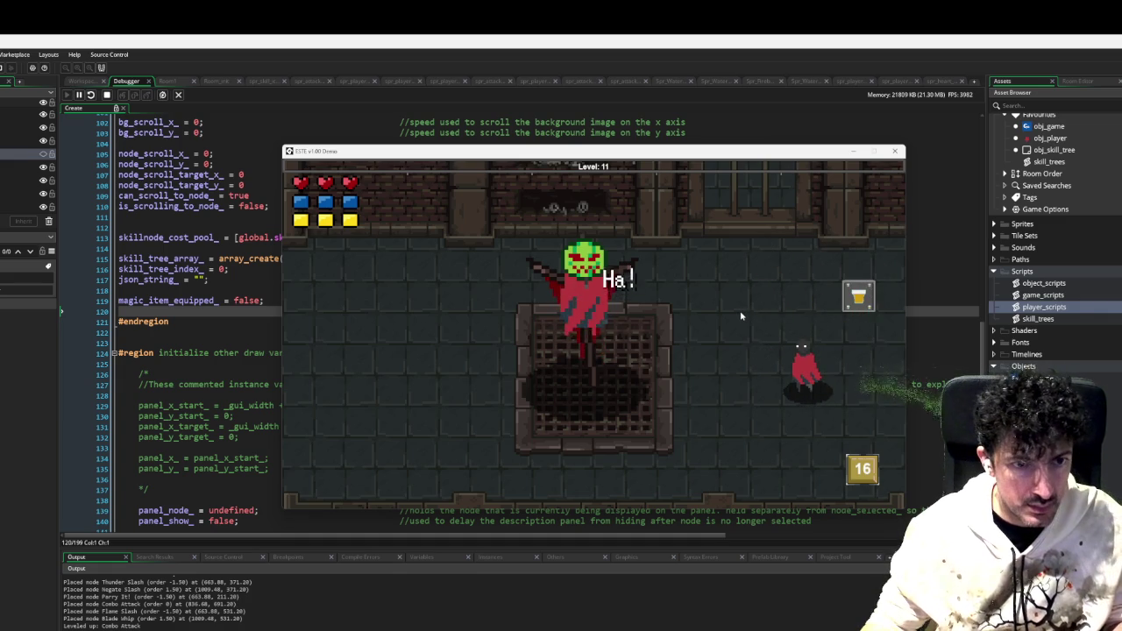
Slash to the right and parry the incoming projectiles back
{"action": "left_click", "coordinate": [741, 315]}
{"action": "key", "text": "d"}
{"action": "key", "text": "a"}
{"action": "left_click", "coordinate": [740, 315]}
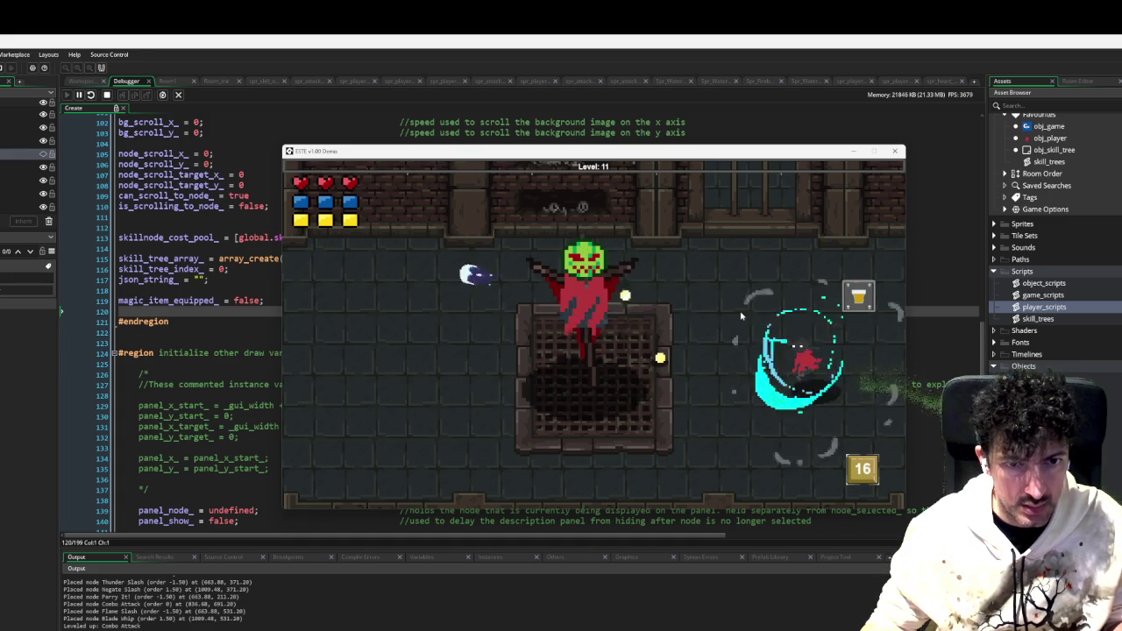
{"action": "left_click", "coordinate": [741, 315]}
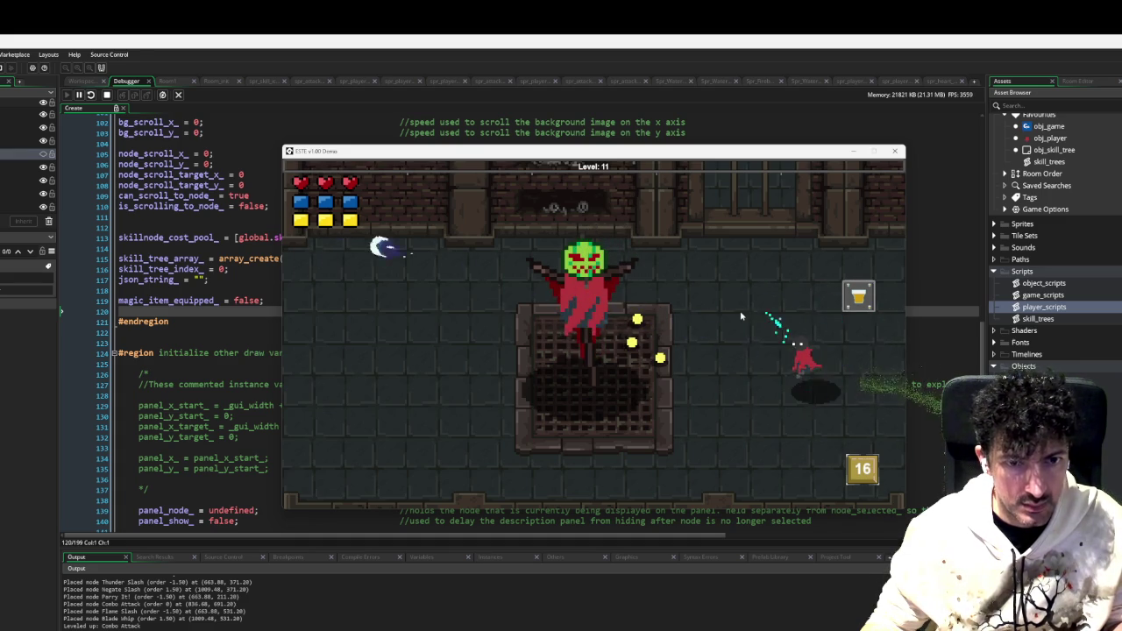
{"action": "left_click", "coordinate": [740, 317]}
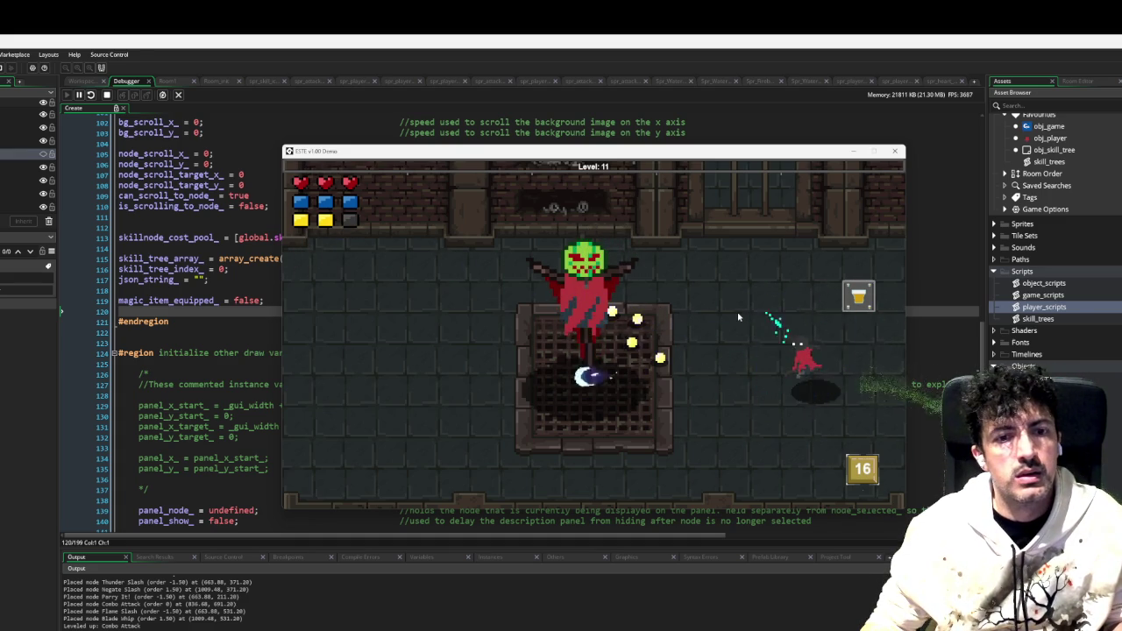
{"action": "left_click", "coordinate": [738, 319]}
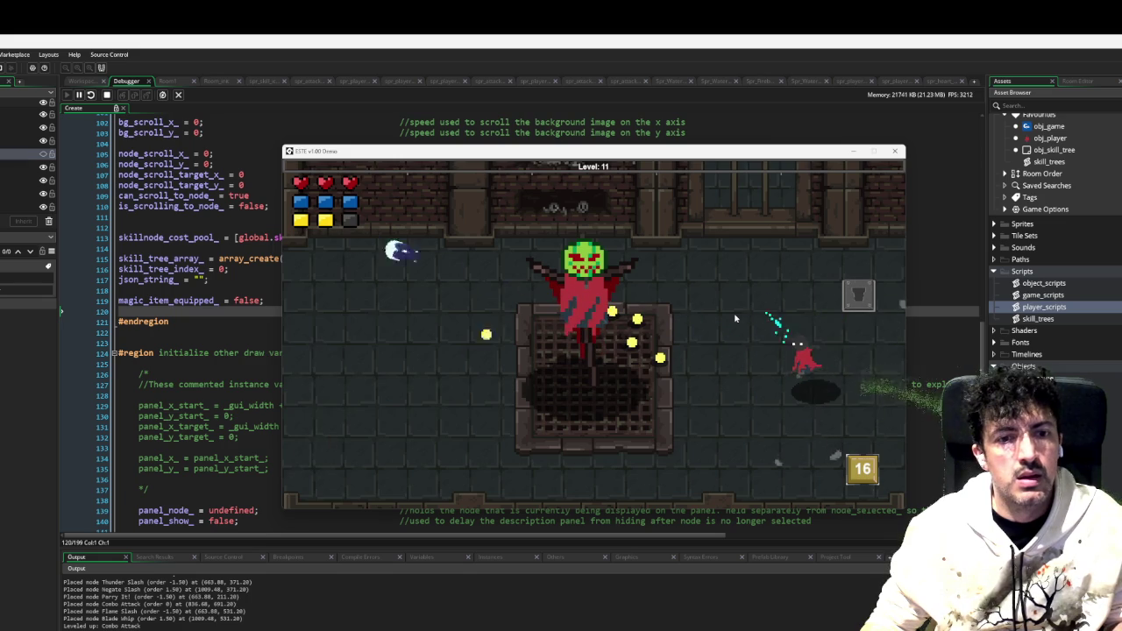
Walk back and forth across the room collecting exp, then attack twice more
{"action": "key", "text": "a"}
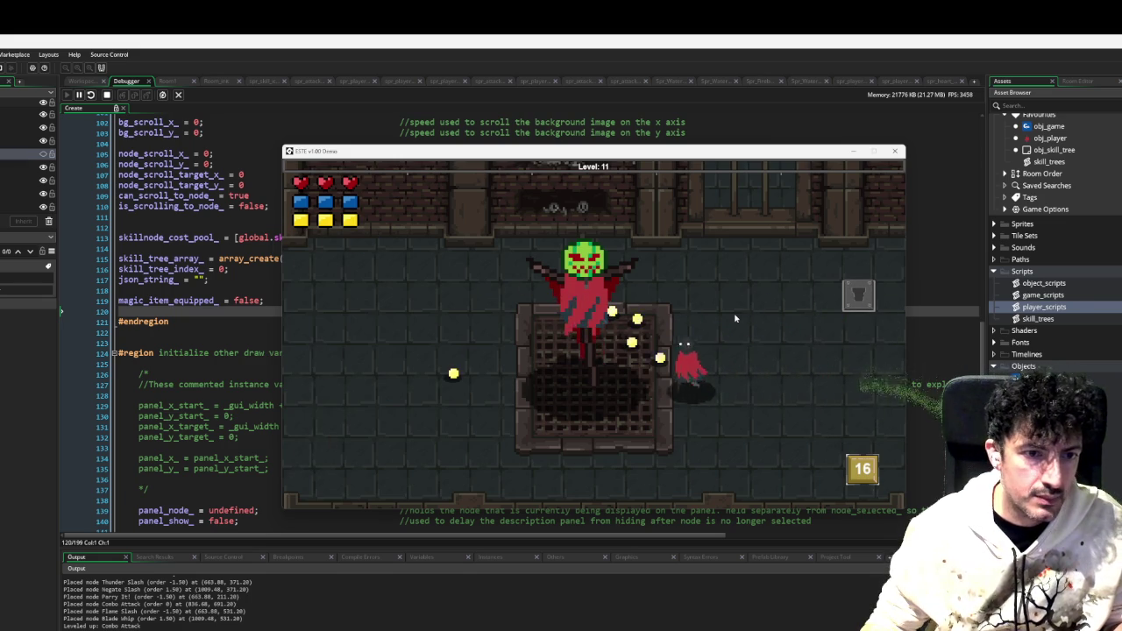
{"action": "key", "text": "d"}
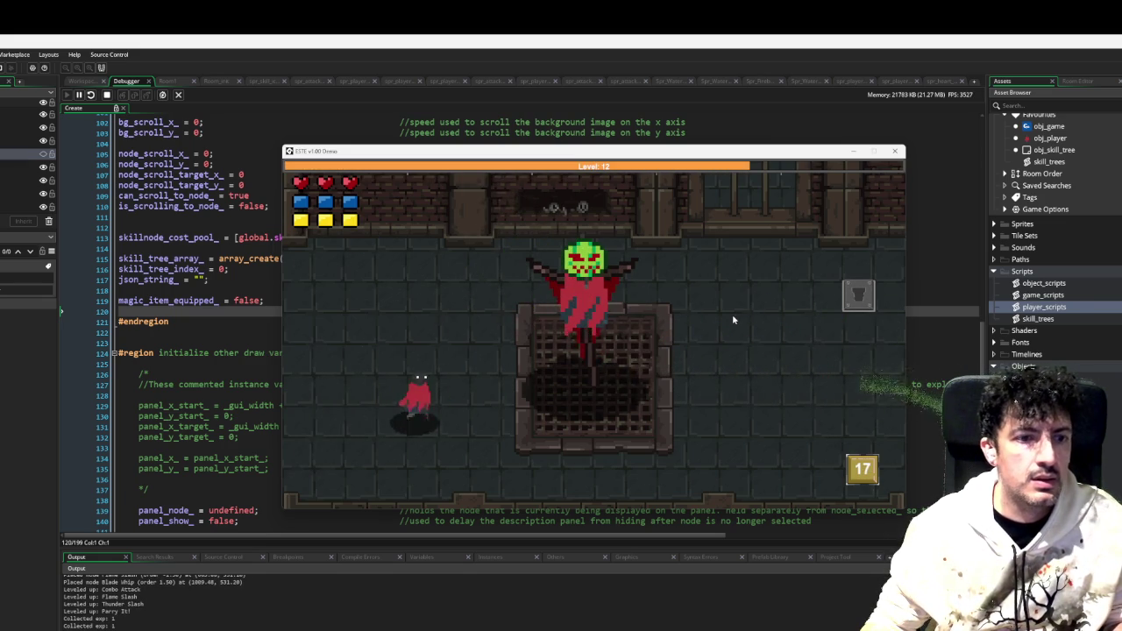
{"action": "key", "text": "a"}
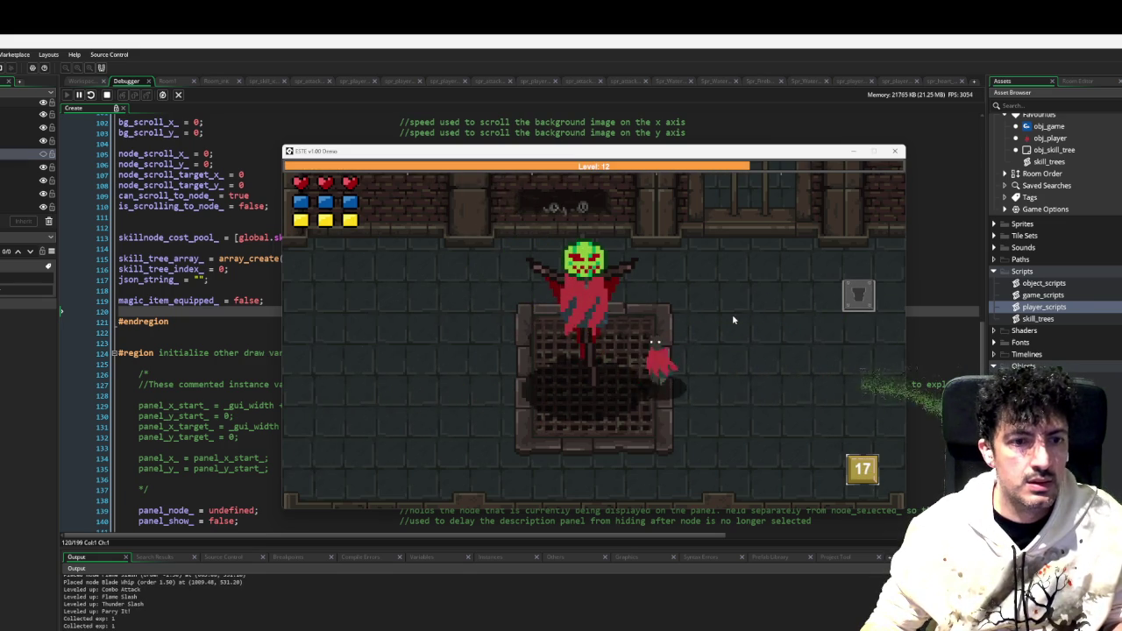
{"action": "key", "text": "a"}
{"action": "left_click", "coordinate": [732, 313]}
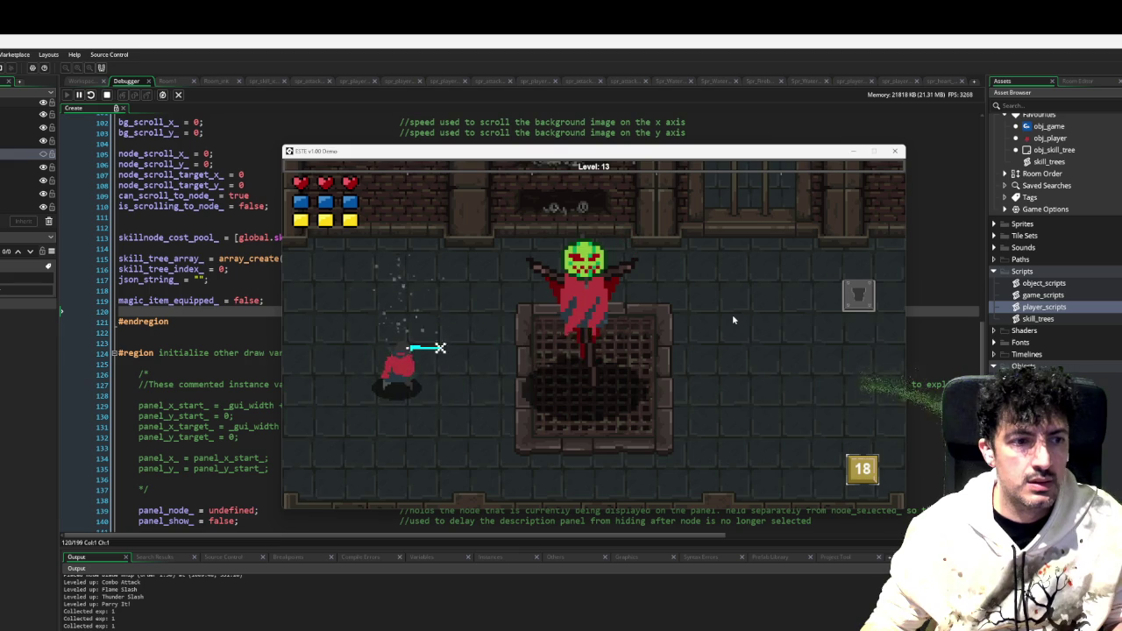
{"action": "left_click", "coordinate": [733, 319]}
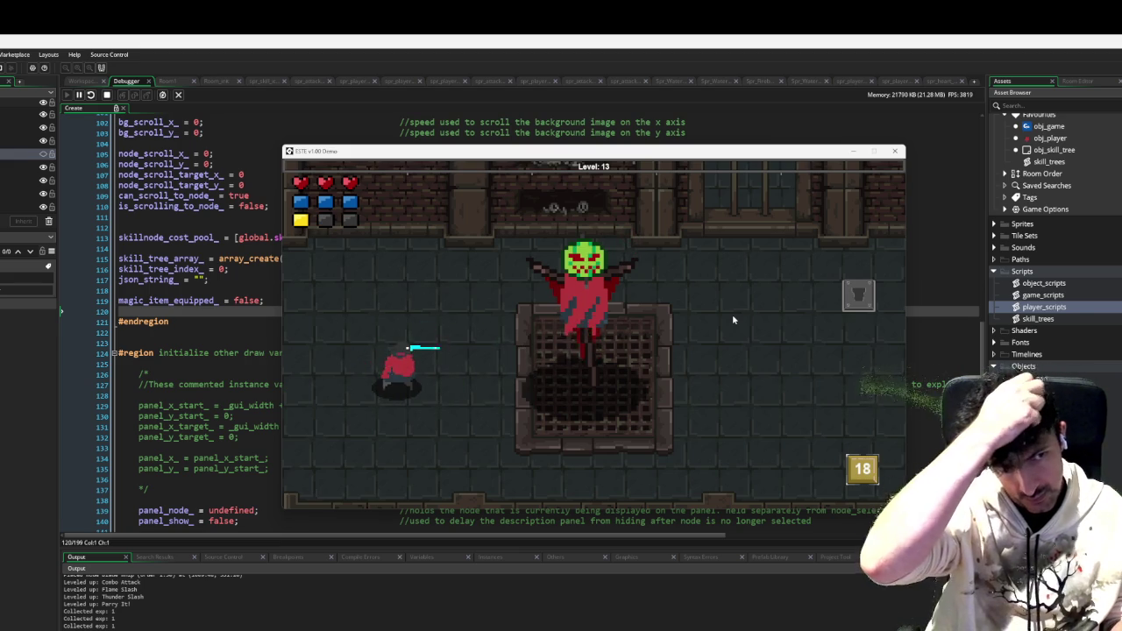
Decline the Sticky Keys prompt, attack right, and pause the game in the debugger
{"action": "key", "text": "shift"}
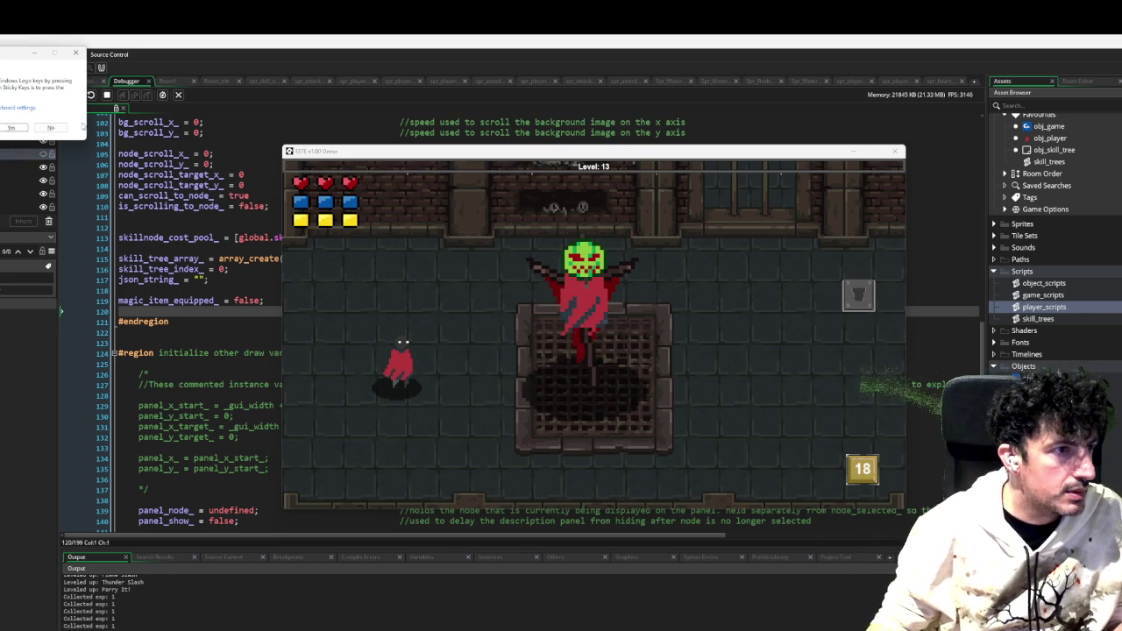
{"action": "left_click", "coordinate": [54, 128]}
{"action": "key", "text": "shift"}
{"action": "key", "text": "shift"}
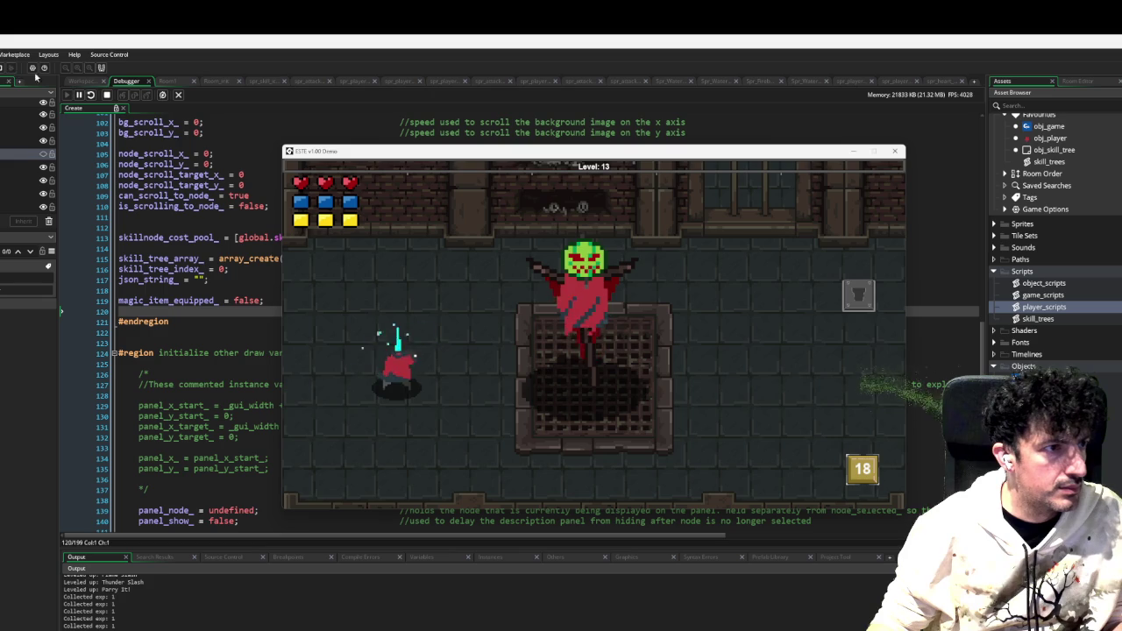
{"action": "left_click", "coordinate": [80, 96]}
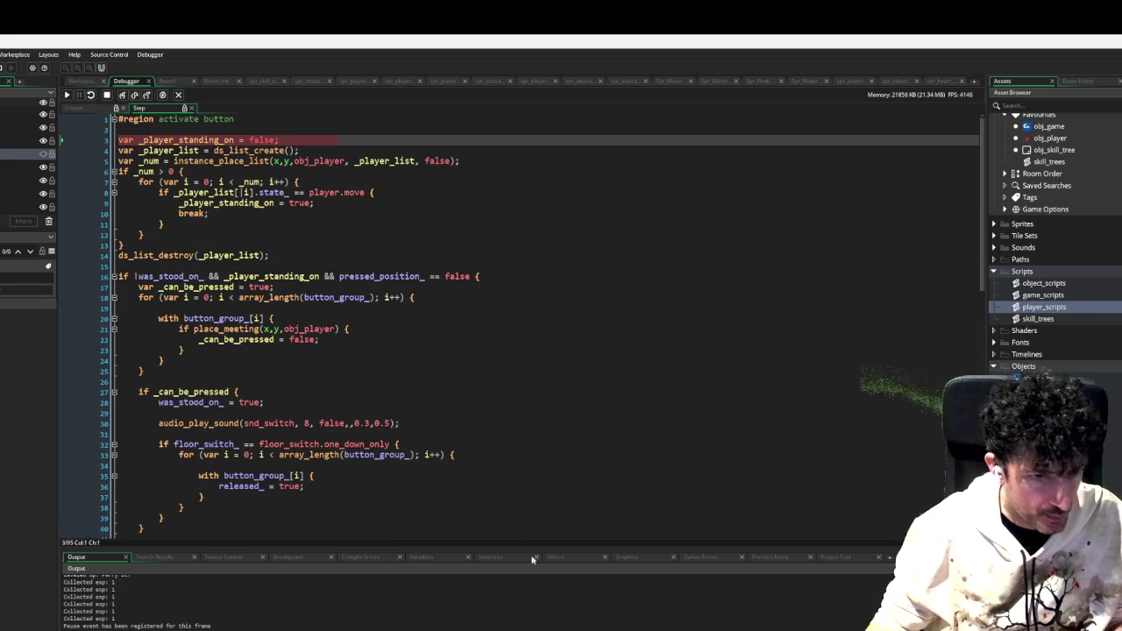
Inspect the global stamina variables in an enlarged Variables panel, then stop debugging
{"action": "left_click", "coordinate": [491, 557]}
{"action": "left_click", "coordinate": [450, 559]}
{"action": "left_click_drag", "start_coordinate": [451, 546], "coordinate": [469, 305]}
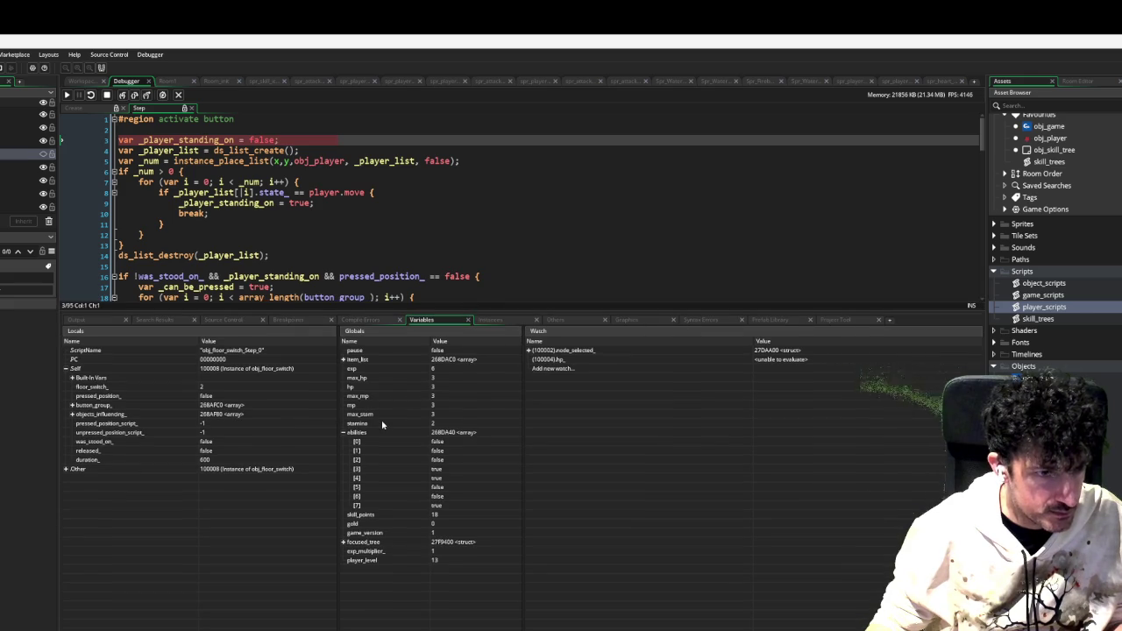
{"action": "left_click", "coordinate": [106, 95]}
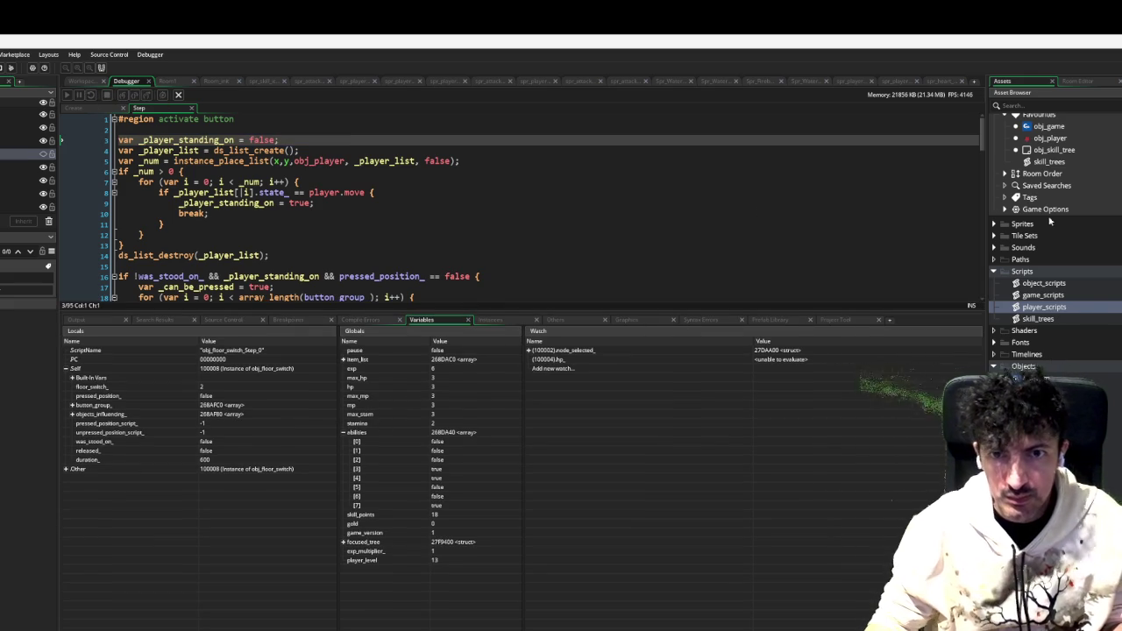
Expand Sprites > UI Sprites in the Asset Browser and open spr_mana_ui
{"action": "scroll", "coordinate": [1104, 287], "scroll_direction": "up", "scroll_amount": 1}
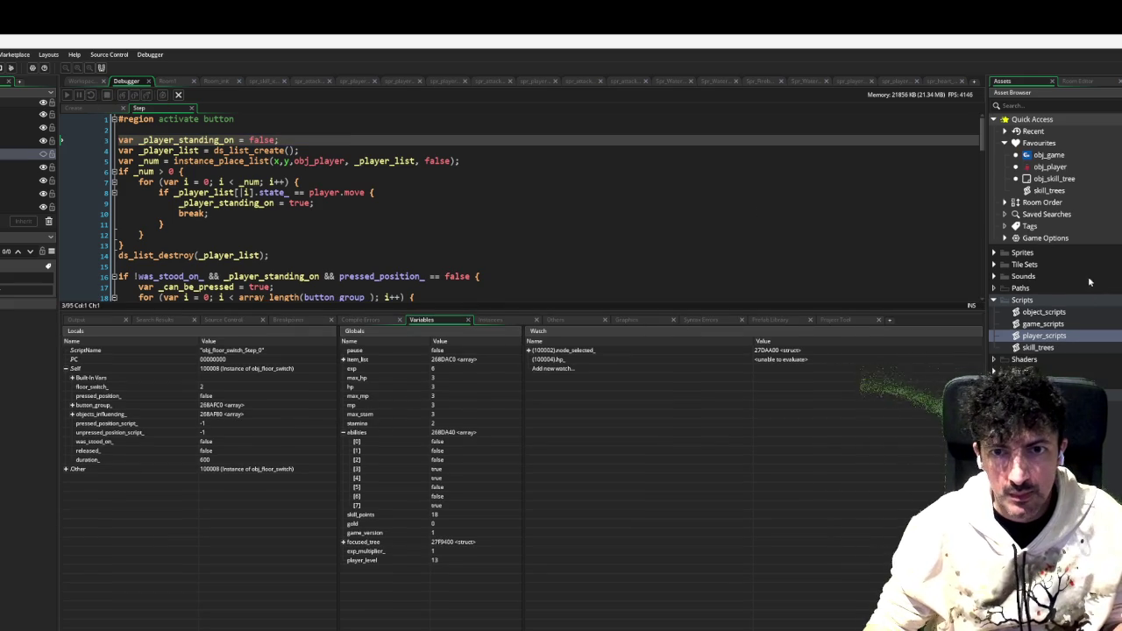
{"action": "left_click", "coordinate": [1002, 254]}
{"action": "left_click", "coordinate": [1003, 312]}
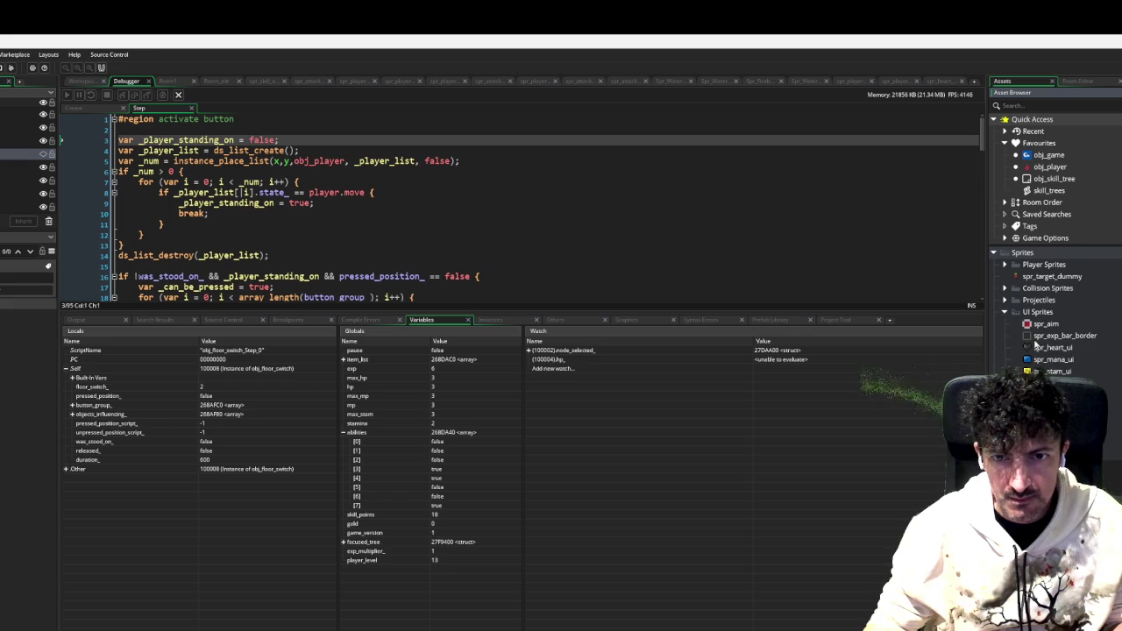
{"action": "double_click", "coordinate": [1048, 360]}
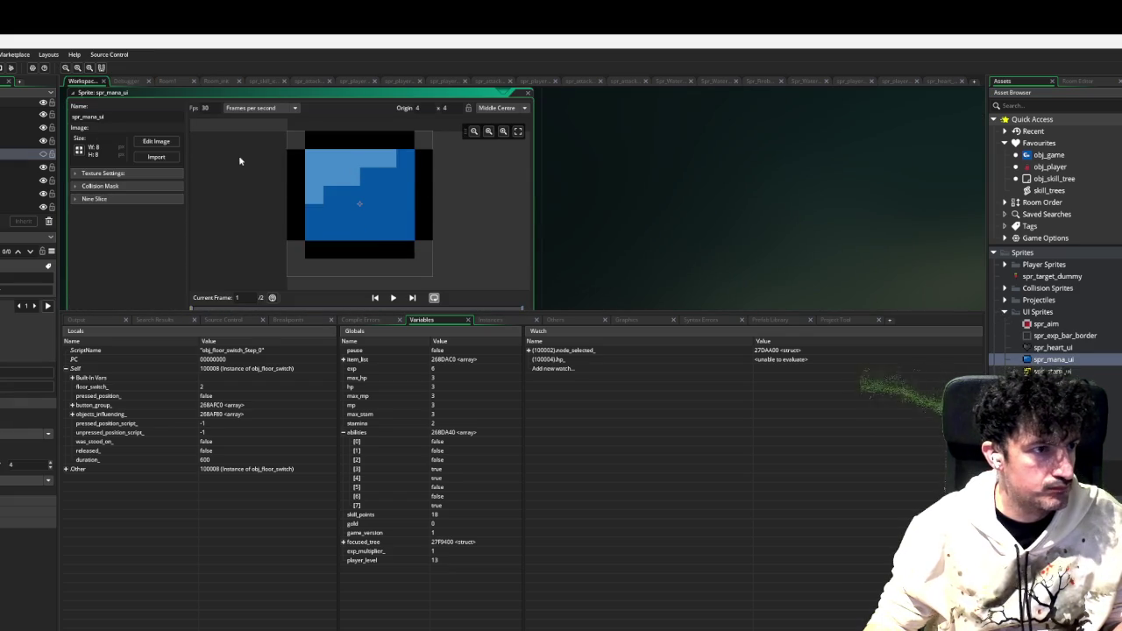
In spr_mana_ui's image editor, move the grey frame before the blue one
{"action": "left_click", "coordinate": [153, 142]}
{"action": "left_click", "coordinate": [172, 109]}
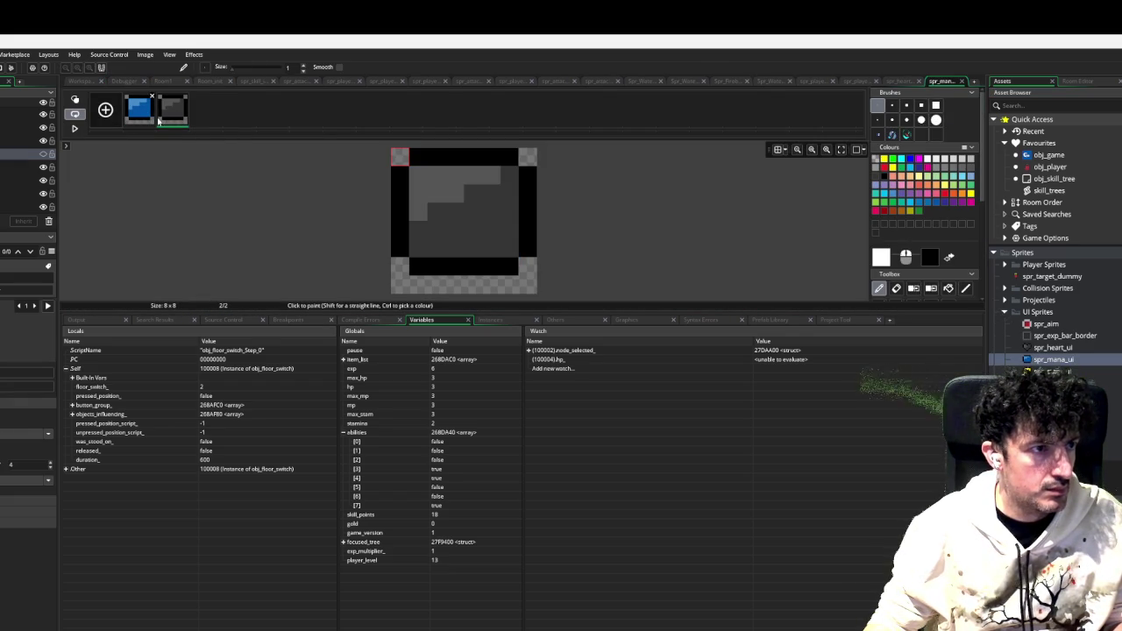
{"action": "left_click_drag", "start_coordinate": [162, 118], "coordinate": [125, 120]}
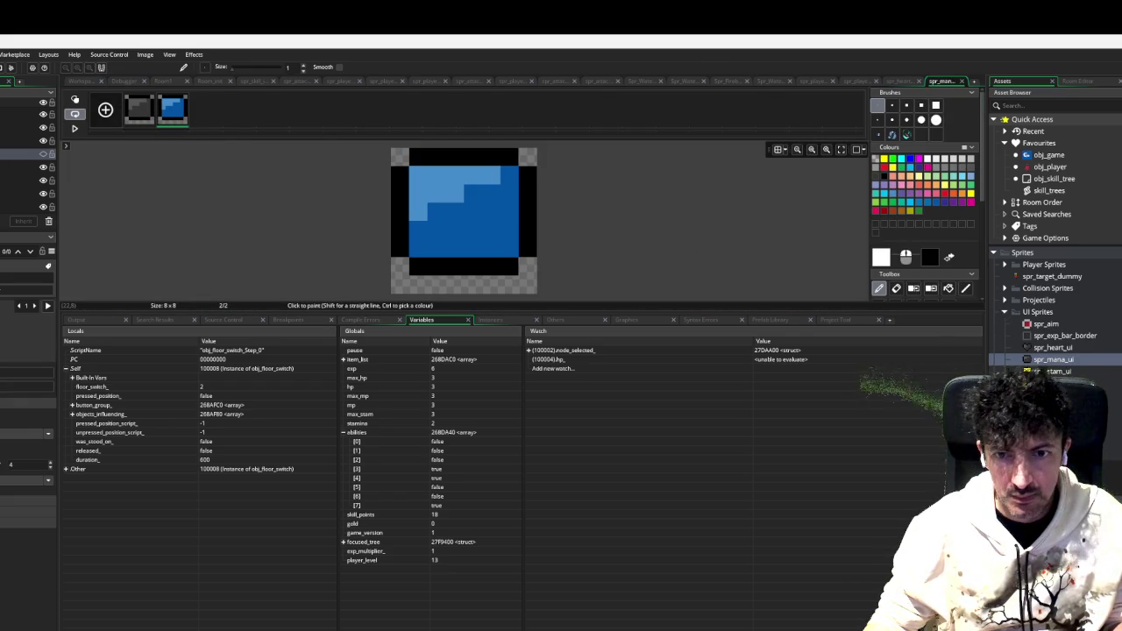
Move spr_stam_ui's grey frame to first position, then open obj_game's Draw GUI code
{"action": "double_click", "coordinate": [1052, 372]}
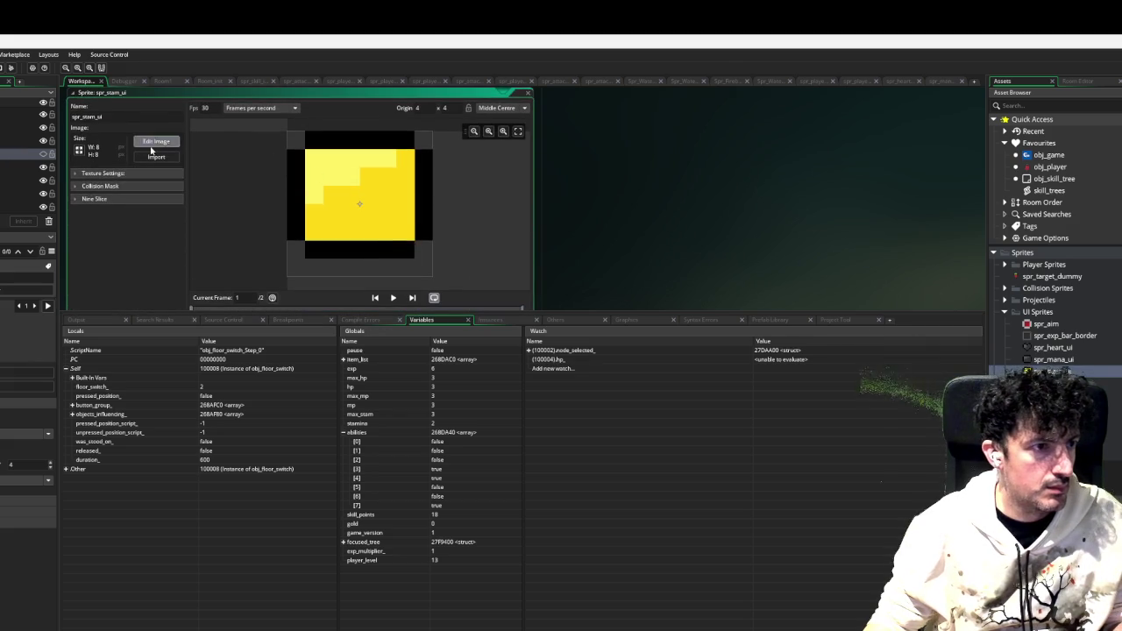
{"action": "left_click", "coordinate": [153, 142]}
{"action": "left_click", "coordinate": [172, 109]}
{"action": "left_click_drag", "start_coordinate": [172, 109], "coordinate": [138, 114]}
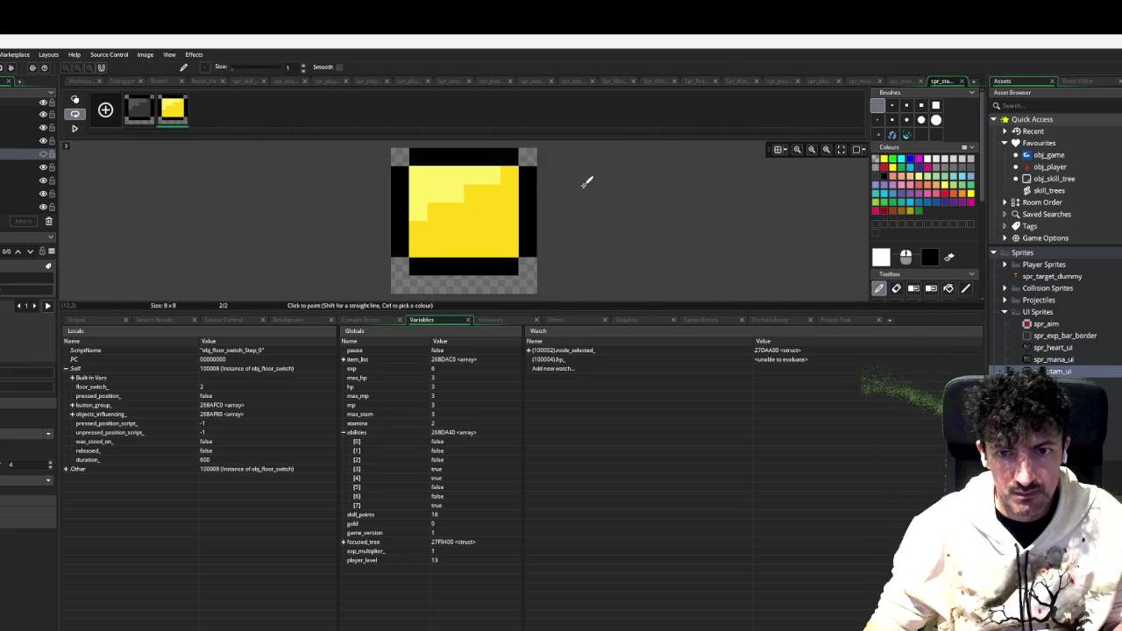
{"action": "left_click", "coordinate": [81, 81]}
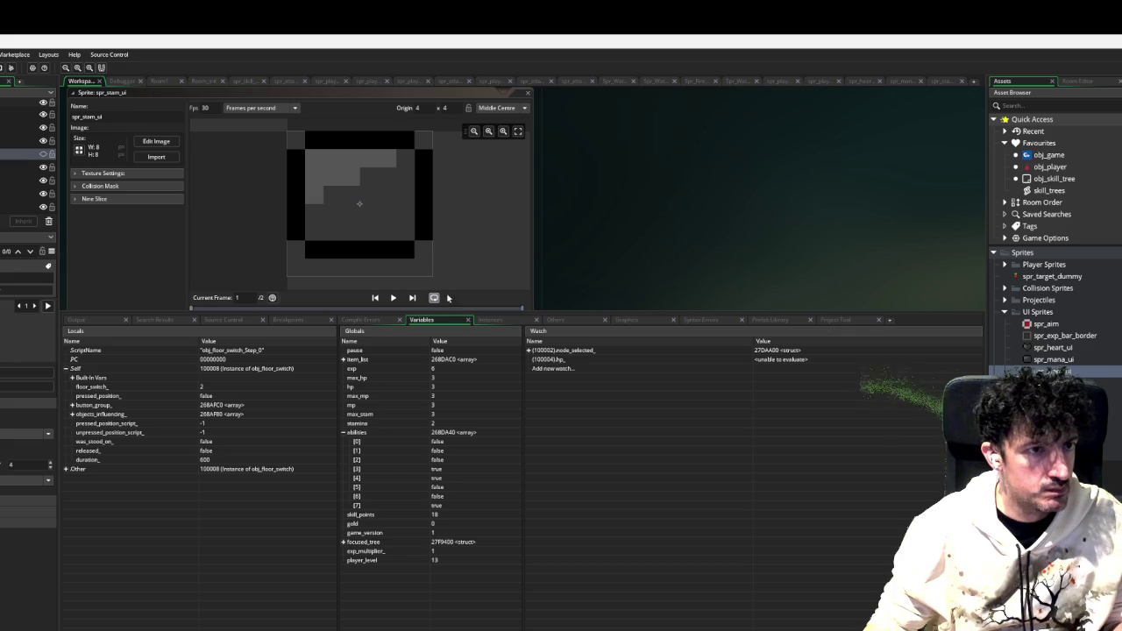
{"action": "double_click", "coordinate": [1039, 156]}
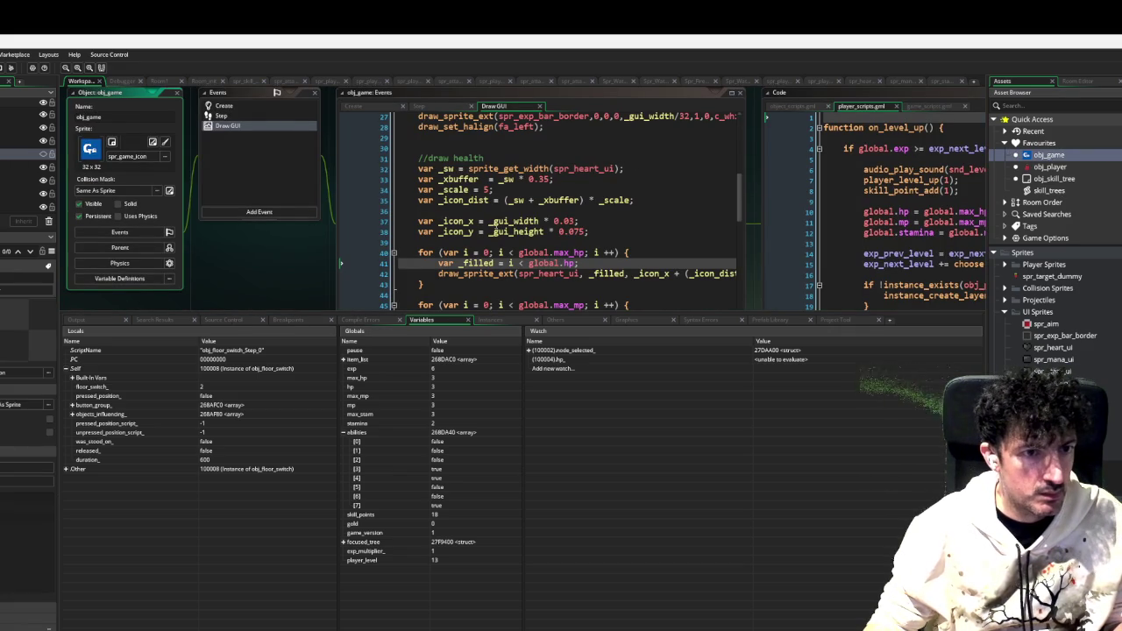
Place the caret on the mana loop's comparison, then the stamina comparison on line 51
{"action": "scroll", "coordinate": [530, 245], "scroll_direction": "down", "scroll_amount": 3}
{"action": "scroll", "coordinate": [530, 246], "scroll_direction": "up", "scroll_amount": 2}
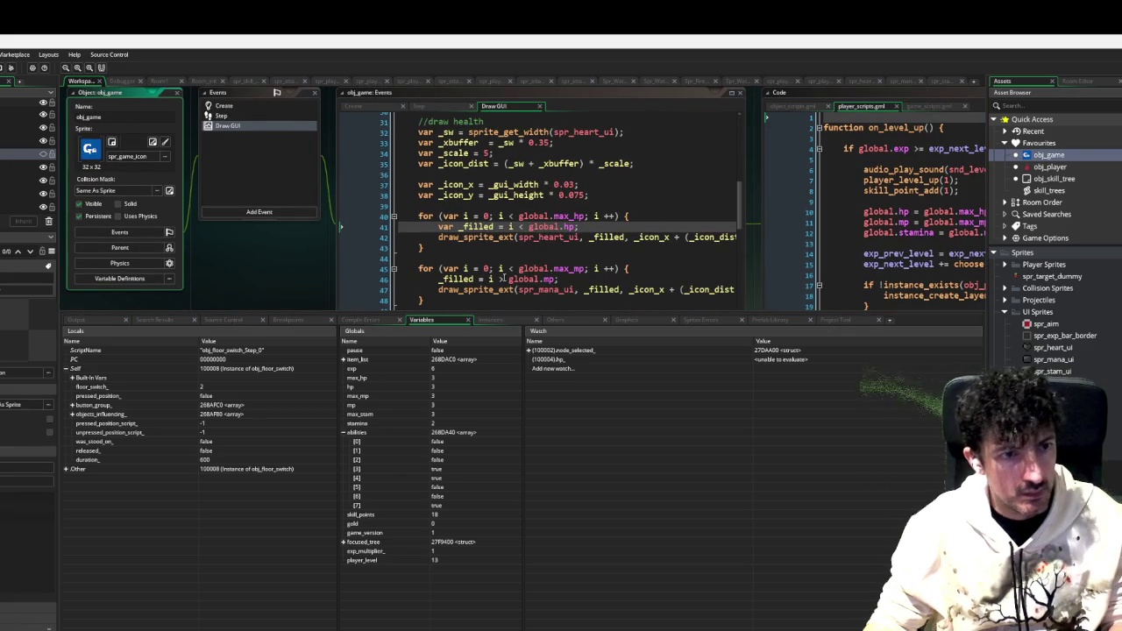
{"action": "left_click", "coordinate": [502, 277]}
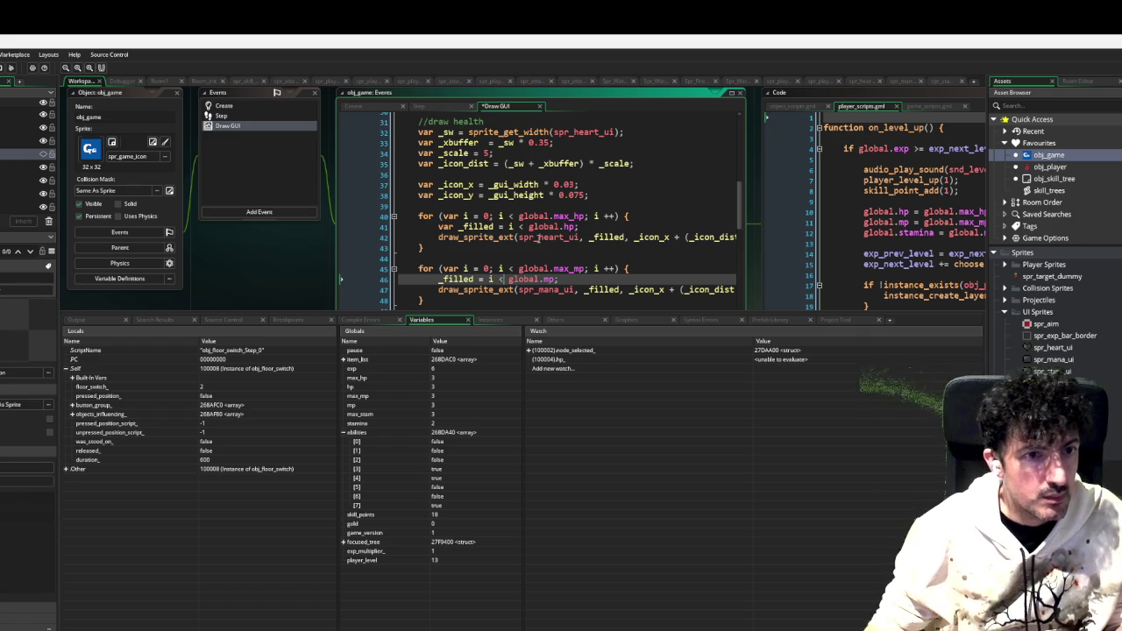
{"action": "scroll", "coordinate": [538, 241], "scroll_direction": "down", "scroll_amount": 2}
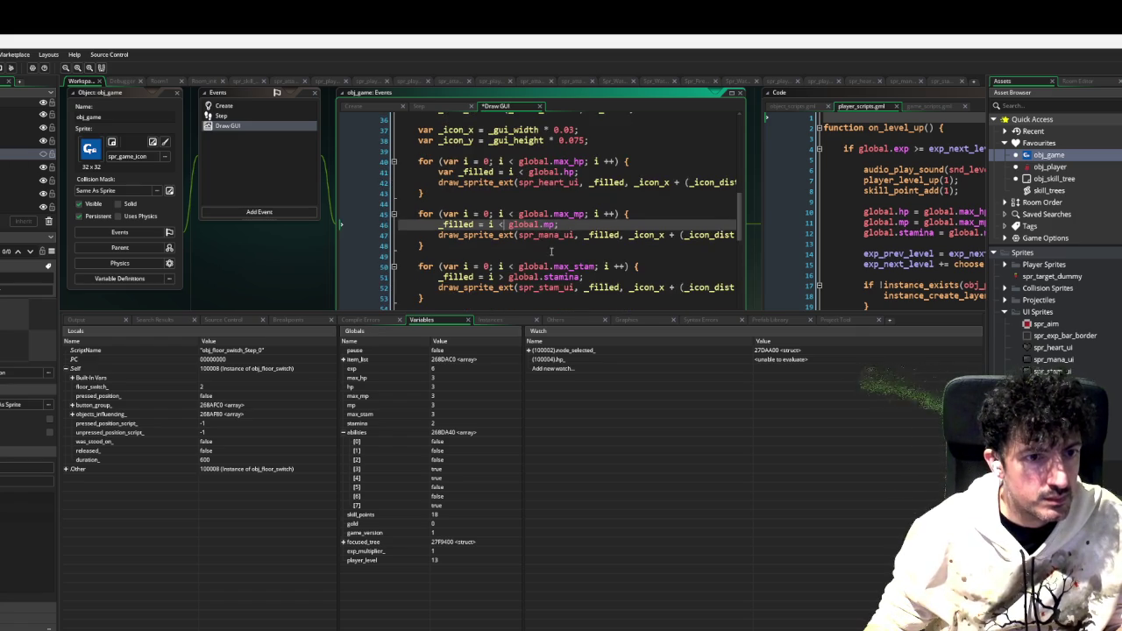
{"action": "left_click", "coordinate": [501, 277]}
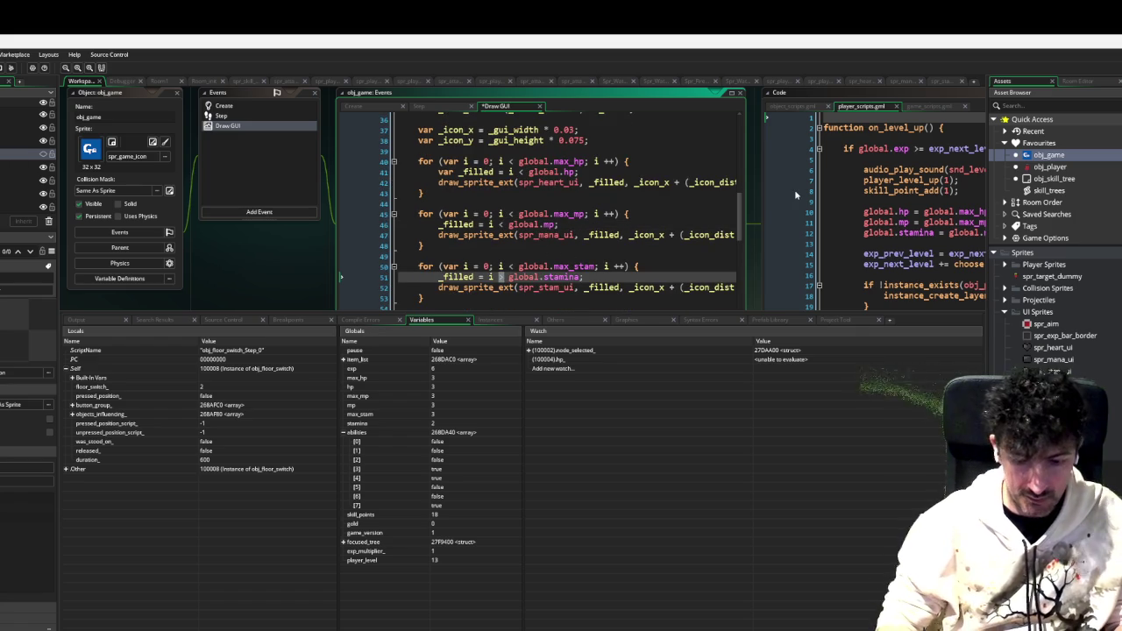
Make line 51 use '<', run the game in debug, and show the Combo Attack tree
{"action": "type", "text": "<"}
{"action": "key", "text": "F6"}
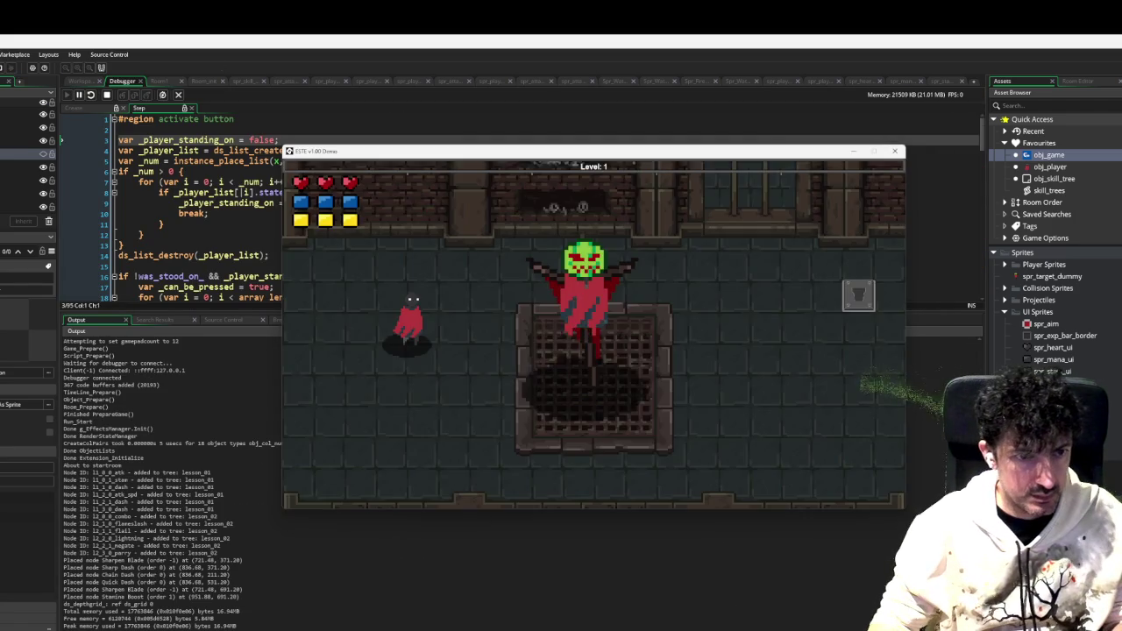
{"action": "key", "text": "u"}
{"action": "key", "text": "Page_Down"}
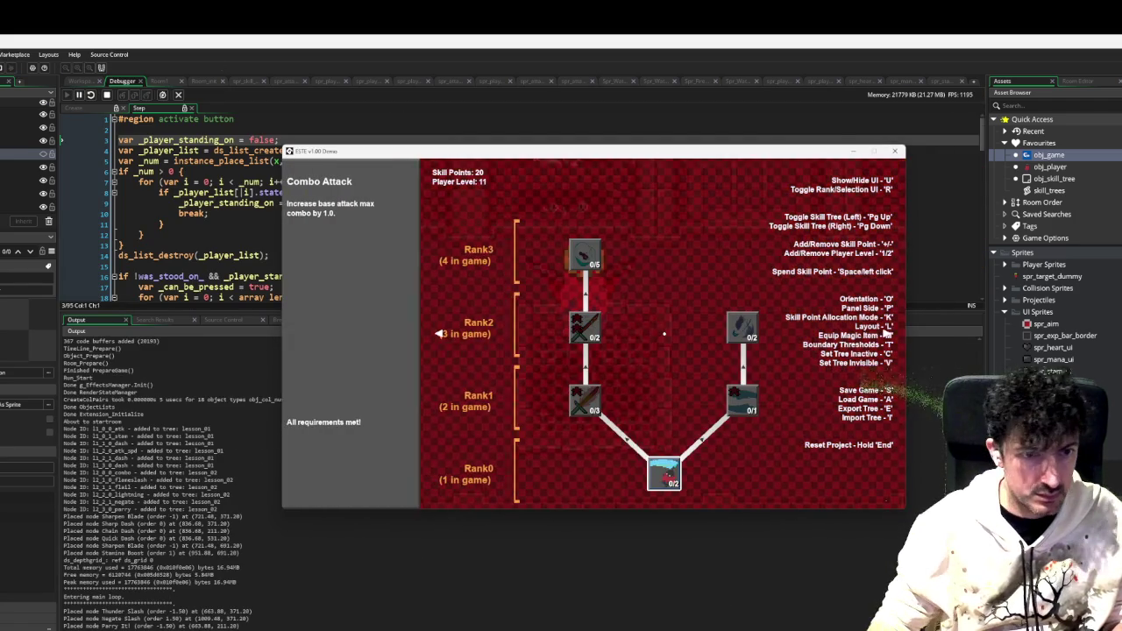
Spend skill points climbing the Combo Attack tree from Rank0 up to Parry It!
{"action": "key", "text": "space"}
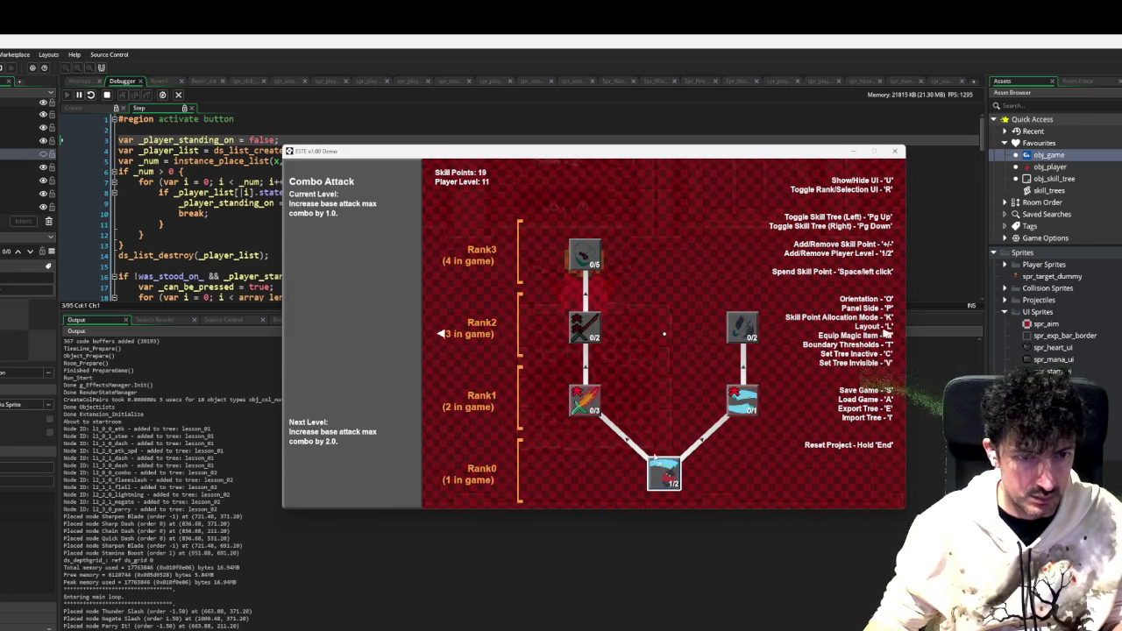
{"action": "key", "text": "Up"}
{"action": "key", "text": "space"}
{"action": "key", "text": "Up"}
{"action": "key", "text": "space"}
{"action": "key", "text": "Up"}
{"action": "key", "text": "space"}
{"action": "key", "text": "u"}
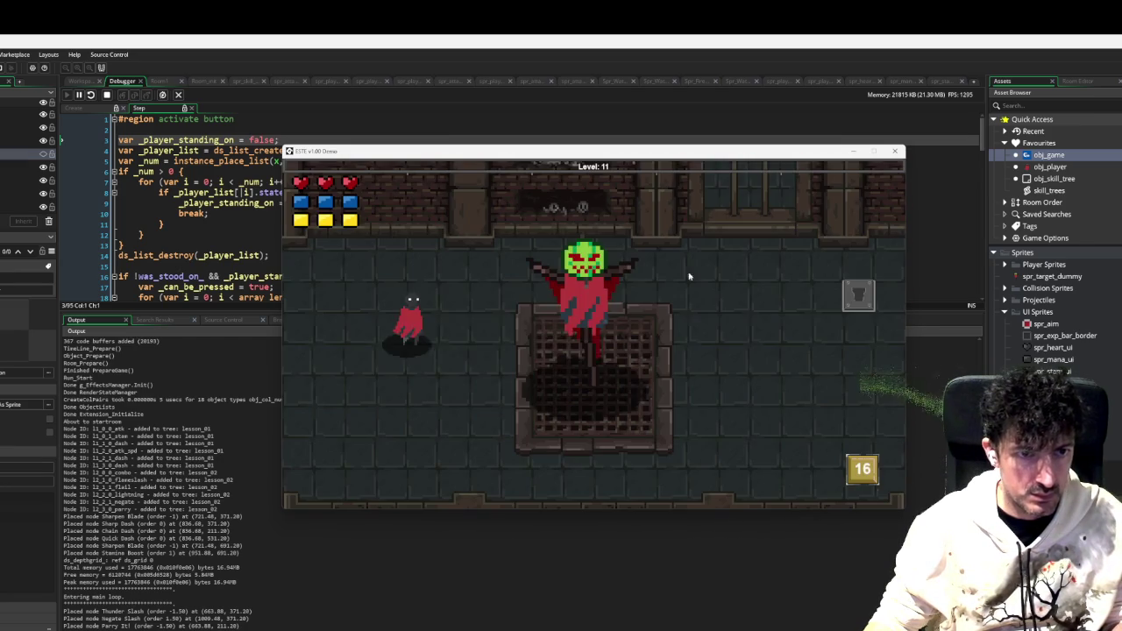
Walk right attacking to spend stamina pips, dismiss Sticky Keys, and step on the switch
{"action": "key", "text": "d"}
{"action": "left_click", "coordinate": [799, 302]}
{"action": "key", "text": "d"}
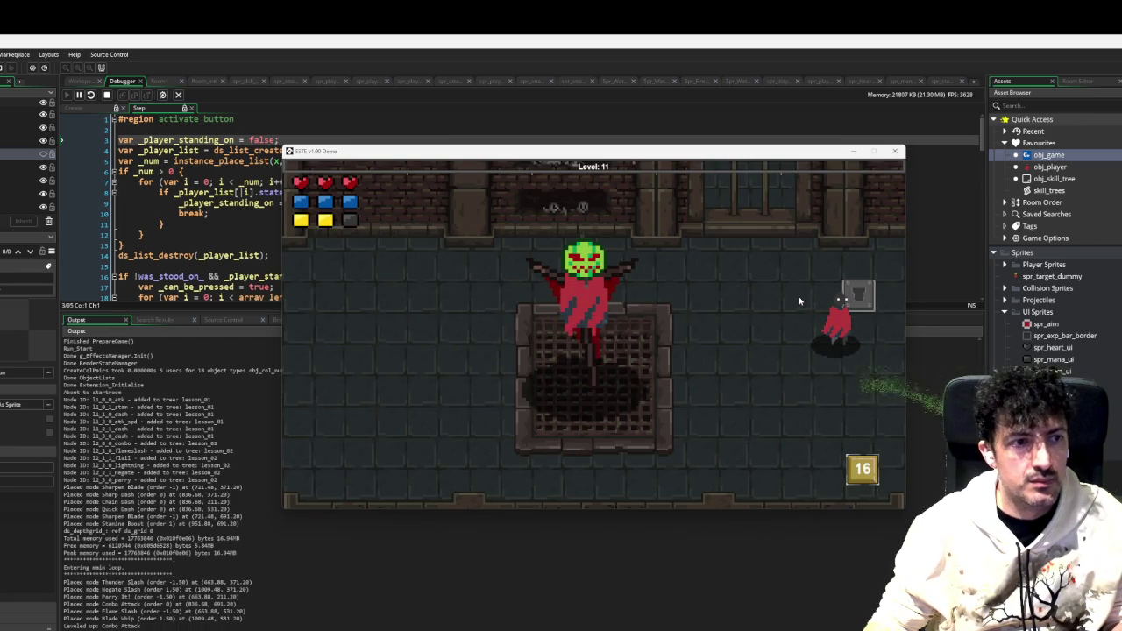
{"action": "key", "text": "shift"}
{"action": "key", "text": "shift"}
{"action": "key", "text": "shift"}
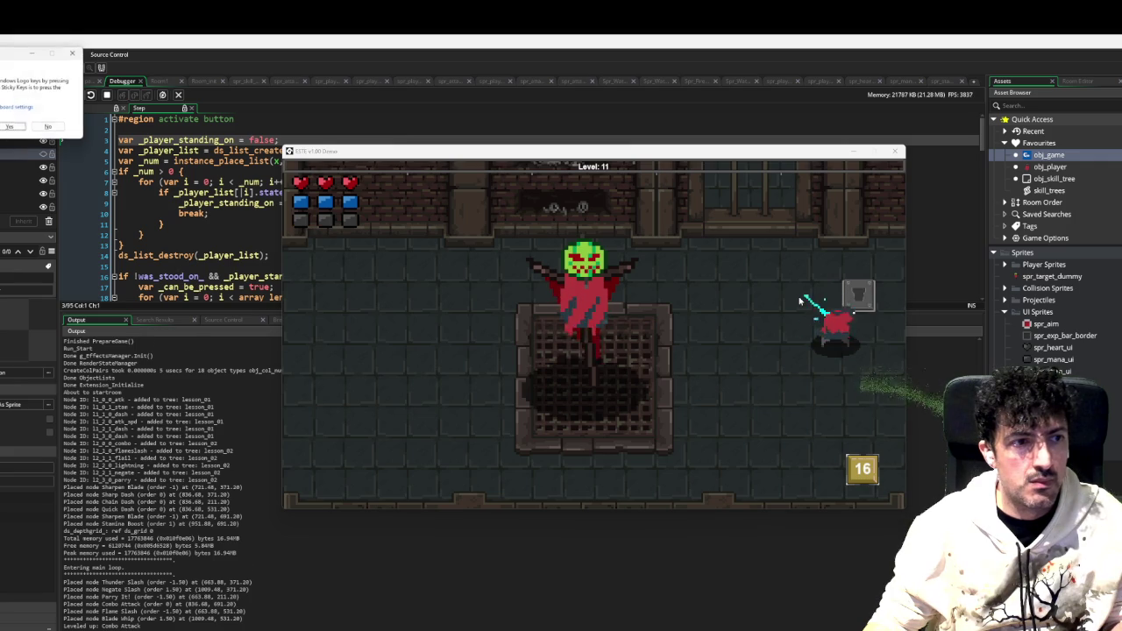
{"action": "left_click", "coordinate": [53, 128]}
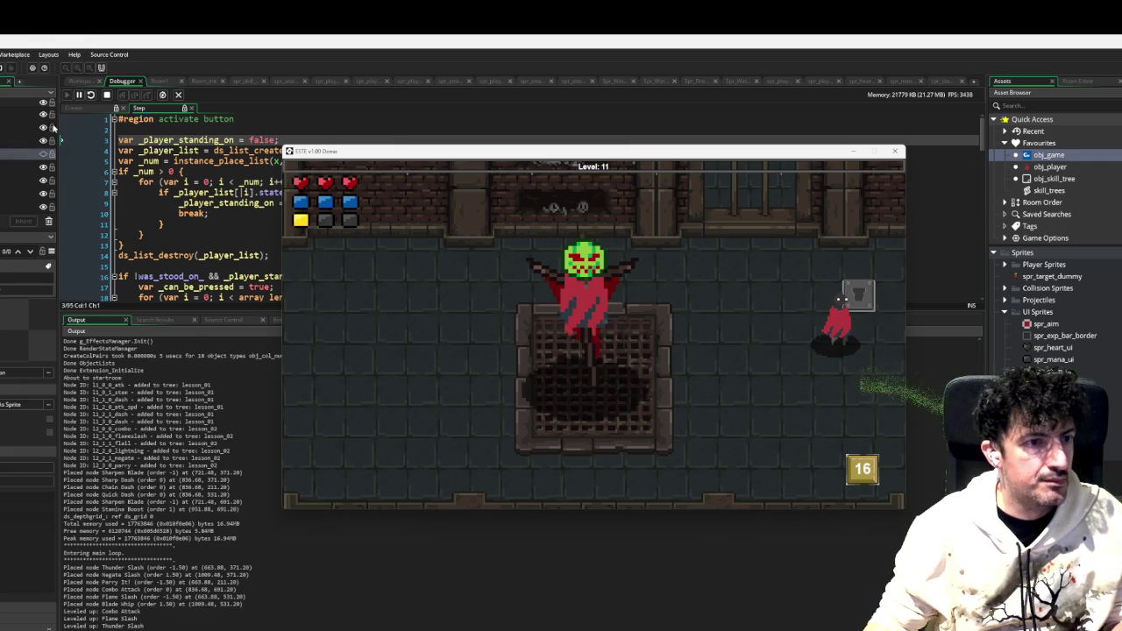
{"action": "key", "text": "w"}
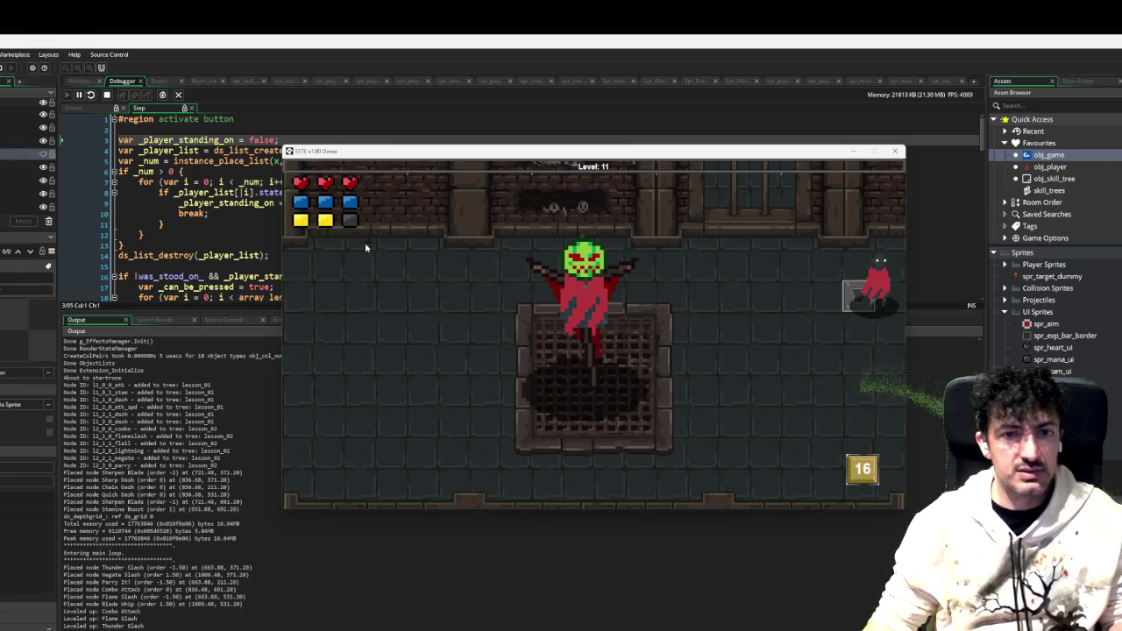
{"action": "key", "text": "s"}
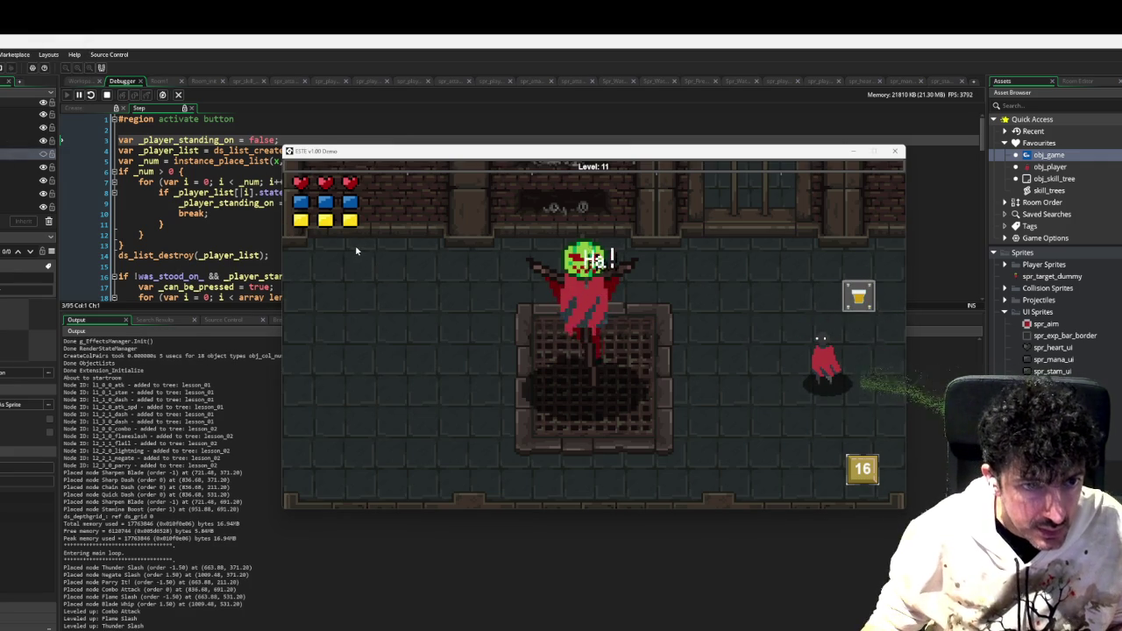
Attack the training dummy repeatedly to watch stamina drain, then close the game window
{"action": "left_click", "coordinate": [356, 253]}
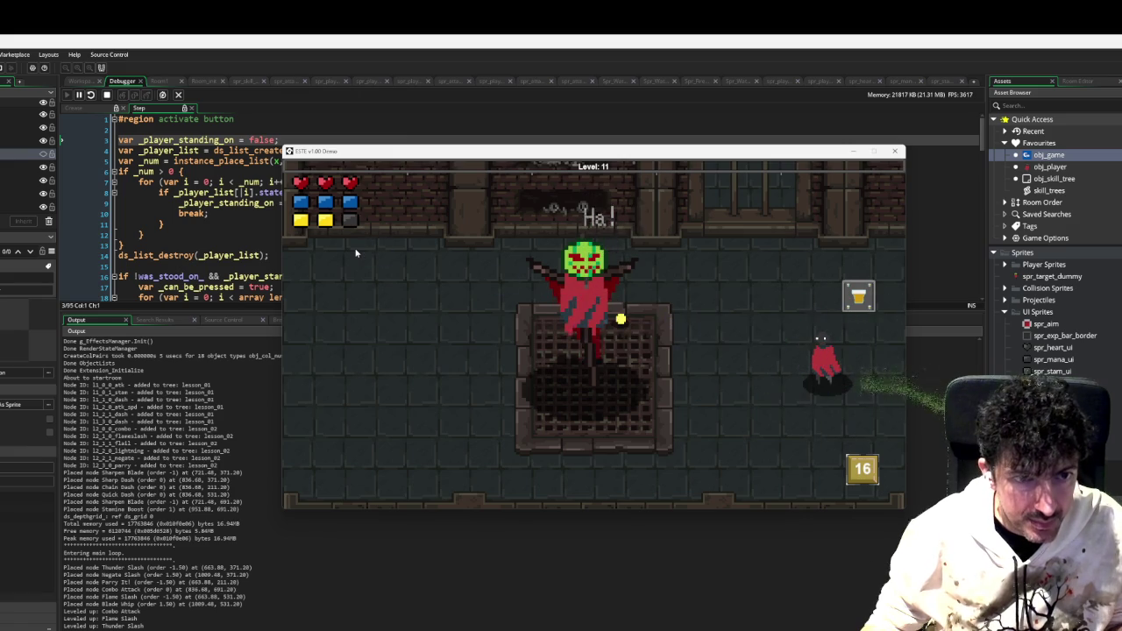
{"action": "left_click", "coordinate": [358, 277]}
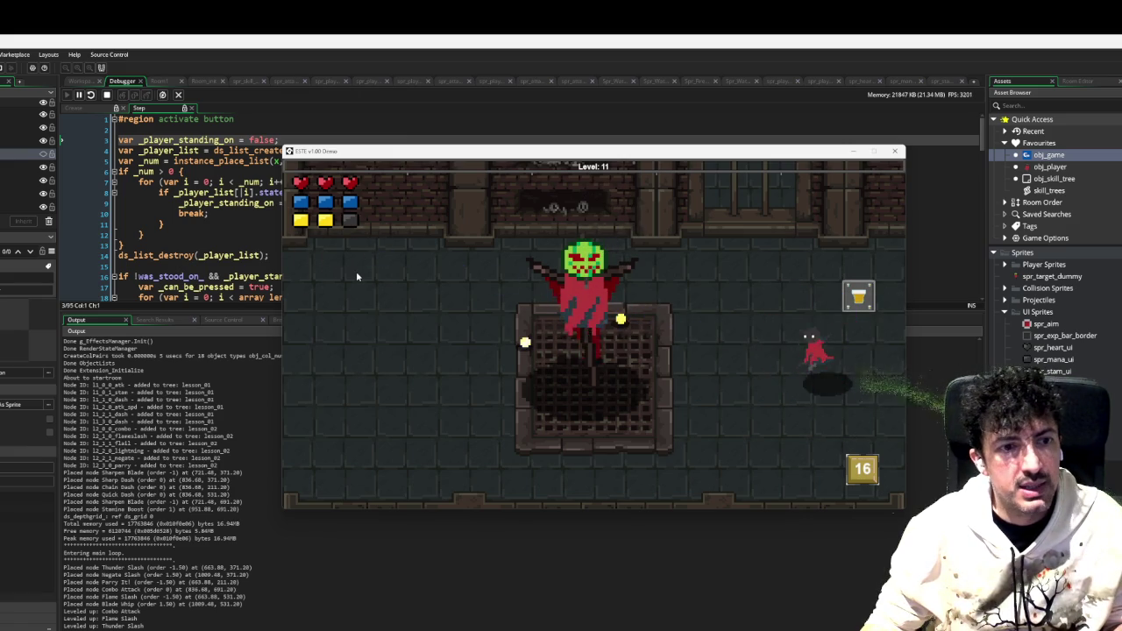
{"action": "left_click", "coordinate": [356, 277]}
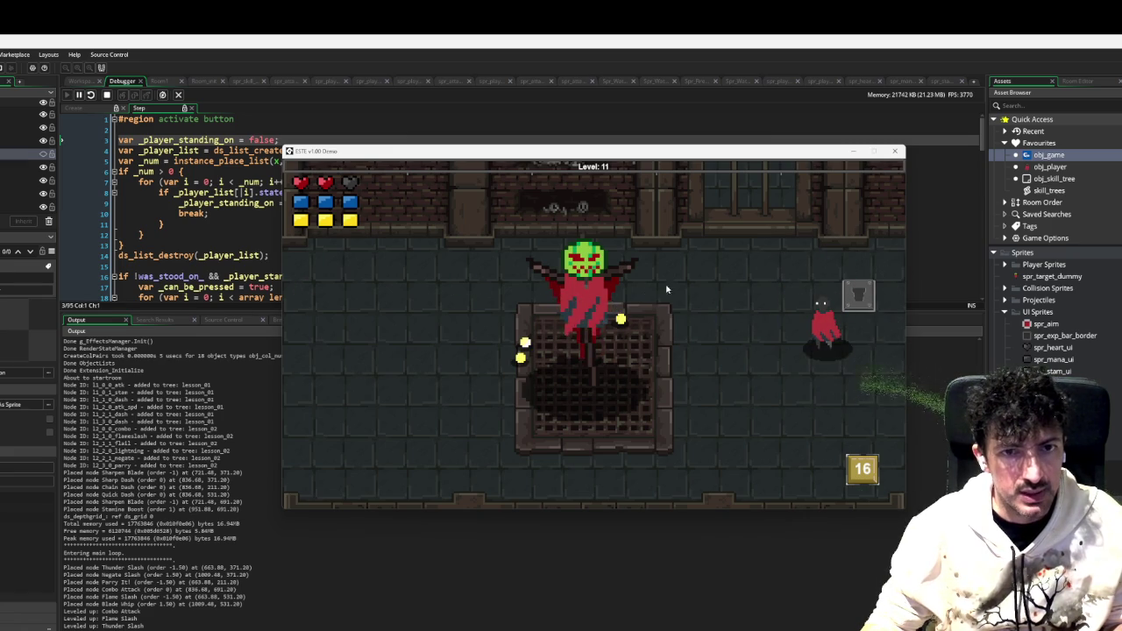
{"action": "left_click", "coordinate": [894, 151]}
{"action": "scroll", "coordinate": [1107, 483], "scroll_direction": "down", "scroll_amount": 4}
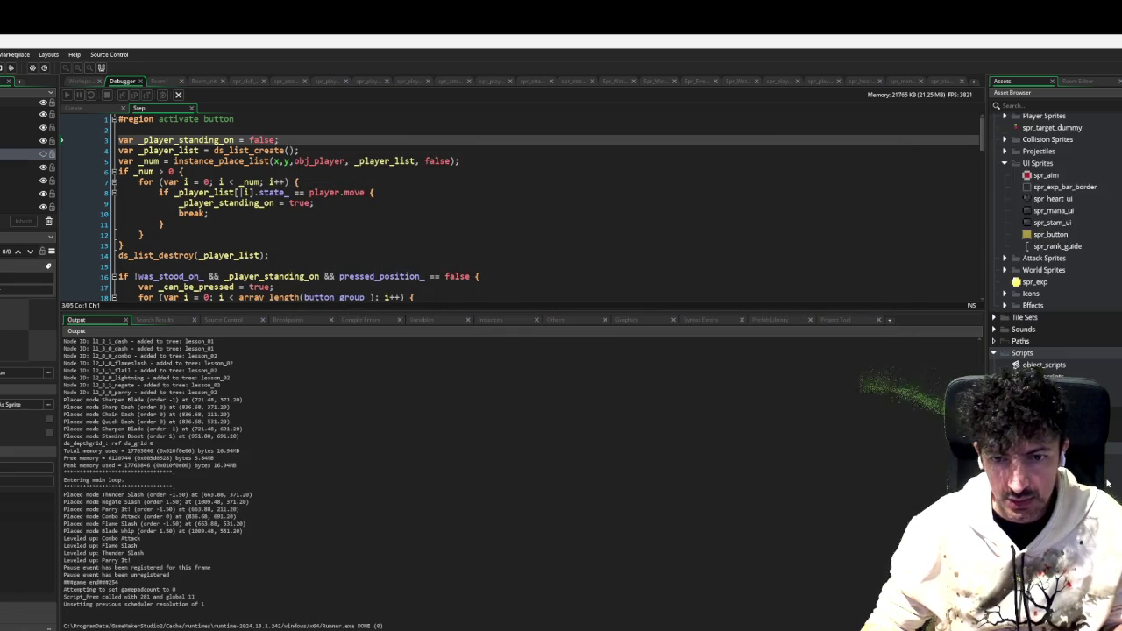
Open obj_projectile_parent's obj_melonlord collision event code in an enlarged editor
{"action": "scroll", "coordinate": [1107, 482], "scroll_direction": "down", "scroll_amount": 2}
{"action": "left_click", "coordinate": [81, 81]}
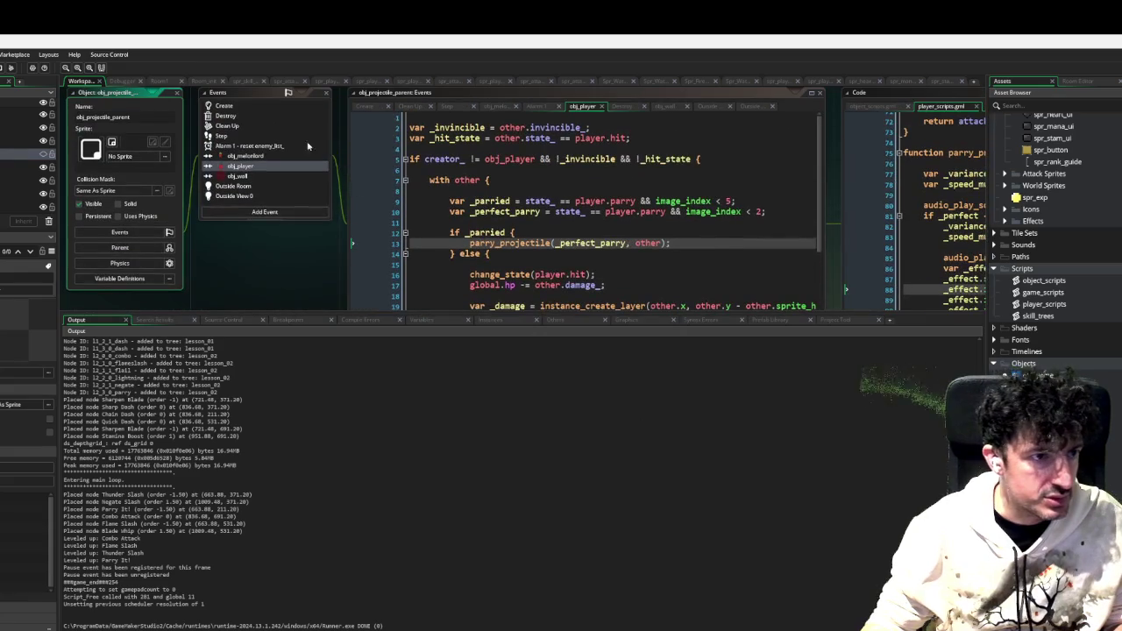
{"action": "left_click", "coordinate": [257, 156]}
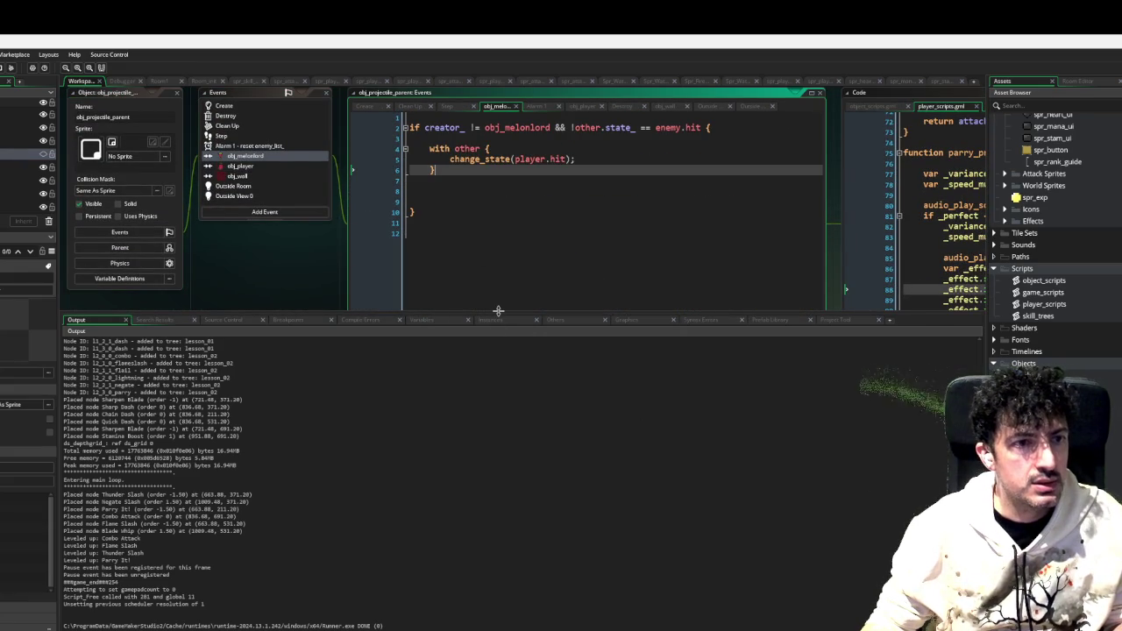
{"action": "left_click_drag", "start_coordinate": [497, 310], "coordinate": [516, 429]}
Add instance_destroy(); after change_state inside the with other block and run in debug
{"action": "left_click", "coordinate": [490, 188]}
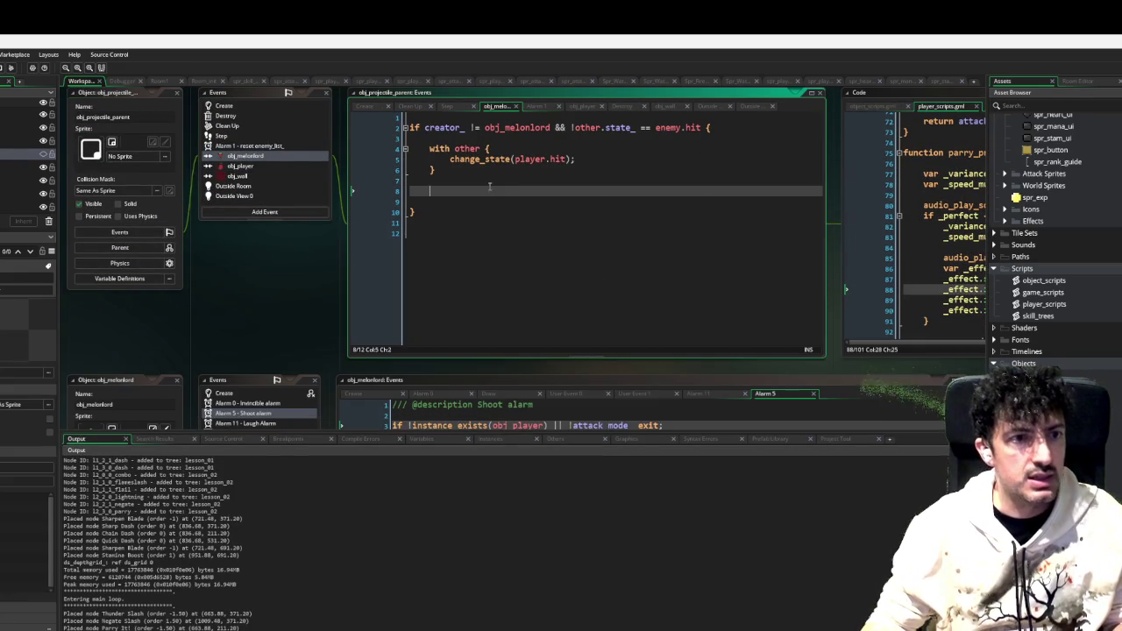
{"action": "left_click", "coordinate": [633, 152]}
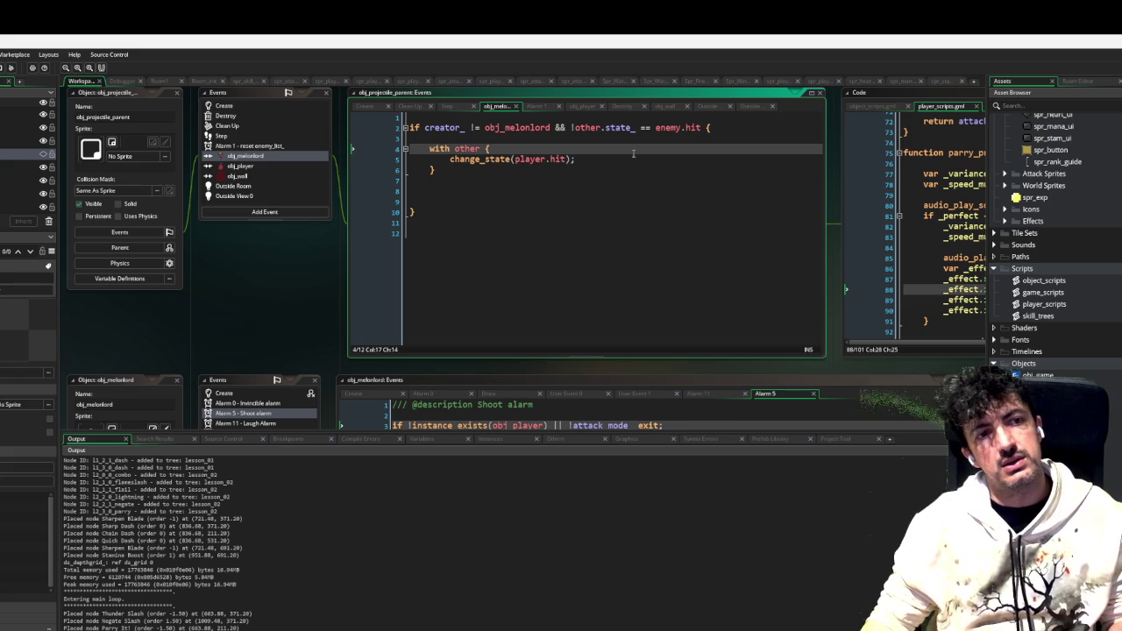
{"action": "key", "text": "Down"}
{"action": "key", "text": "End"}
{"action": "key", "text": "Return"}
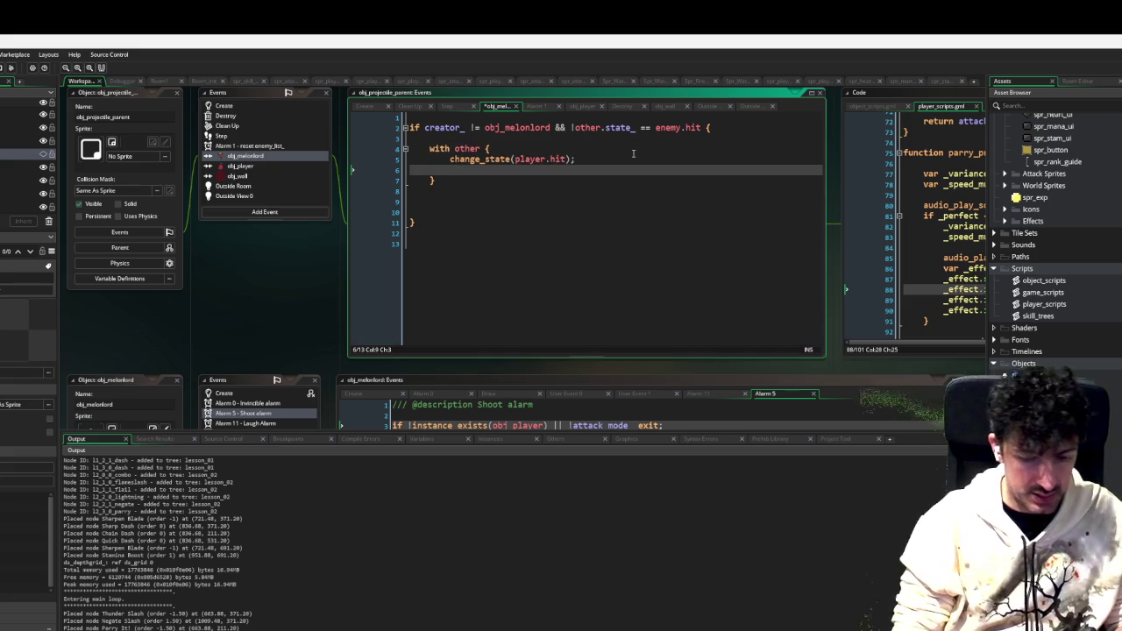
{"action": "type", "text": "instance_dest"}
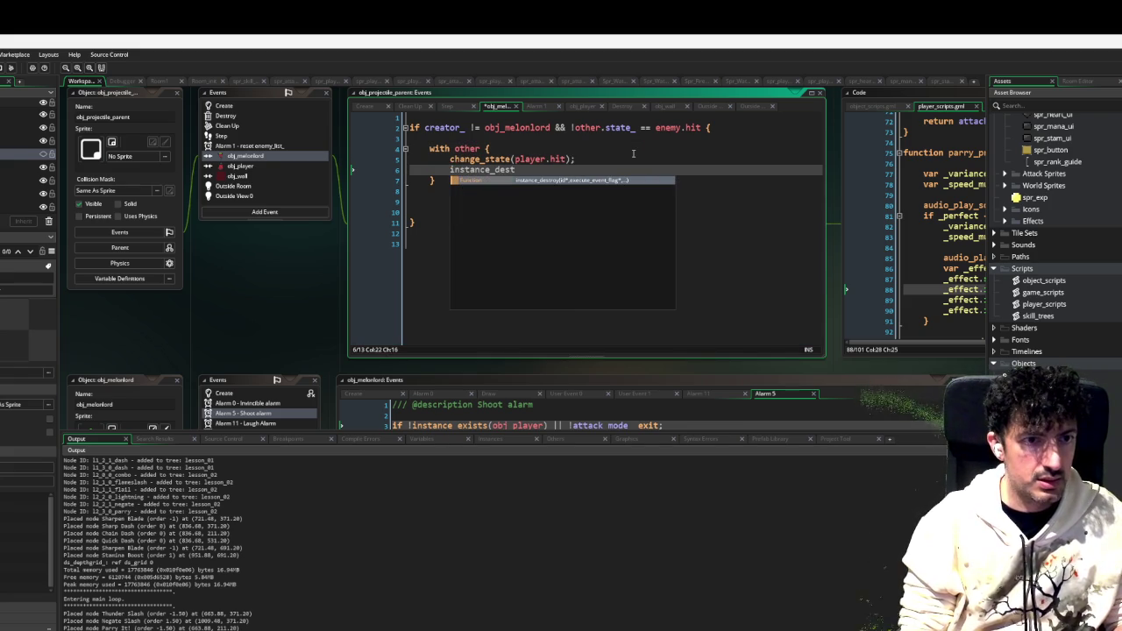
{"action": "key", "text": "Return"}
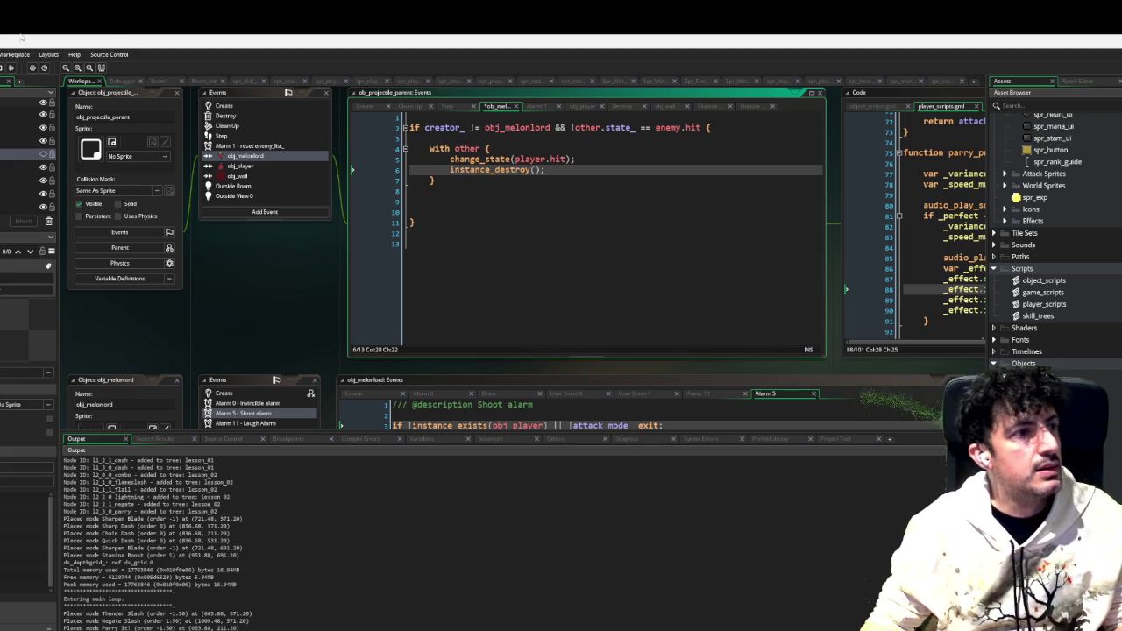
{"action": "left_click", "coordinate": [10, 67]}
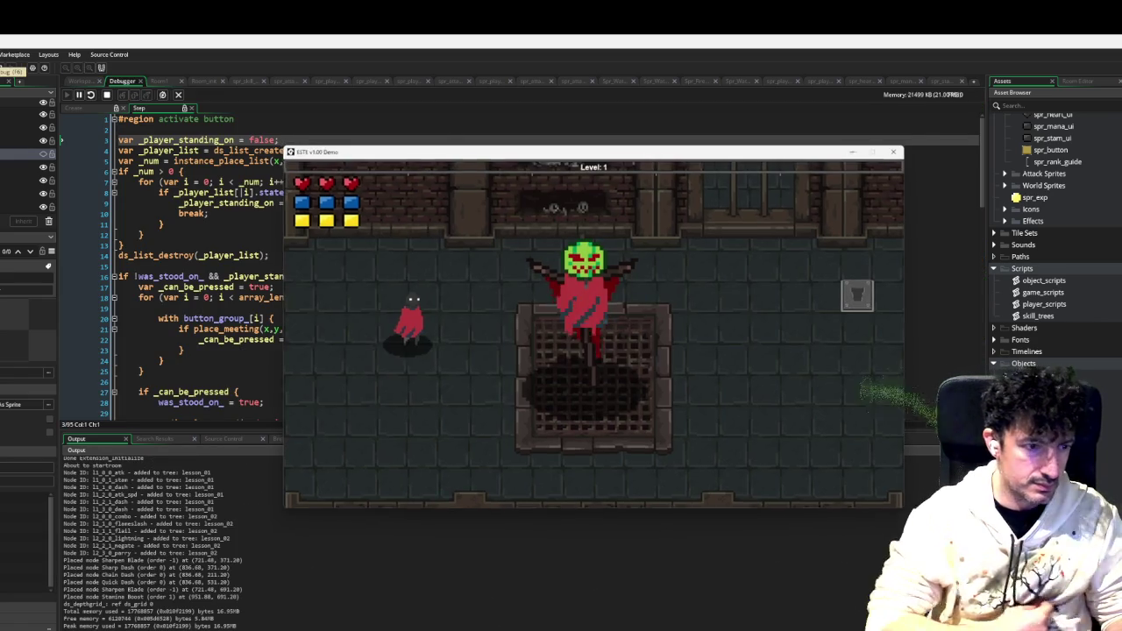
Walk the player onto the pressure button and back off down-left
{"action": "key", "text": "d"}
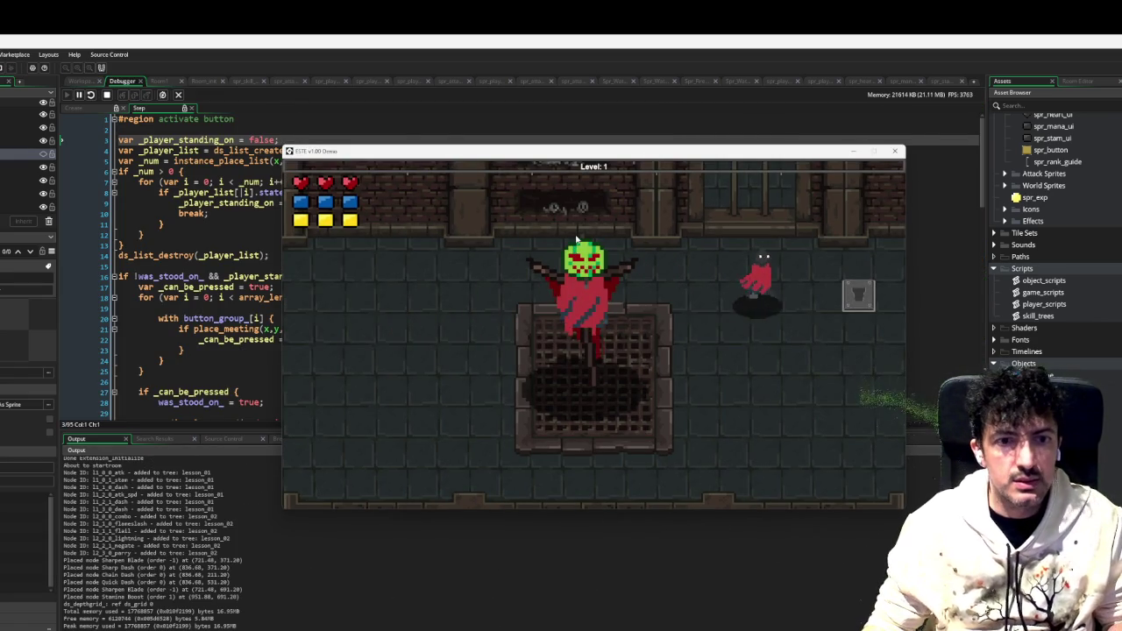
{"action": "key", "text": "s"}
{"action": "key", "text": "a"}
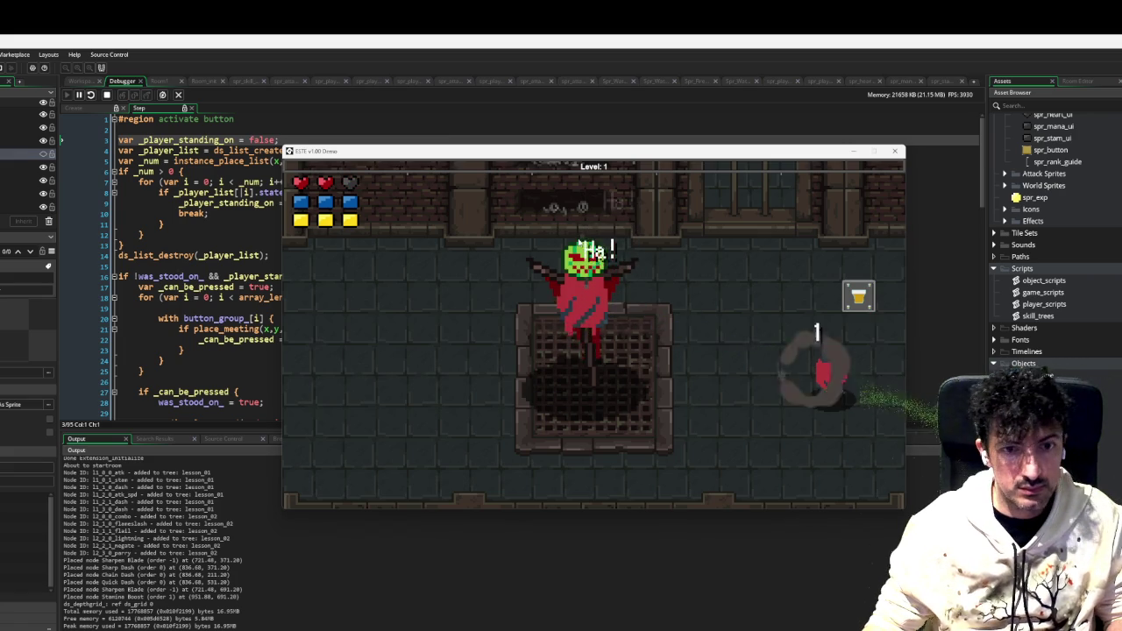
In the red combat tree, upgrade Rank0, Rank1, Rank2 and Parry It!, then hide it
{"action": "key", "text": "Tab"}
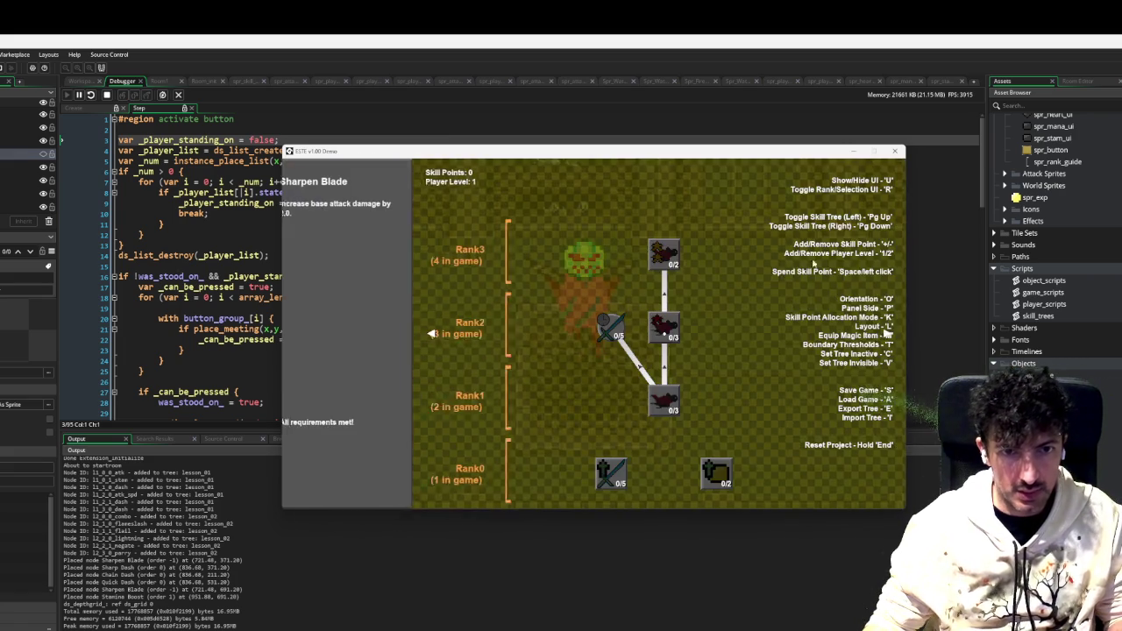
{"action": "key", "text": "e"}
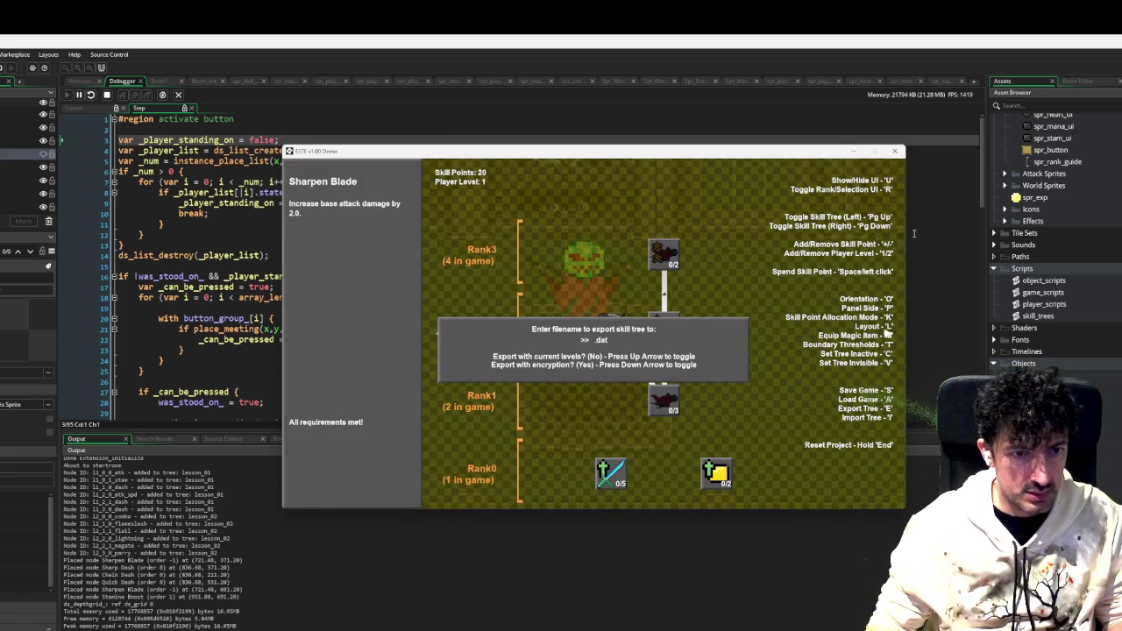
{"action": "key", "text": "Escape"}
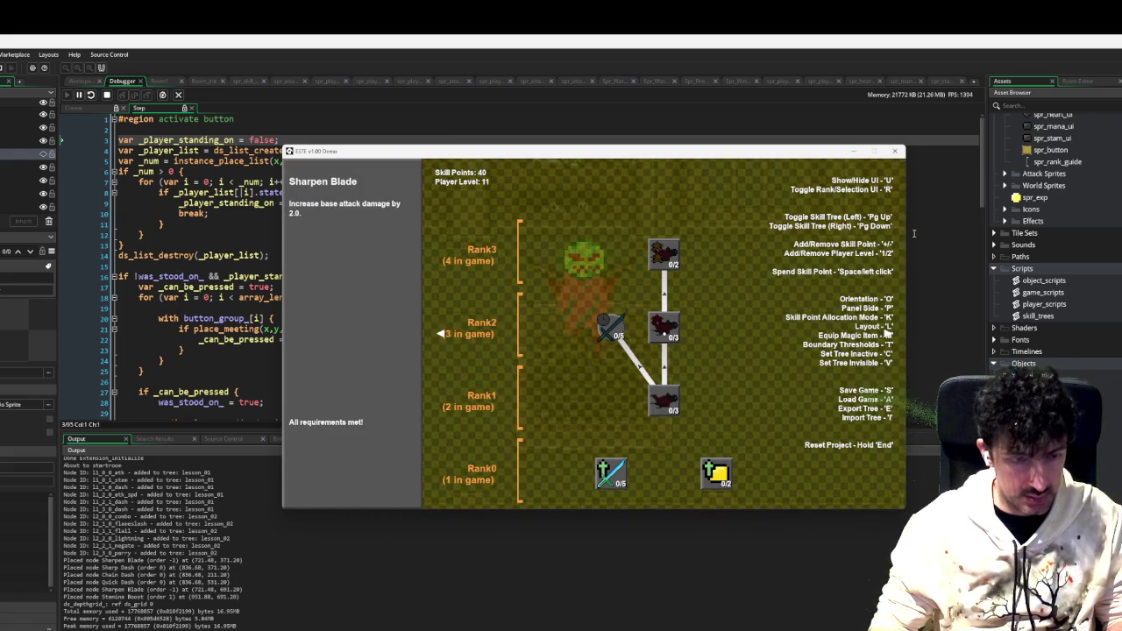
{"action": "key", "text": "Page_Down"}
{"action": "double_click", "coordinate": [651, 482]}
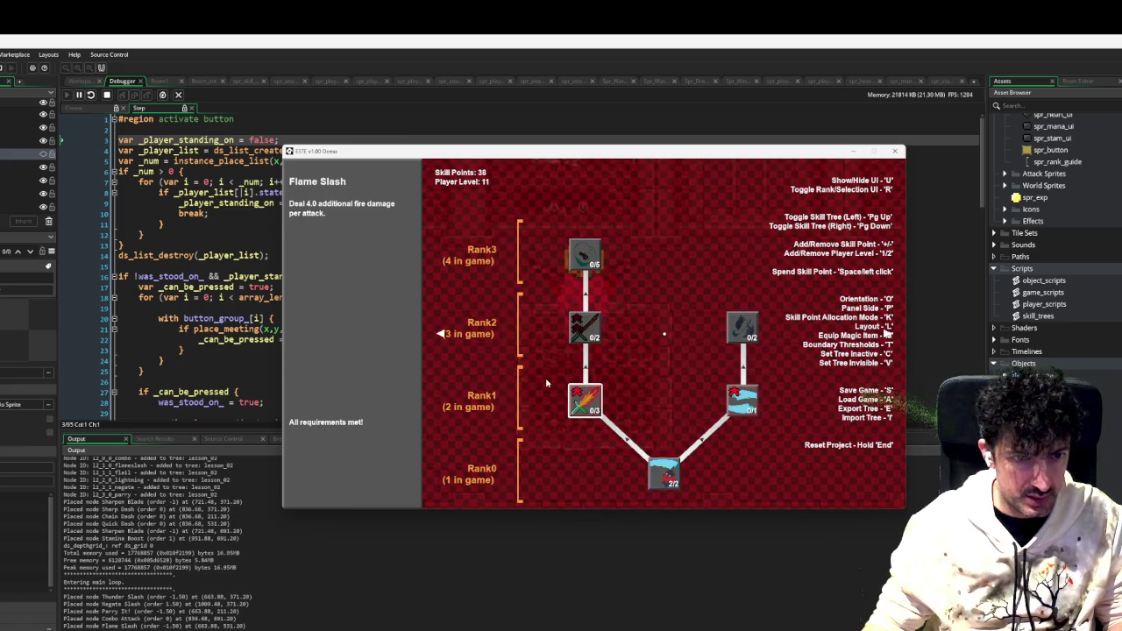
{"action": "double_click", "coordinate": [585, 401]}
{"action": "double_click", "coordinate": [584, 327]}
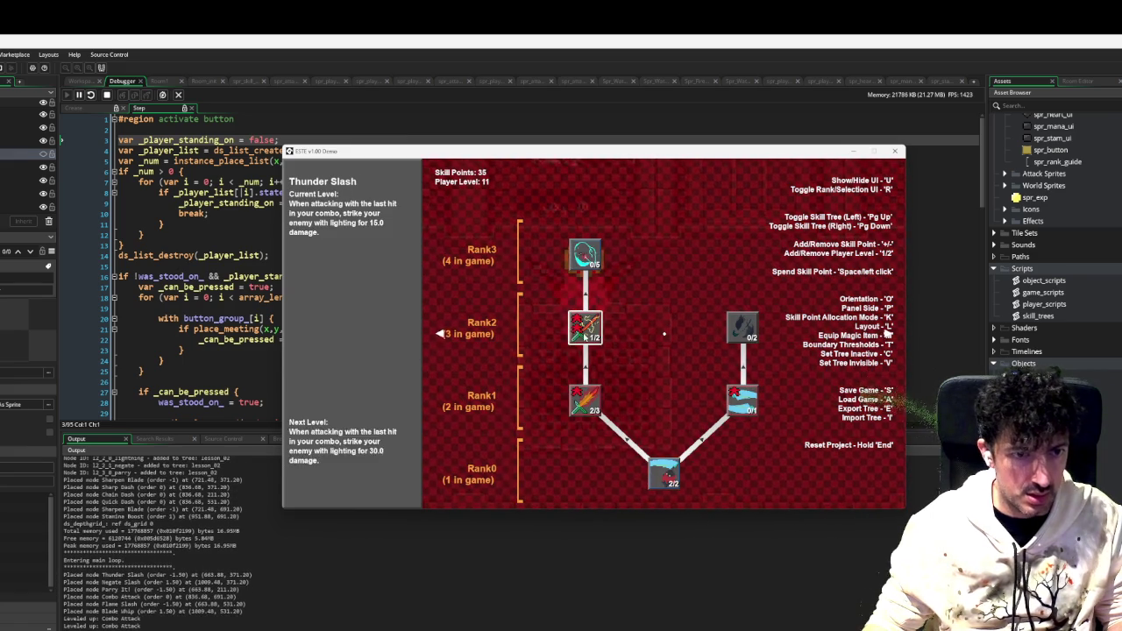
{"action": "double_click", "coordinate": [588, 255]}
{"action": "key", "text": "u"}
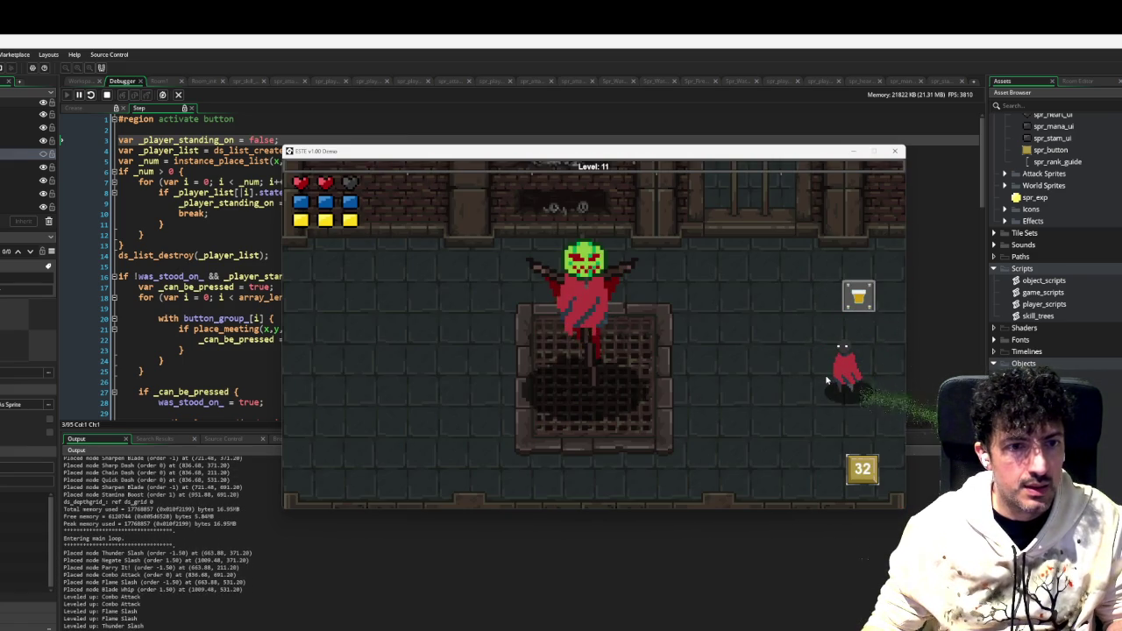
Step on the button tile, attack the boss, and walk over the grate
{"action": "key", "text": "w"}
{"action": "key", "text": "w"}
{"action": "key", "text": "s"}
{"action": "key", "text": "w"}
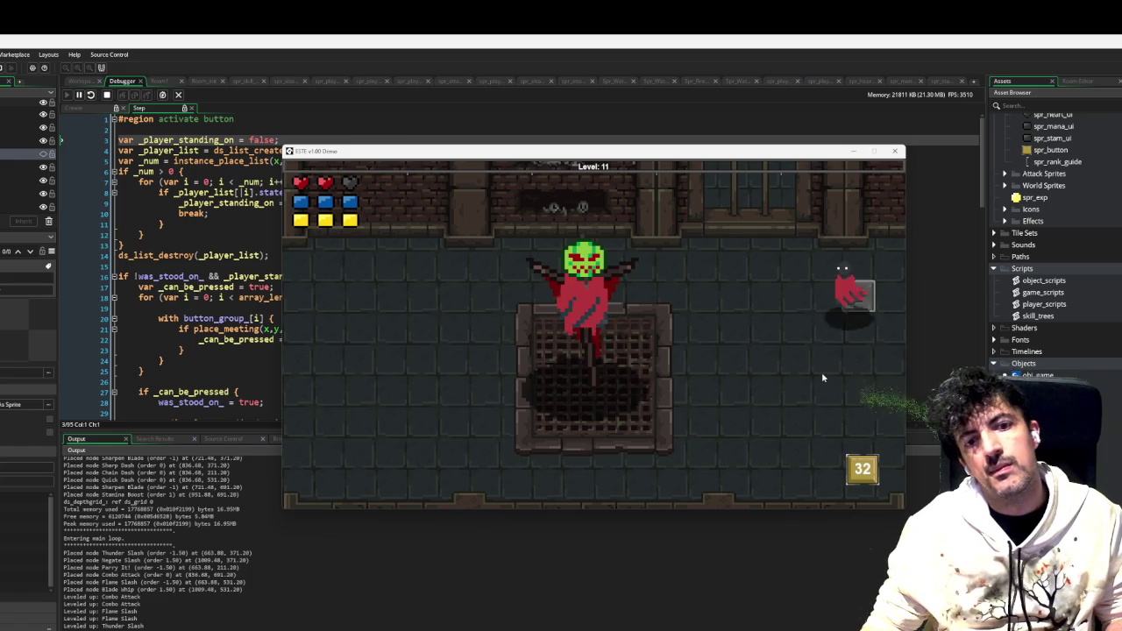
{"action": "key", "text": "s"}
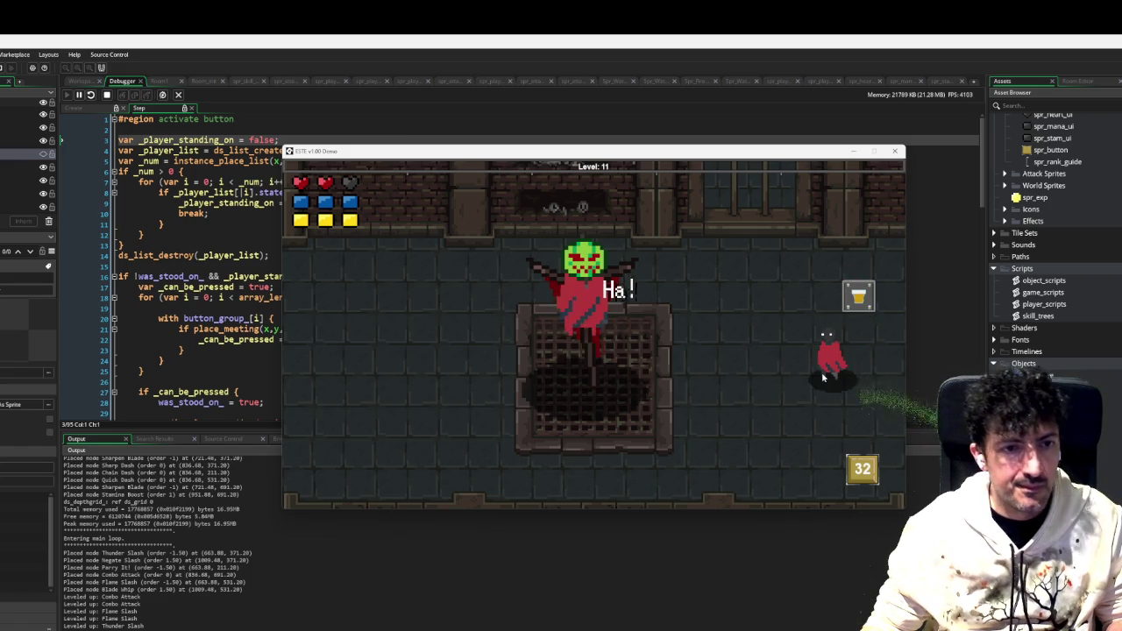
{"action": "left_click", "coordinate": [810, 364]}
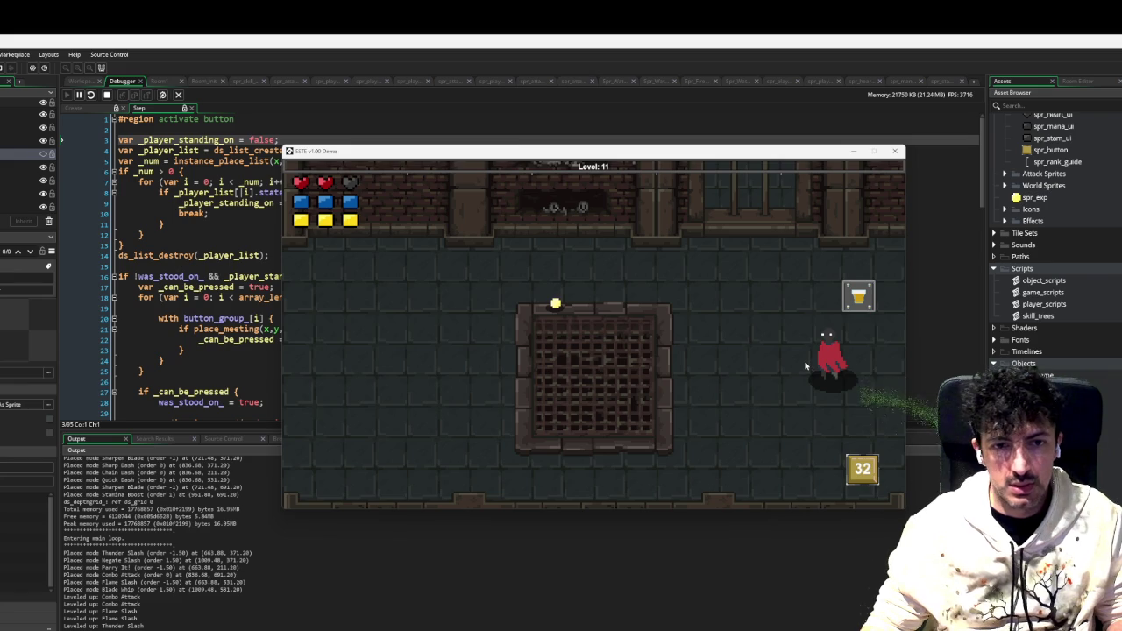
{"action": "key", "text": "a"}
{"action": "key", "text": "w"}
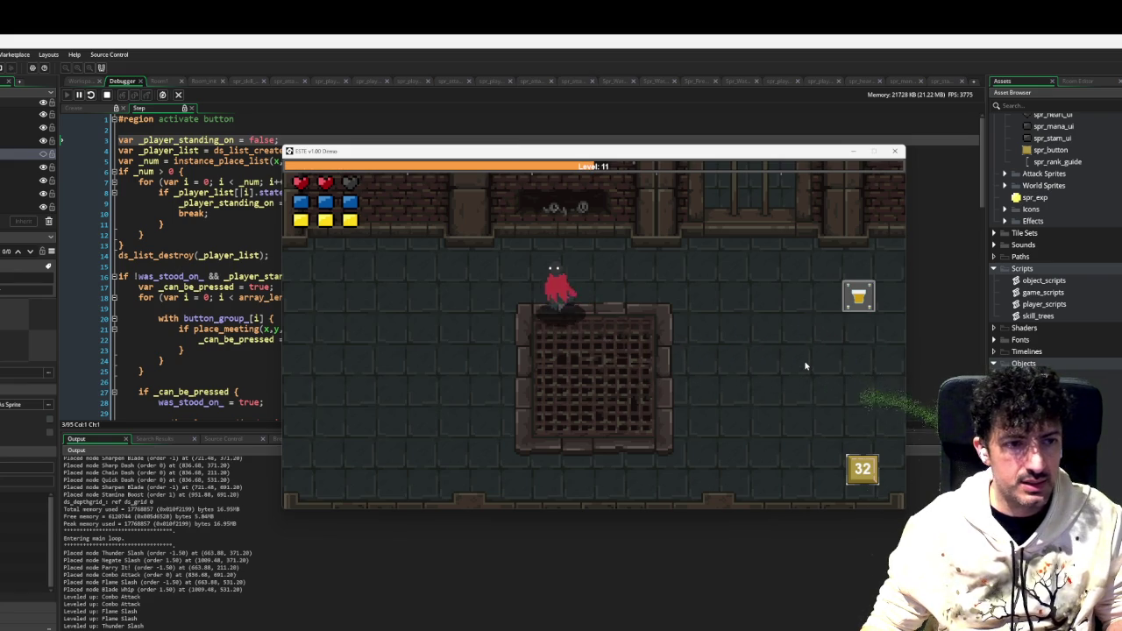
{"action": "key", "text": "d"}
{"action": "key", "text": "s"}
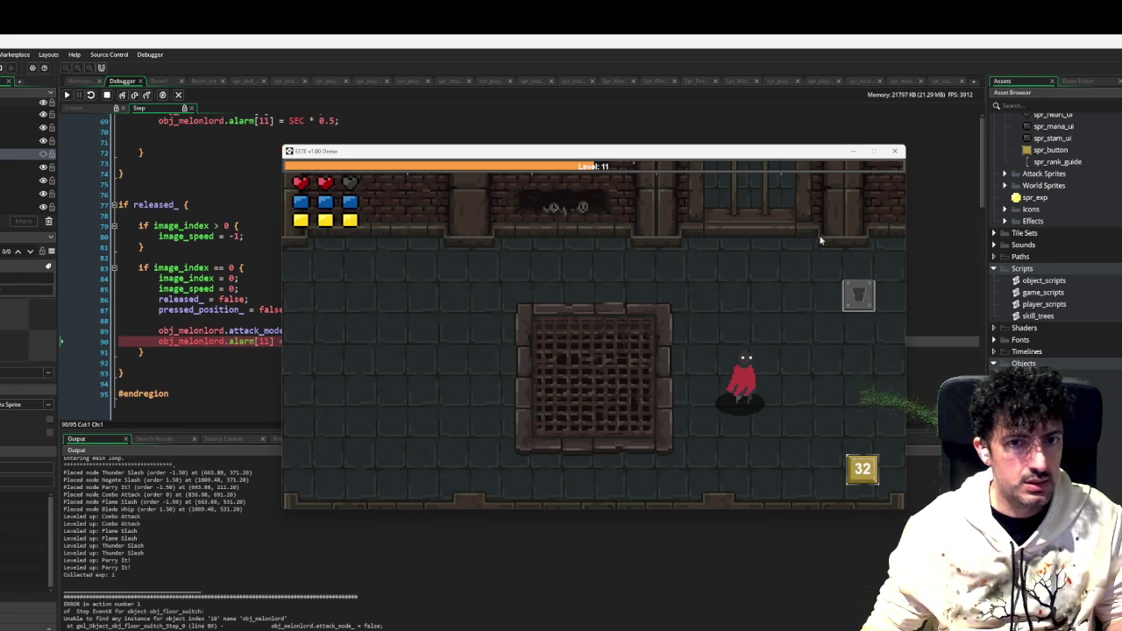
Close the crashed game, stop debugging, dismiss the Code Error, and return to the Workspace
{"action": "left_click", "coordinate": [893, 152]}
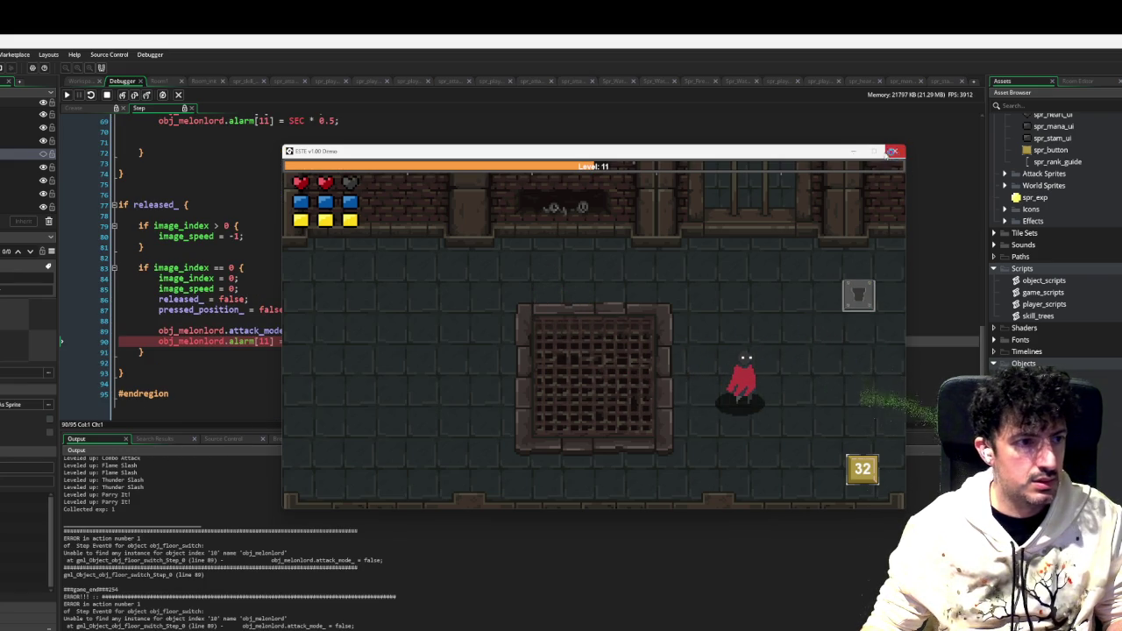
{"action": "left_click", "coordinate": [108, 96]}
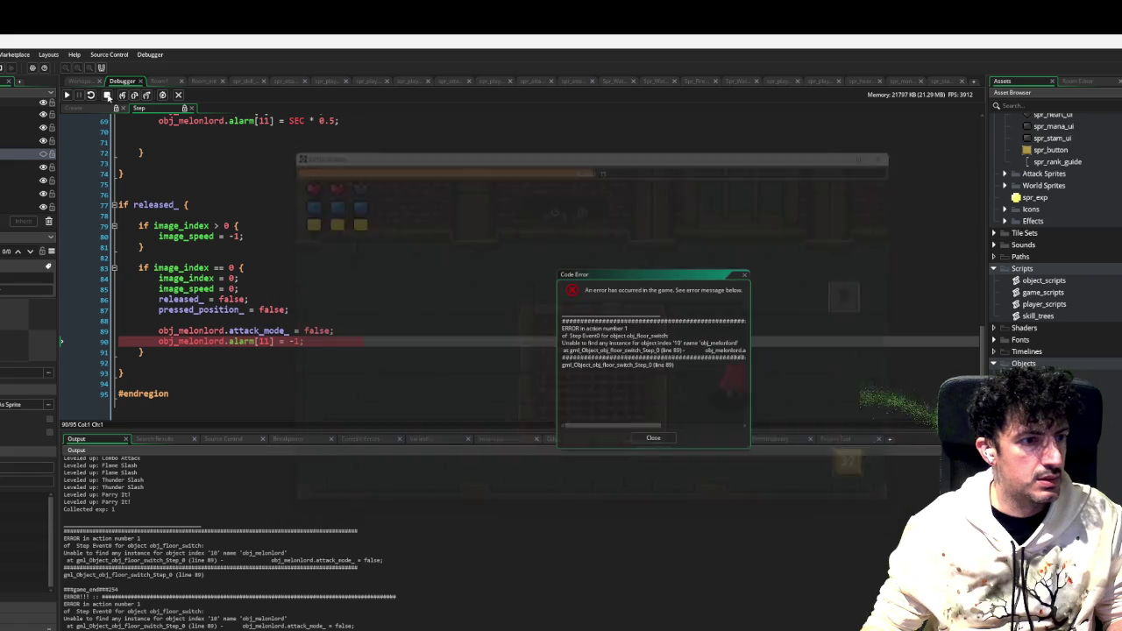
{"action": "left_click", "coordinate": [655, 437]}
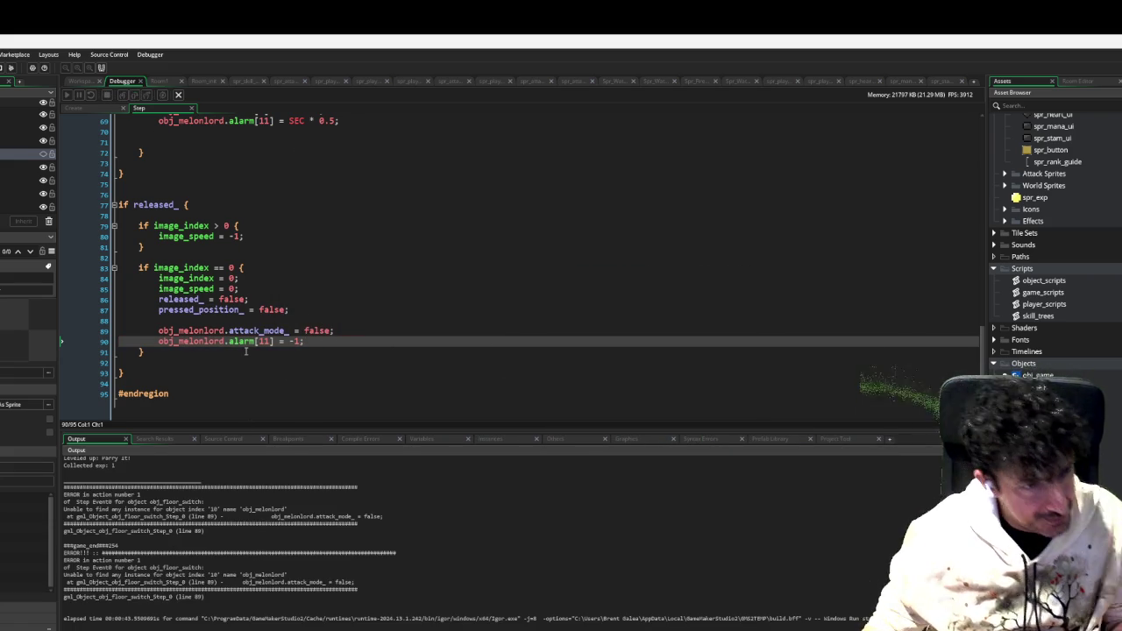
{"action": "left_click", "coordinate": [81, 83]}
Move instance_destroy() after the with other block, delete the blank line, and relaunch
{"action": "left_click_drag", "start_coordinate": [544, 170], "coordinate": [450, 171]}
{"action": "key", "text": "ctrl+c"}
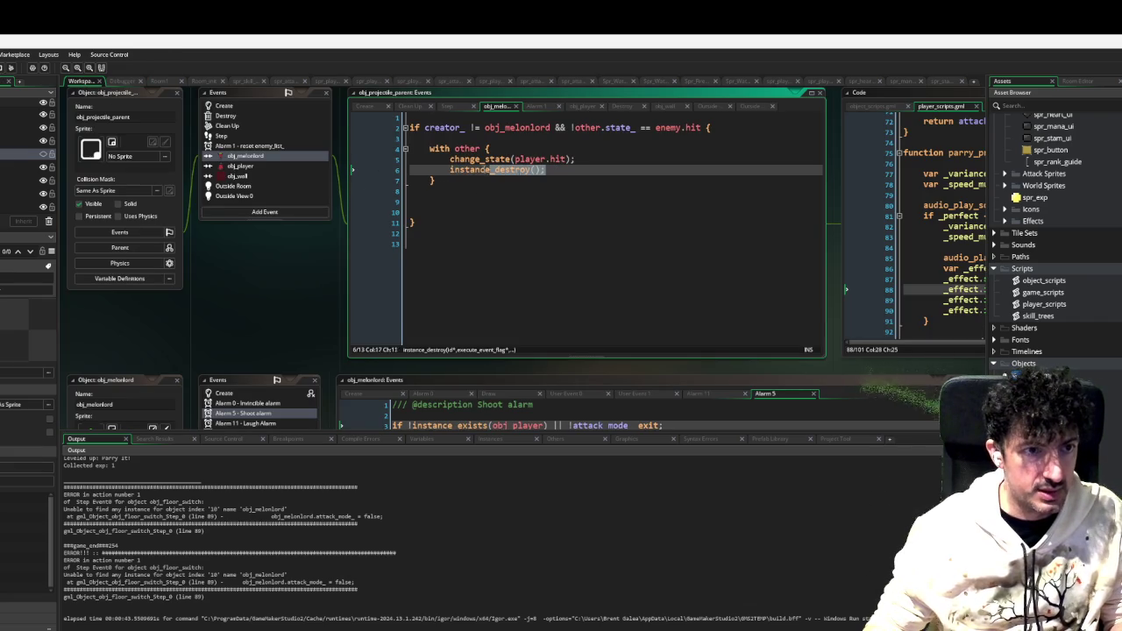
{"action": "key", "text": "BackSpace"}
{"action": "left_click", "coordinate": [456, 201]}
{"action": "key", "text": "ctrl+v"}
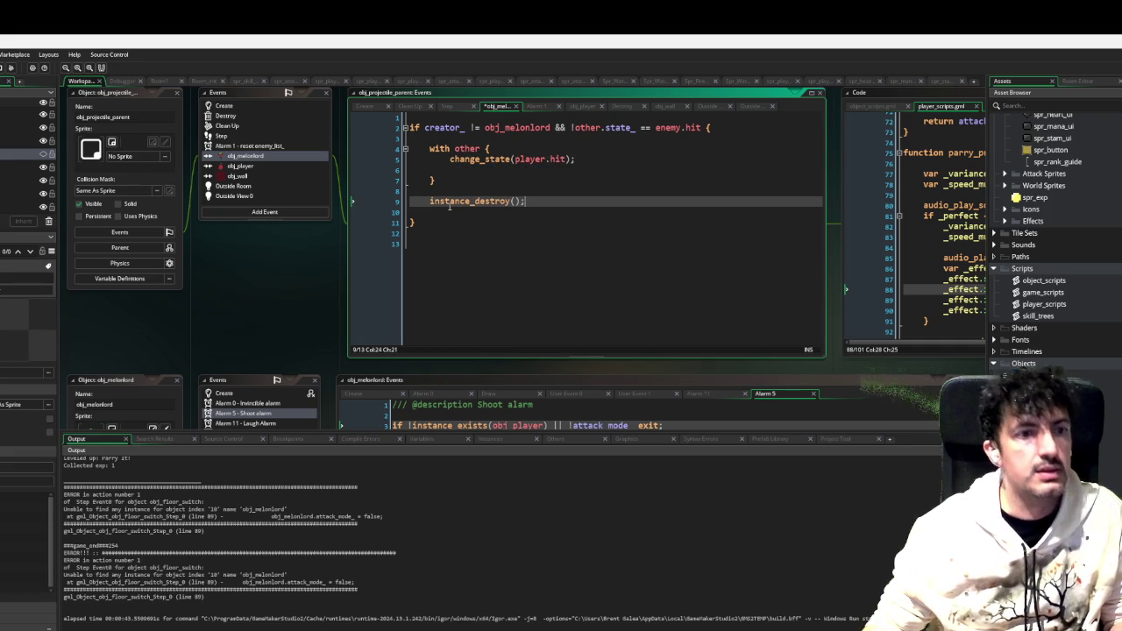
{"action": "left_click_drag", "start_coordinate": [464, 173], "coordinate": [464, 163]}
{"action": "left_click", "coordinate": [452, 172]}
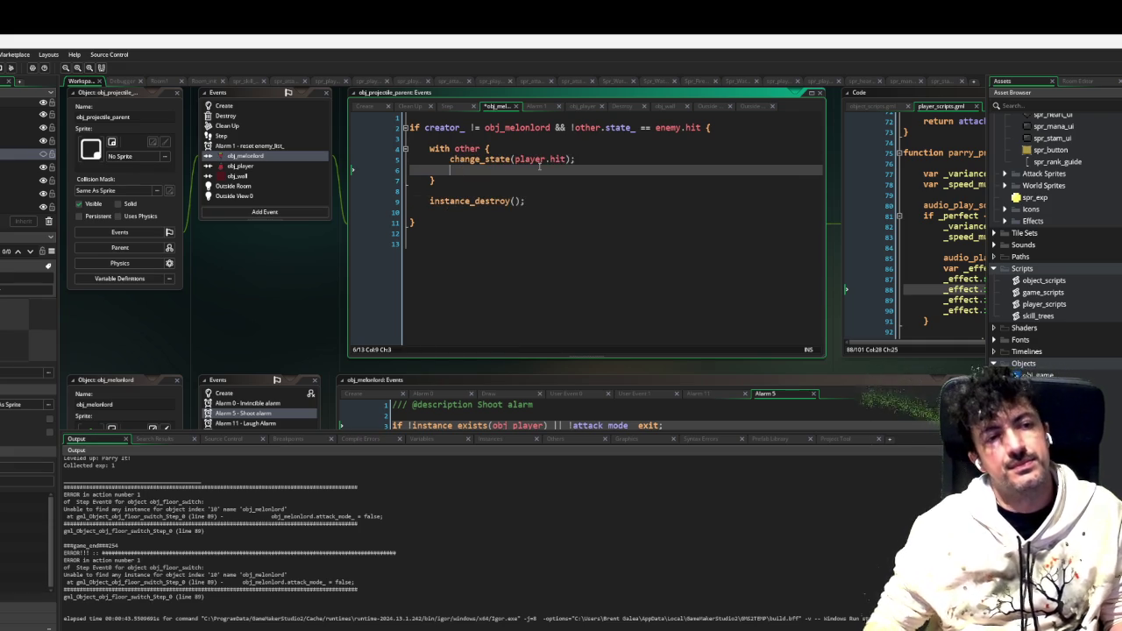
{"action": "key", "text": "BackSpace"}
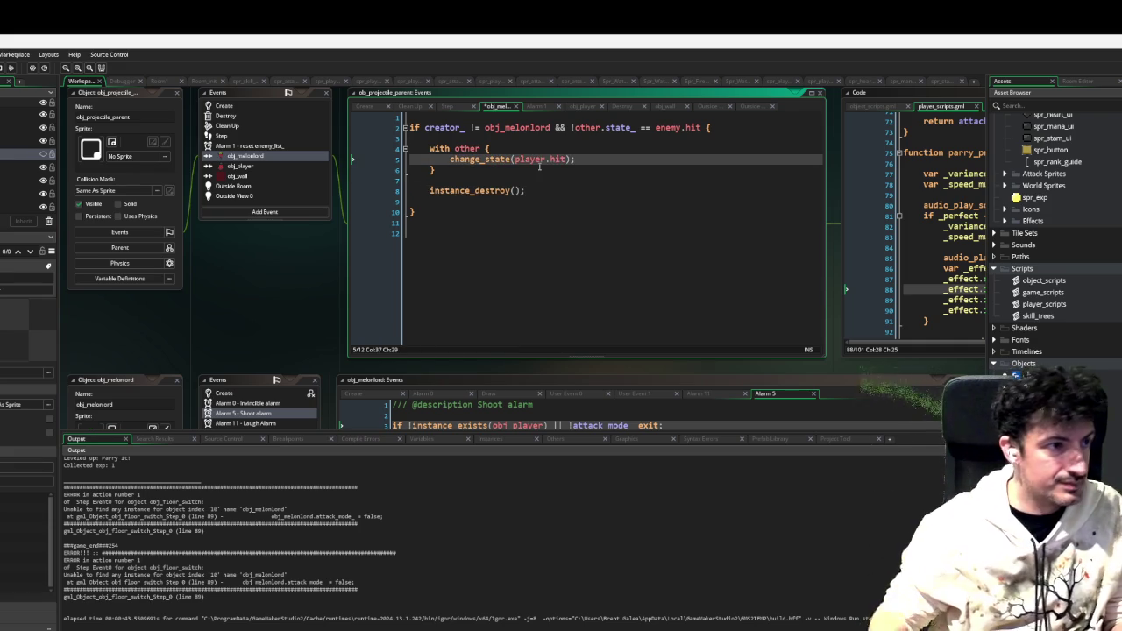
{"action": "key", "text": "F6"}
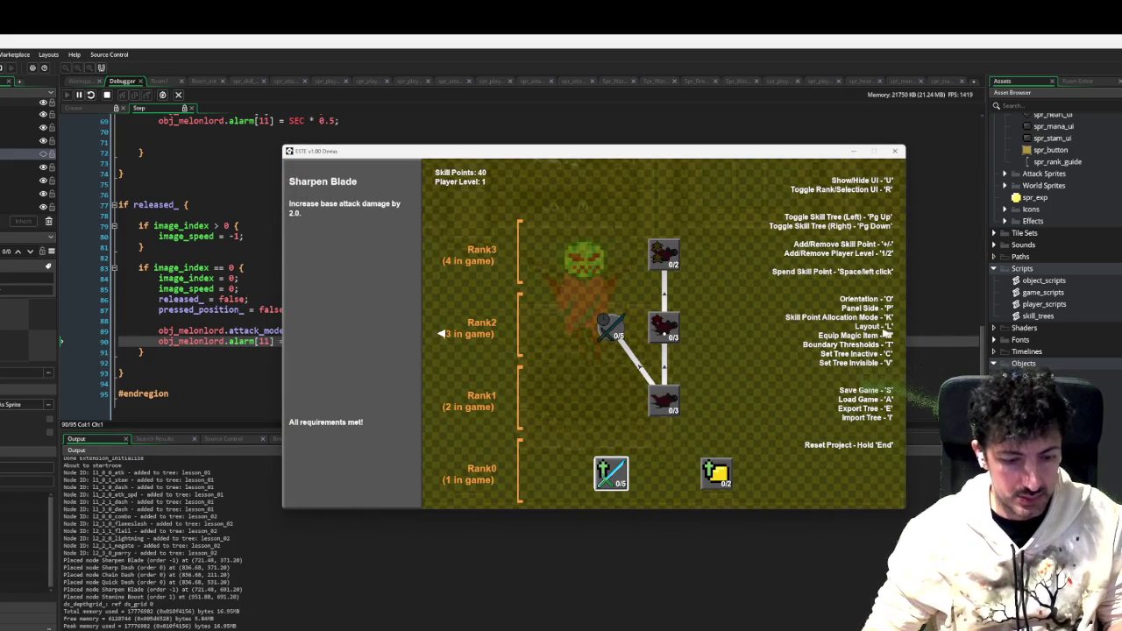
In the red combat tree, upgrade Combo Attack, Flame Slash, Thunder Slash and Parry It!
{"action": "key", "text": "Page_Down"}
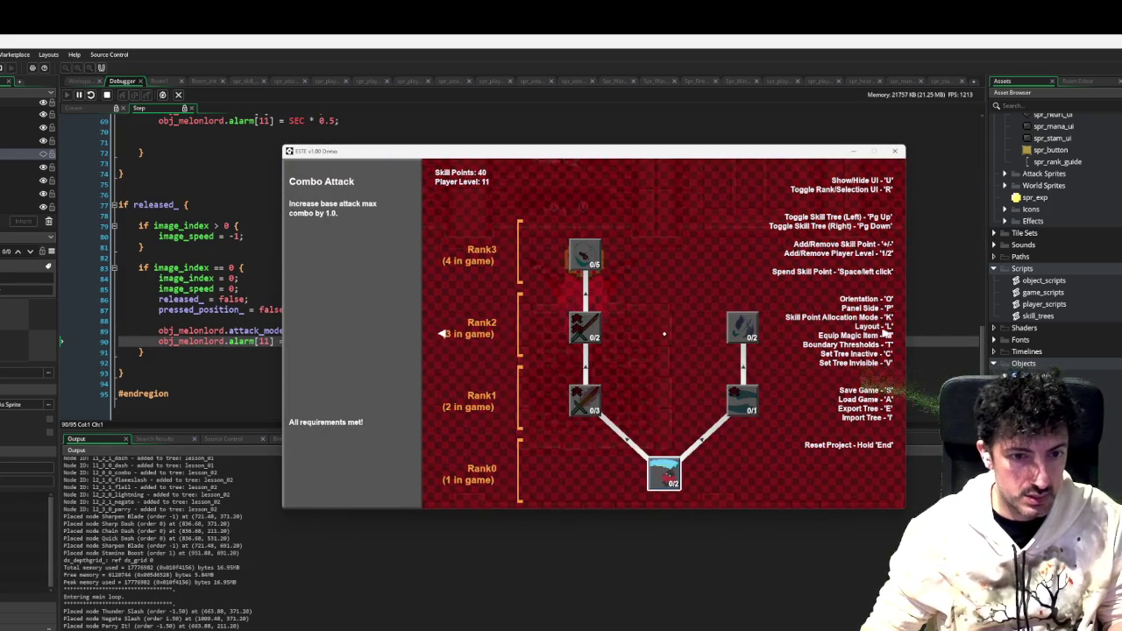
{"action": "left_click", "coordinate": [666, 481]}
{"action": "double_click", "coordinate": [586, 401]}
{"action": "double_click", "coordinate": [585, 327]}
{"action": "left_click", "coordinate": [595, 252]}
Hide the skill tree, move past the boss, and parry its projectiles back
{"action": "key", "text": "u"}
{"action": "key", "text": "d"}
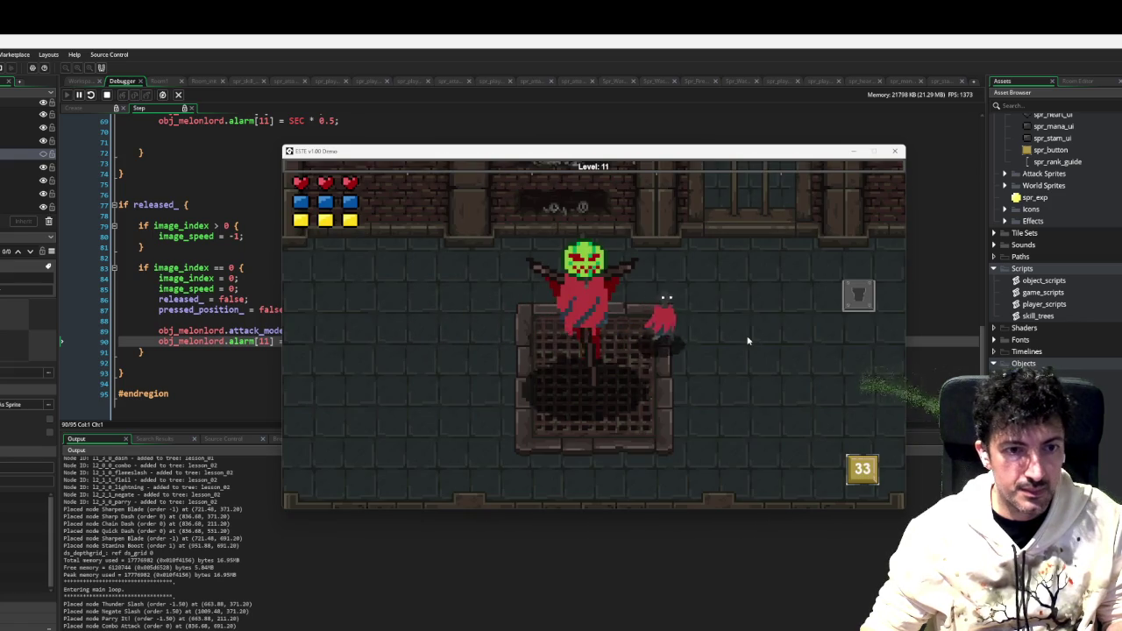
{"action": "key", "text": "d"}
{"action": "key", "text": "s"}
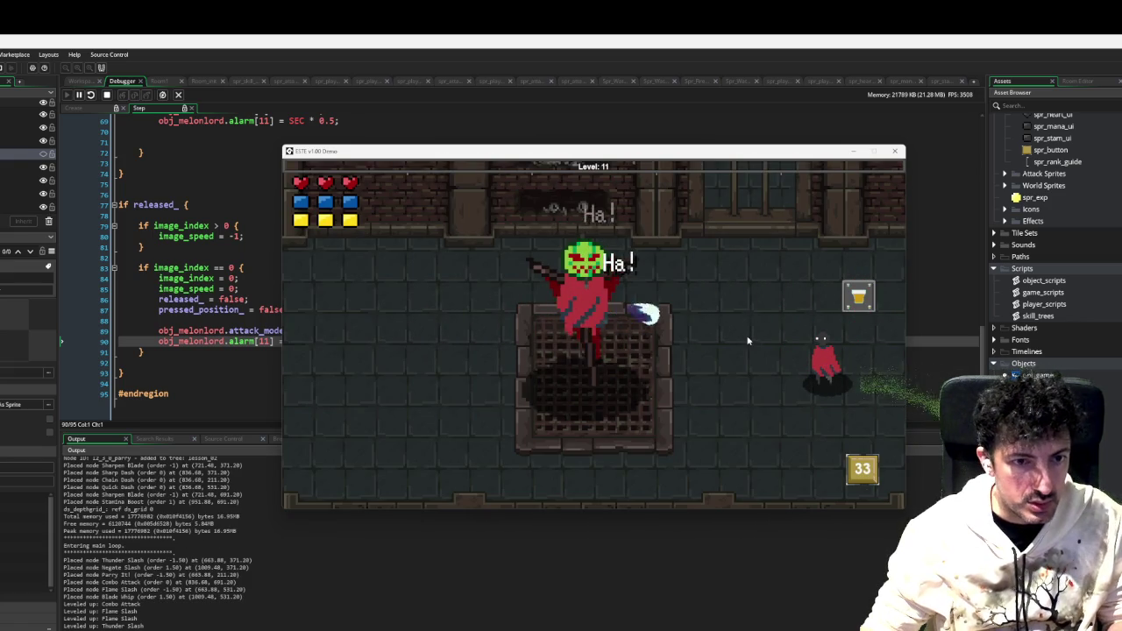
{"action": "key", "text": "space"}
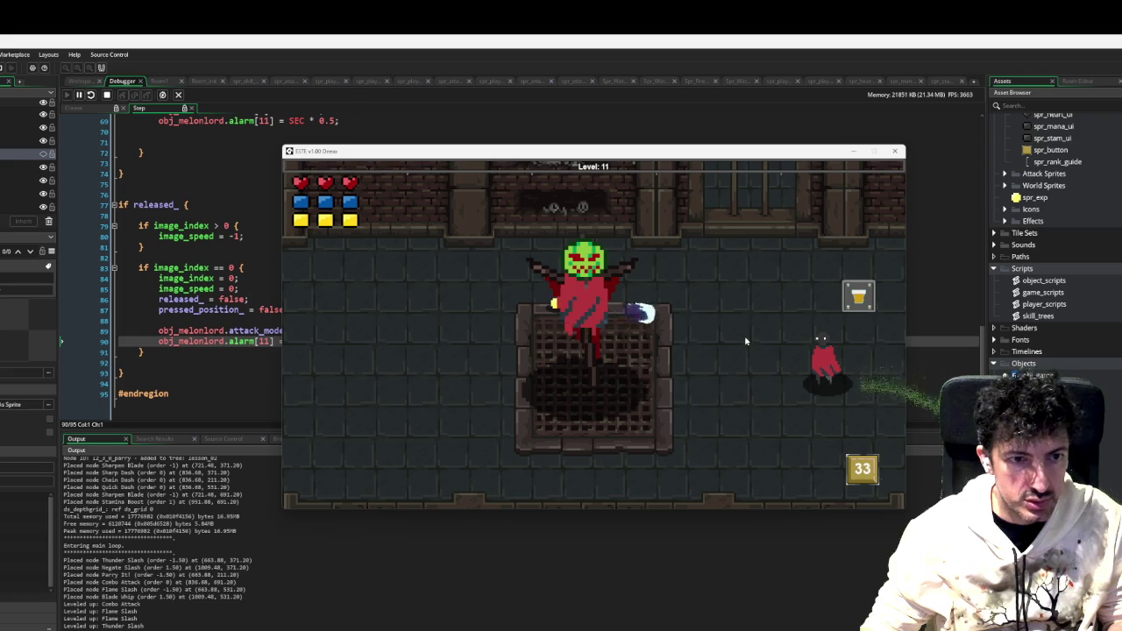
{"action": "key", "text": "space"}
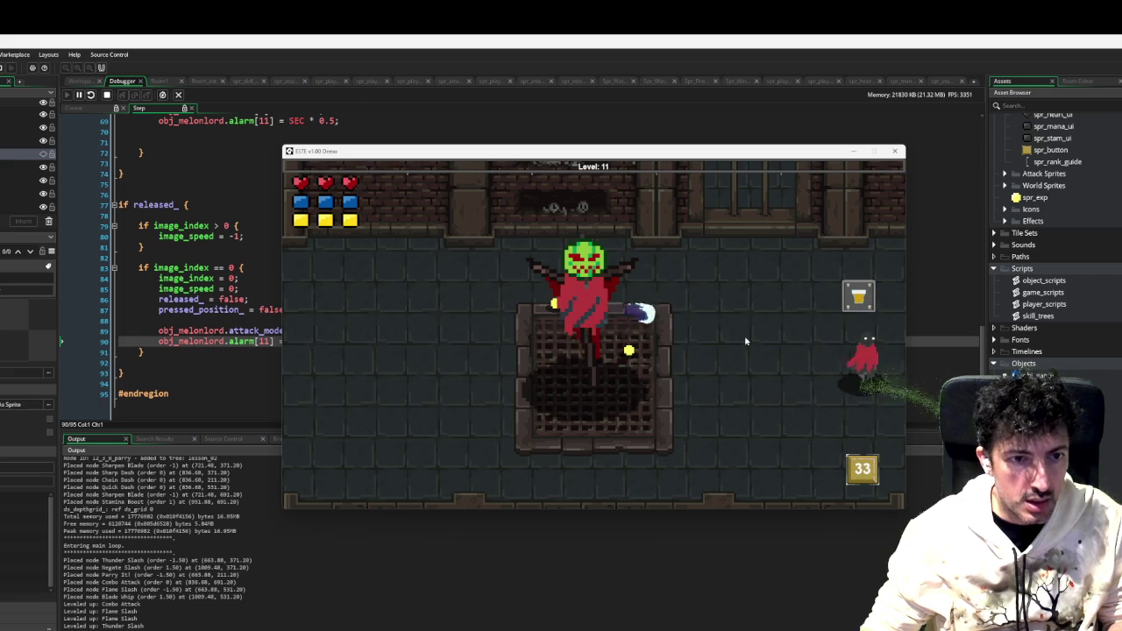
{"action": "key", "text": "space"}
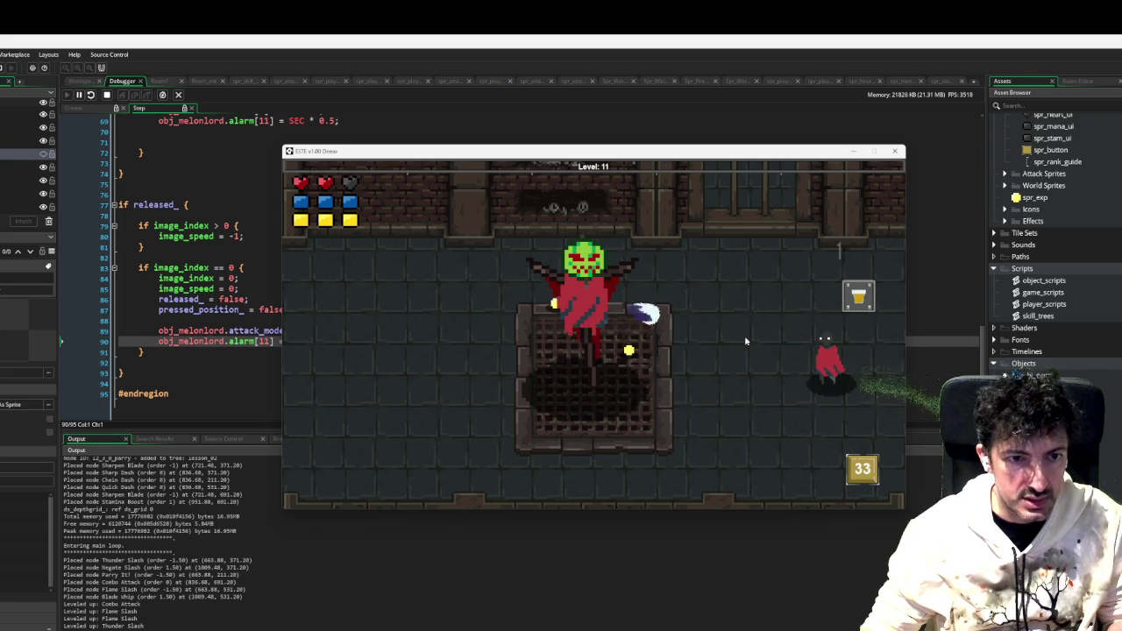
{"action": "key", "text": "space"}
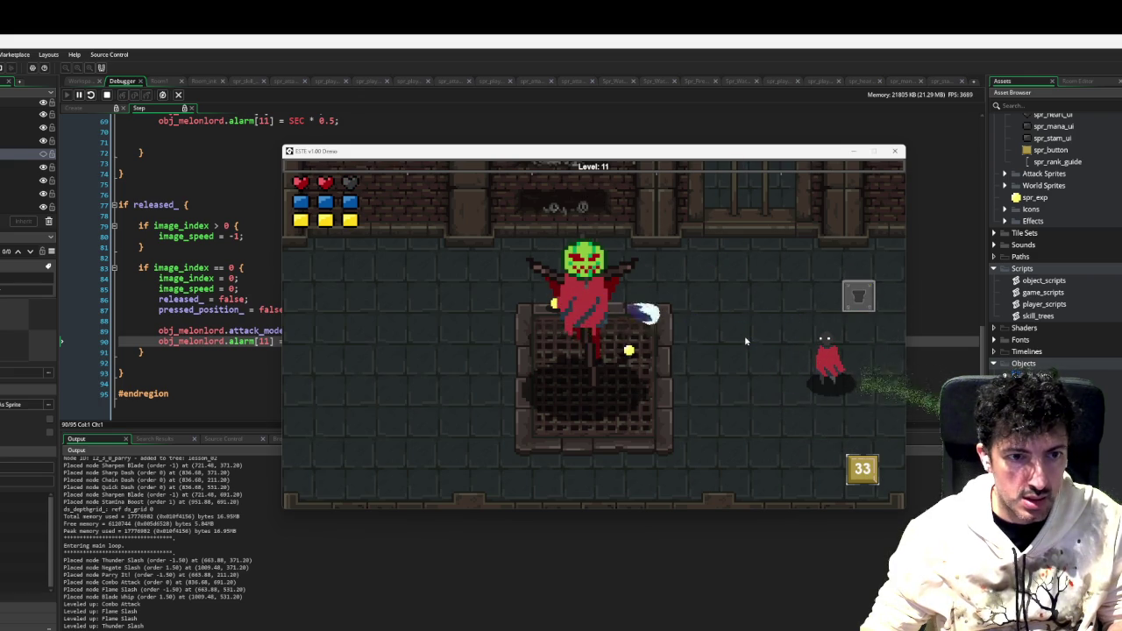
{"action": "key", "text": "space"}
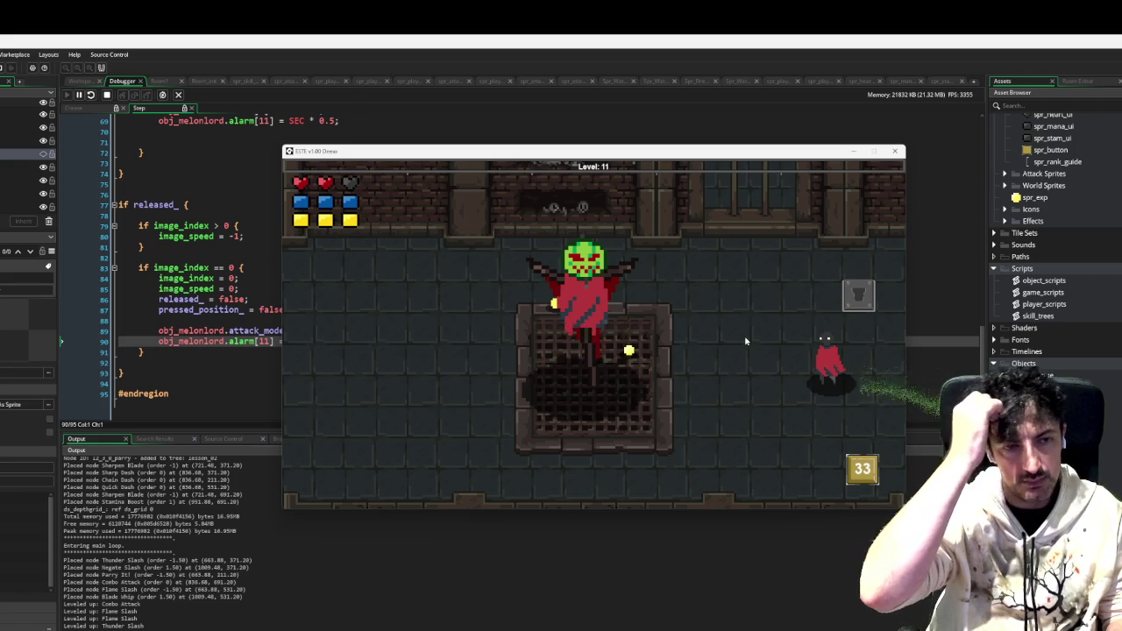
Reposition beside the boss and keep parrying its shots without the game crashing
{"action": "key", "text": "d"}
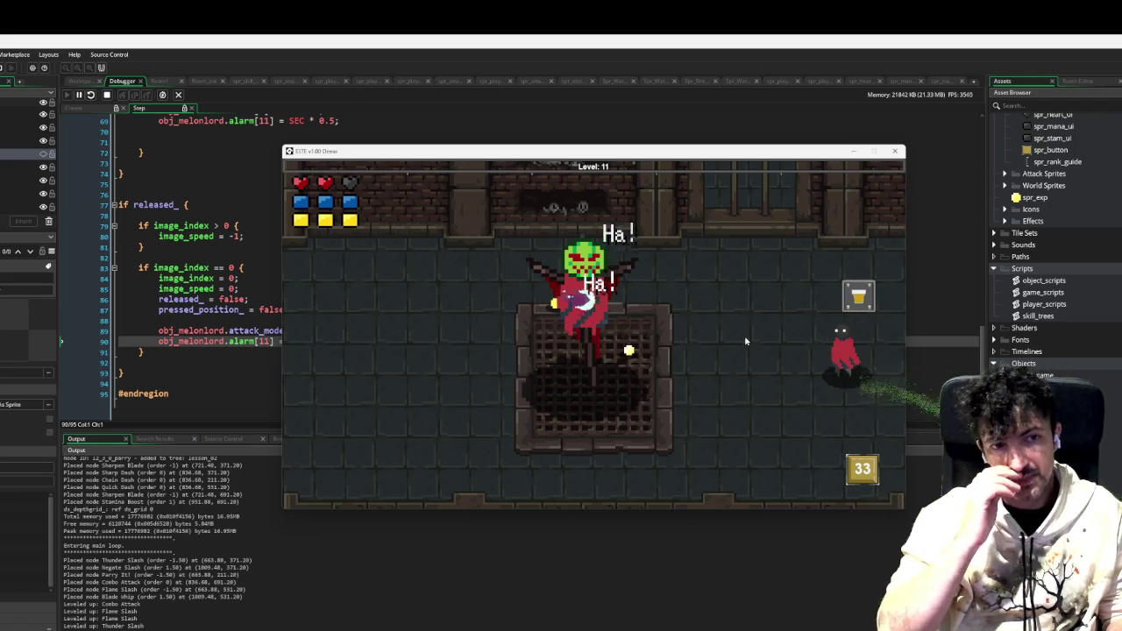
{"action": "key", "text": "a"}
{"action": "key", "text": "space"}
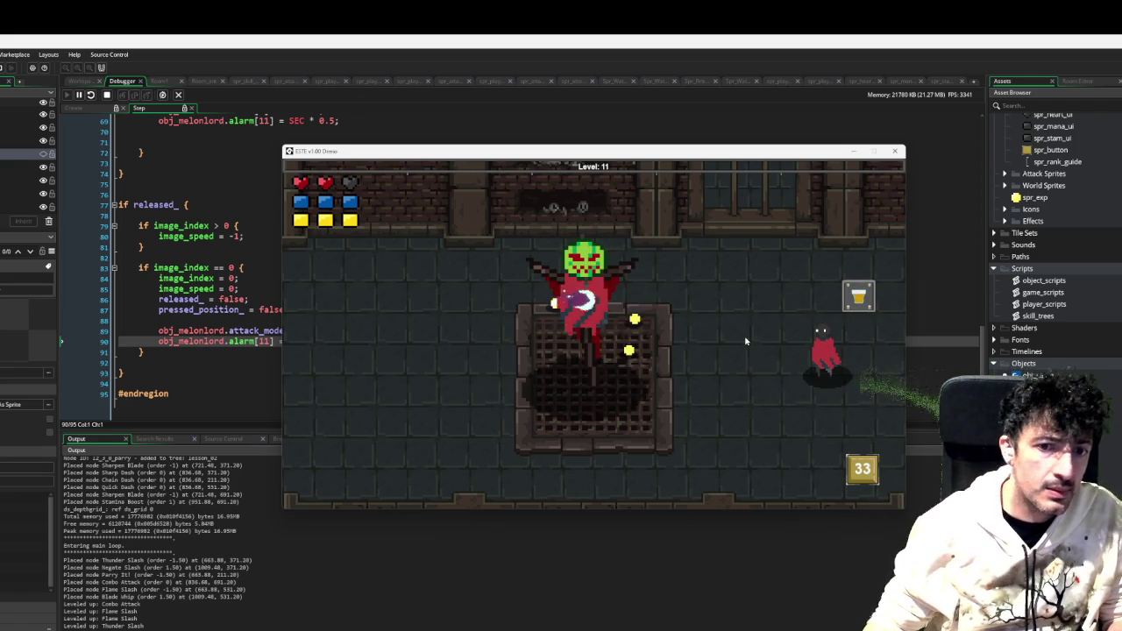
{"action": "key", "text": "space"}
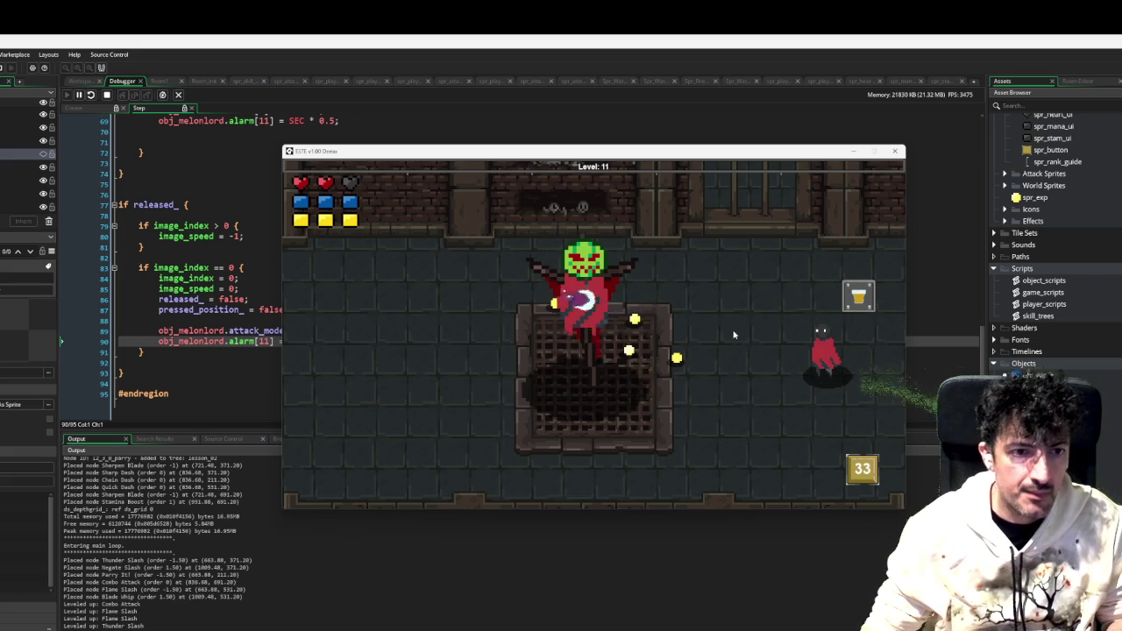
{"action": "key", "text": "space"}
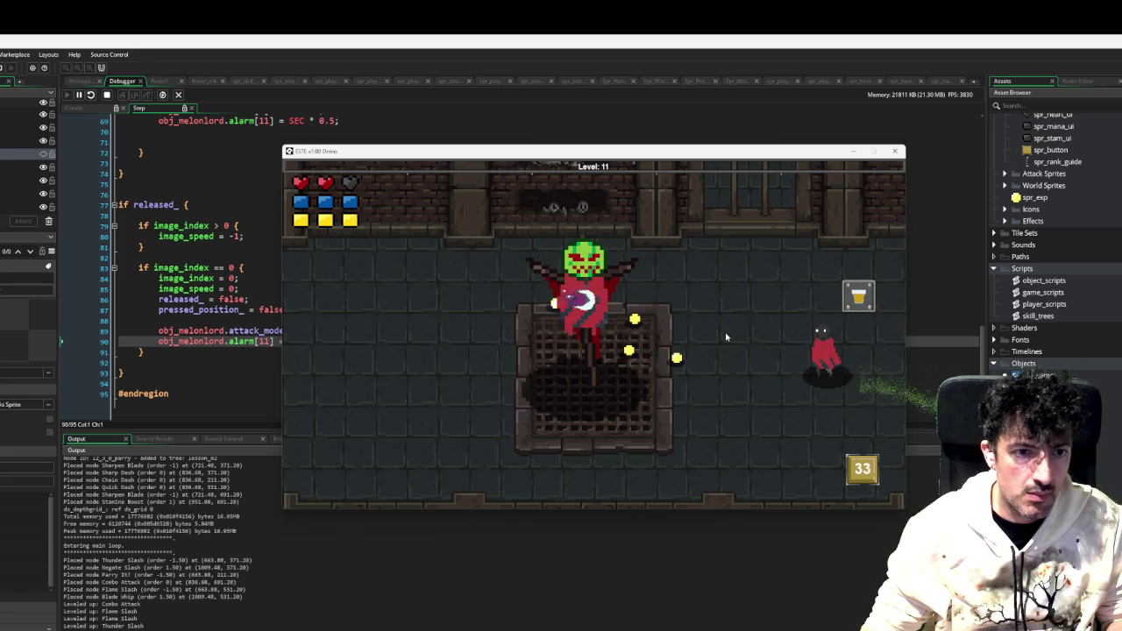
{"action": "key", "text": "space"}
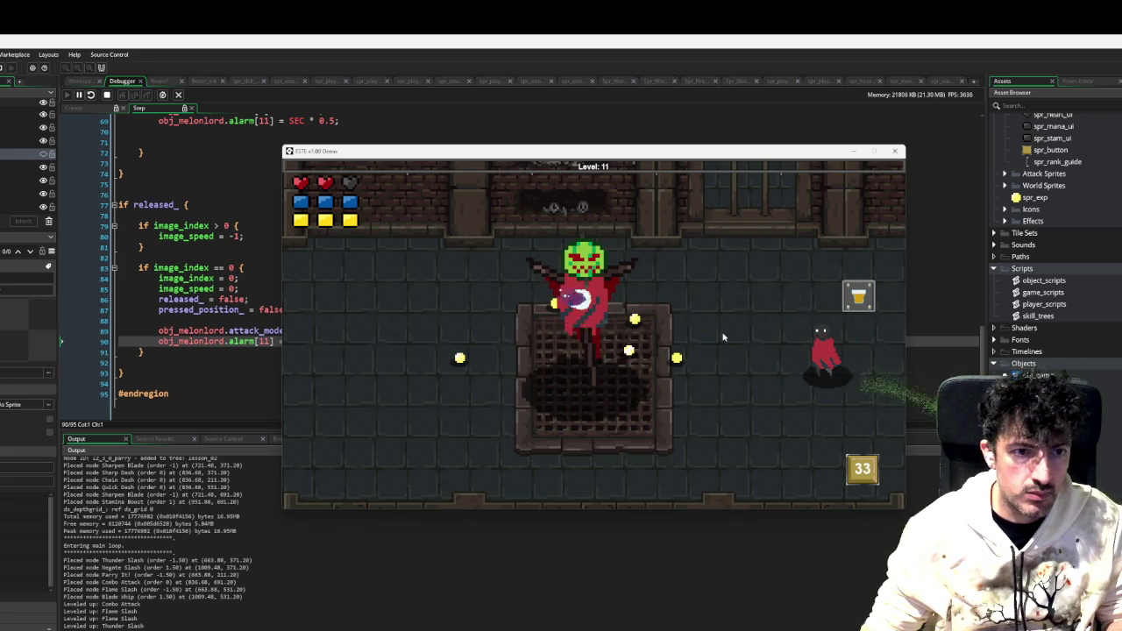
{"action": "key", "text": "space"}
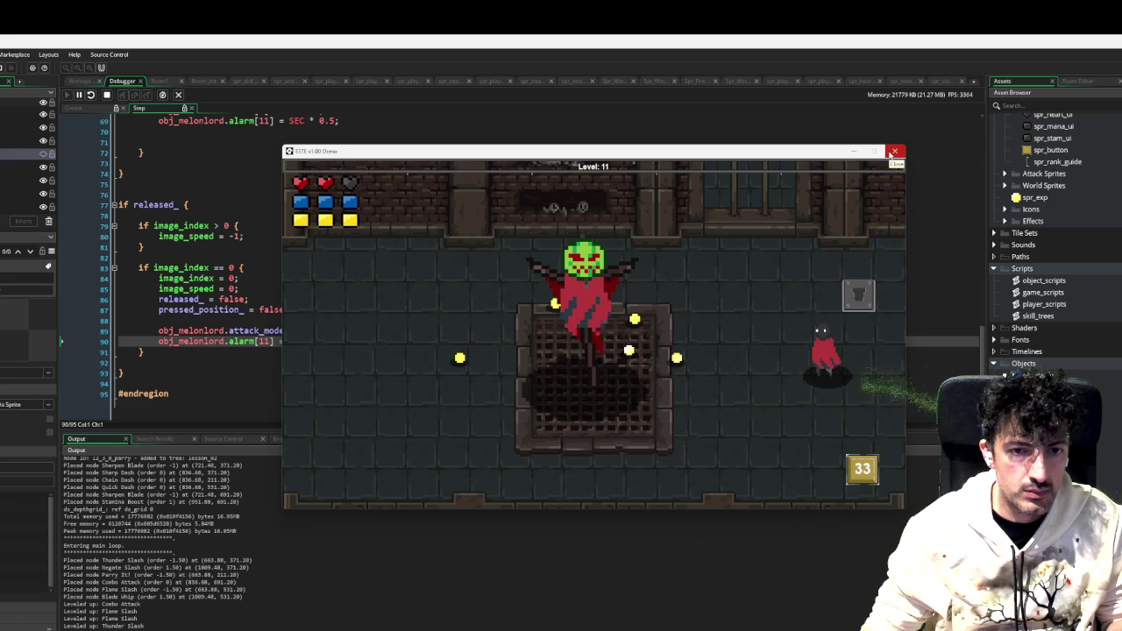
Close the running game and open the player_scripts script
{"action": "left_click", "coordinate": [894, 153]}
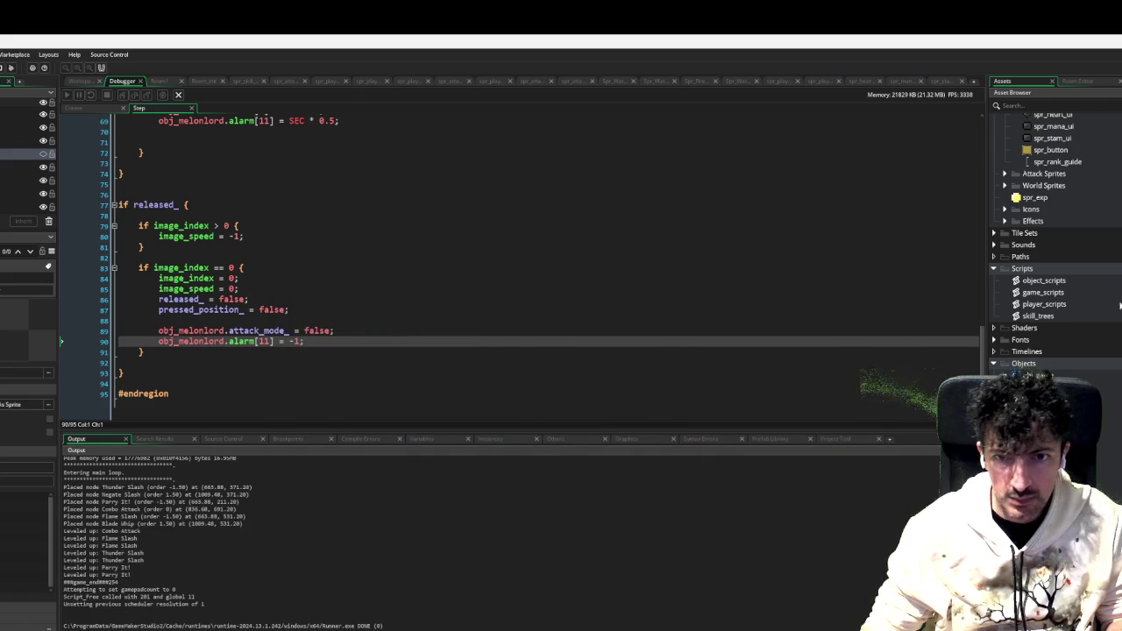
{"action": "left_click", "coordinate": [1043, 304]}
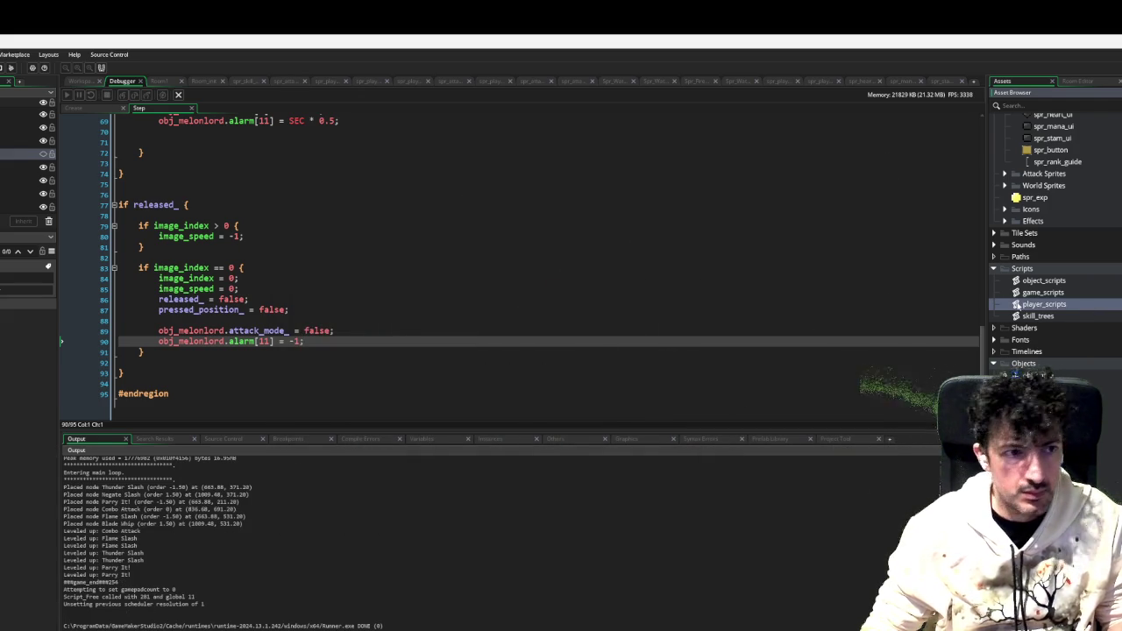
{"action": "double_click", "coordinate": [1043, 304]}
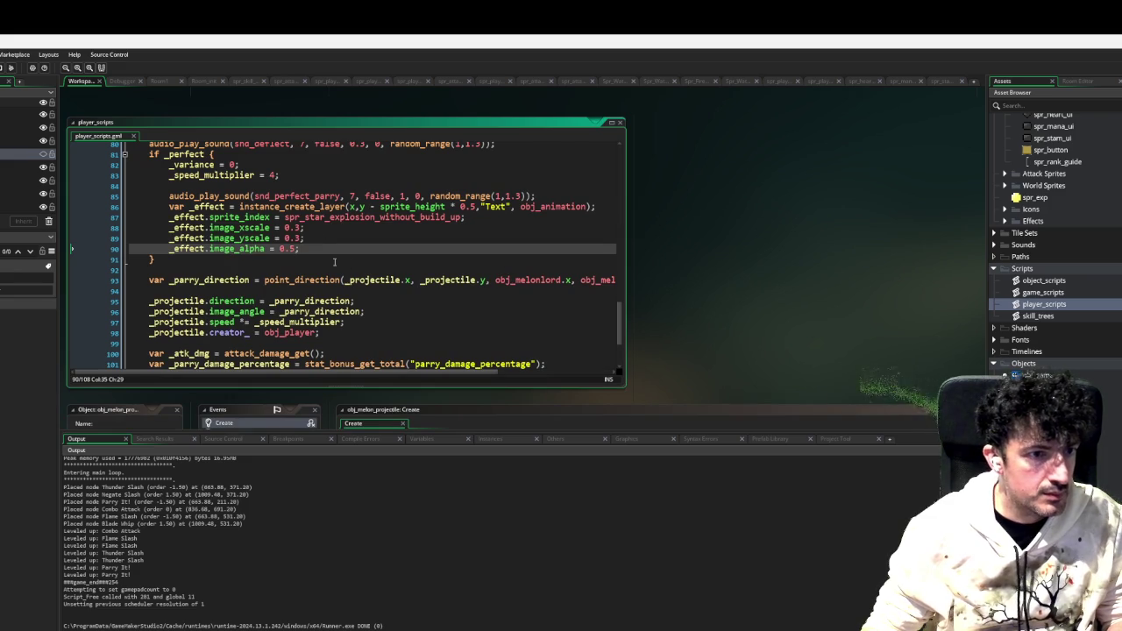
Change the parry variance on line 77 to random_range(-120, 120)
{"action": "scroll", "coordinate": [340, 240], "scroll_direction": "up", "scroll_amount": 4}
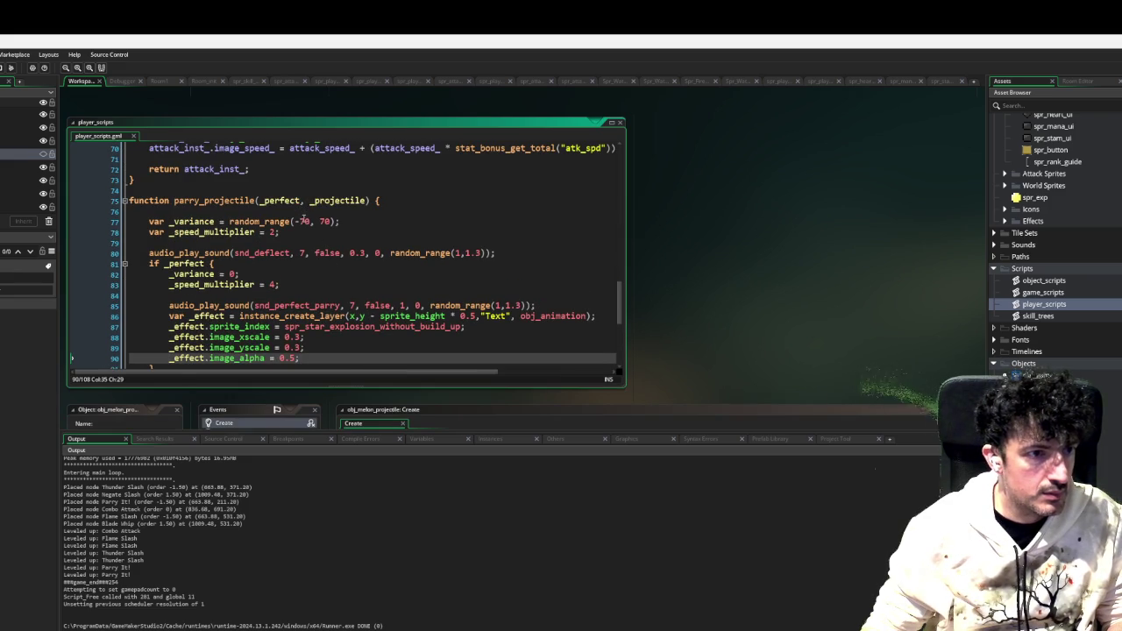
{"action": "left_click", "coordinate": [303, 221]}
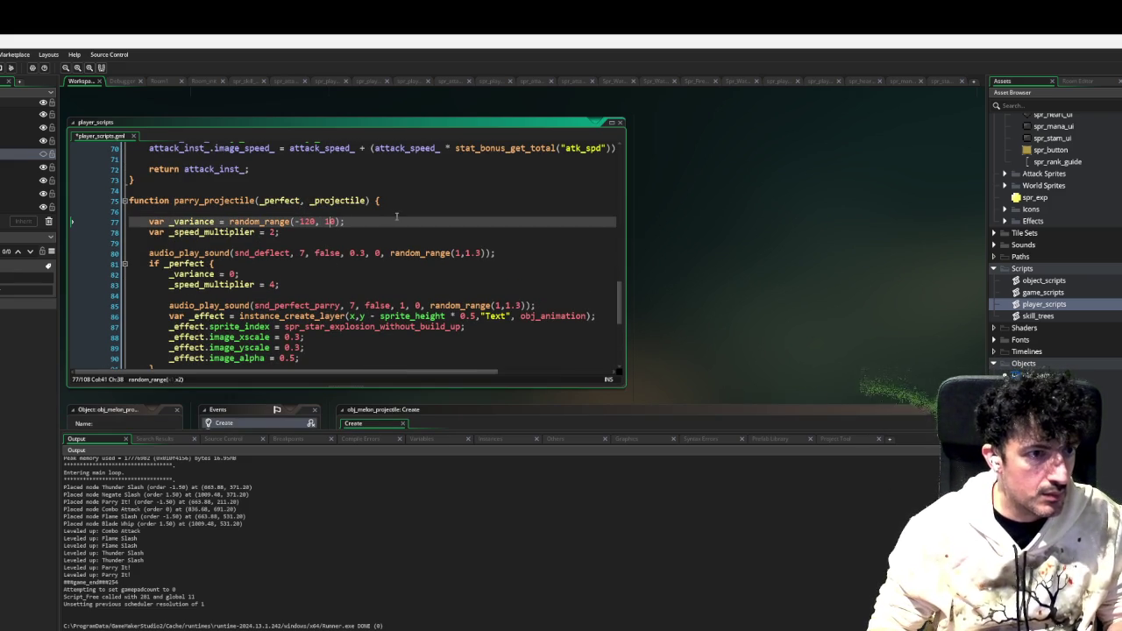
{"action": "left_click", "coordinate": [441, 200]}
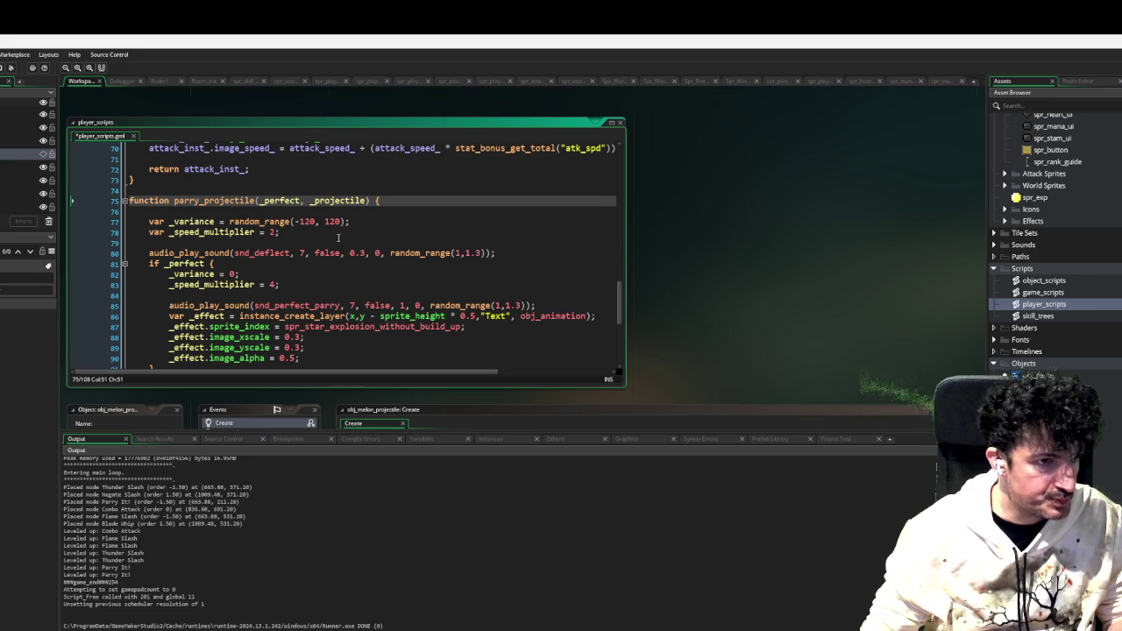
{"action": "scroll", "coordinate": [332, 237], "scroll_direction": "down", "scroll_amount": 6}
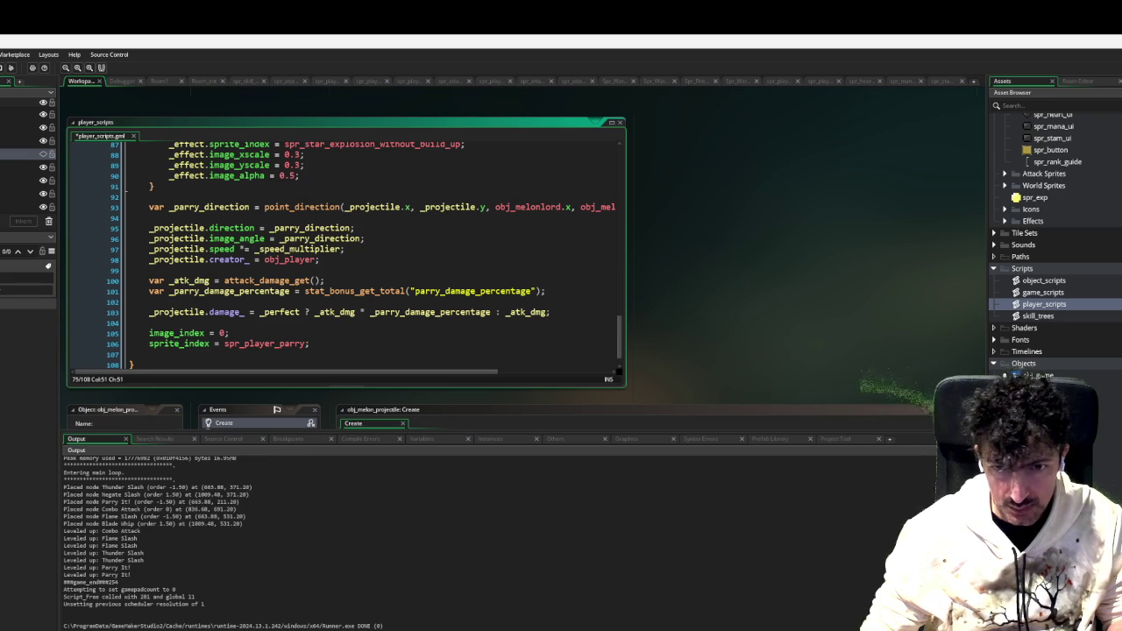
{"action": "scroll", "coordinate": [341, 268], "scroll_direction": "down", "scroll_amount": 3}
{"action": "scroll", "coordinate": [526, 255], "scroll_direction": "up", "scroll_amount": 5}
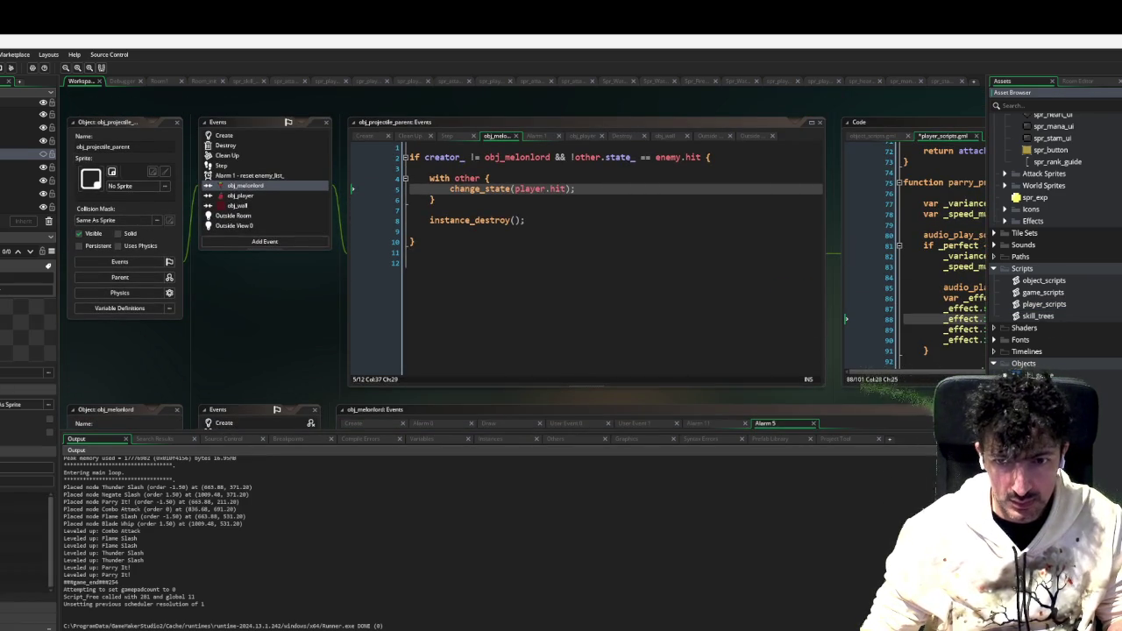
Copy the two var _damage popup lines from obj_projectile_parent's obj_player collision event
{"action": "scroll", "coordinate": [259, 179], "scroll_direction": "down", "scroll_amount": 5}
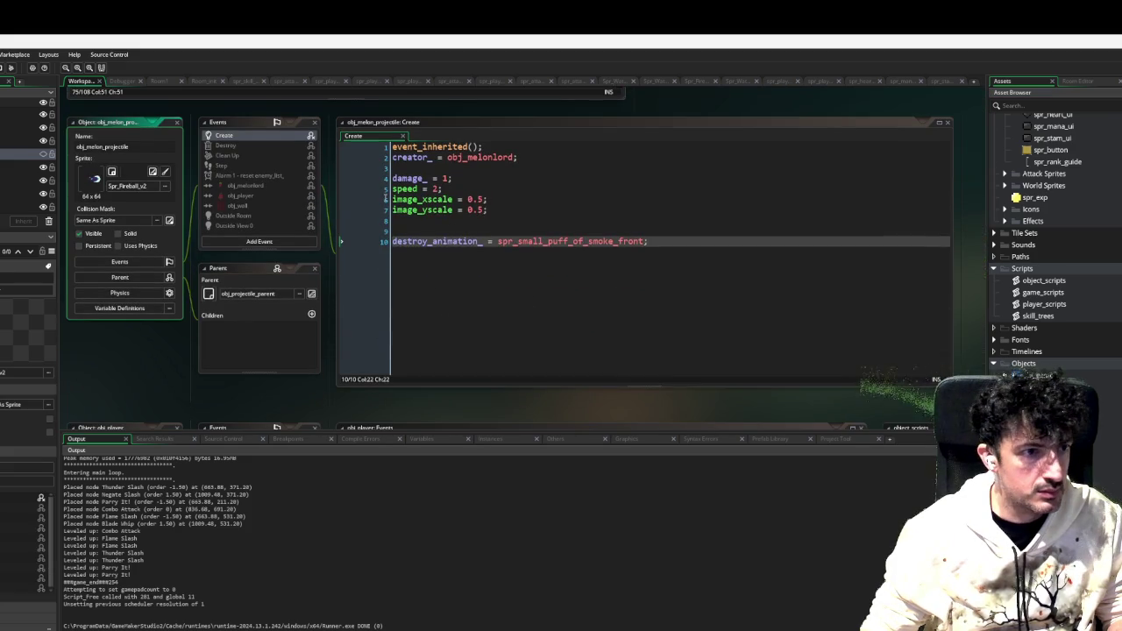
{"action": "left_click", "coordinate": [246, 185]}
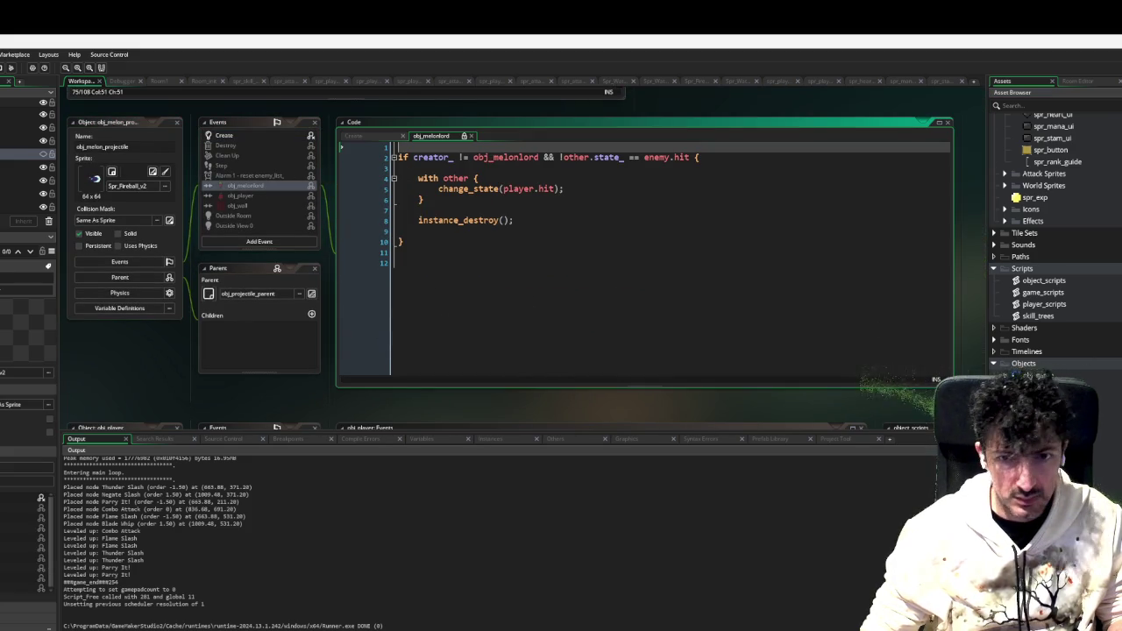
{"action": "scroll", "coordinate": [586, 314], "scroll_direction": "up", "scroll_amount": 5}
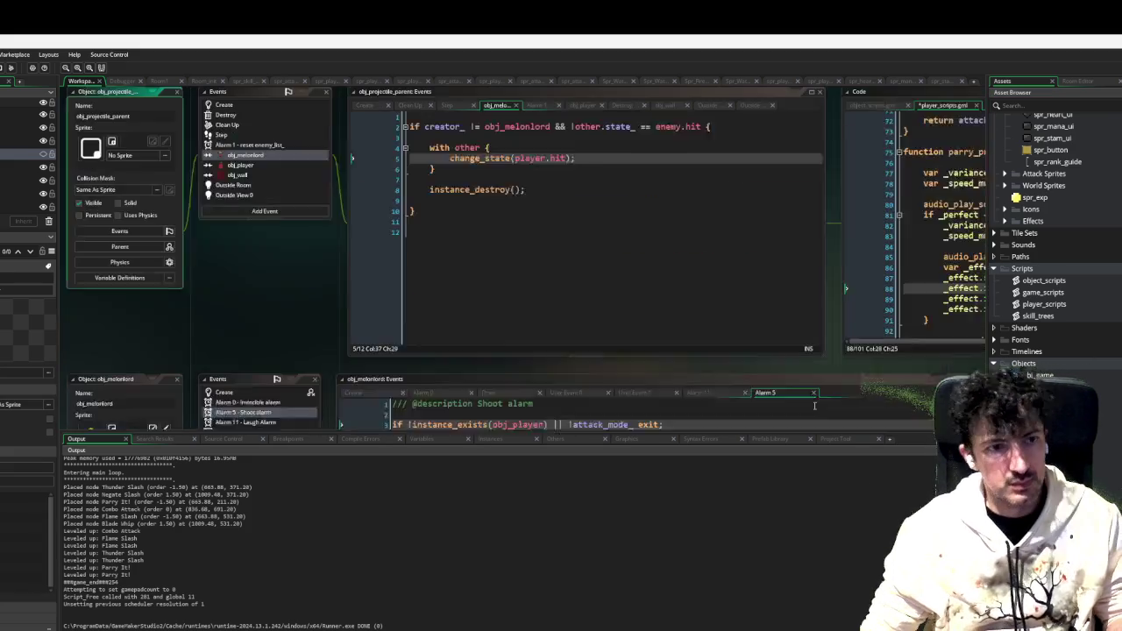
{"action": "left_click", "coordinate": [257, 194]}
{"action": "scroll", "coordinate": [564, 235], "scroll_direction": "down", "scroll_amount": 1}
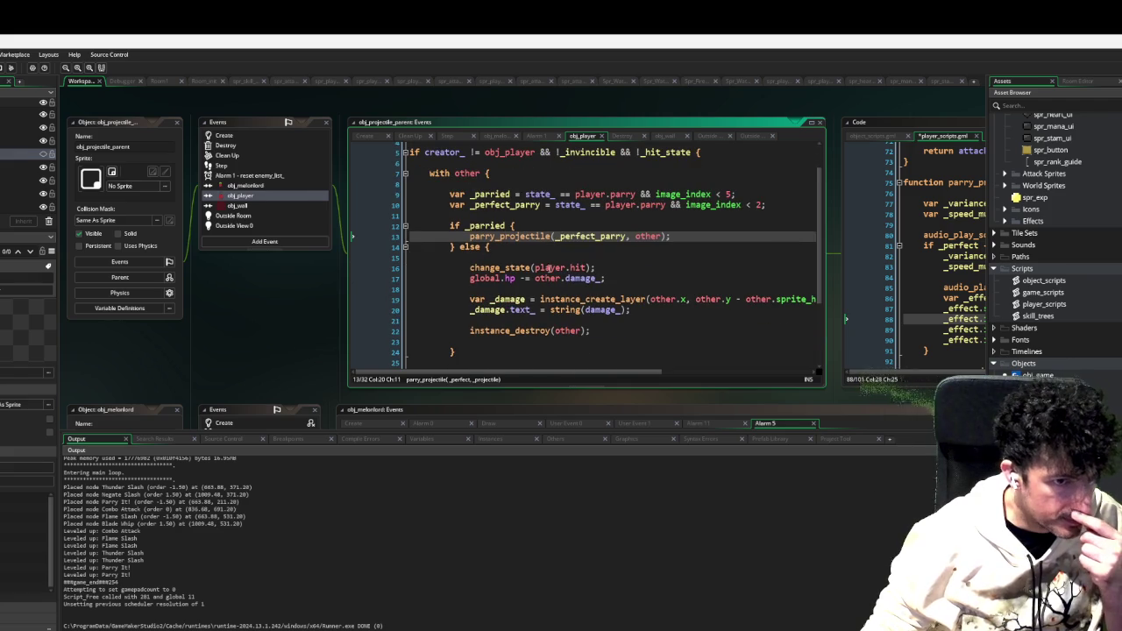
{"action": "left_click", "coordinate": [461, 298]}
{"action": "mouse_move", "coordinate": [496, 300]}
{"action": "left_mouse_down"}
{"action": "mouse_move", "coordinate": [664, 302]}
{"action": "mouse_move", "coordinate": [667, 313]}
{"action": "left_mouse_up"}
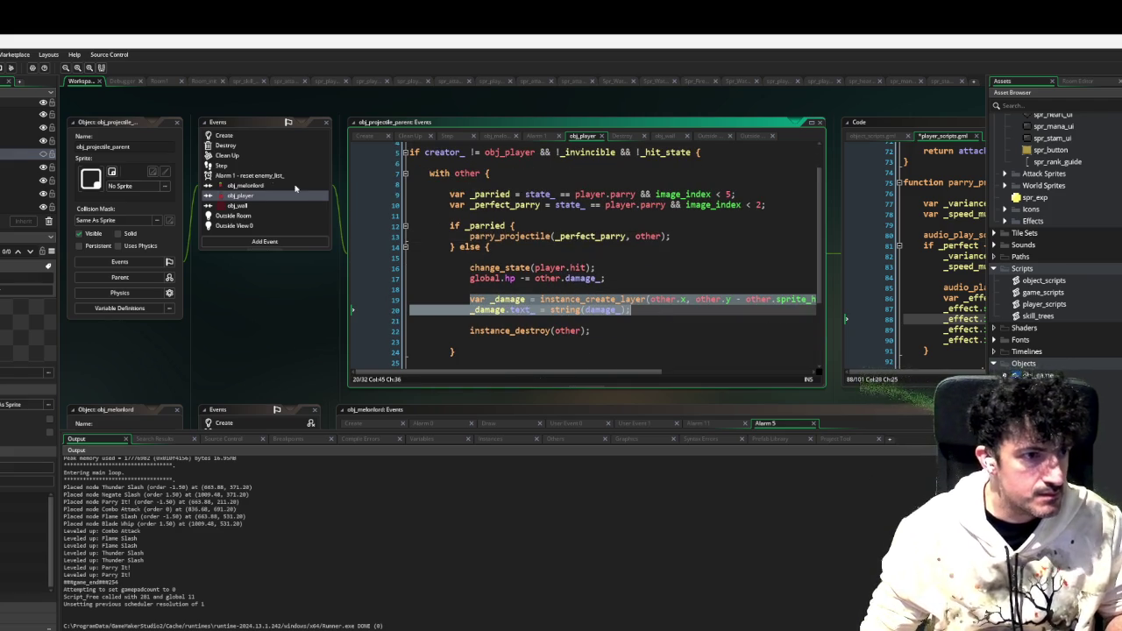
Paste them after the with block in the obj_melonlord collision, fix indentation, and run a test build
{"action": "left_click", "coordinate": [239, 186]}
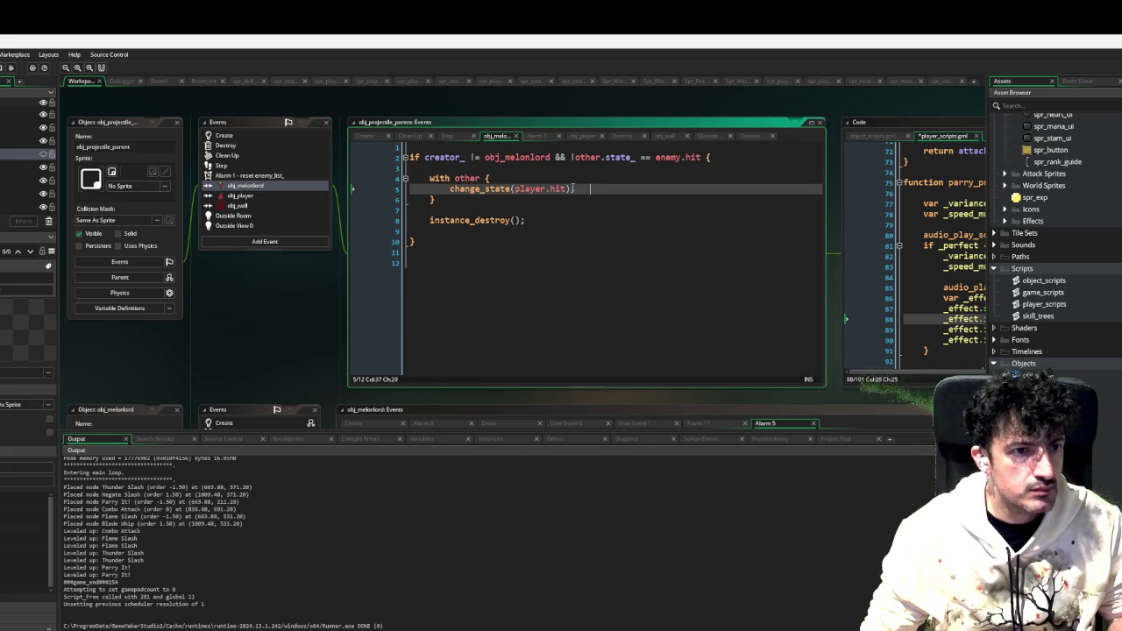
{"action": "type", "text": ";"}
{"action": "left_click", "coordinate": [538, 198]}
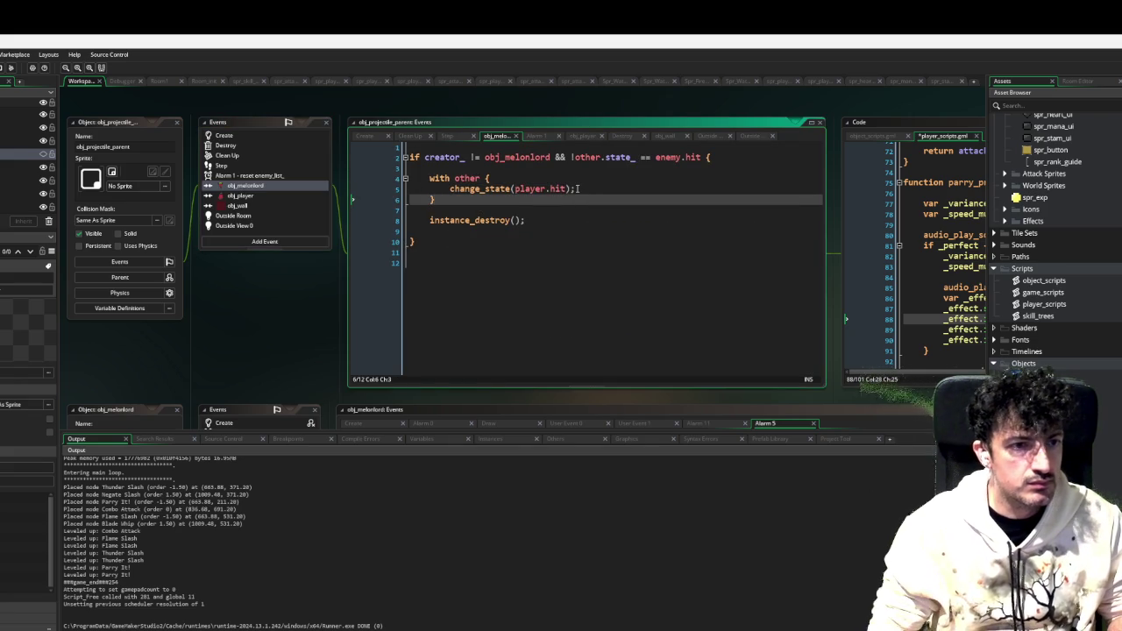
{"action": "key", "text": "Return"}
{"action": "key", "text": "Return"}
{"action": "key", "text": "ctrl+v"}
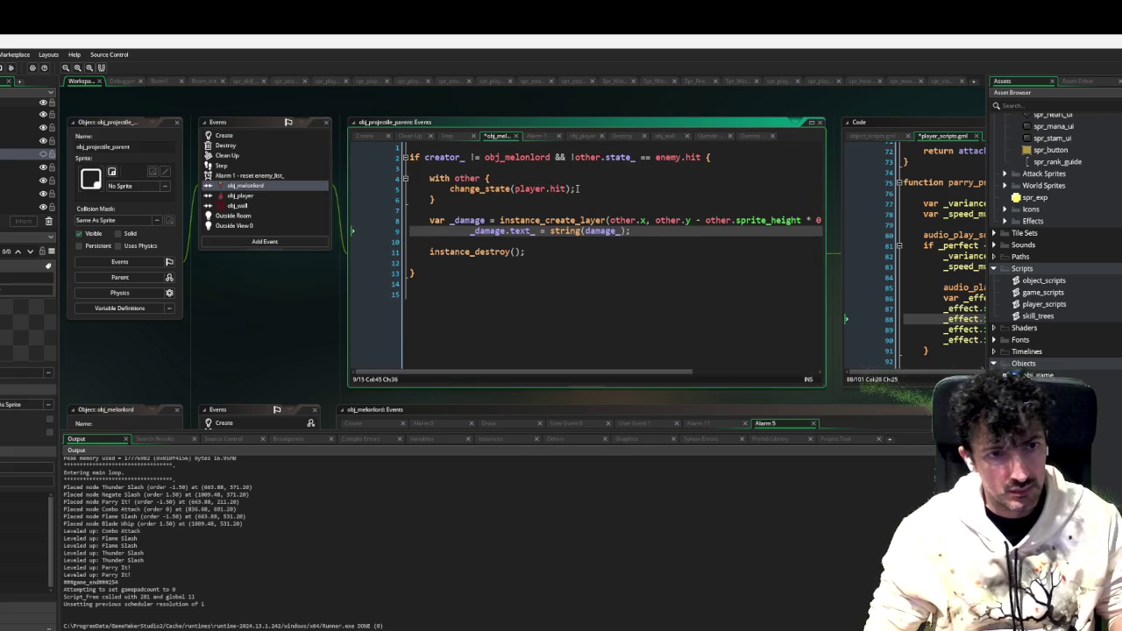
{"action": "key", "text": "shift+Home"}
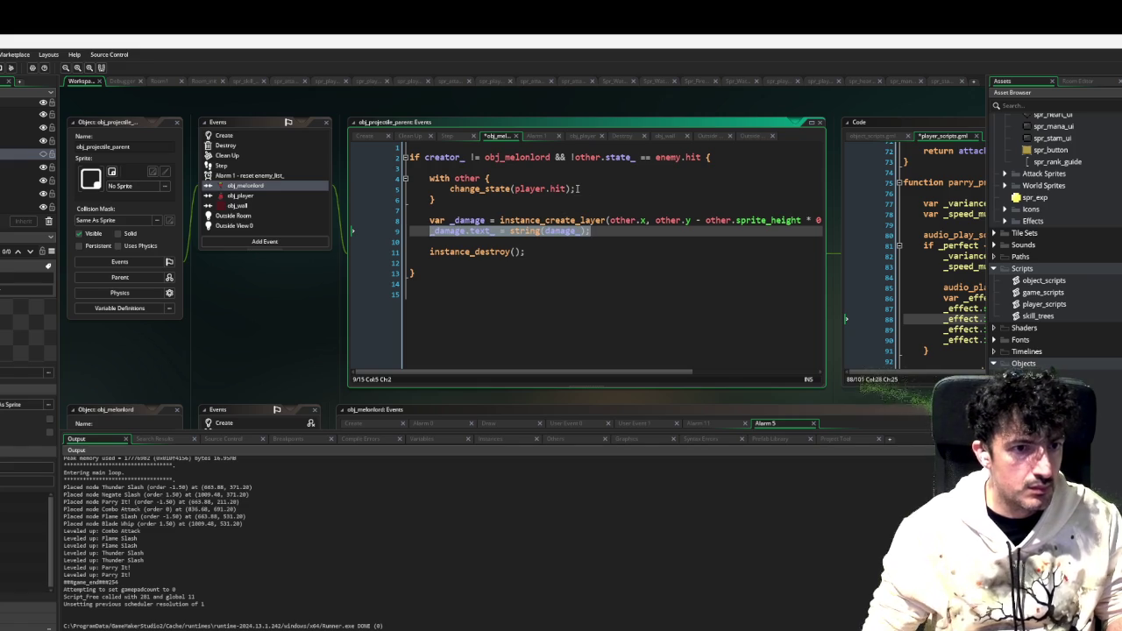
{"action": "key", "text": "Down"}
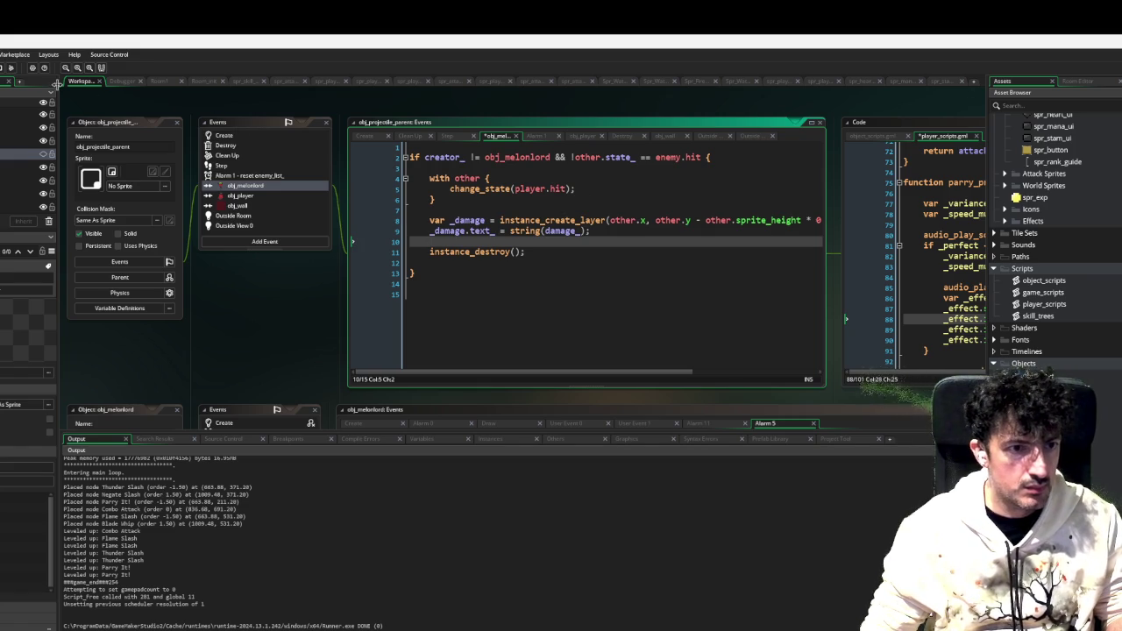
{"action": "key", "text": "Down"}
{"action": "key", "text": "Down"}
{"action": "key", "text": "Down"}
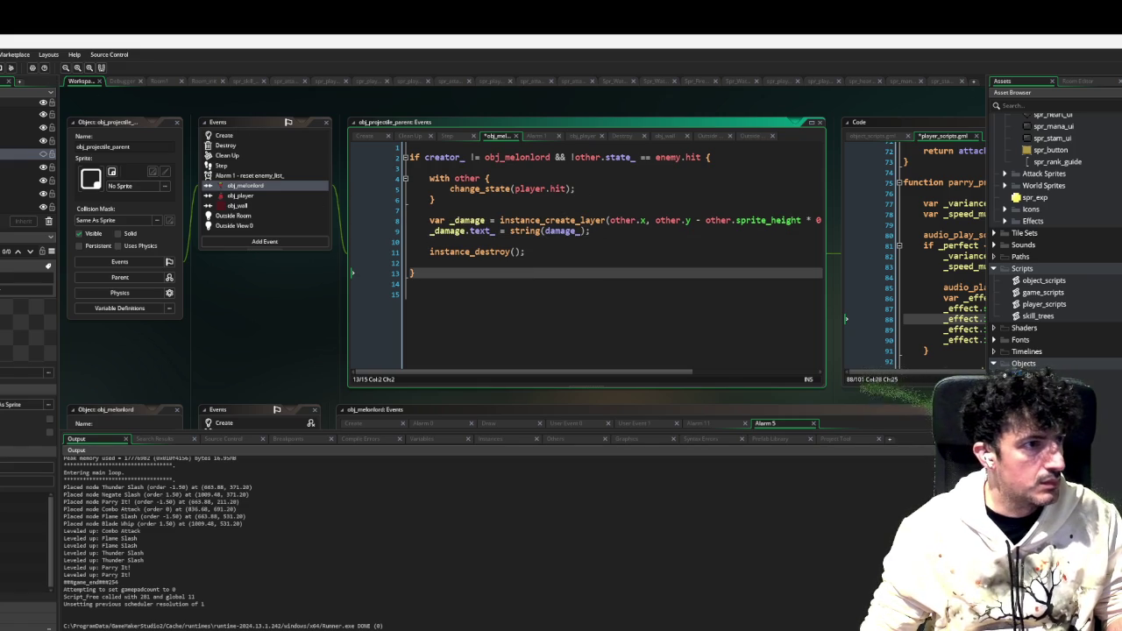
{"action": "key", "text": "F6"}
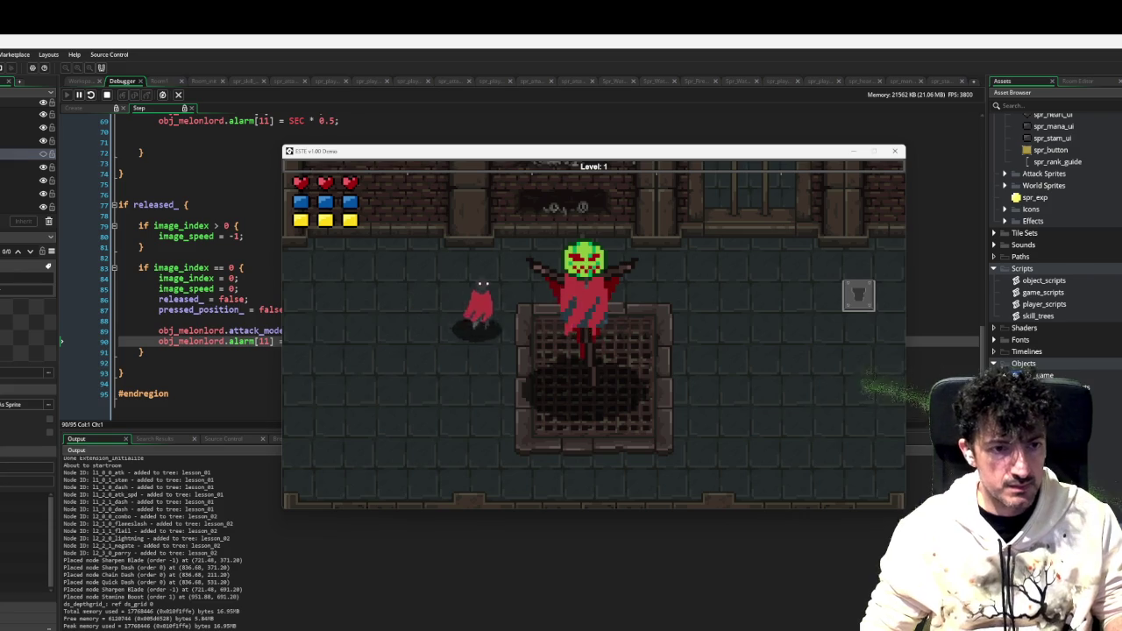
Raise the player level and spend skill points on three nodes in the next tree
{"action": "key", "text": "u"}
{"action": "key", "text": "e"}
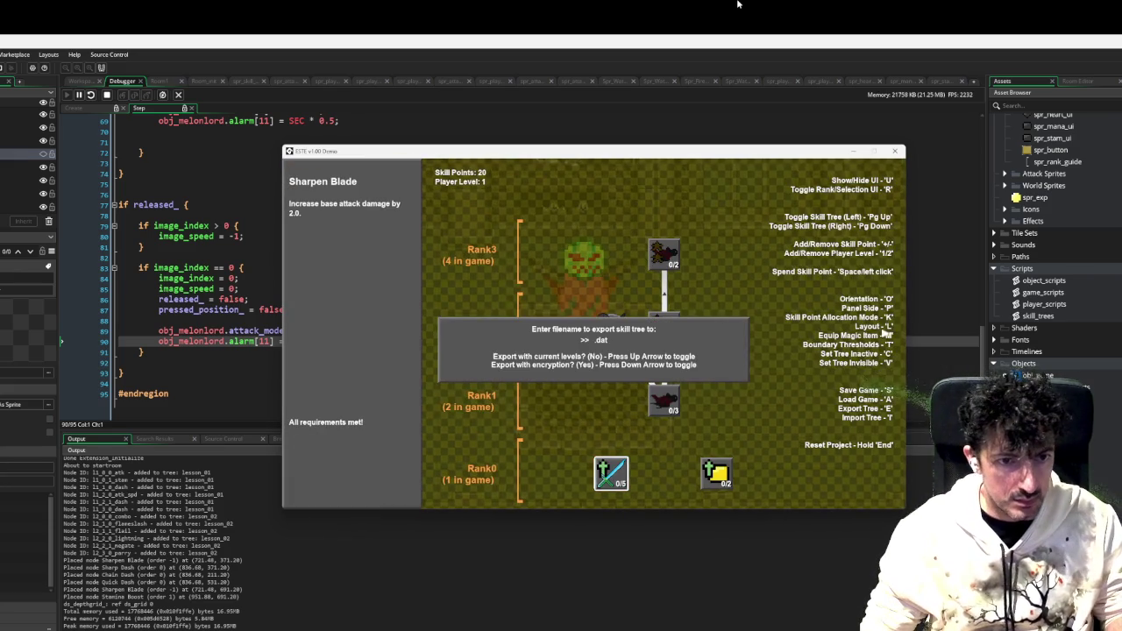
{"action": "key", "text": "Escape"}
{"action": "key", "text": "Page_Down"}
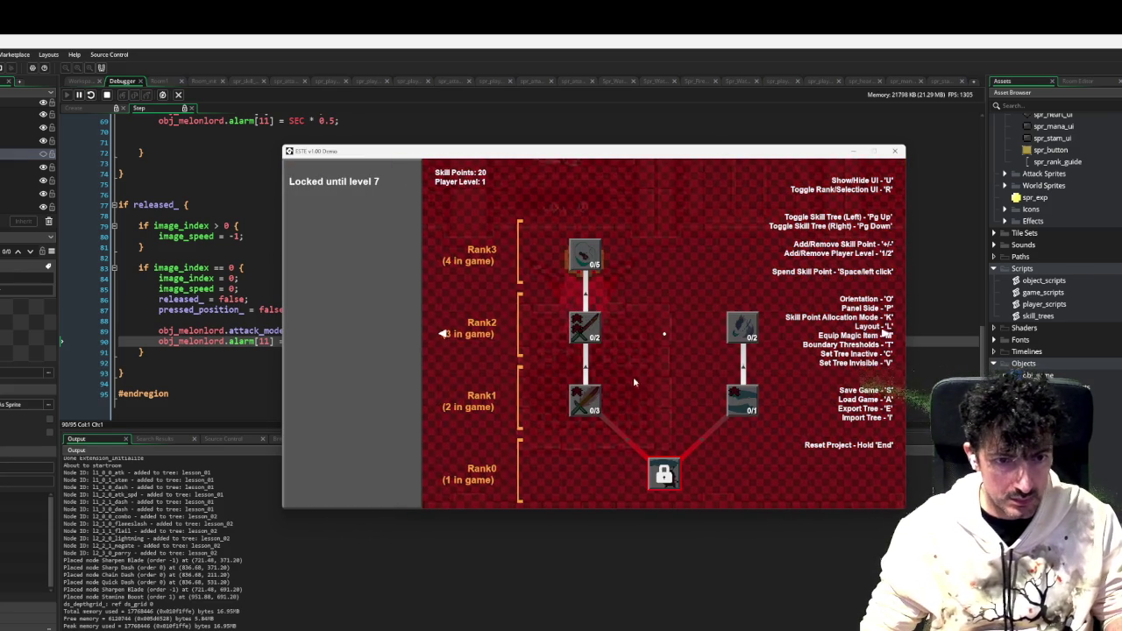
{"action": "key", "text": "2"}
{"action": "key", "text": "2"}
{"action": "key", "text": "2"}
{"action": "left_click", "coordinate": [664, 474]}
{"action": "left_click", "coordinate": [586, 399]}
{"action": "left_click", "coordinate": [586, 326]}
{"action": "key", "text": "u"}
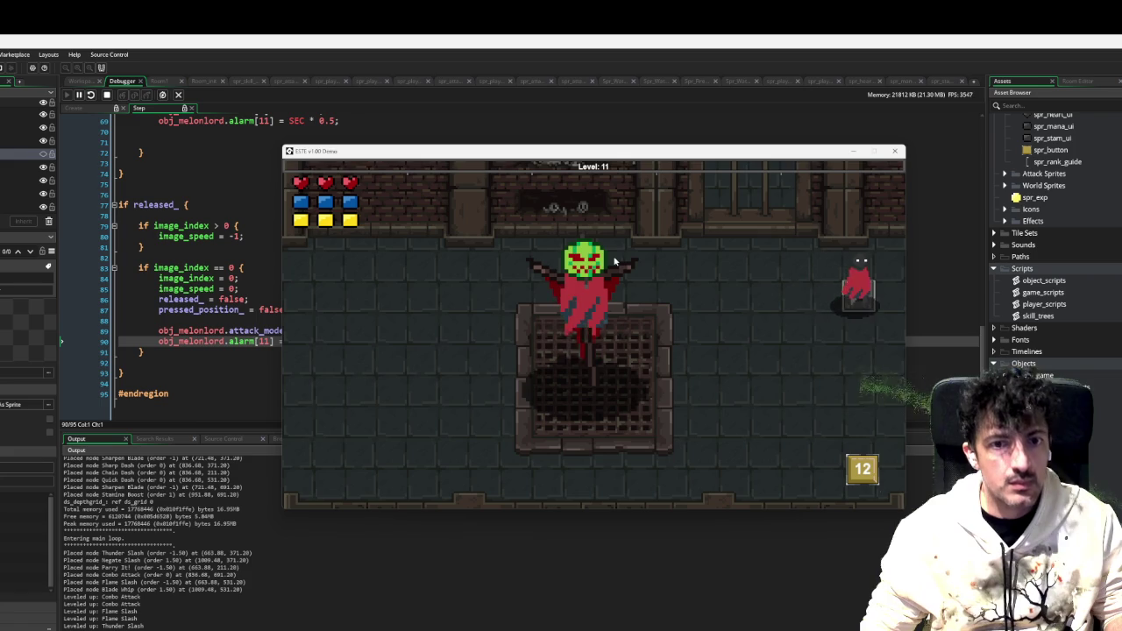
Slash at the boss to check the floating damage numbers
{"action": "left_click", "coordinate": [621, 274]}
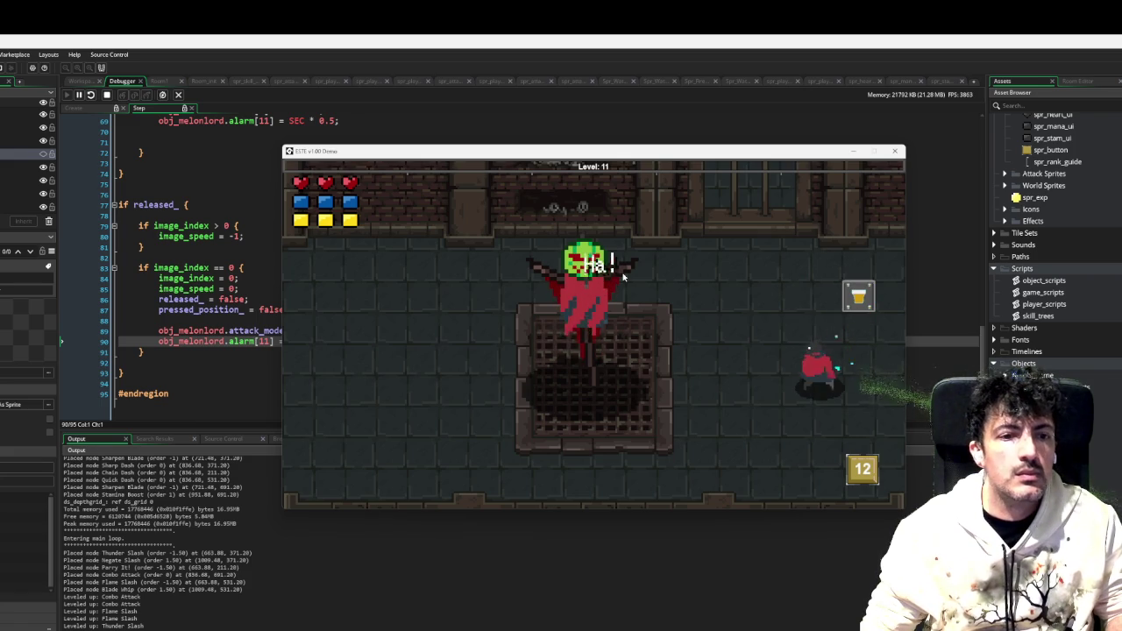
{"action": "left_click", "coordinate": [622, 278]}
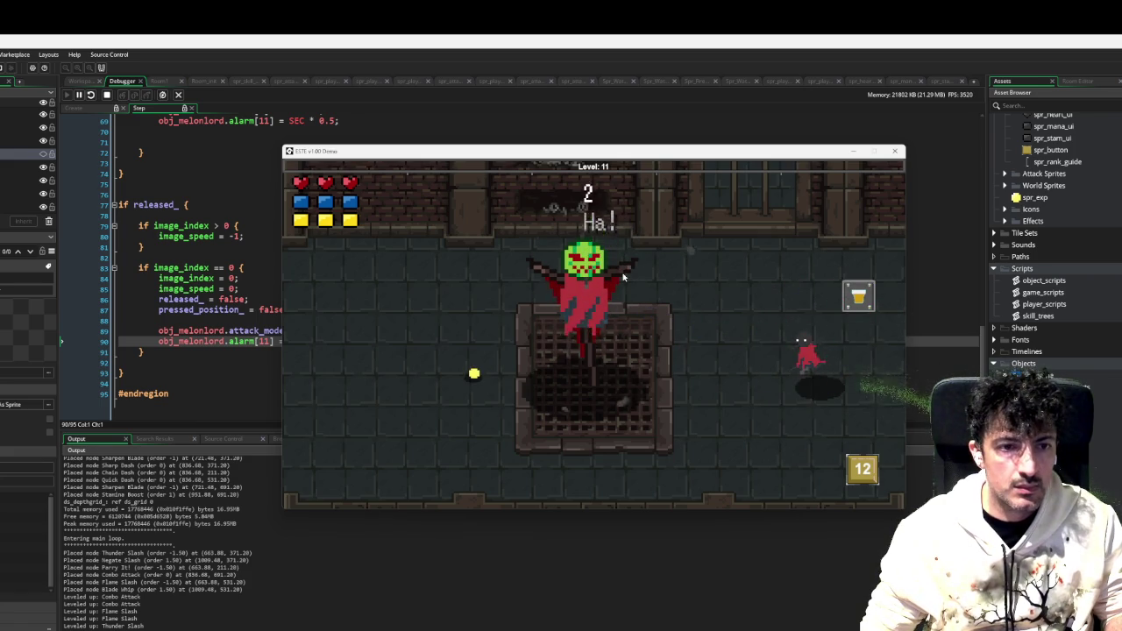
{"action": "left_click", "coordinate": [622, 278]}
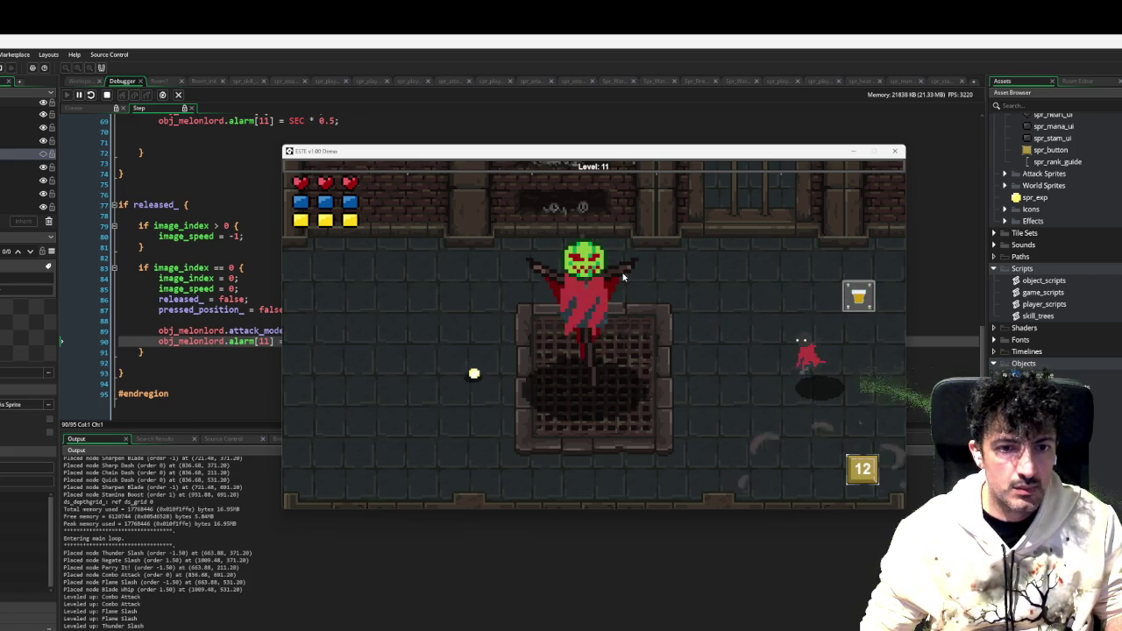
{"action": "left_click", "coordinate": [622, 277]}
{"action": "left_click", "coordinate": [617, 274]}
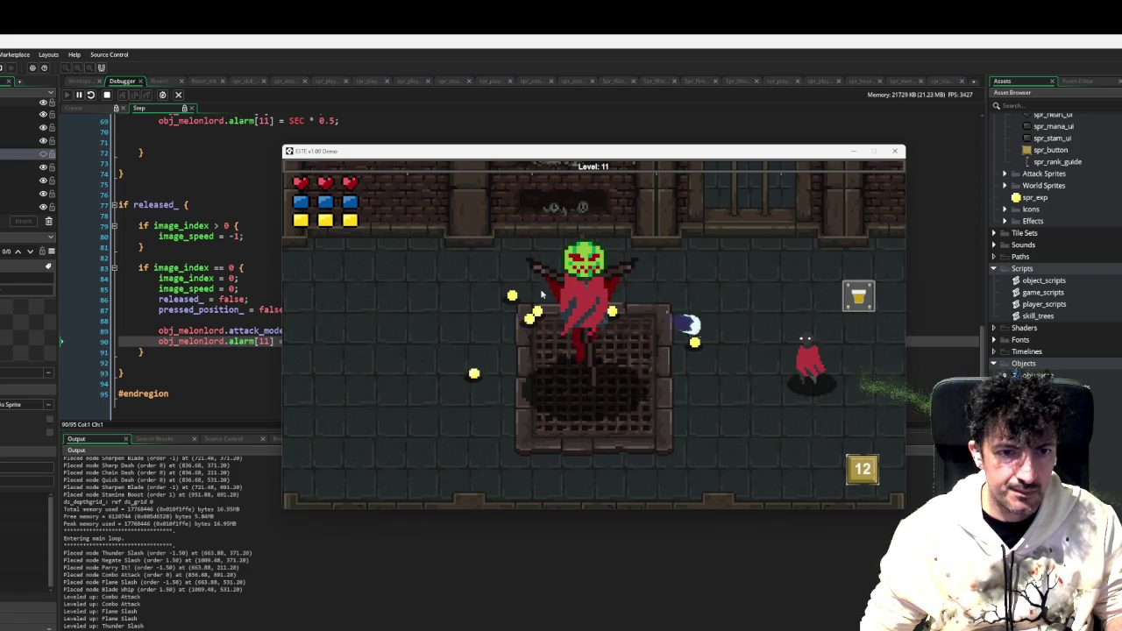
{"action": "left_click", "coordinate": [541, 294]}
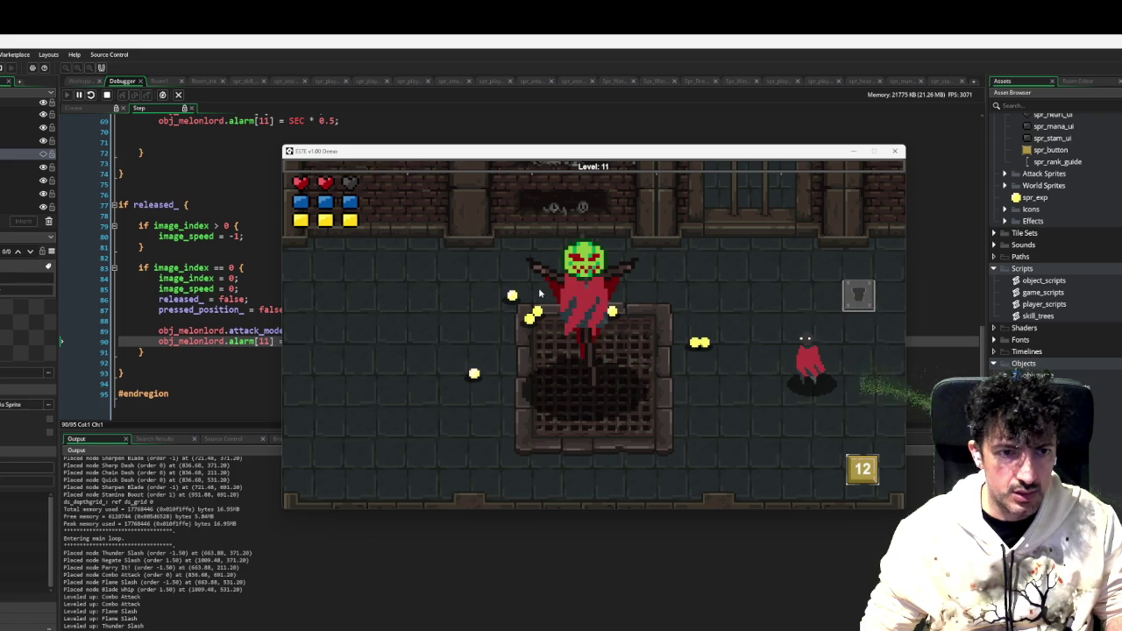
{"action": "key", "text": "a"}
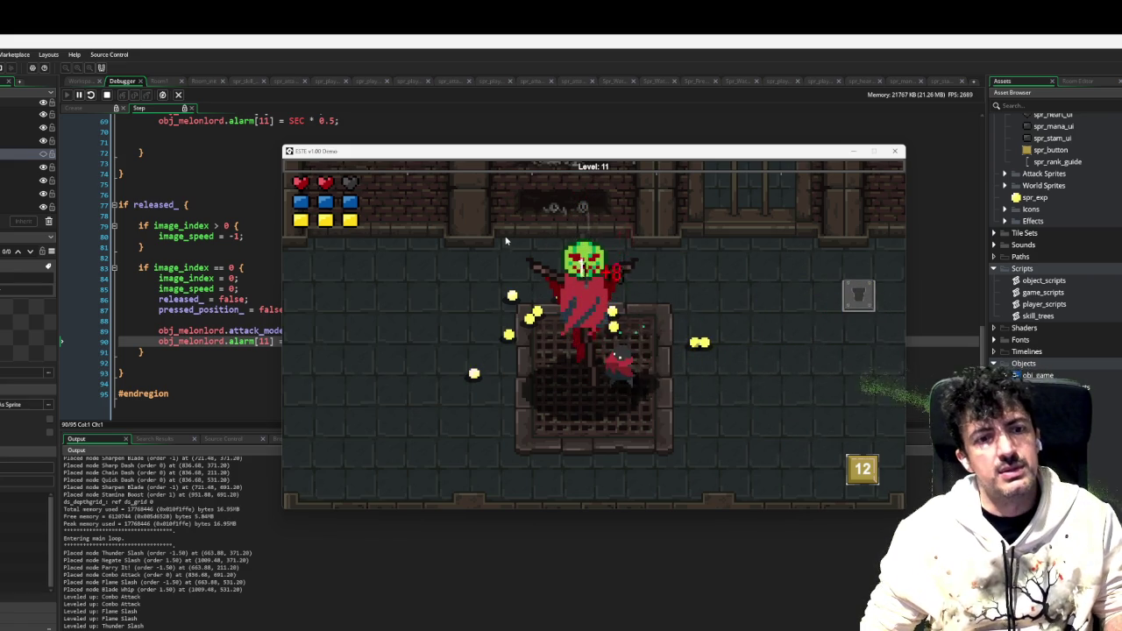
{"action": "key", "text": "d"}
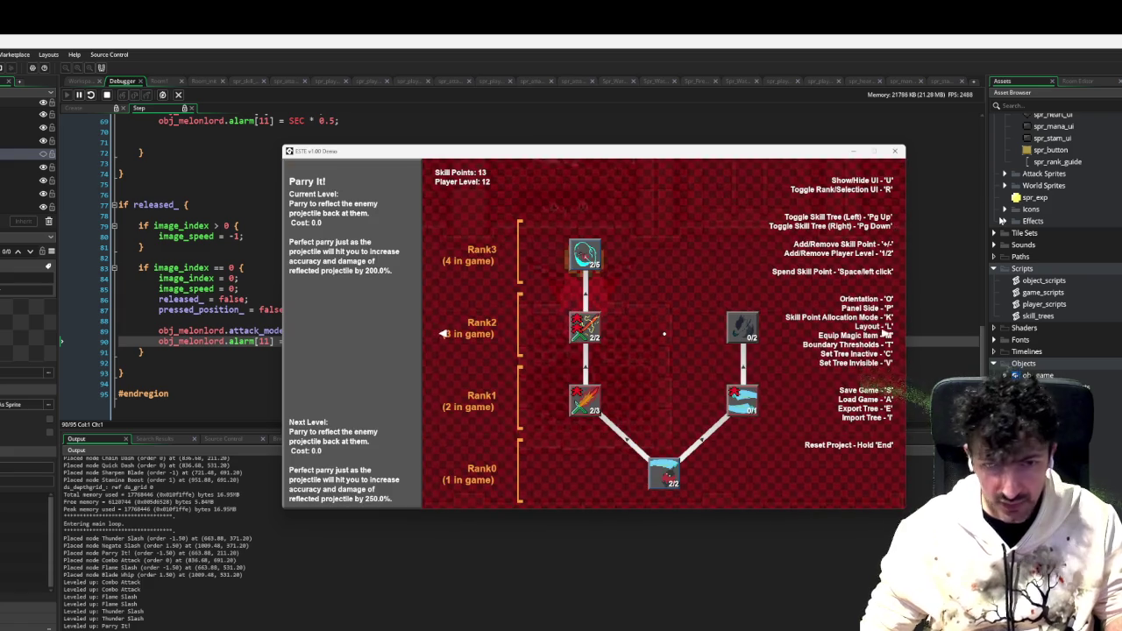
Put four skill points into Sharpen Blade and close the skill tree
{"action": "key", "text": "Page_Down"}
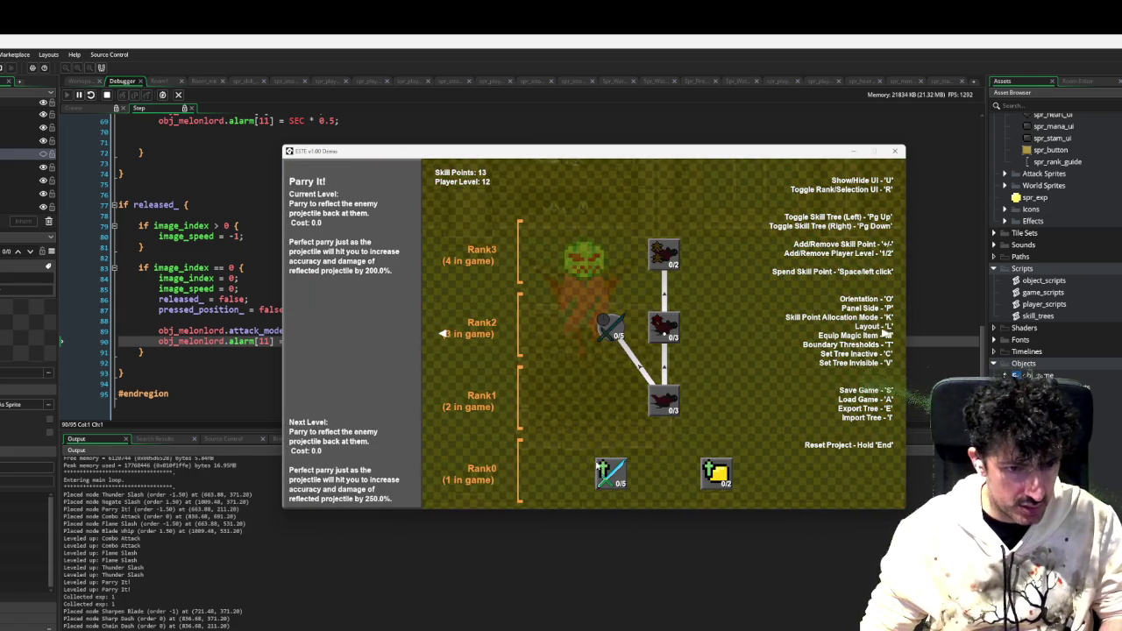
{"action": "left_click", "coordinate": [601, 471]}
{"action": "left_click", "coordinate": [603, 470]}
{"action": "left_click", "coordinate": [603, 470]}
{"action": "left_click", "coordinate": [603, 470]}
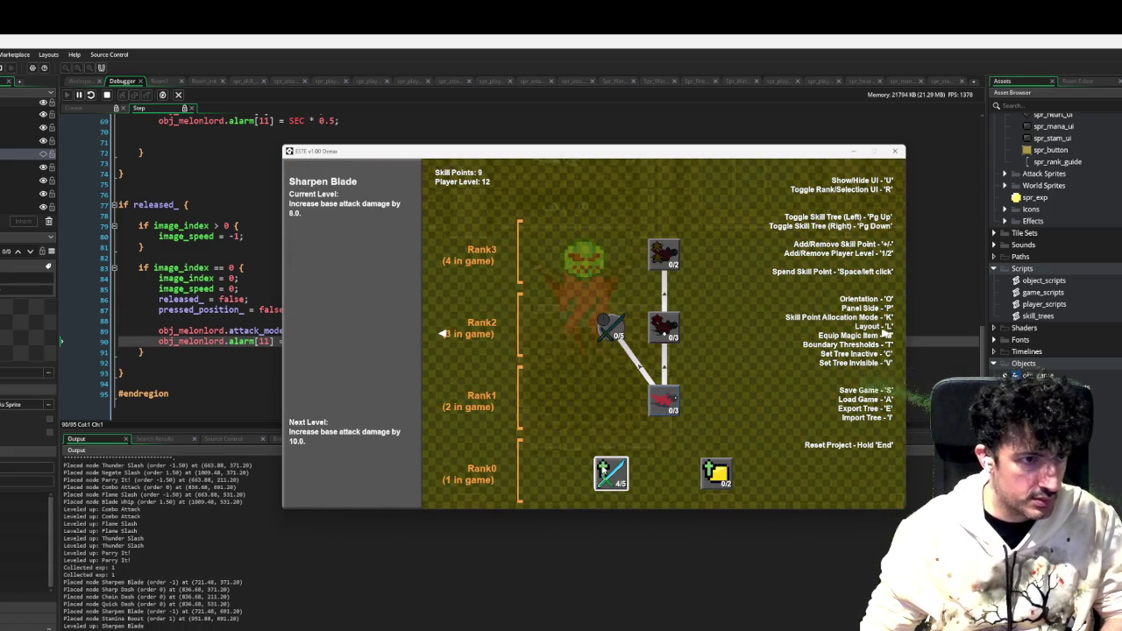
{"action": "left_click", "coordinate": [603, 471]}
{"action": "key", "text": "Tab"}
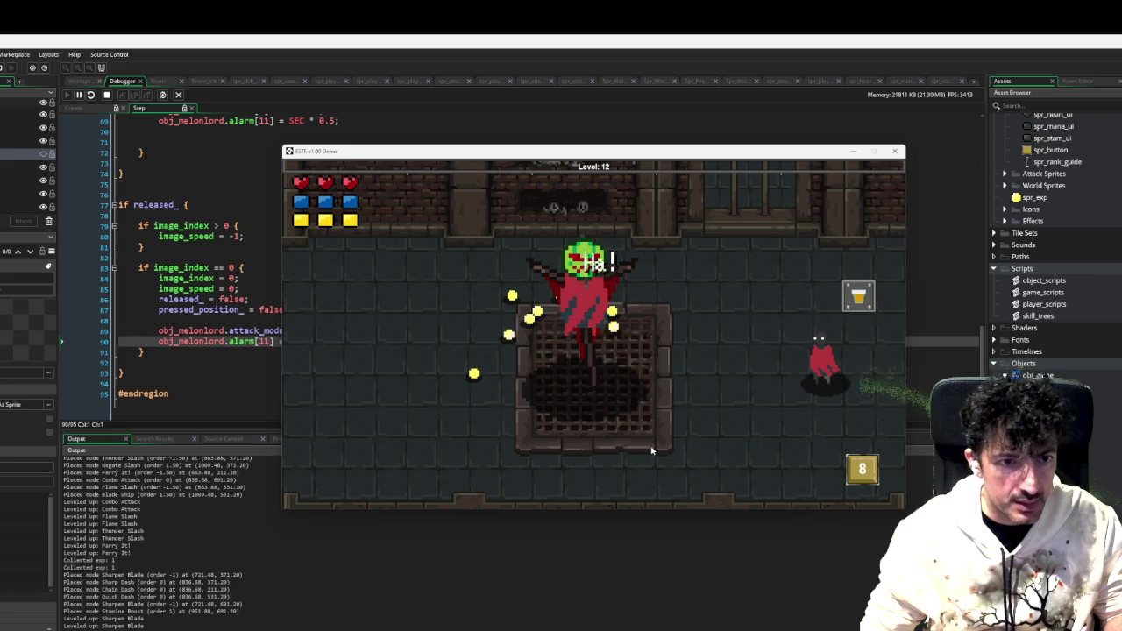
Attack the boss repeatedly, confirming each hit deals 22 damage
{"action": "left_click", "coordinate": [650, 449]}
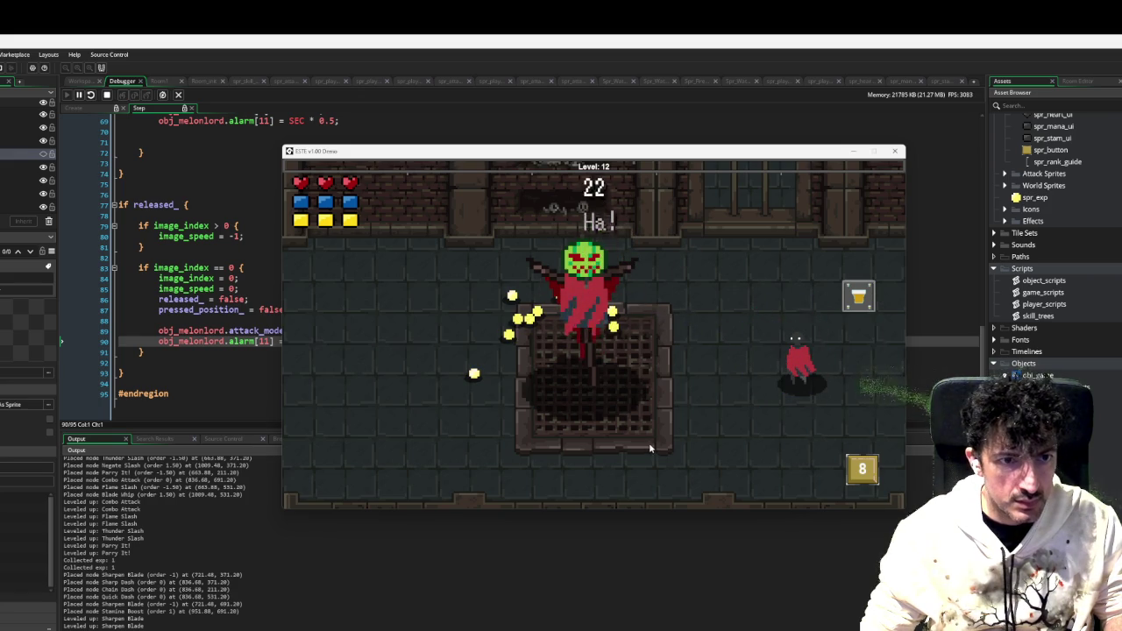
{"action": "left_click", "coordinate": [648, 447]}
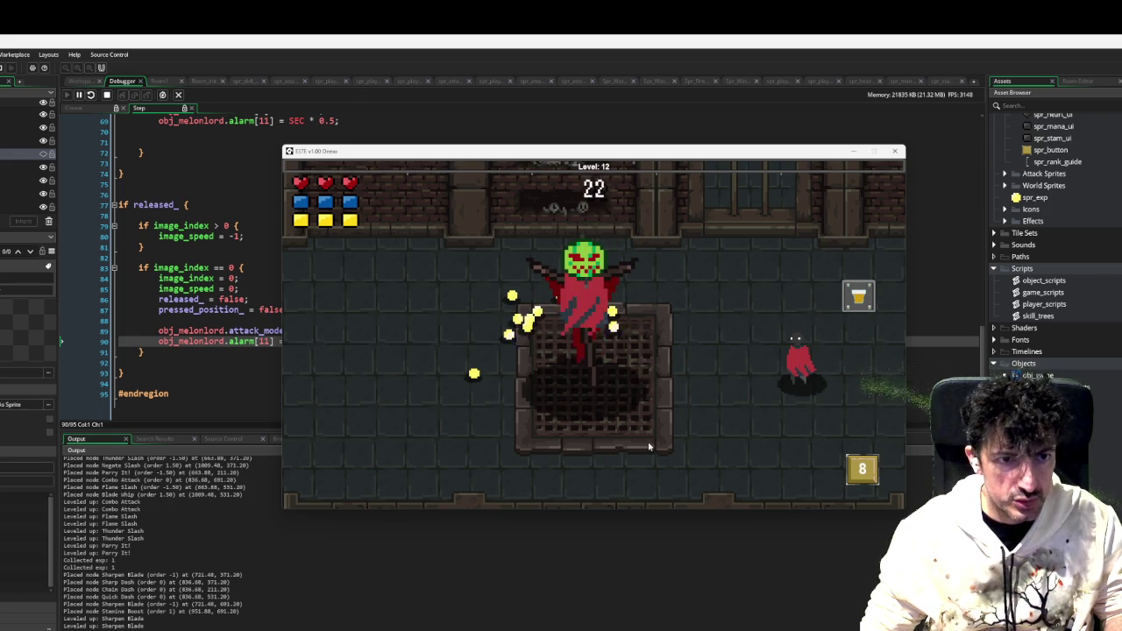
{"action": "left_click", "coordinate": [649, 447]}
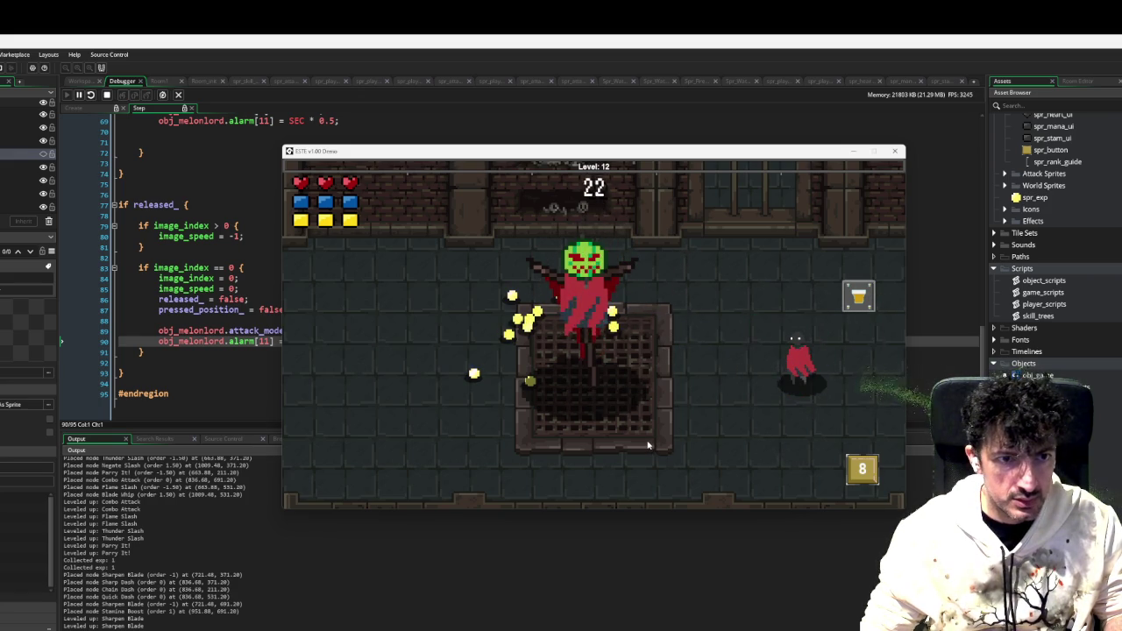
{"action": "left_click", "coordinate": [649, 447]}
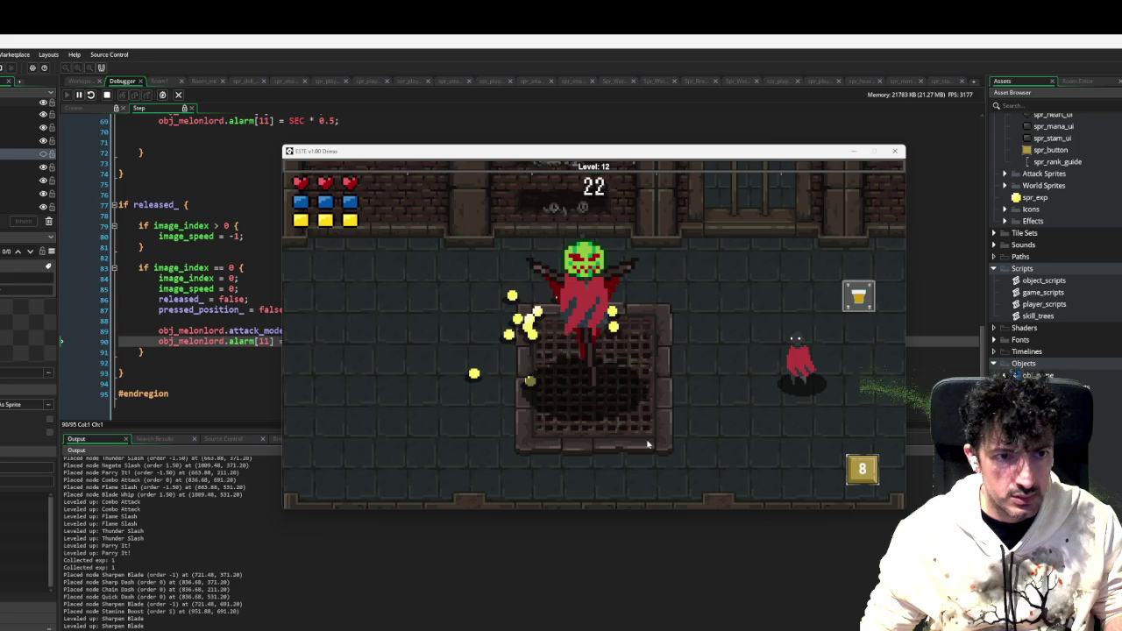
{"action": "left_click", "coordinate": [649, 445]}
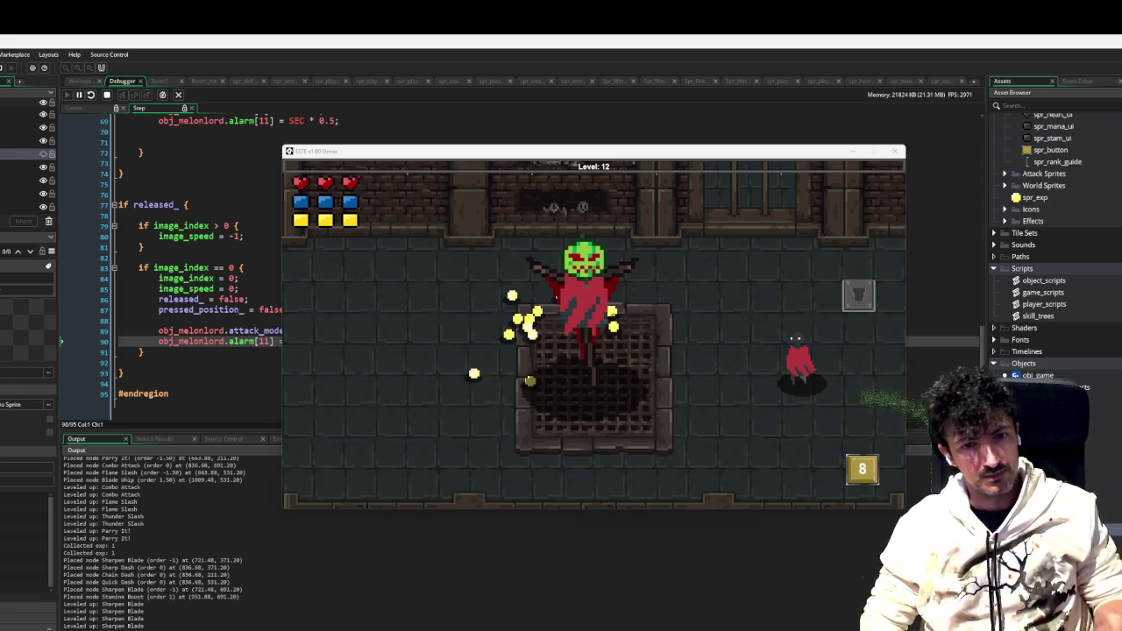
Collect the remaining exp orbs and close the game window
{"action": "key", "text": "a"}
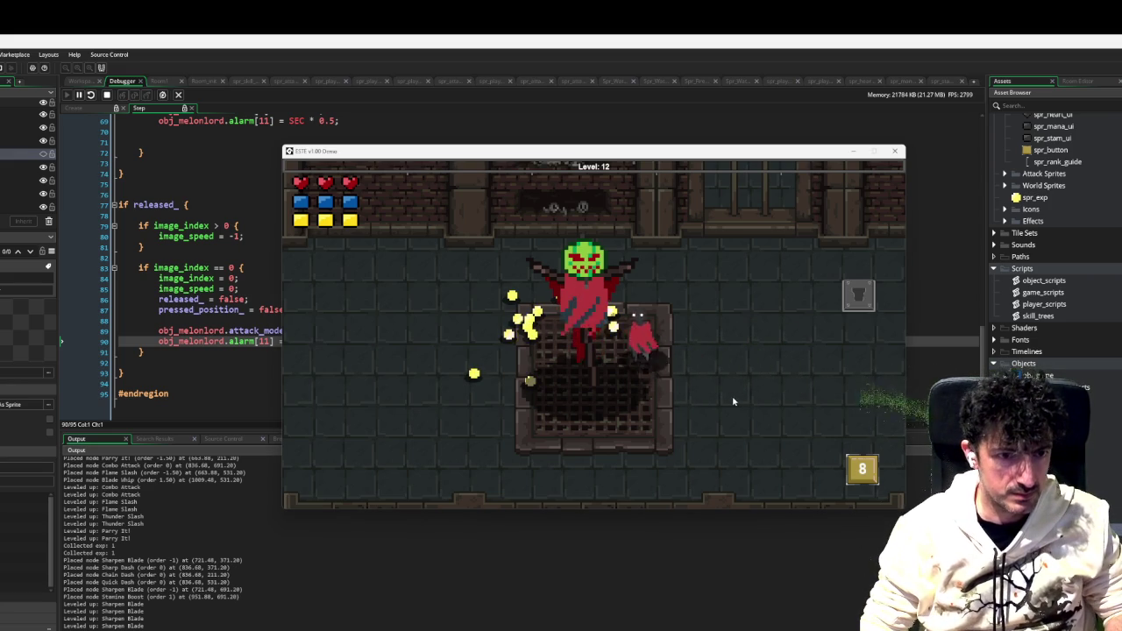
{"action": "key", "text": "a"}
{"action": "key", "text": "s"}
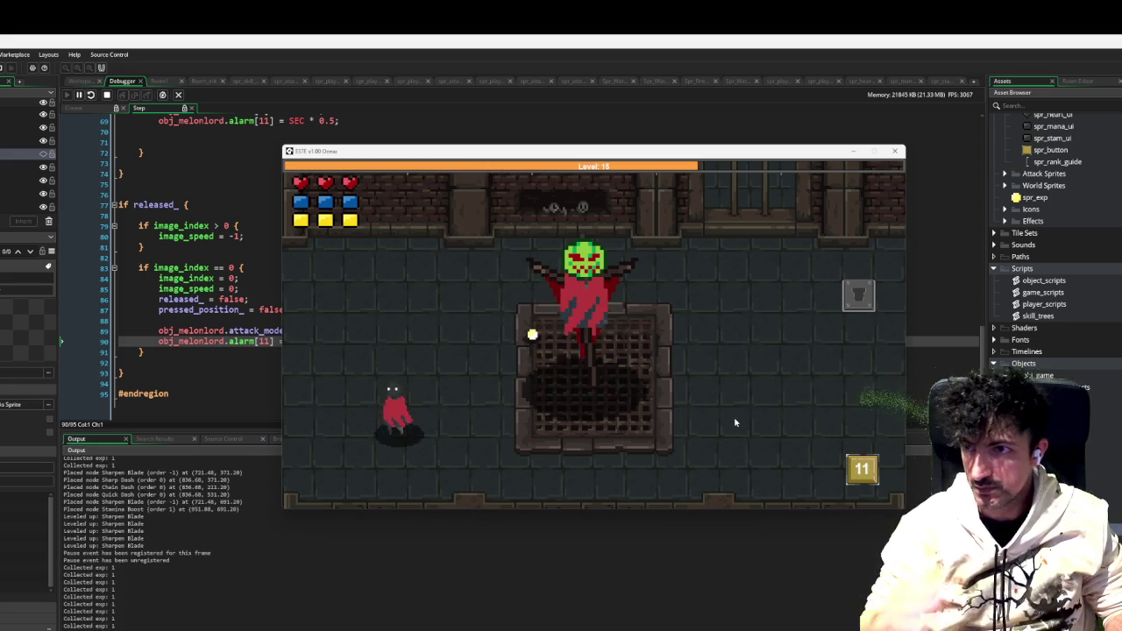
{"action": "key", "text": "d"}
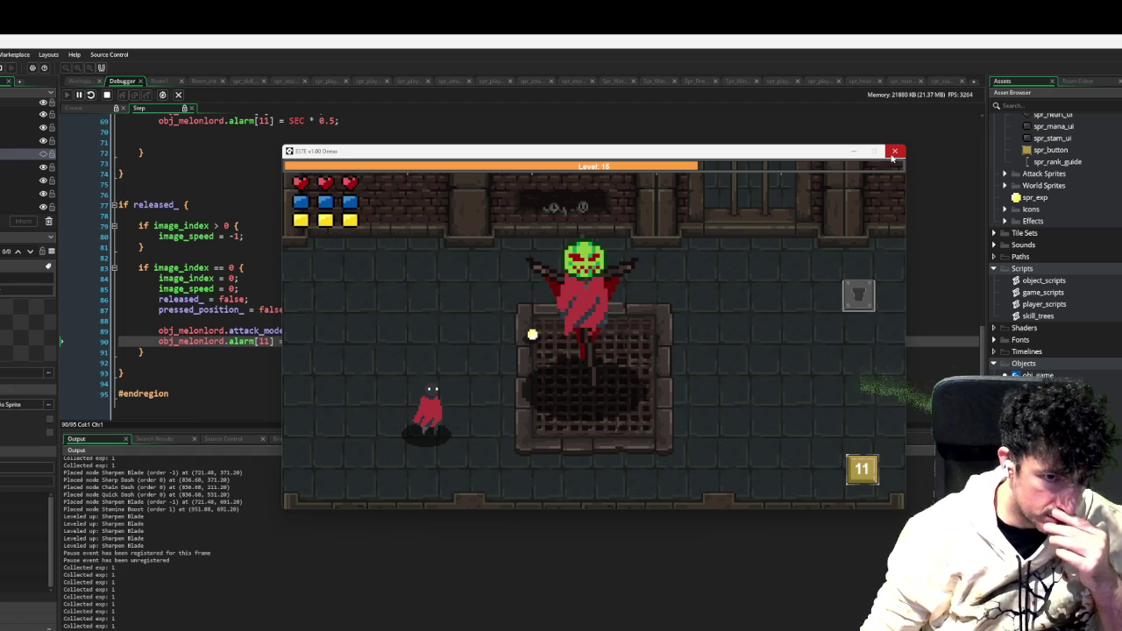
{"action": "left_click", "coordinate": [893, 154]}
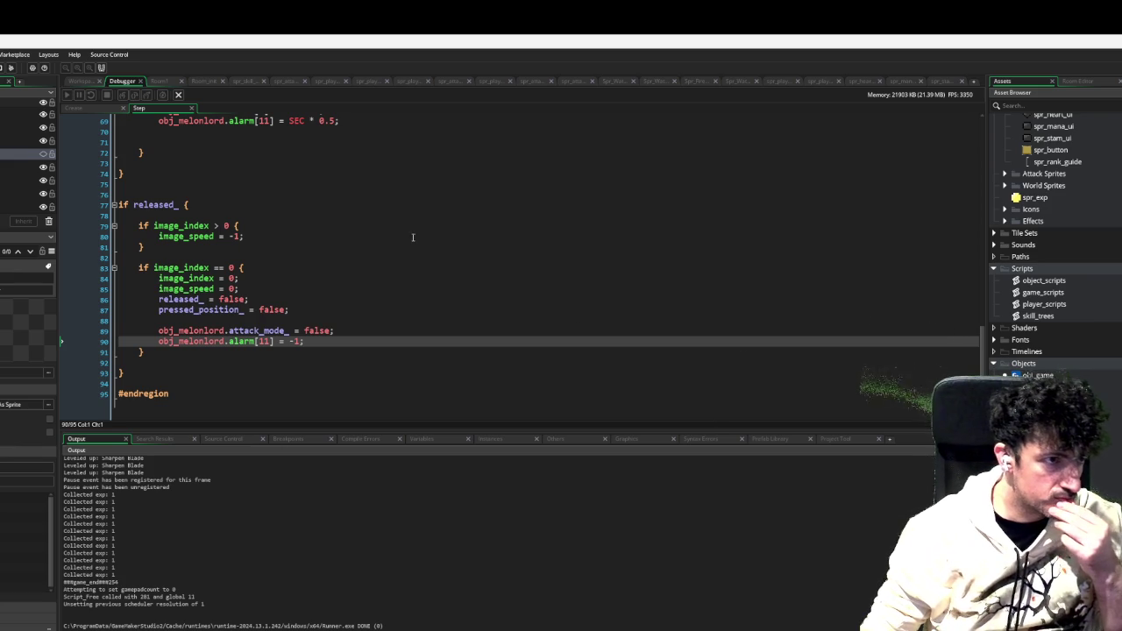
Open the skill_trees script from Favourites in the Asset Browser
{"action": "scroll", "coordinate": [1060, 221], "scroll_direction": "up", "scroll_amount": 5}
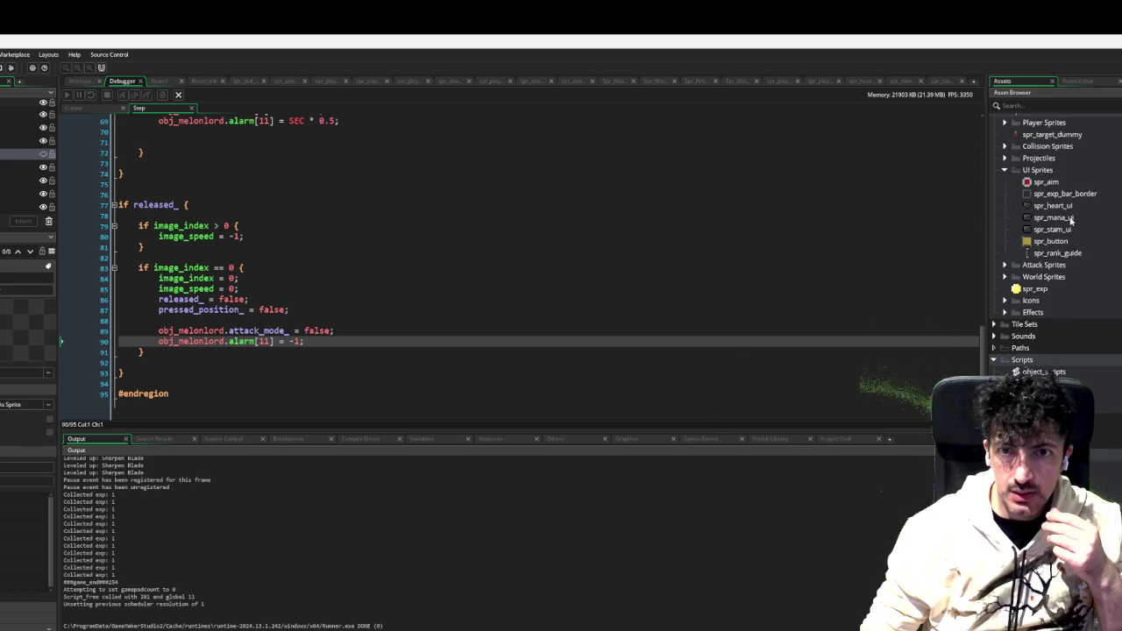
{"action": "scroll", "coordinate": [1061, 215], "scroll_direction": "up", "scroll_amount": 1}
{"action": "left_click", "coordinate": [1063, 193]}
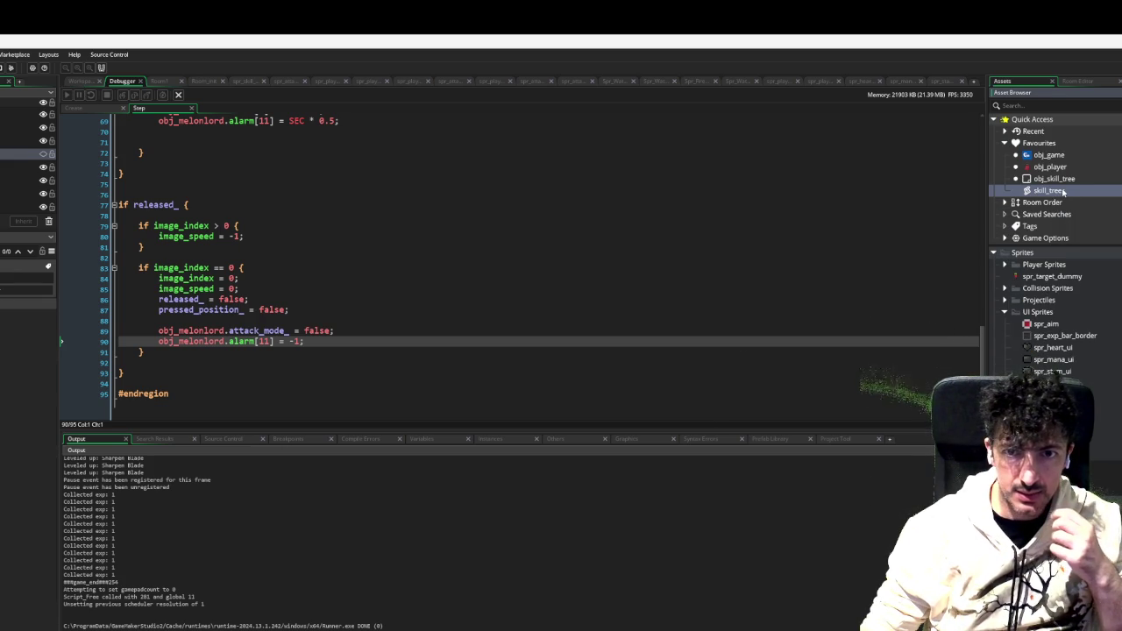
{"action": "double_click", "coordinate": [1040, 191]}
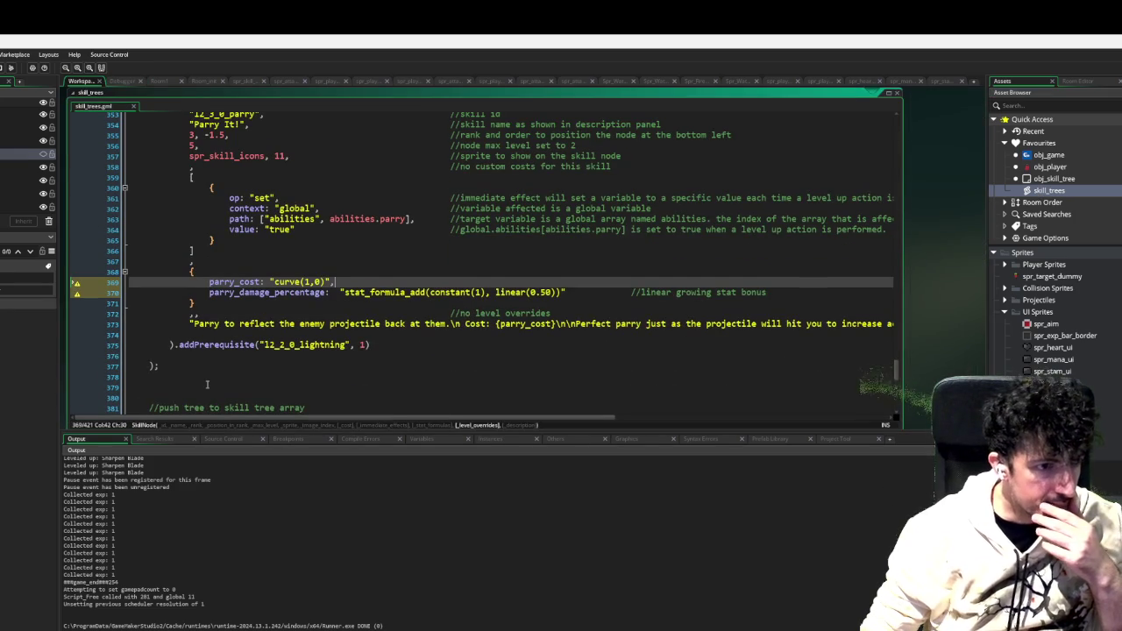
Scroll through the lesson_02 addNode definitions such as Thunder Slash and Flame Slash
{"action": "scroll", "coordinate": [231, 351], "scroll_direction": "up", "scroll_amount": 3}
{"action": "scroll", "coordinate": [233, 333], "scroll_direction": "down", "scroll_amount": 2}
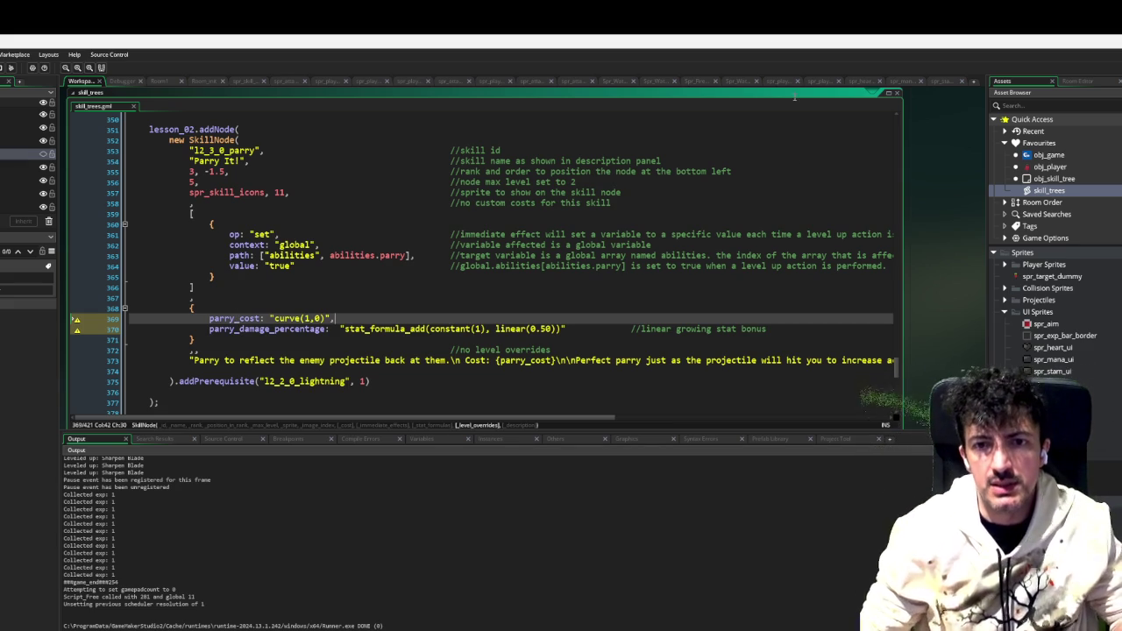
{"action": "scroll", "coordinate": [1052, 245], "scroll_direction": "down", "scroll_amount": 3}
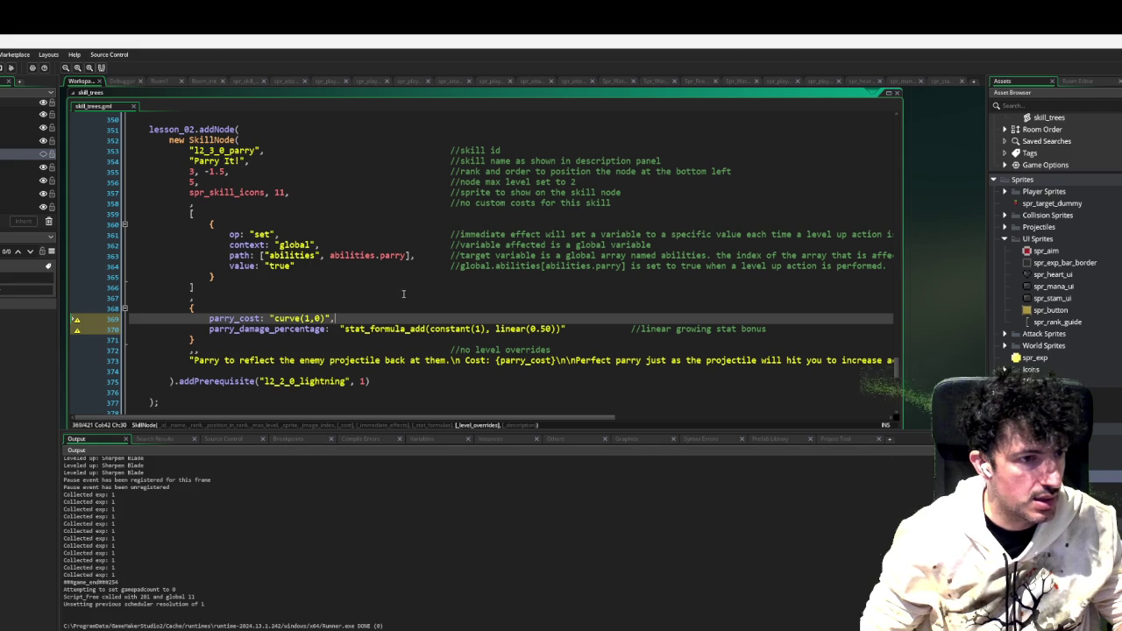
{"action": "scroll", "coordinate": [515, 309], "scroll_direction": "down", "scroll_amount": 7}
{"action": "scroll", "coordinate": [516, 310], "scroll_direction": "up", "scroll_amount": 15}
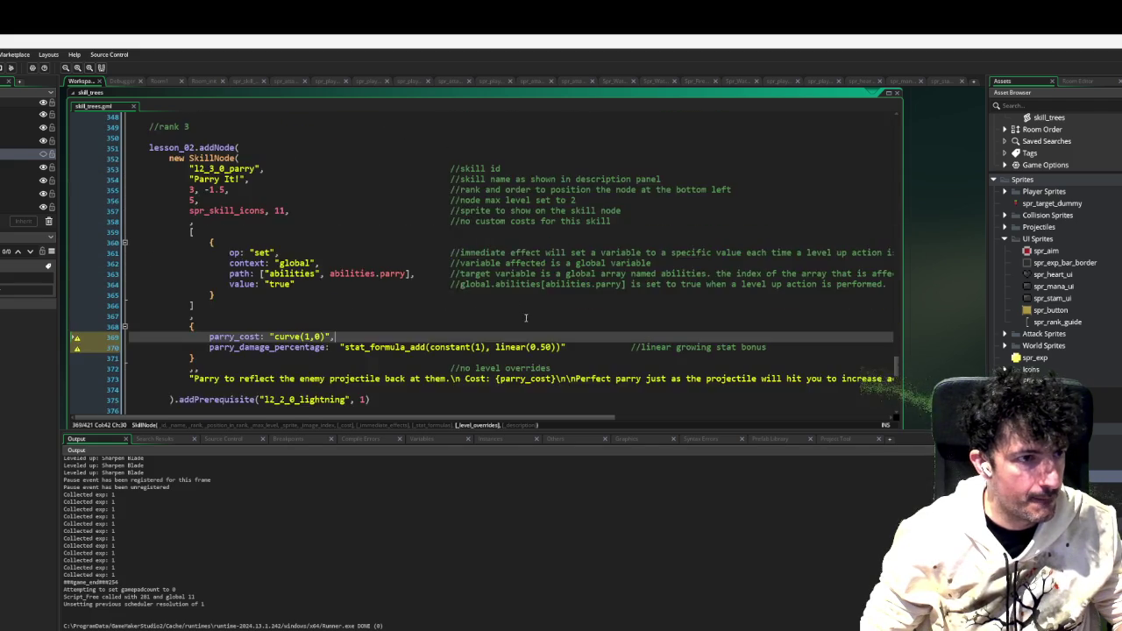
{"action": "scroll", "coordinate": [521, 320], "scroll_direction": "up", "scroll_amount": 6}
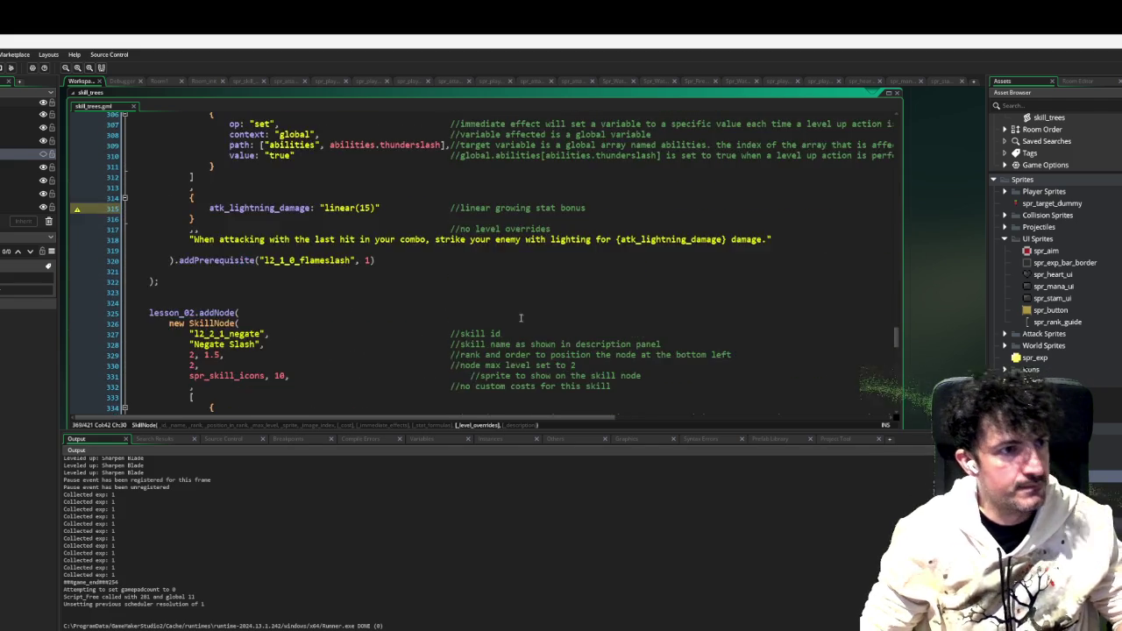
{"action": "scroll", "coordinate": [541, 324], "scroll_direction": "up", "scroll_amount": 2}
{"action": "scroll", "coordinate": [542, 326], "scroll_direction": "down", "scroll_amount": 2}
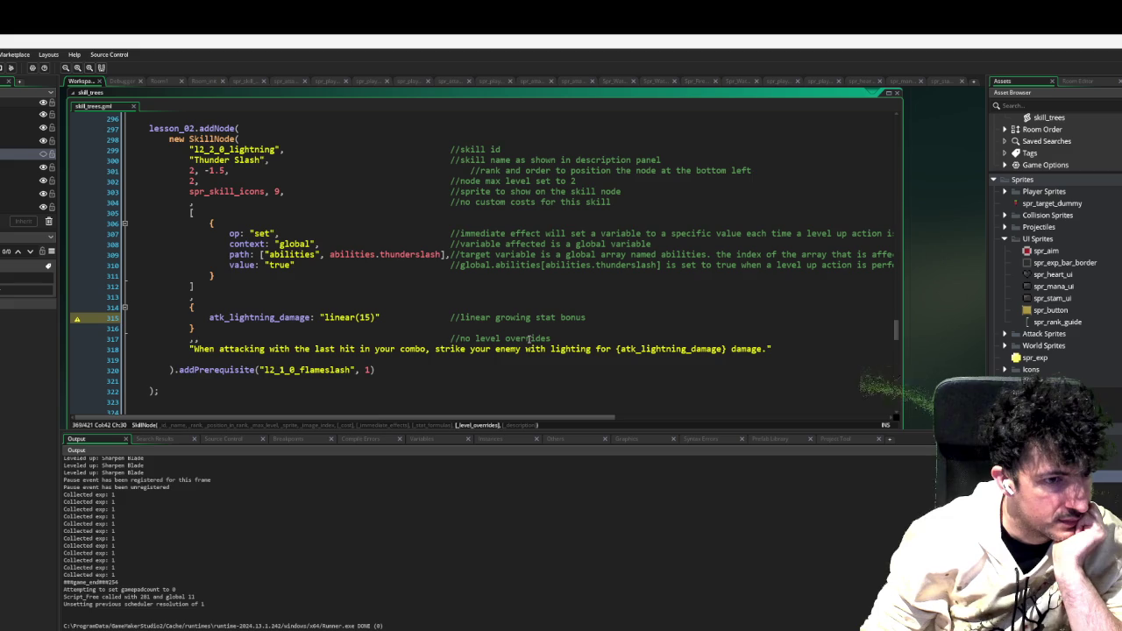
{"action": "scroll", "coordinate": [530, 340], "scroll_direction": "up", "scroll_amount": 2}
Finish reviewing node definitions like Negate Slash and launch the game in debug mode
{"action": "scroll", "coordinate": [529, 339], "scroll_direction": "down", "scroll_amount": 2}
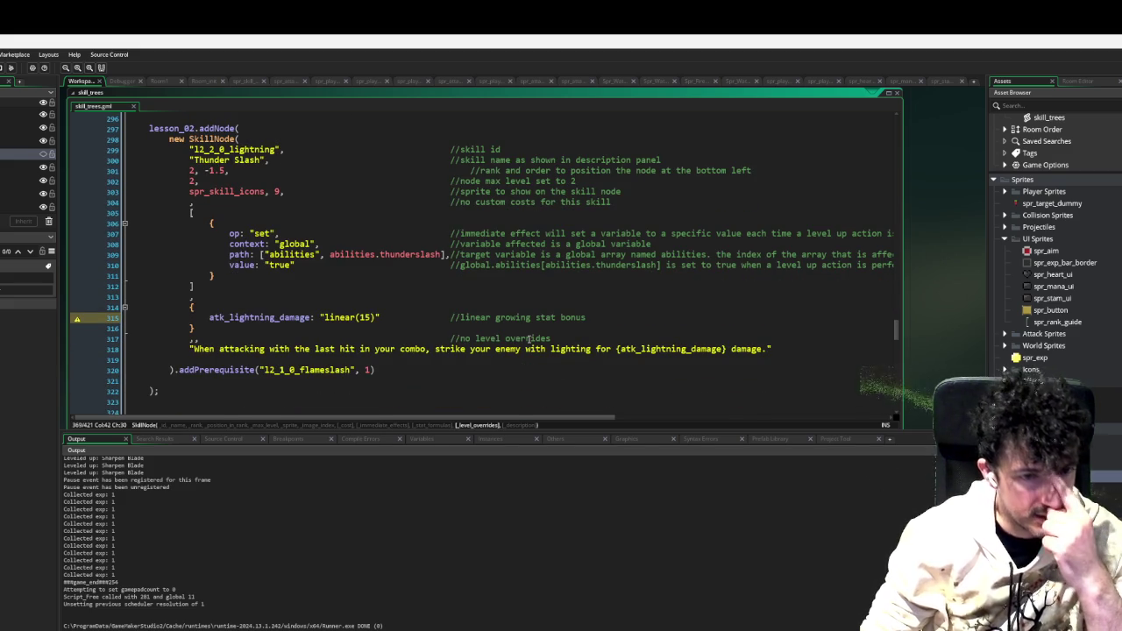
{"action": "scroll", "coordinate": [530, 339], "scroll_direction": "up", "scroll_amount": 8}
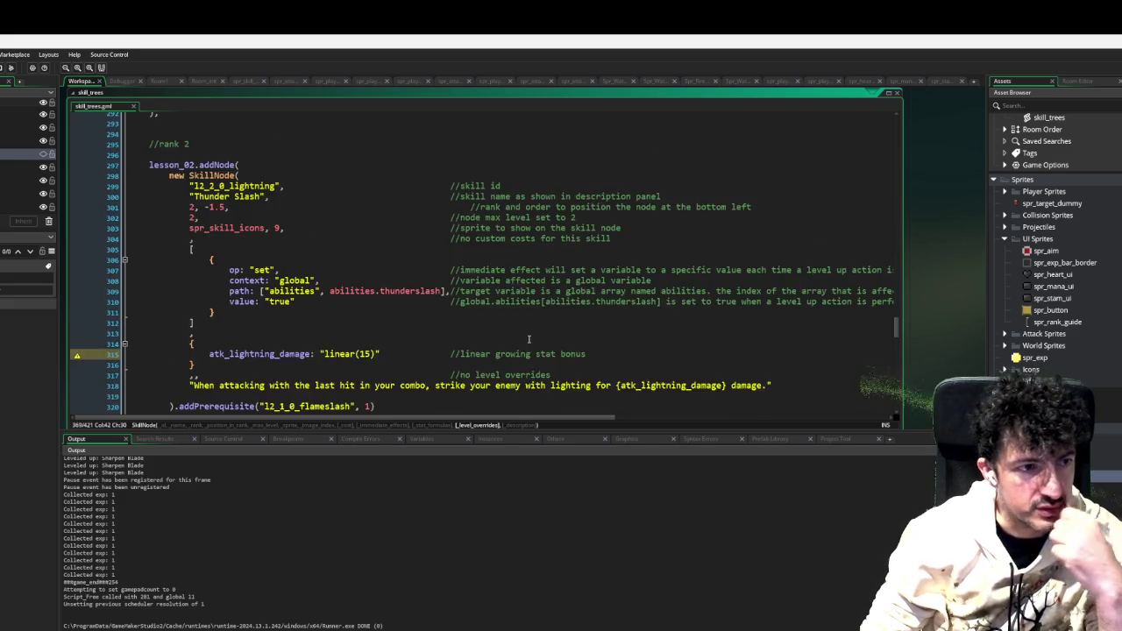
{"action": "scroll", "coordinate": [528, 339], "scroll_direction": "up", "scroll_amount": 7}
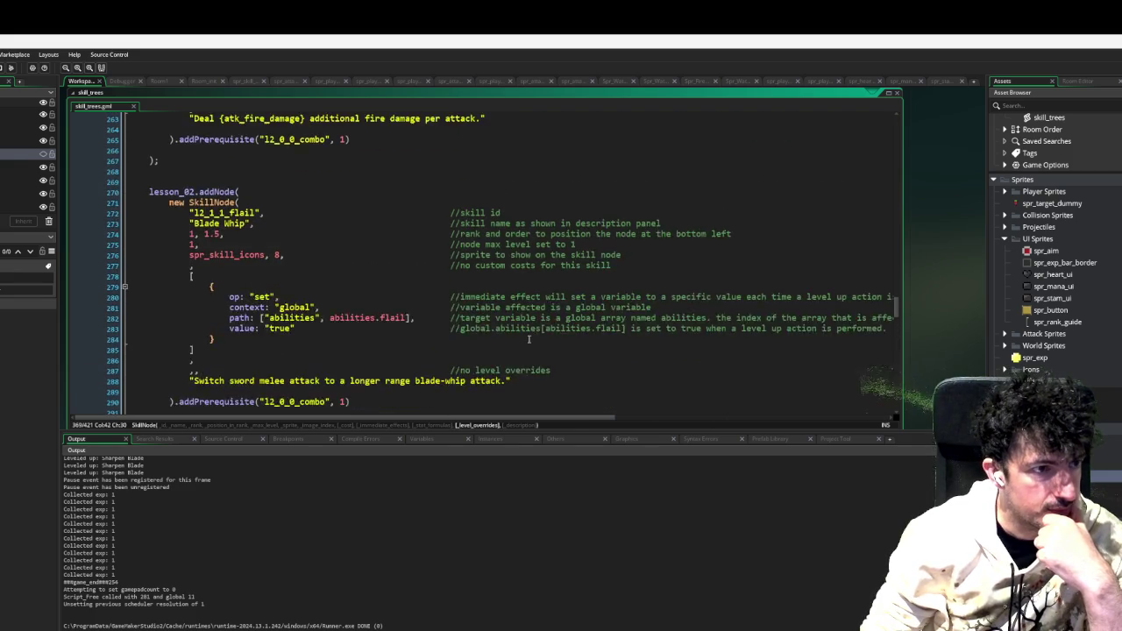
{"action": "scroll", "coordinate": [526, 342], "scroll_direction": "up", "scroll_amount": 10}
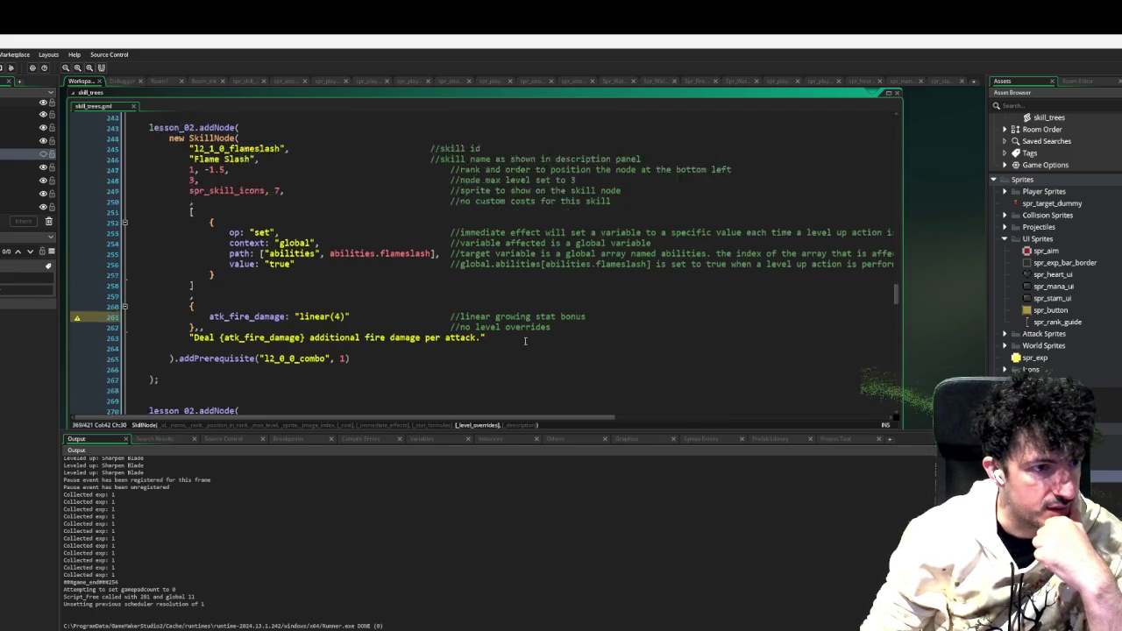
{"action": "scroll", "coordinate": [525, 341], "scroll_direction": "up", "scroll_amount": 3}
{"action": "scroll", "coordinate": [525, 341], "scroll_direction": "down", "scroll_amount": 17}
{"action": "scroll", "coordinate": [525, 341], "scroll_direction": "down", "scroll_amount": 12}
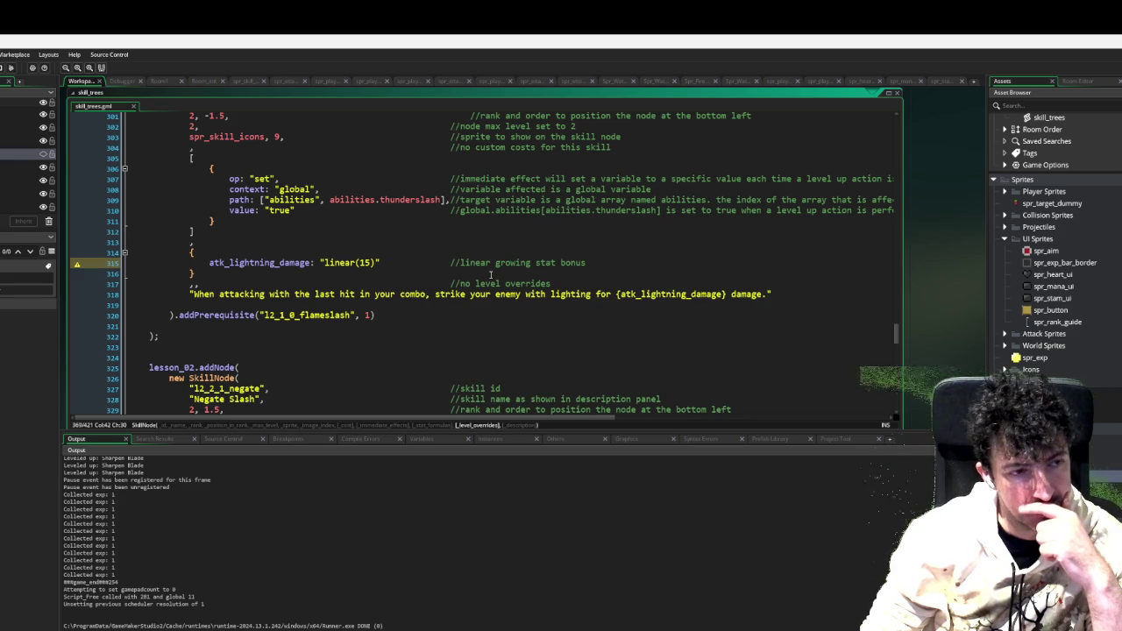
{"action": "scroll", "coordinate": [484, 298], "scroll_direction": "down", "scroll_amount": 9}
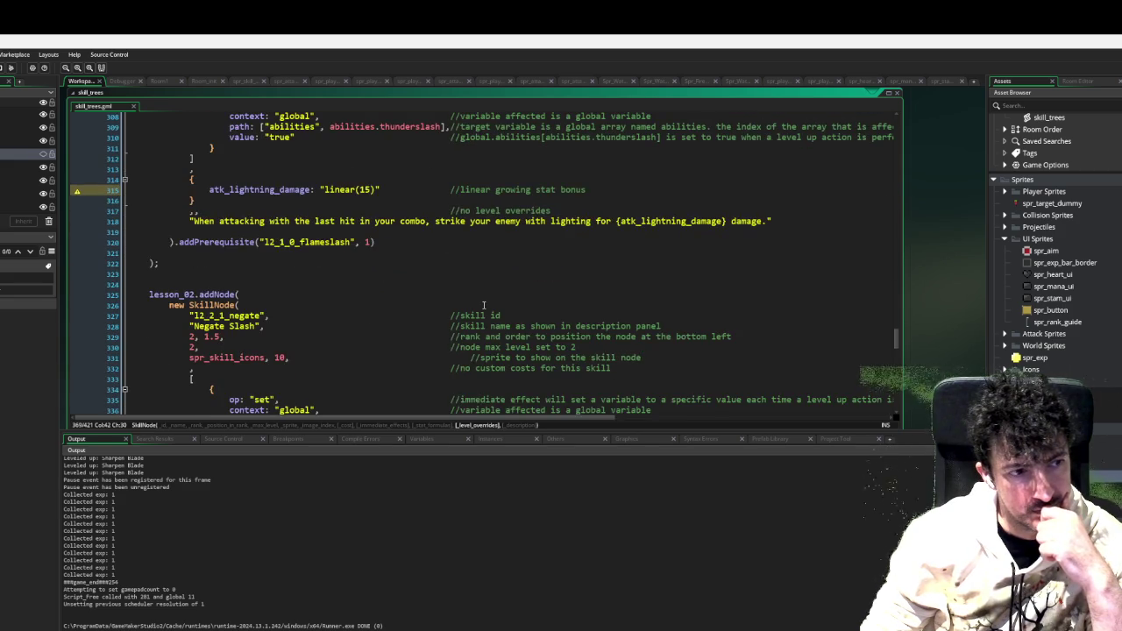
{"action": "scroll", "coordinate": [483, 305], "scroll_direction": "down", "scroll_amount": 1}
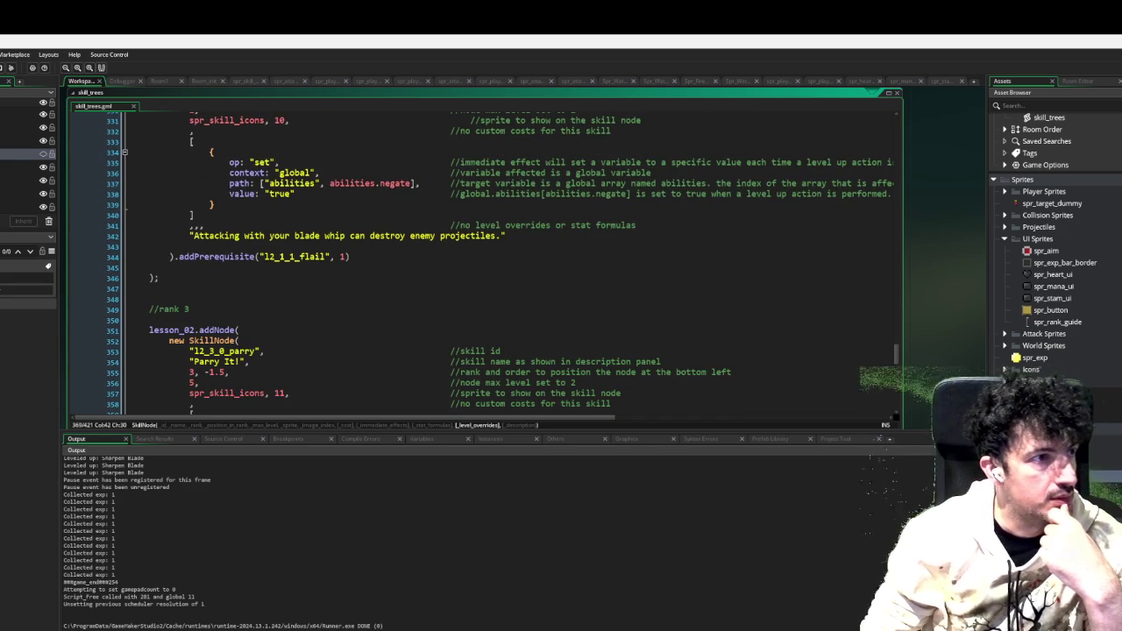
{"action": "left_click", "coordinate": [9, 69]}
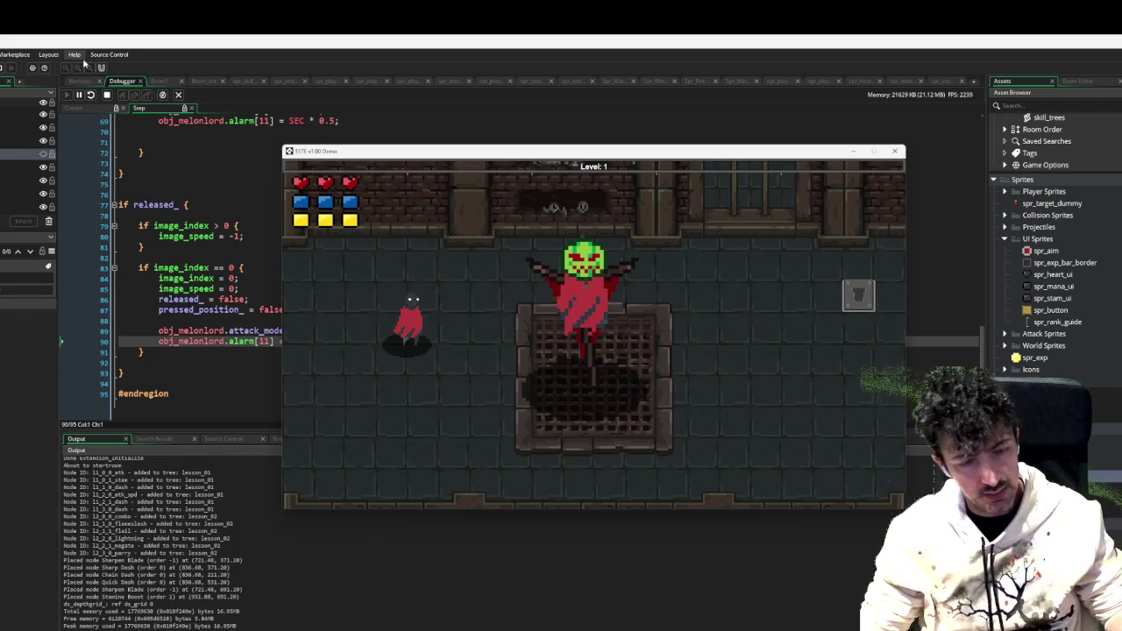
Browse both in-game skill trees, then close the running game window
{"action": "key", "text": "Page_Up"}
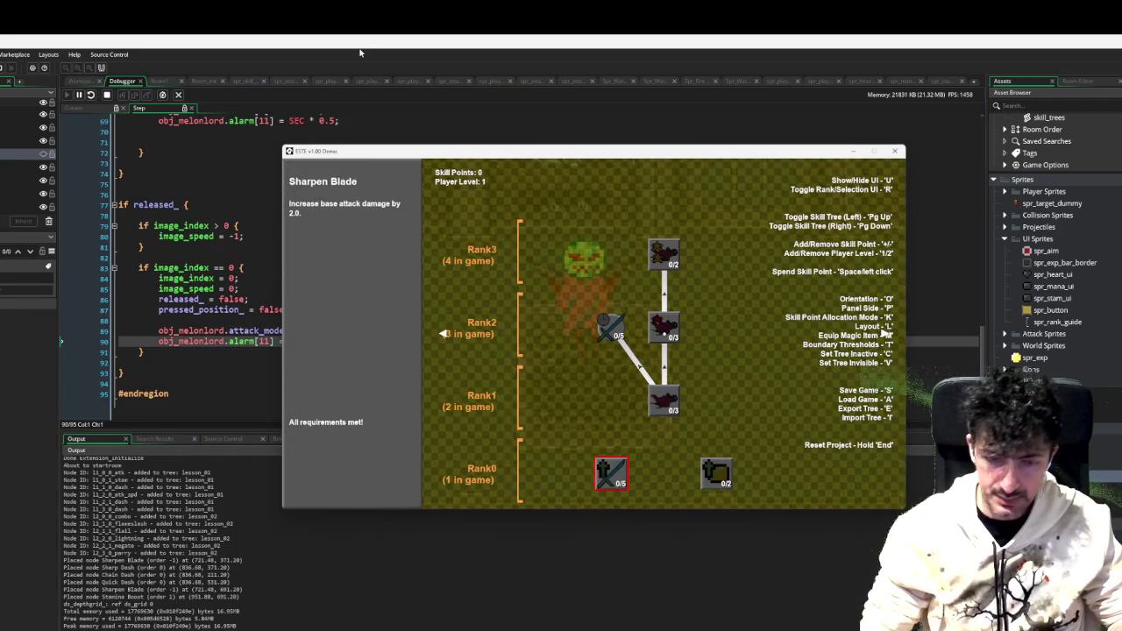
{"action": "key", "text": "Page_Down"}
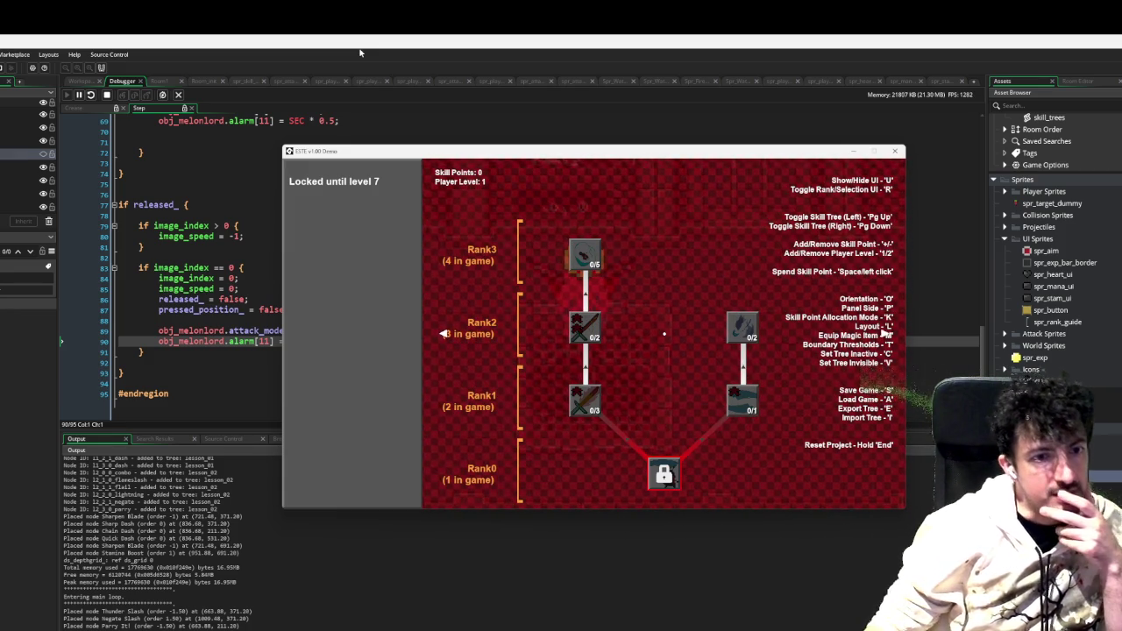
{"action": "mouse_move", "coordinate": [574, 331]}
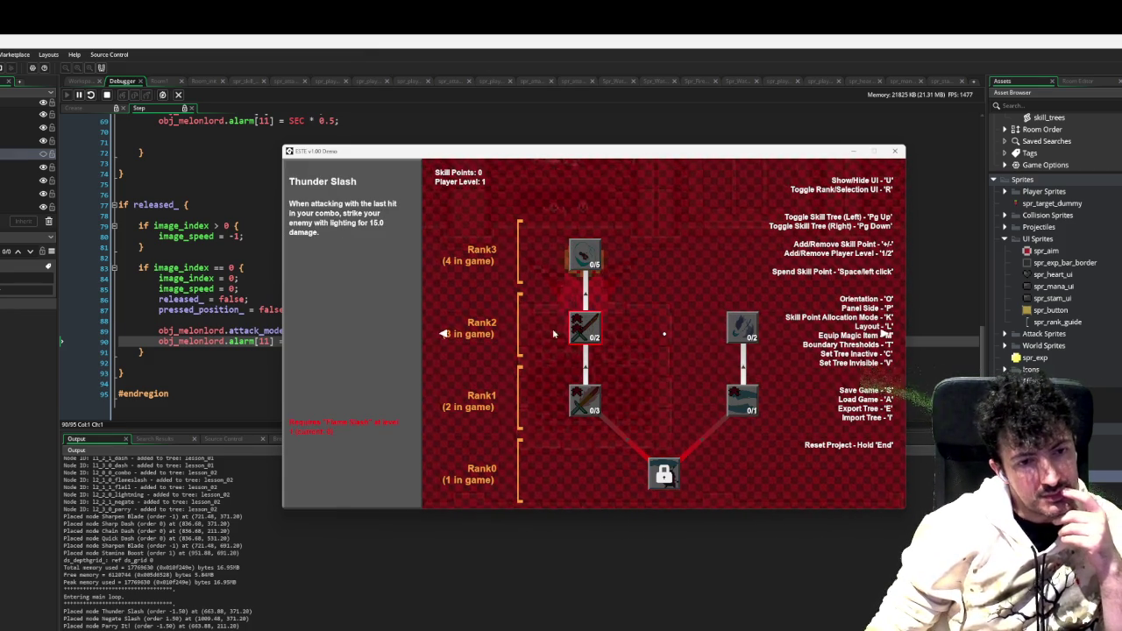
{"action": "key", "text": "Page_Down"}
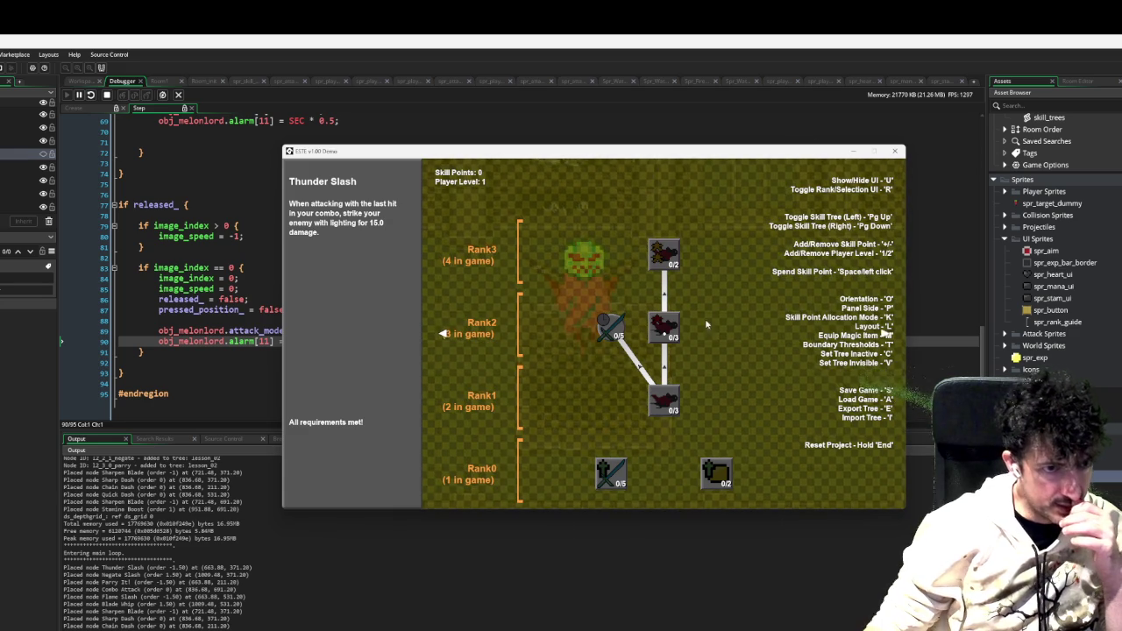
{"action": "mouse_move", "coordinate": [663, 396]}
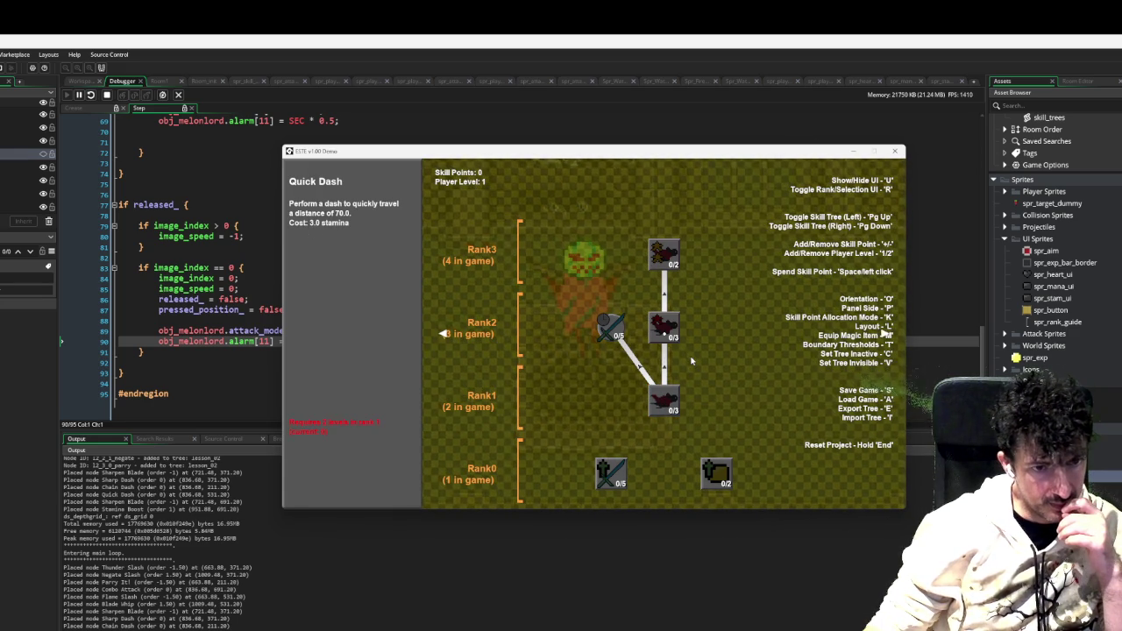
{"action": "left_click", "coordinate": [896, 153]}
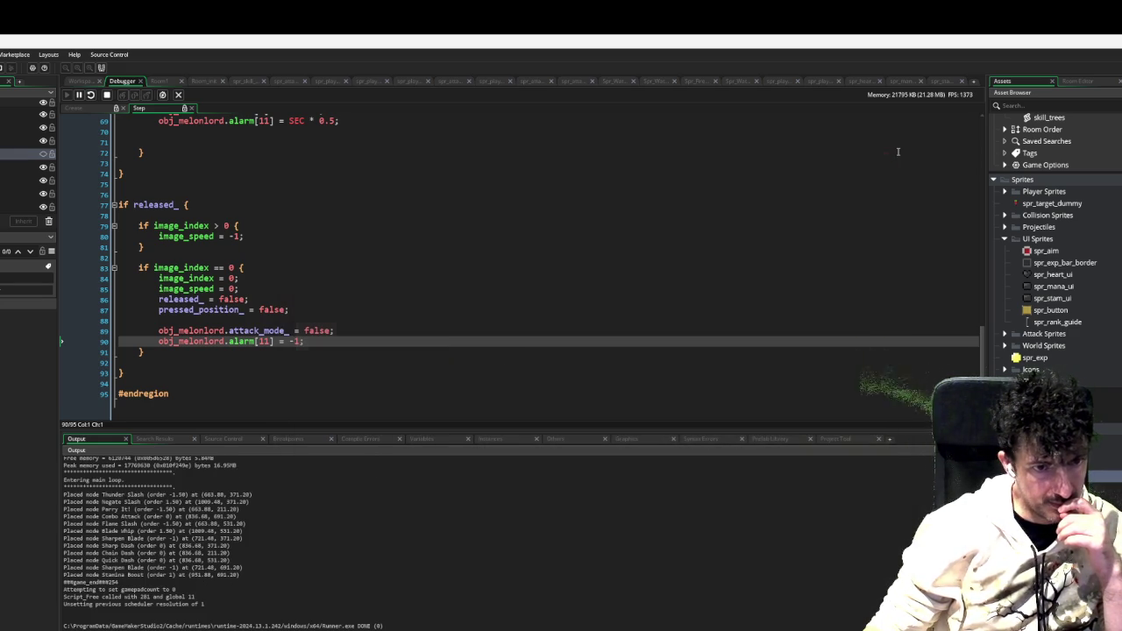
Open skill_trees and select the Sharpen Blade node block to copy
{"action": "scroll", "coordinate": [1038, 180], "scroll_direction": "up", "scroll_amount": 2}
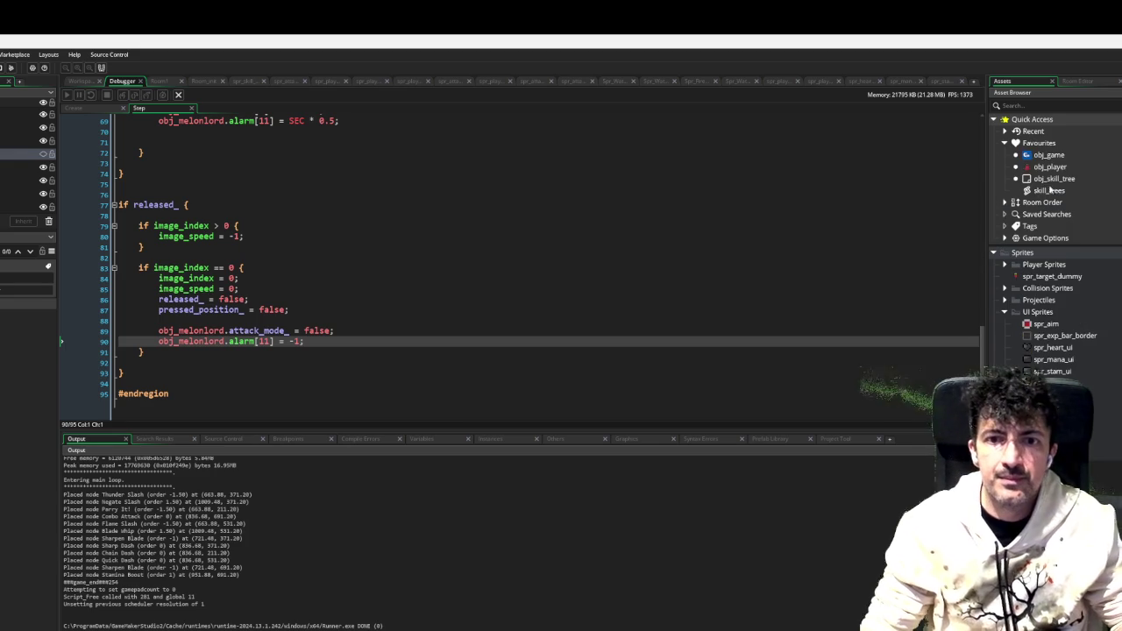
{"action": "double_click", "coordinate": [1057, 191]}
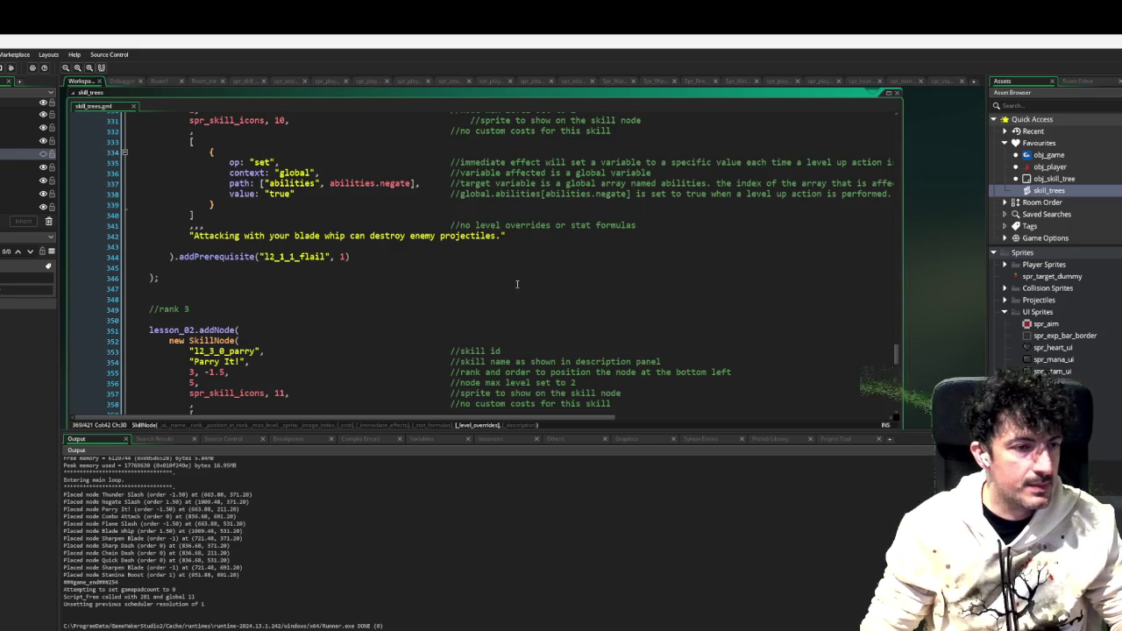
{"action": "scroll", "coordinate": [636, 288], "scroll_direction": "up", "scroll_amount": 13}
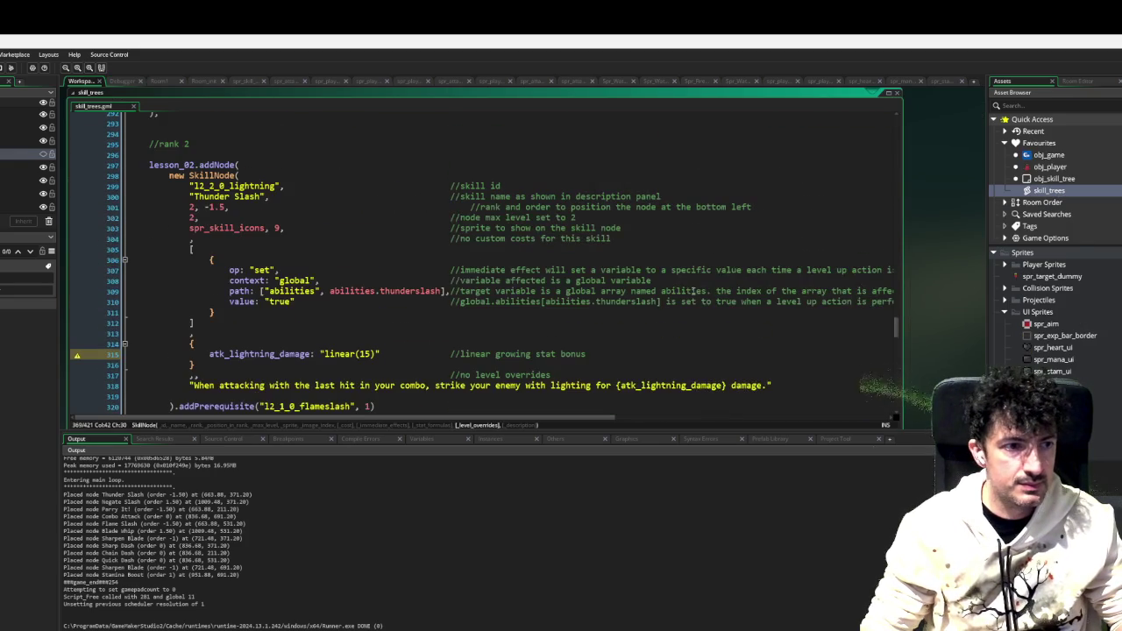
{"action": "left_click_drag", "start_coordinate": [897, 327], "coordinate": [897, 123]}
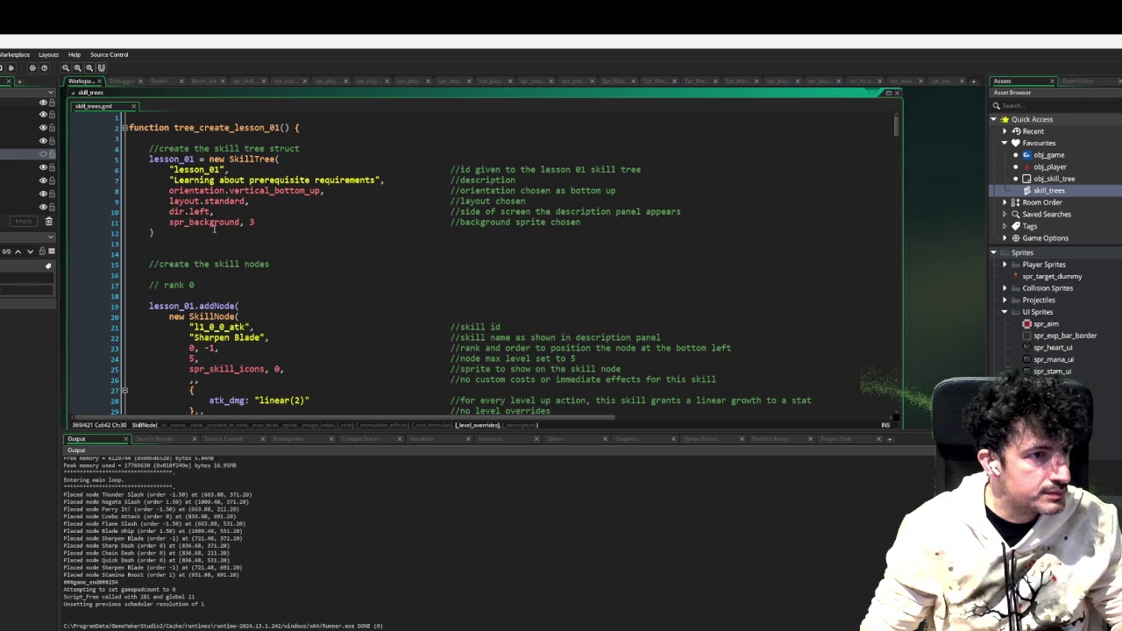
{"action": "scroll", "coordinate": [213, 228], "scroll_direction": "down", "scroll_amount": 16}
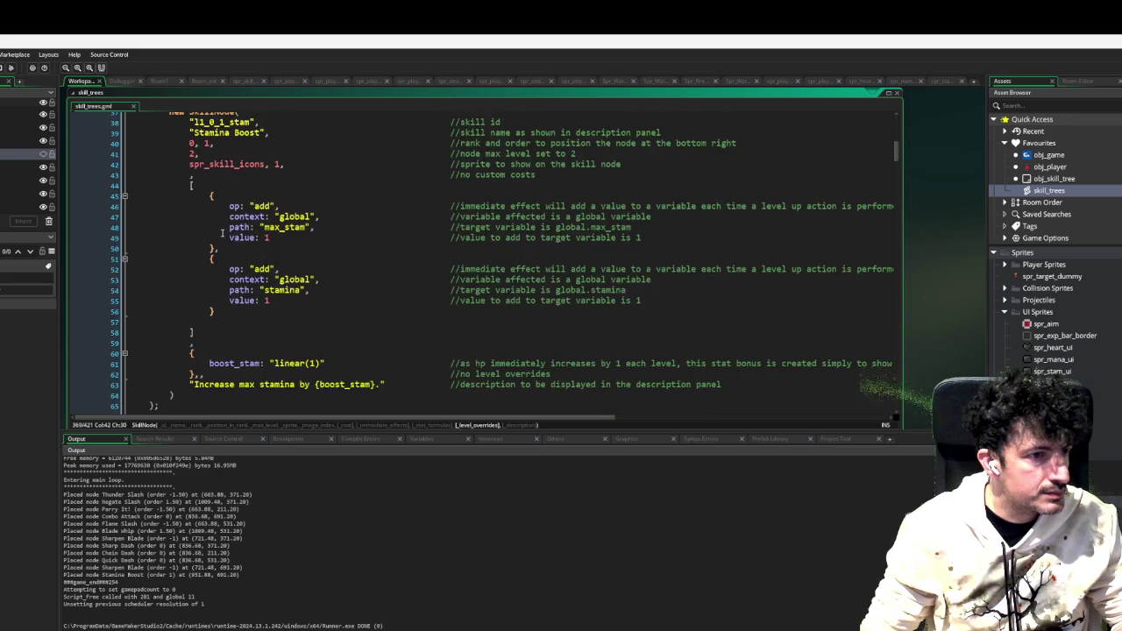
{"action": "scroll", "coordinate": [228, 233], "scroll_direction": "down", "scroll_amount": 13}
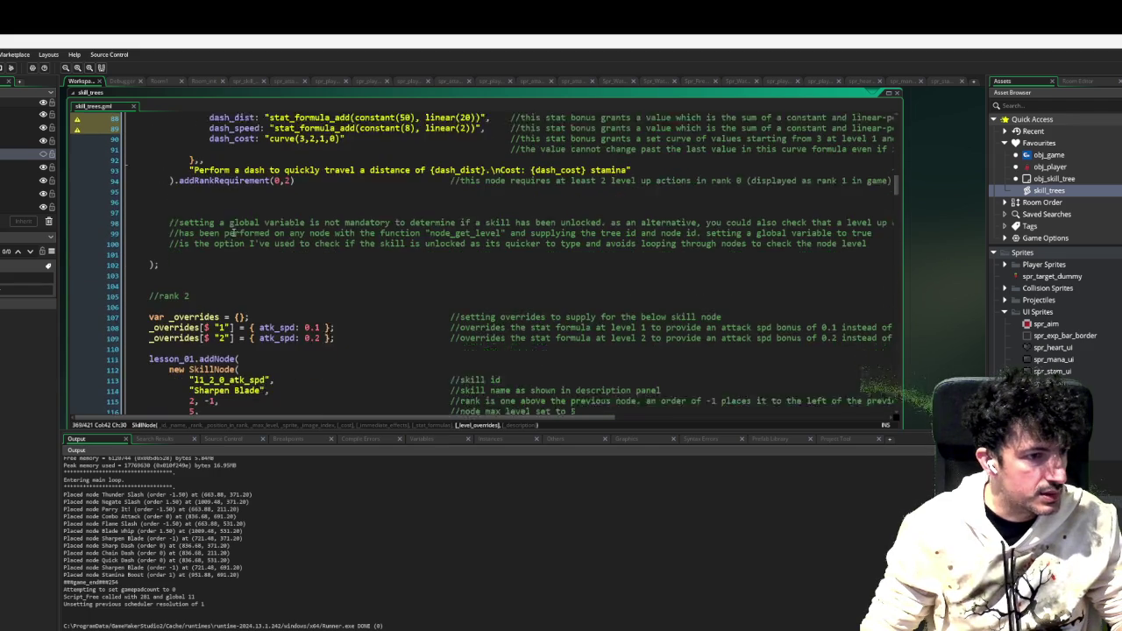
{"action": "scroll", "coordinate": [237, 231], "scroll_direction": "down", "scroll_amount": 3}
{"action": "mouse_move", "coordinate": [147, 207]}
{"action": "left_mouse_down"}
{"action": "mouse_move", "coordinate": [176, 246]}
{"action": "mouse_move", "coordinate": [216, 373]}
{"action": "left_mouse_up"}
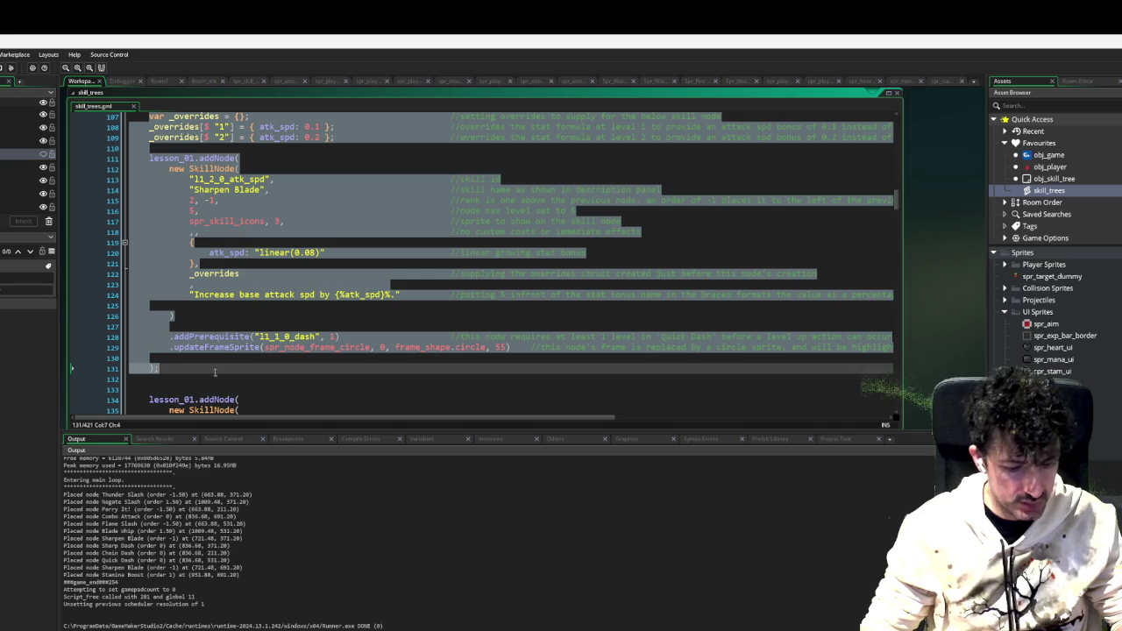
Paste the copied Sharpen Blade block below Sharp Dash with blank spacing lines
{"action": "scroll", "coordinate": [246, 347], "scroll_direction": "up", "scroll_amount": 2}
{"action": "scroll", "coordinate": [243, 335], "scroll_direction": "down", "scroll_amount": 4}
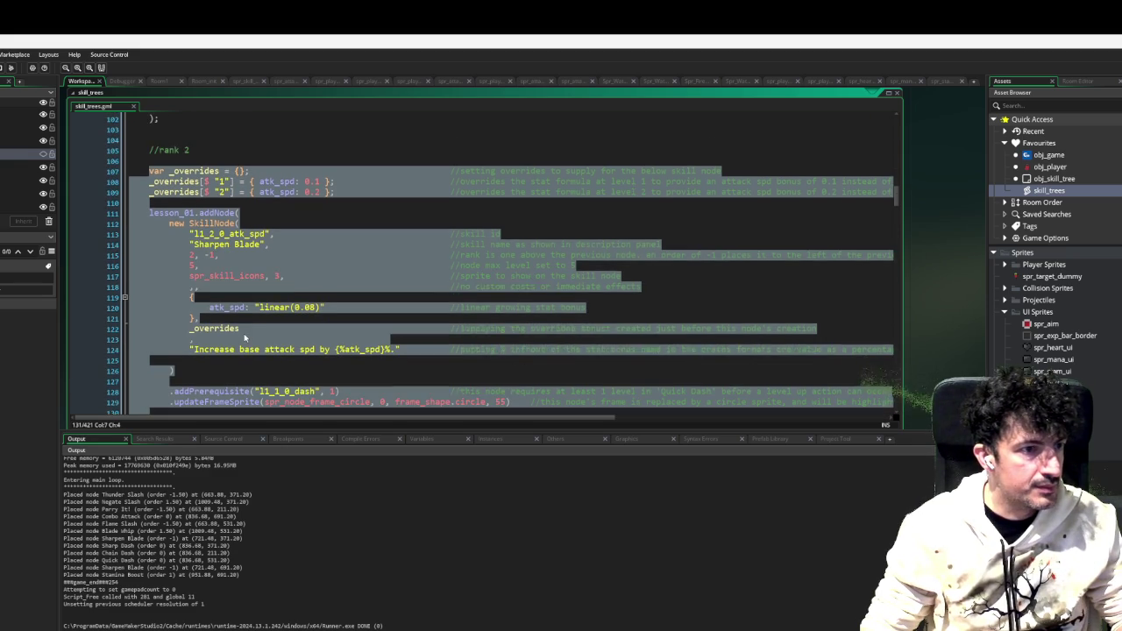
{"action": "scroll", "coordinate": [244, 337], "scroll_direction": "down", "scroll_amount": 10}
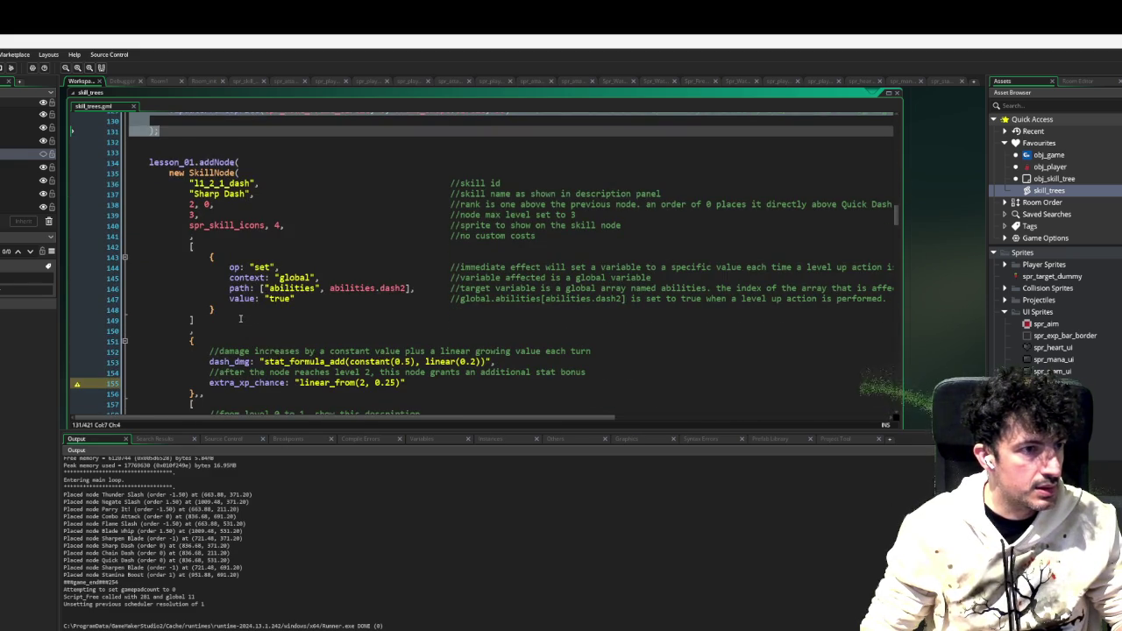
{"action": "scroll", "coordinate": [240, 318], "scroll_direction": "down", "scroll_amount": 2}
{"action": "left_click", "coordinate": [197, 324]}
{"action": "key", "text": "ctrl+v"}
{"action": "key", "text": "Return"}
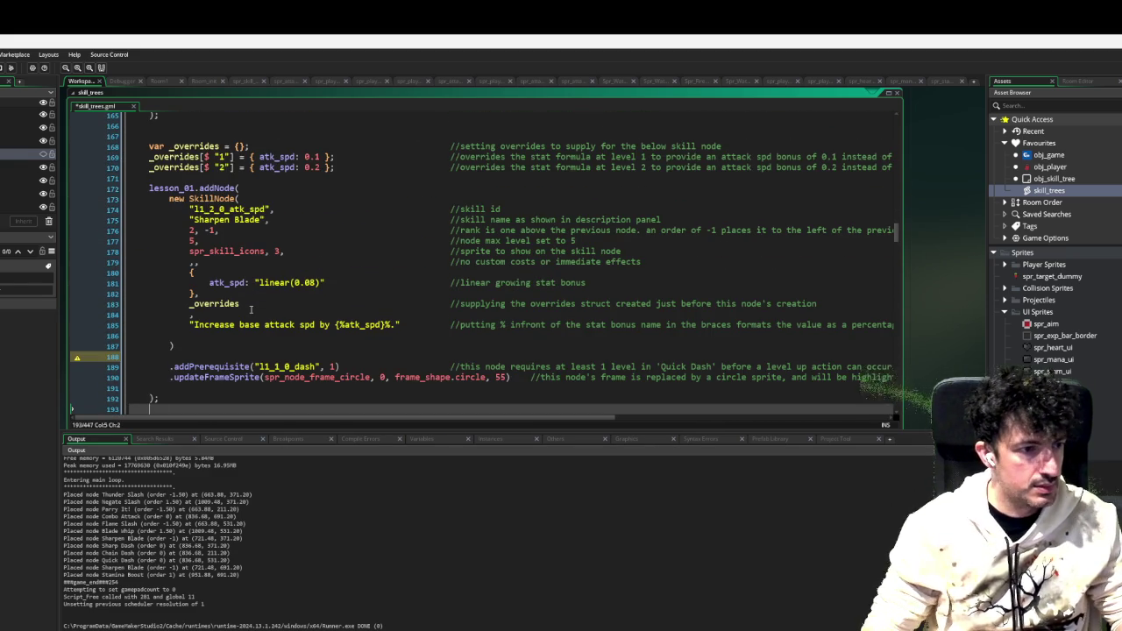
{"action": "scroll", "coordinate": [251, 308], "scroll_direction": "down", "scroll_amount": 3}
{"action": "key", "text": "Return"}
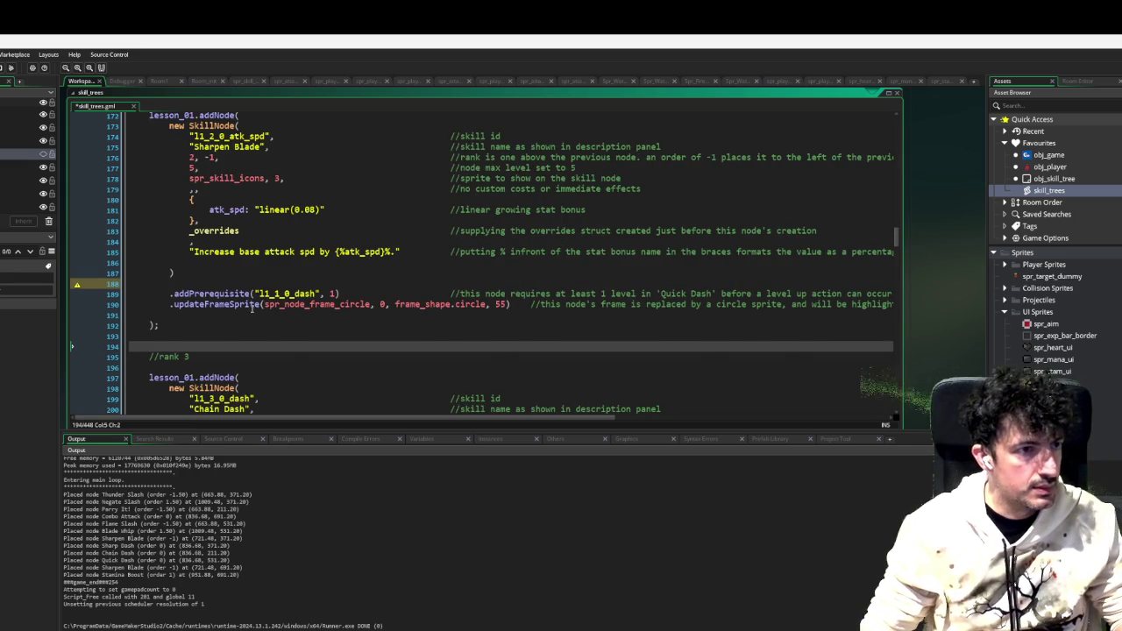
Change the copy's skill id to l1_2_2_atk_spd
{"action": "scroll", "coordinate": [313, 239], "scroll_direction": "up", "scroll_amount": 5}
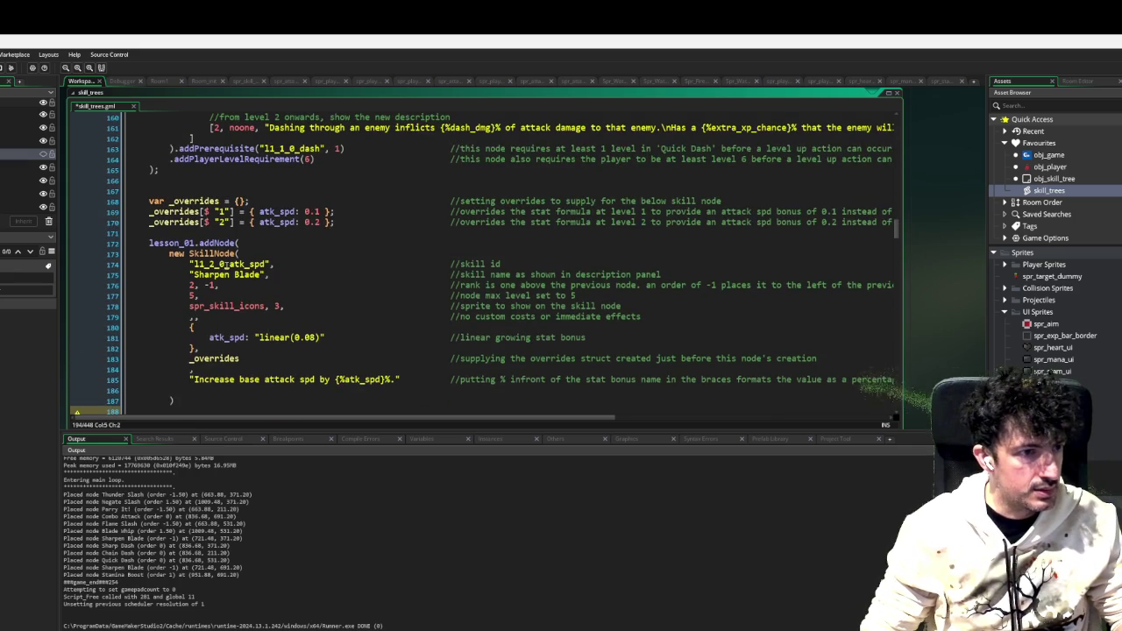
{"action": "left_click", "coordinate": [221, 264]}
{"action": "key", "text": "Right"}
{"action": "key", "text": "Right"}
{"action": "key", "text": "Right"}
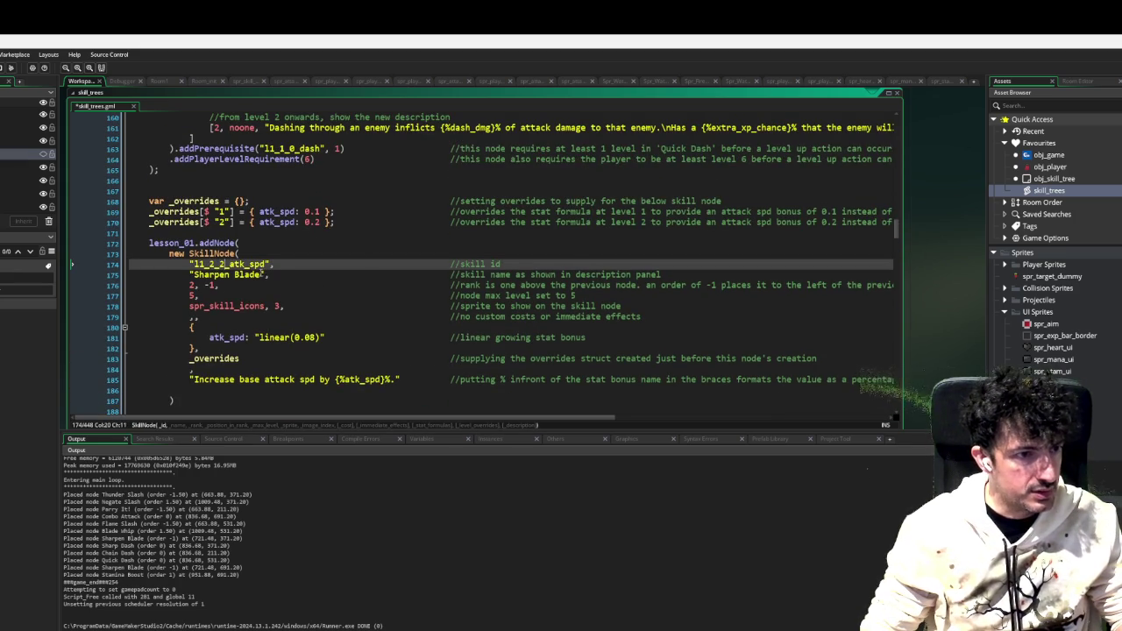
Rename the copied node 'Deep Breathing' and change its order value from -1 to 1
{"action": "left_click_drag", "start_coordinate": [261, 274], "coordinate": [194, 275]}
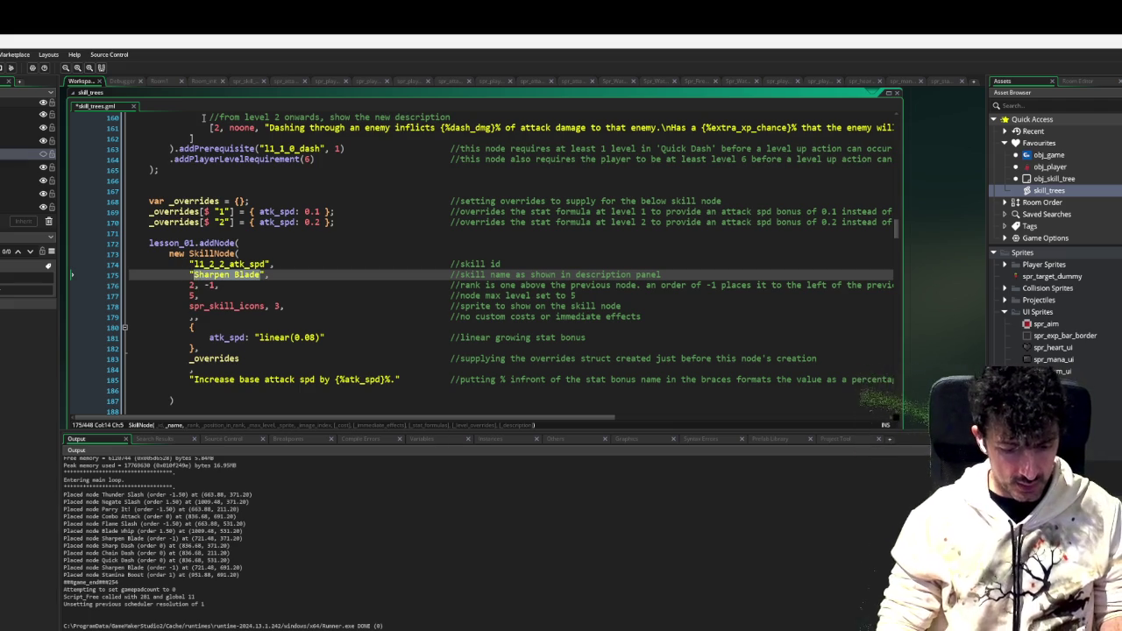
{"action": "type", "text": "Deep Breathing"}
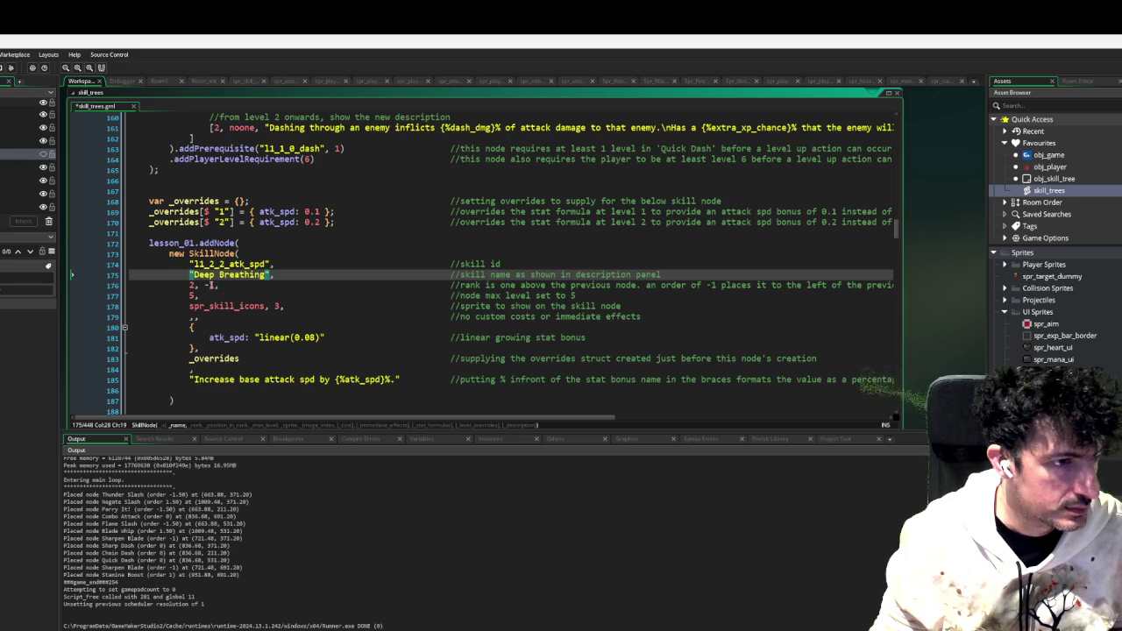
{"action": "left_click", "coordinate": [212, 285]}
{"action": "key", "text": "BackSpace"}
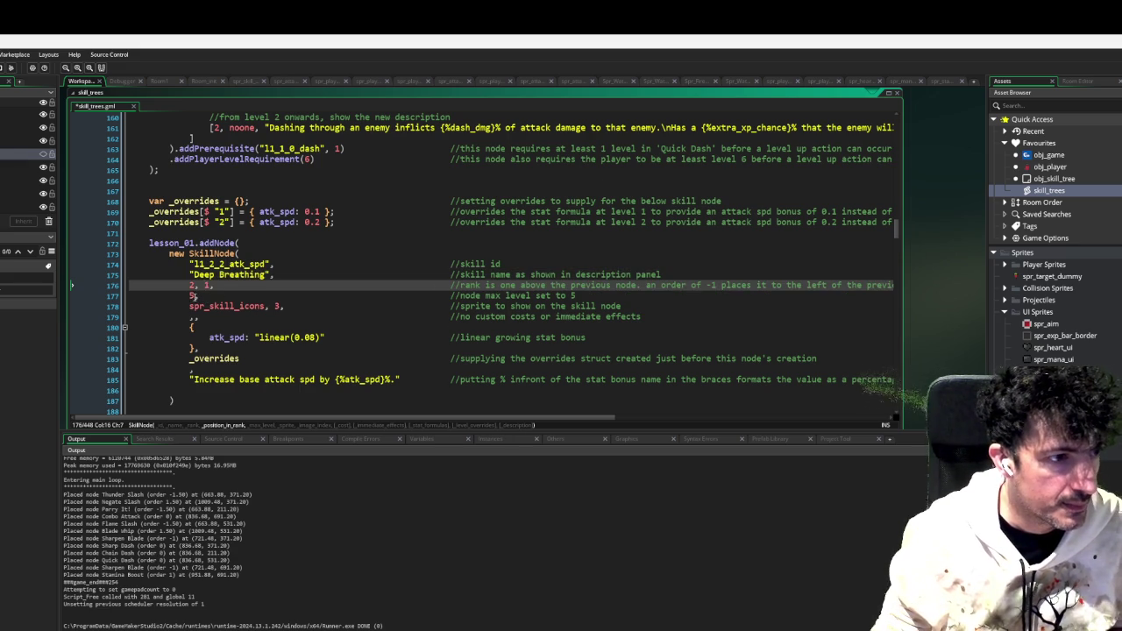
Set max level to 3 in code and comment, and open the spr_skill_icons sprite
{"action": "double_click", "coordinate": [193, 295]}
{"action": "type", "text": "3"}
{"action": "left_click", "coordinate": [605, 295]}
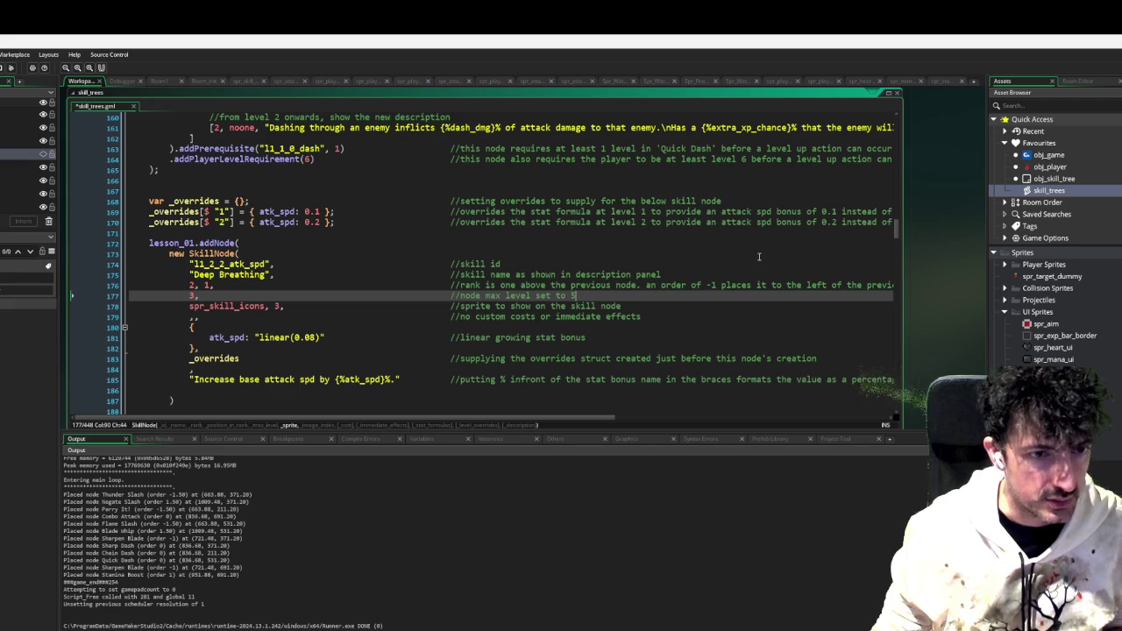
{"action": "key", "text": "BackSpace"}
{"action": "type", "text": "3"}
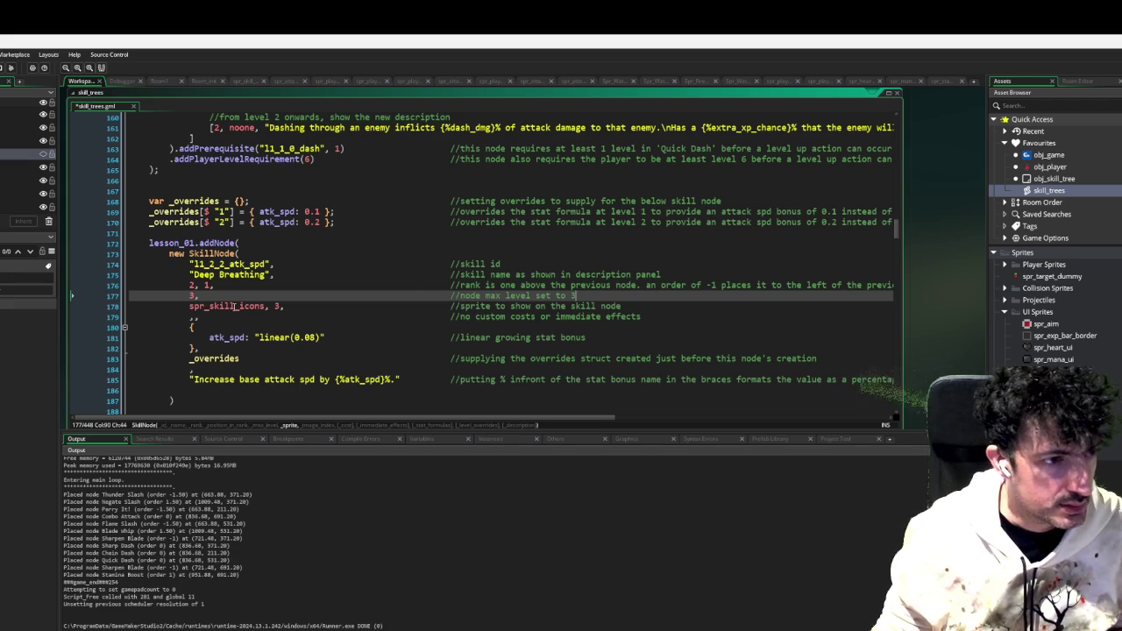
{"action": "middle_click", "coordinate": [233, 304]}
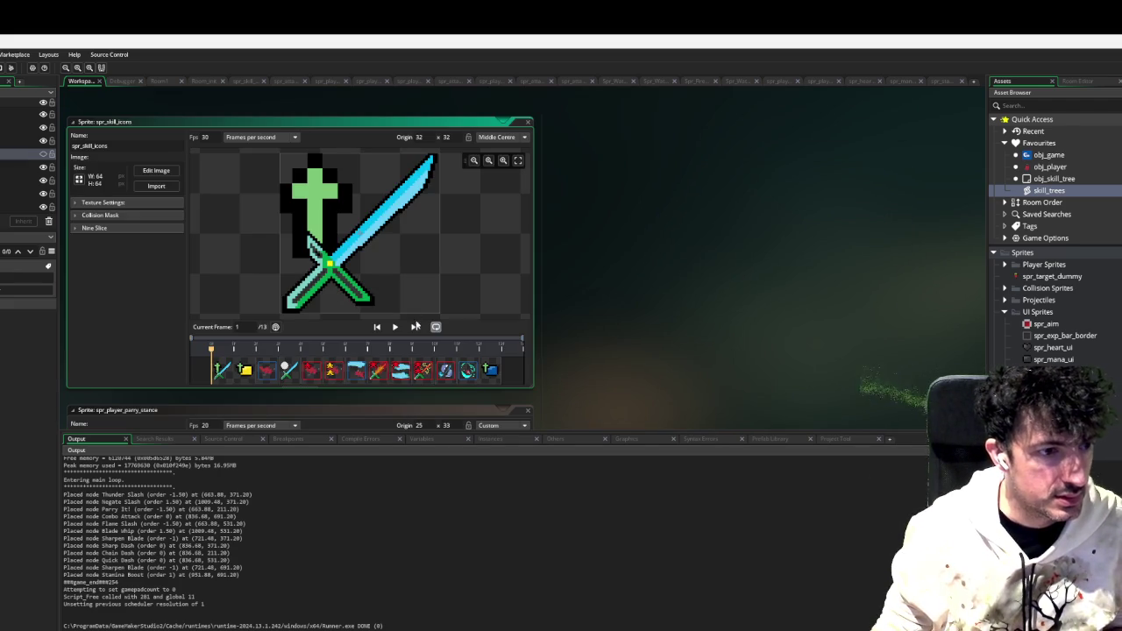
Duplicate the yellow folder icon (frame 2) in the spr_skill_icons image editor
{"action": "left_click", "coordinate": [156, 170]}
{"action": "left_click", "coordinate": [173, 116]}
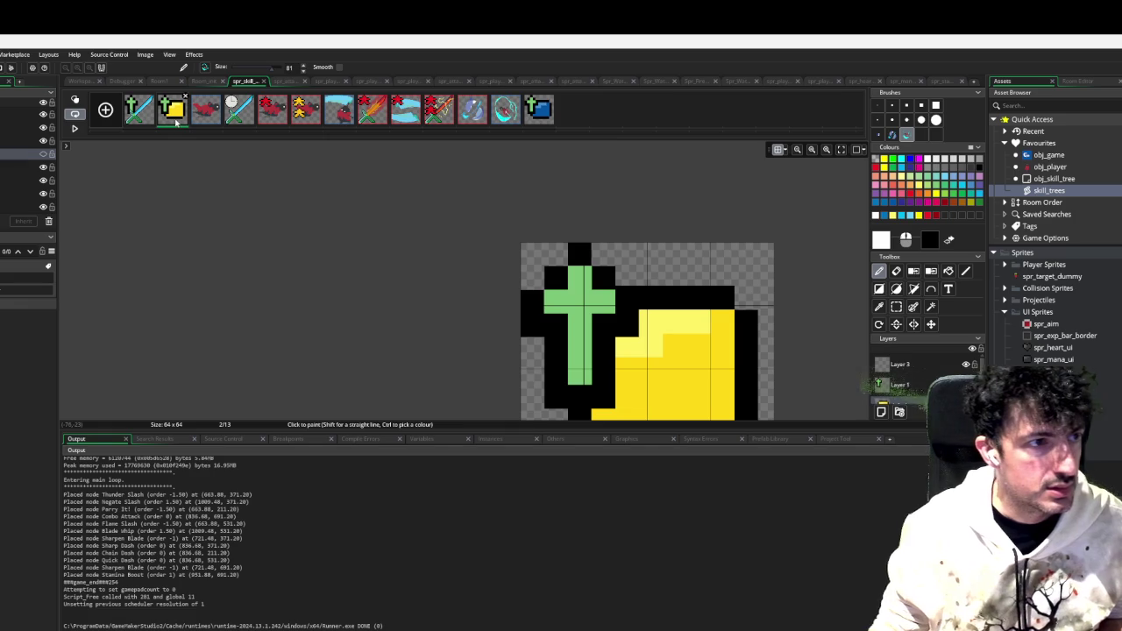
{"action": "key", "text": "ctrl+d"}
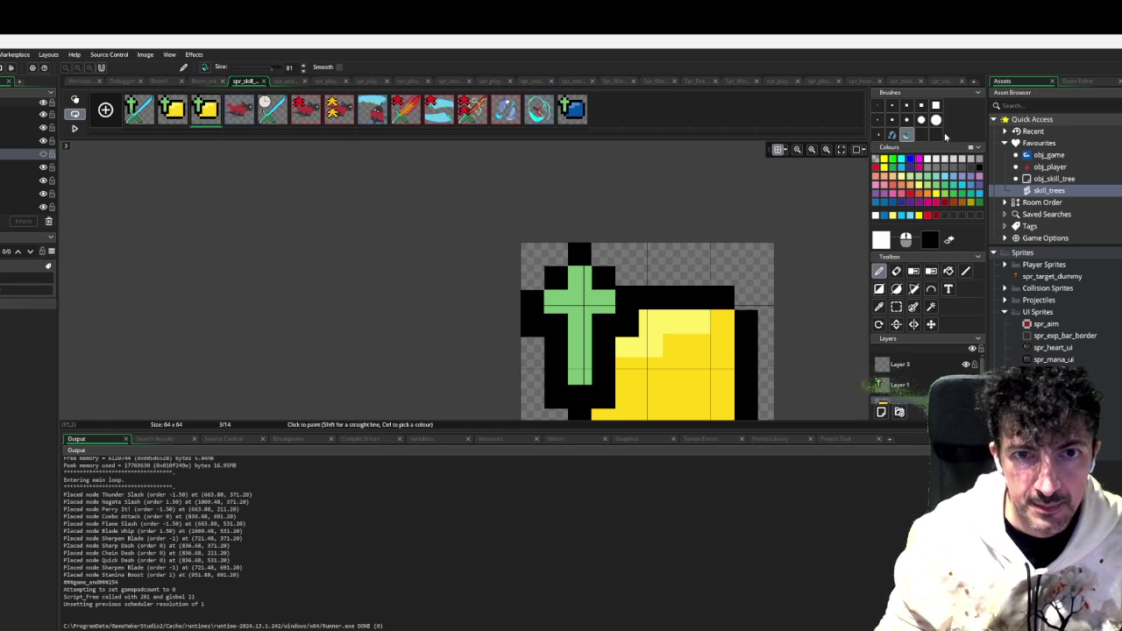
Copy the clock from frame 5 and stamp it over the duplicated folder's green cross
{"action": "left_click", "coordinate": [271, 110]}
{"action": "key", "text": "s"}
{"action": "key", "text": "Escape"}
{"action": "key", "text": "d"}
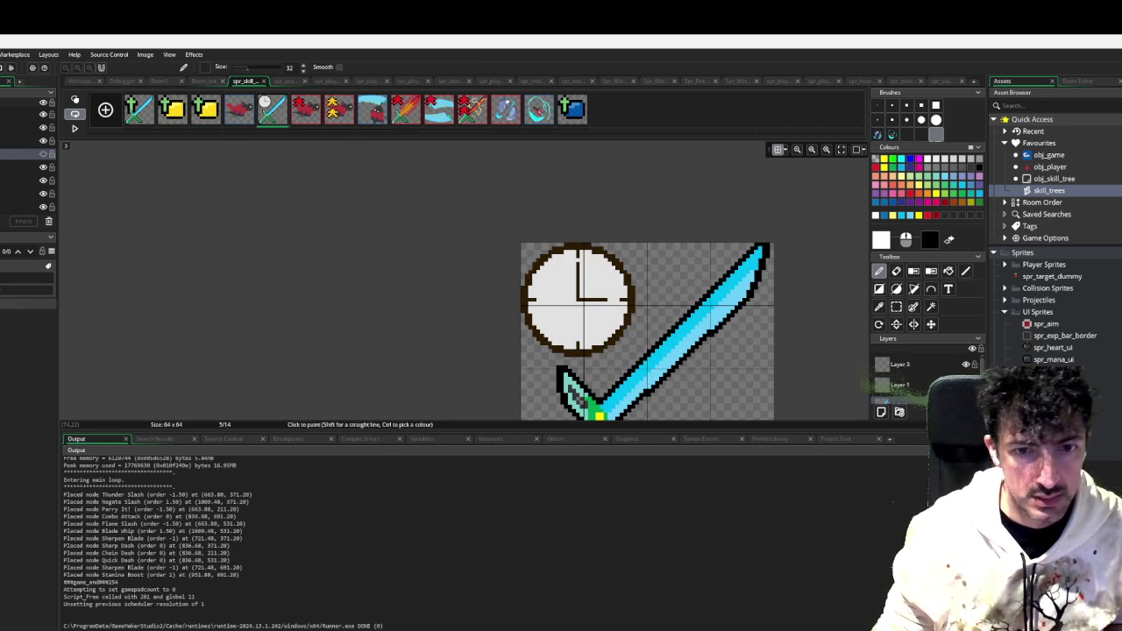
{"action": "key", "text": "s"}
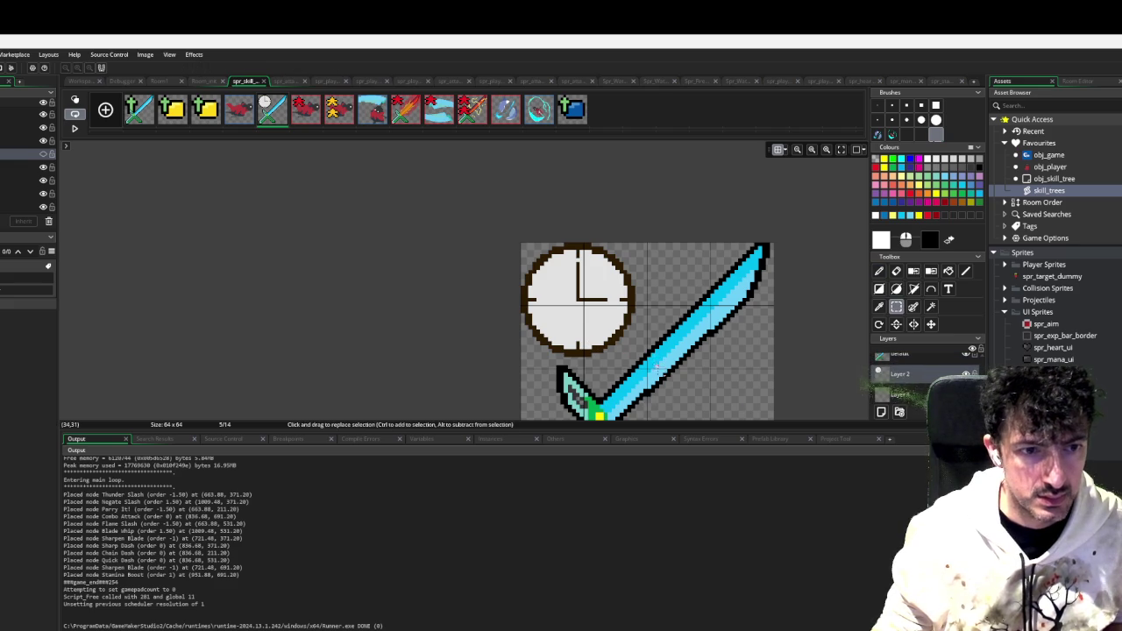
{"action": "key", "text": "d"}
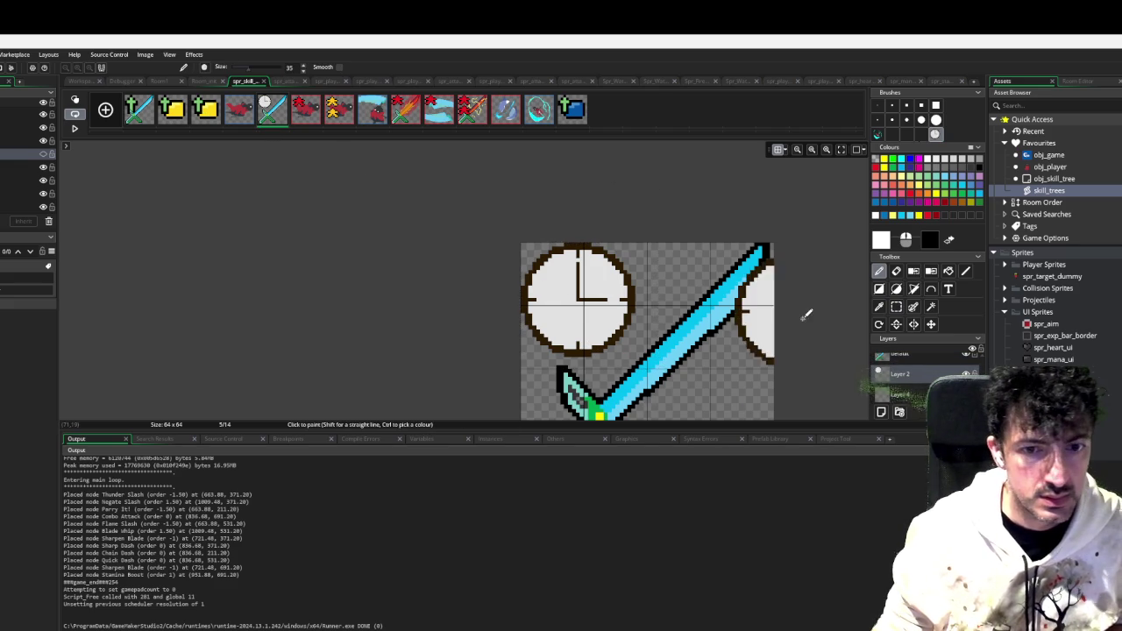
{"action": "left_click", "coordinate": [207, 109]}
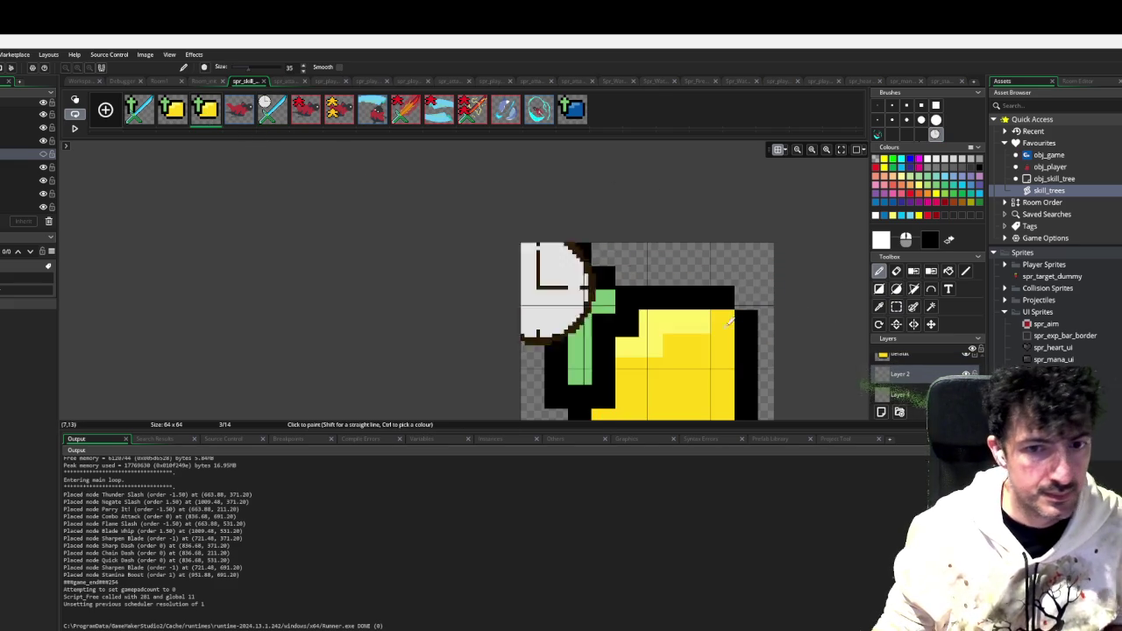
{"action": "mouse_move", "coordinate": [699, 348]}
{"action": "left_mouse_down"}
{"action": "mouse_move", "coordinate": [526, 377]}
{"action": "mouse_move", "coordinate": [668, 305]}
{"action": "mouse_move", "coordinate": [589, 307]}
{"action": "mouse_move", "coordinate": [829, 325]}
{"action": "mouse_move", "coordinate": [625, 326]}
{"action": "mouse_move", "coordinate": [588, 301]}
{"action": "left_mouse_up"}
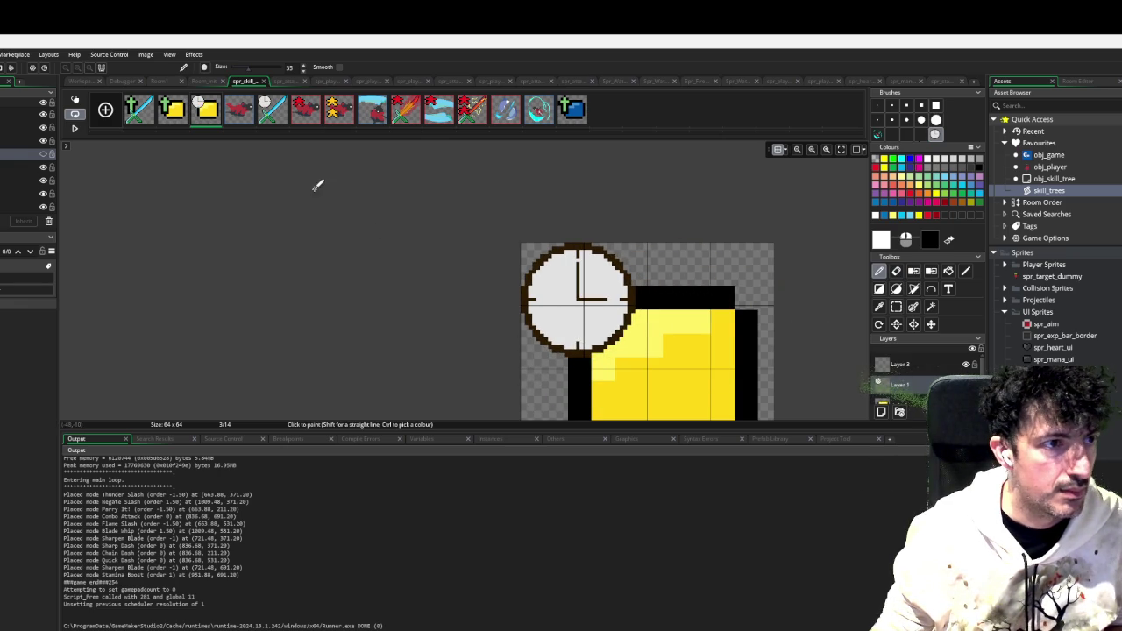
Move the clock-and-folder frame to the sixth slot and return to the sprite settings
{"action": "left_click", "coordinate": [277, 121]}
{"action": "left_click", "coordinate": [218, 98]}
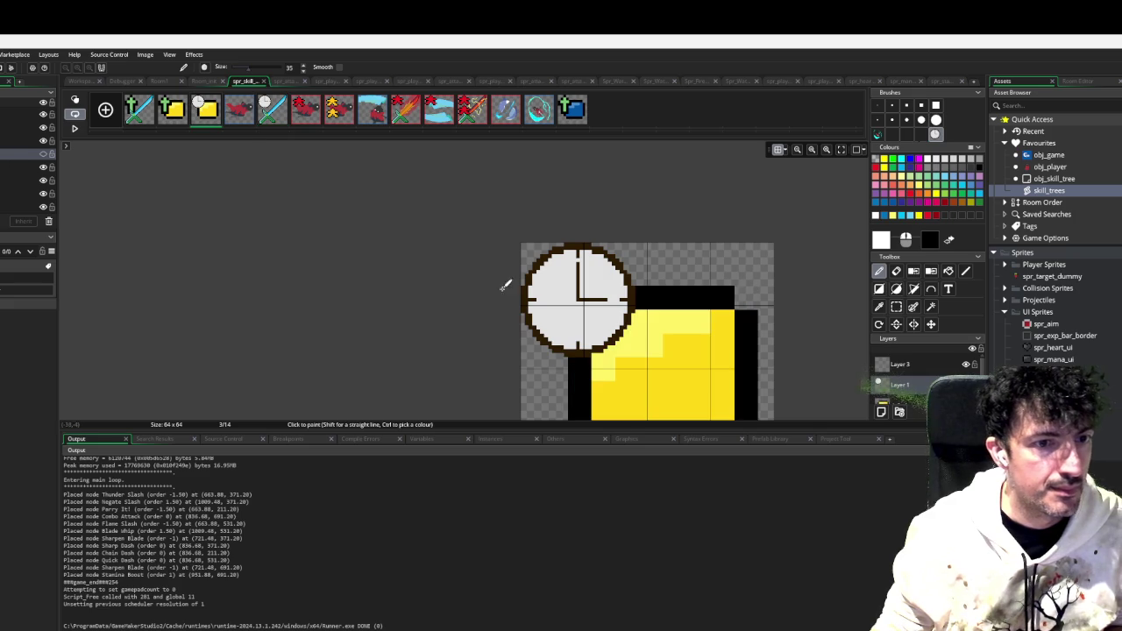
{"action": "scroll", "coordinate": [422, 246], "scroll_direction": "down", "scroll_amount": 2}
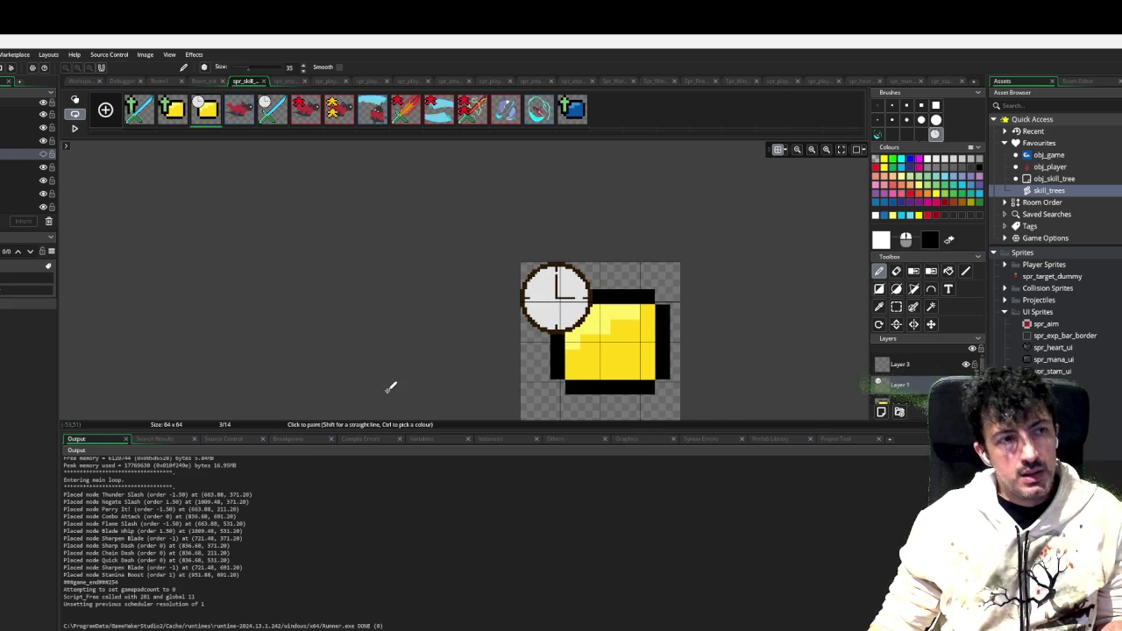
{"action": "left_click_drag", "start_coordinate": [208, 110], "coordinate": [308, 109]}
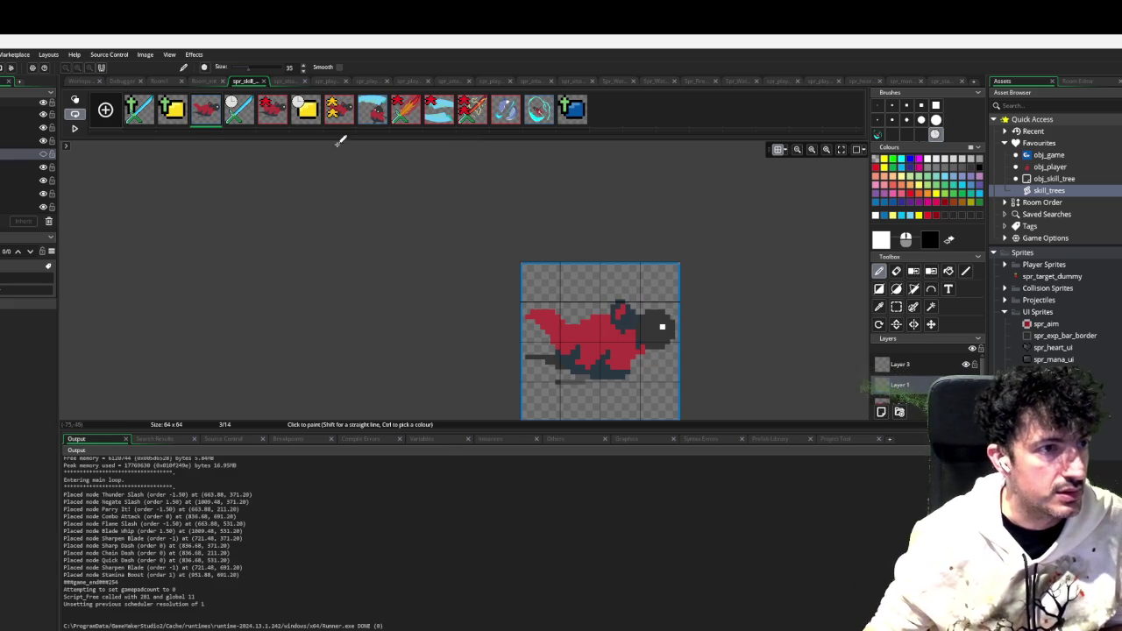
{"action": "left_click", "coordinate": [77, 81]}
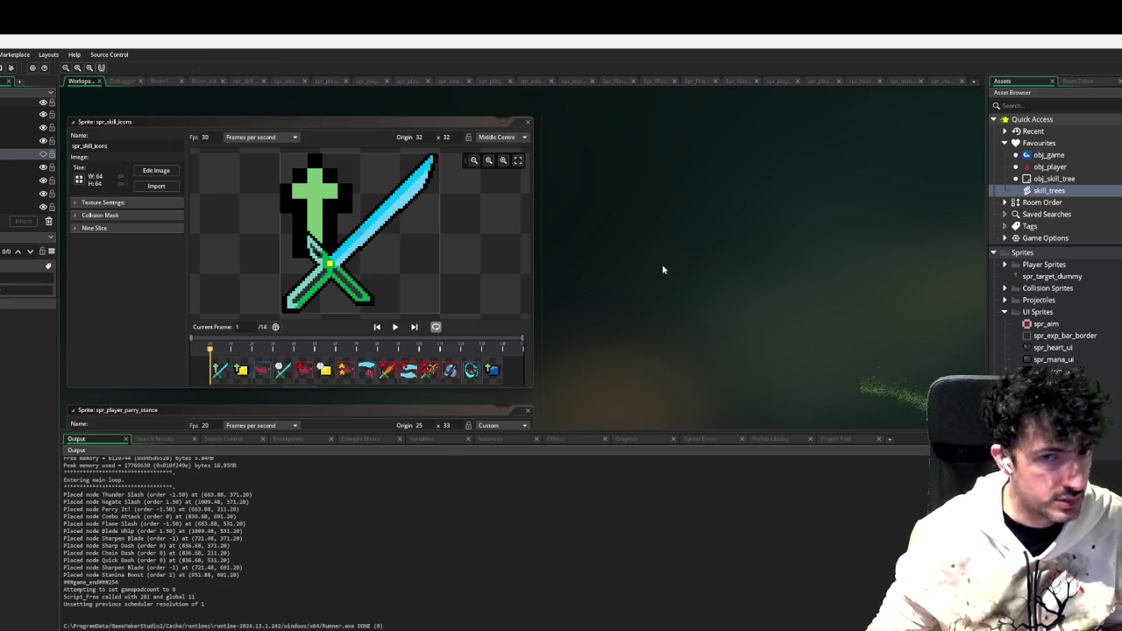
Open skill_trees and set Deep Breathing's spr_skill_icons frame index to 5
{"action": "double_click", "coordinate": [1066, 191]}
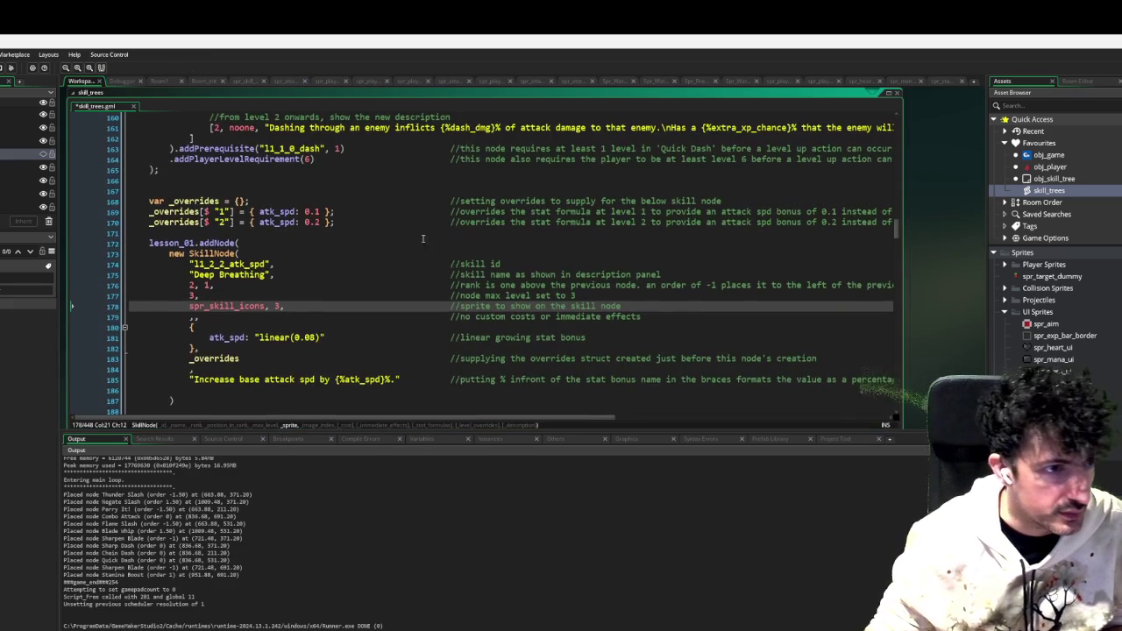
{"action": "scroll", "coordinate": [271, 292], "scroll_direction": "up", "scroll_amount": 3}
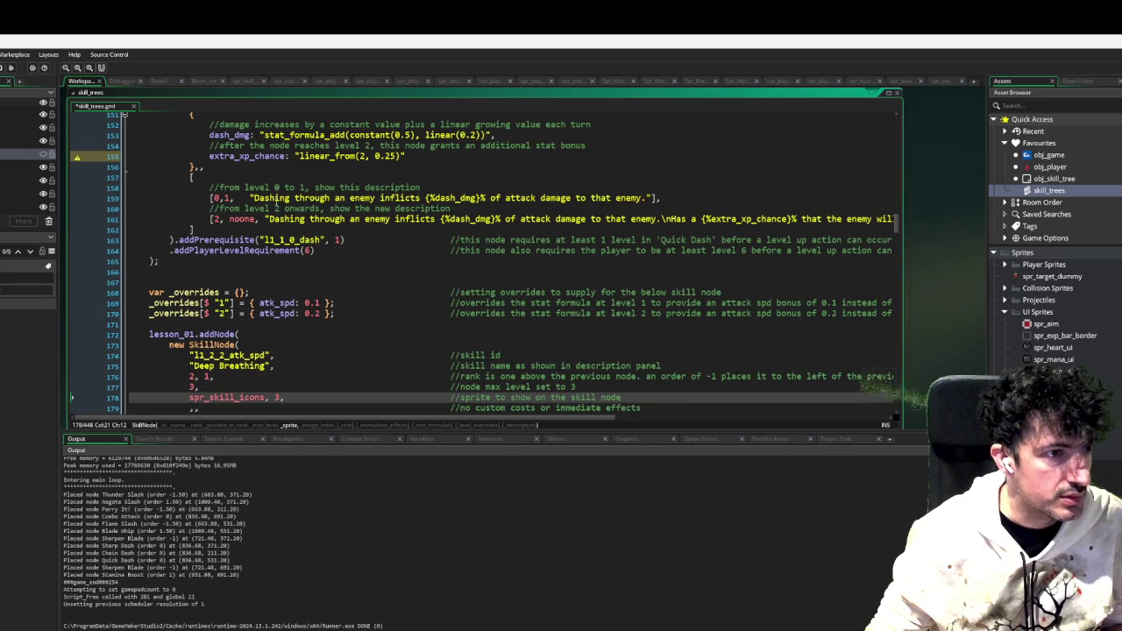
{"action": "scroll", "coordinate": [277, 206], "scroll_direction": "up", "scroll_amount": 8}
{"action": "scroll", "coordinate": [280, 212], "scroll_direction": "down", "scroll_amount": 10}
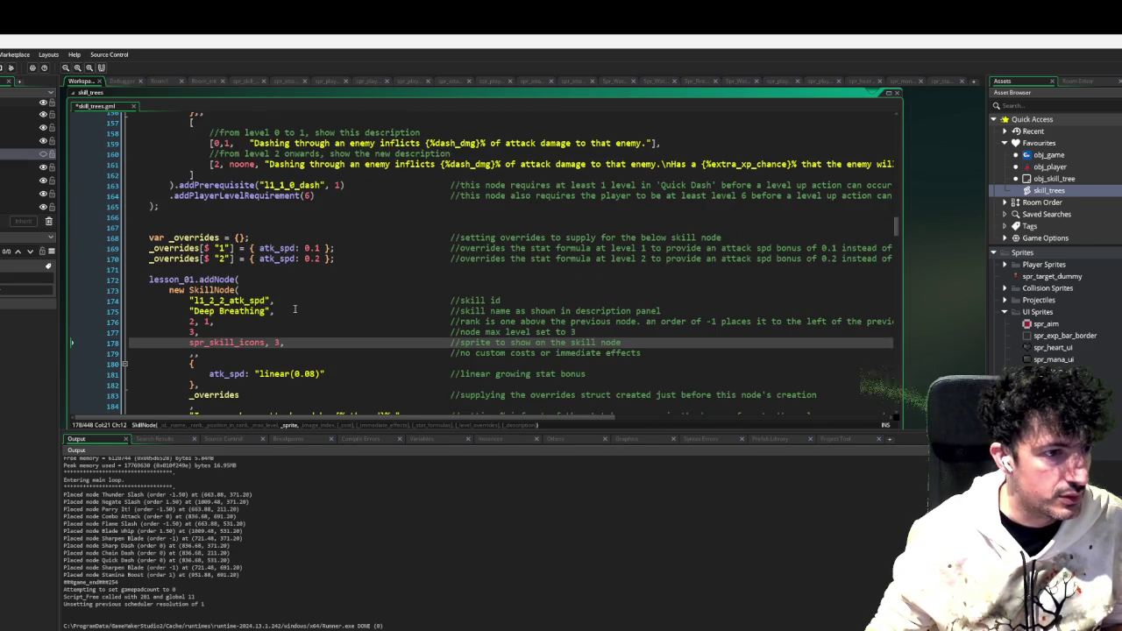
{"action": "left_click", "coordinate": [288, 341]}
{"action": "key", "text": "Left"}
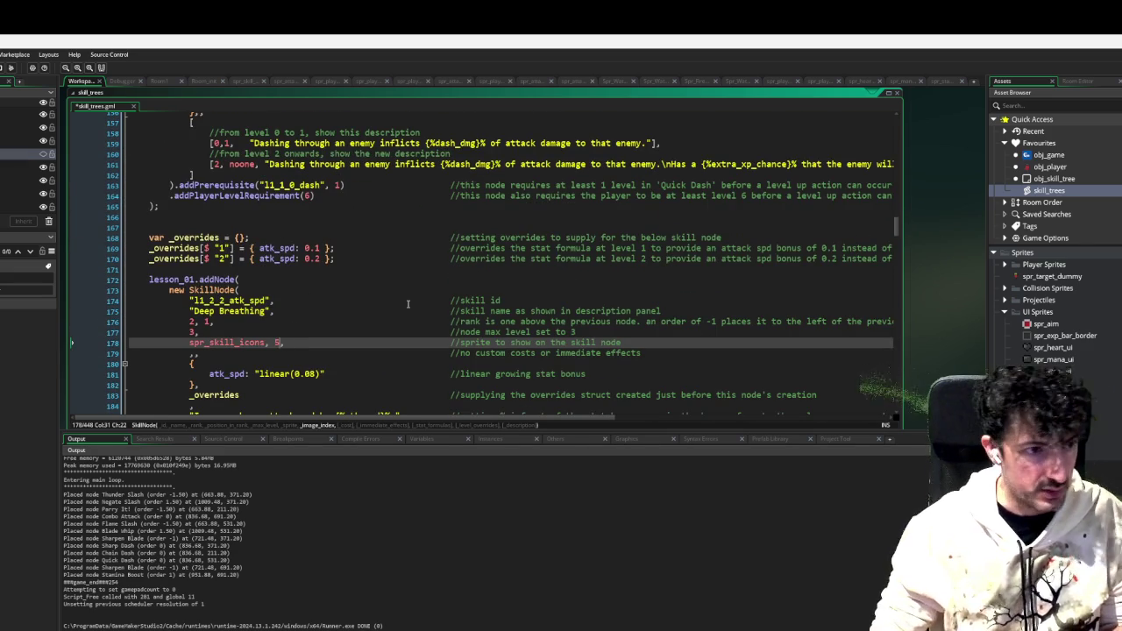
Bump Chain Dash's spr_skill_icons frame index to 6
{"action": "scroll", "coordinate": [408, 304], "scroll_direction": "down", "scroll_amount": 10}
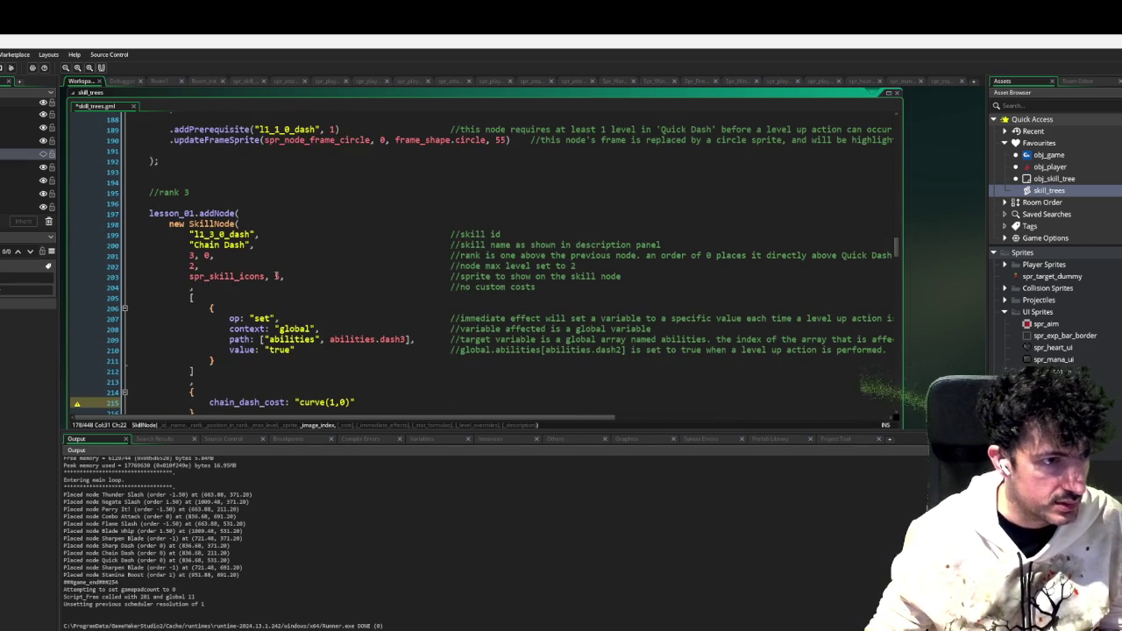
{"action": "left_click", "coordinate": [274, 276]}
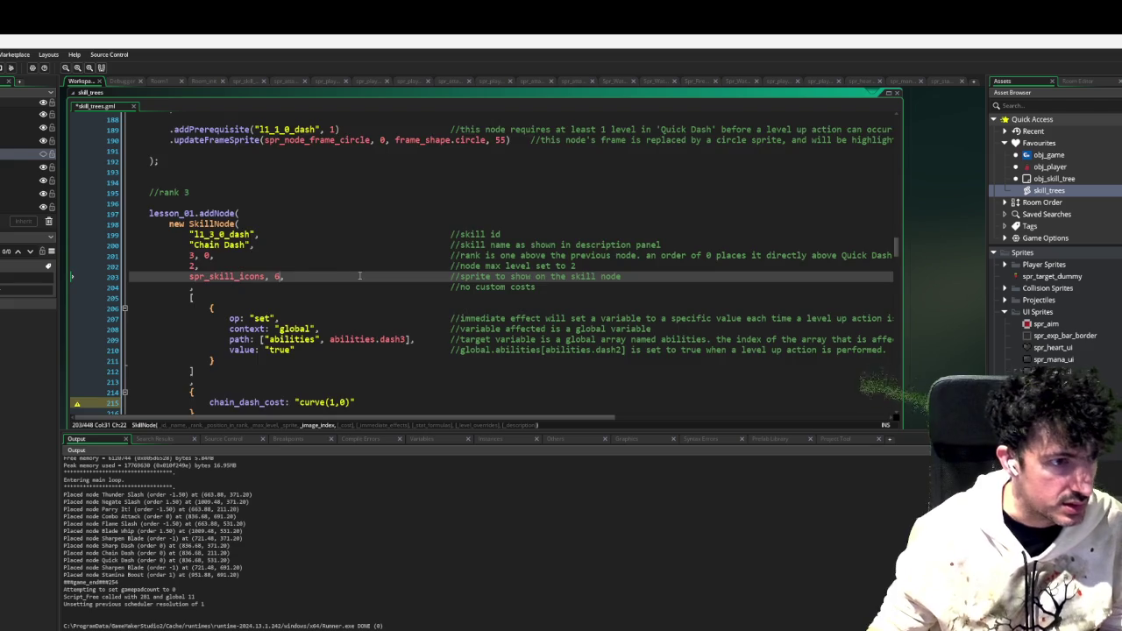
{"action": "scroll", "coordinate": [360, 276], "scroll_direction": "down", "scroll_amount": 13}
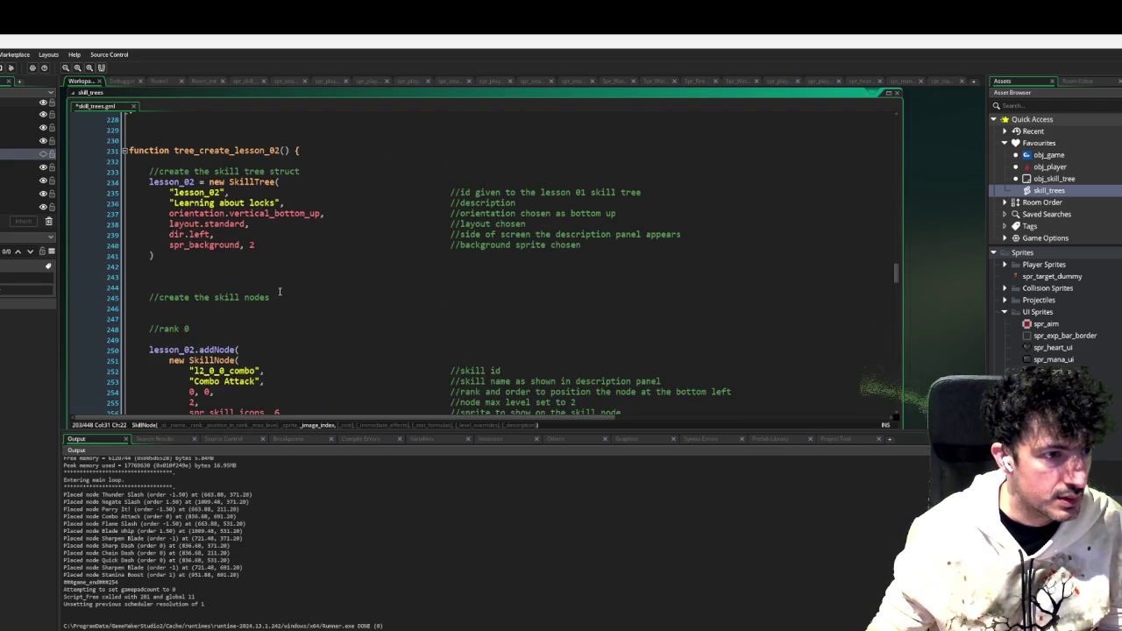
Renumber the Combo Attack and Flame Slash icon frames, giving Flame Slash frame 9
{"action": "scroll", "coordinate": [281, 290], "scroll_direction": "down", "scroll_amount": 3}
{"action": "scroll", "coordinate": [282, 276], "scroll_direction": "up", "scroll_amount": 3}
{"action": "scroll", "coordinate": [283, 270], "scroll_direction": "down", "scroll_amount": 3}
{"action": "scroll", "coordinate": [284, 264], "scroll_direction": "up", "scroll_amount": 3}
{"action": "scroll", "coordinate": [284, 263], "scroll_direction": "up", "scroll_amount": 3}
{"action": "scroll", "coordinate": [286, 272], "scroll_direction": "down", "scroll_amount": 6}
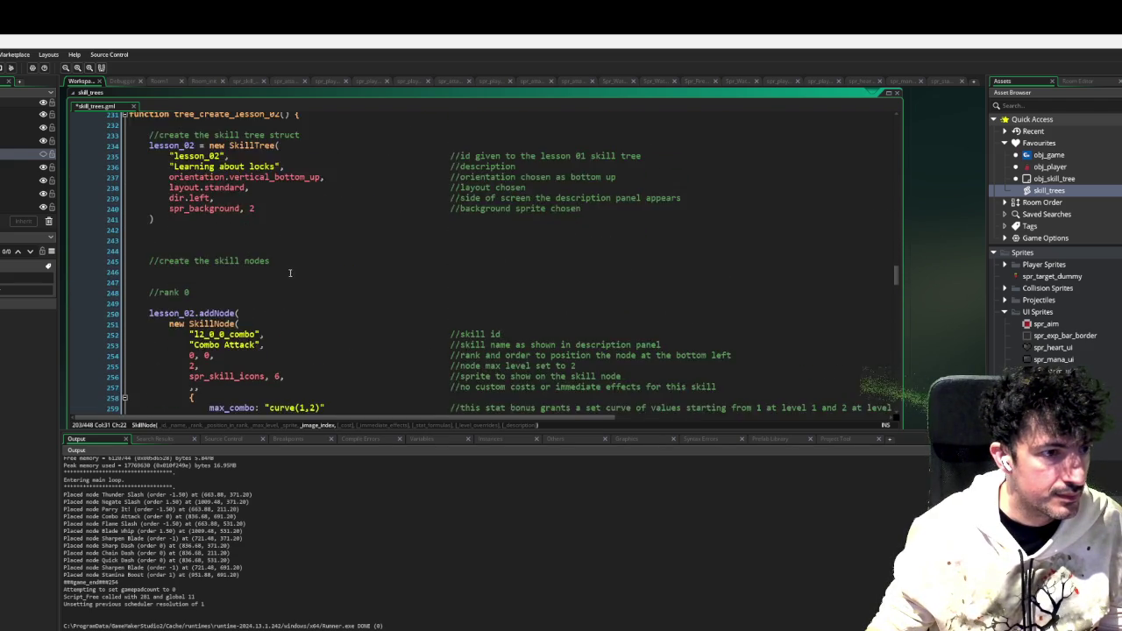
{"action": "left_click", "coordinate": [282, 304]}
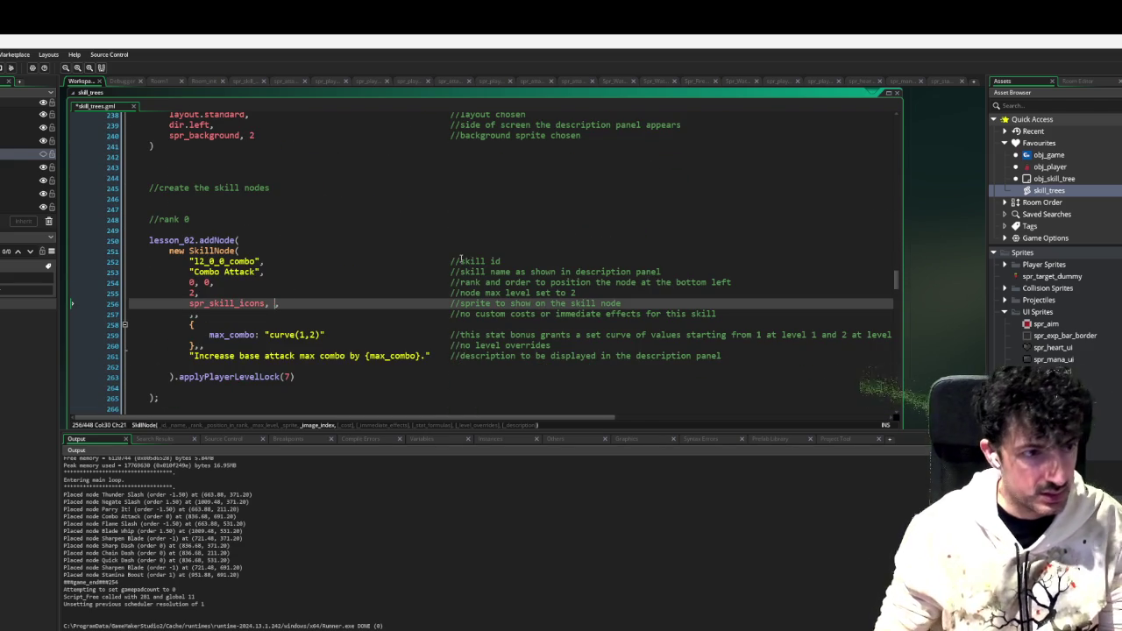
{"action": "type", "text": "7"}
{"action": "scroll", "coordinate": [385, 290], "scroll_direction": "down", "scroll_amount": 3}
{"action": "scroll", "coordinate": [350, 299], "scroll_direction": "down", "scroll_amount": 3}
{"action": "left_click", "coordinate": [282, 312]}
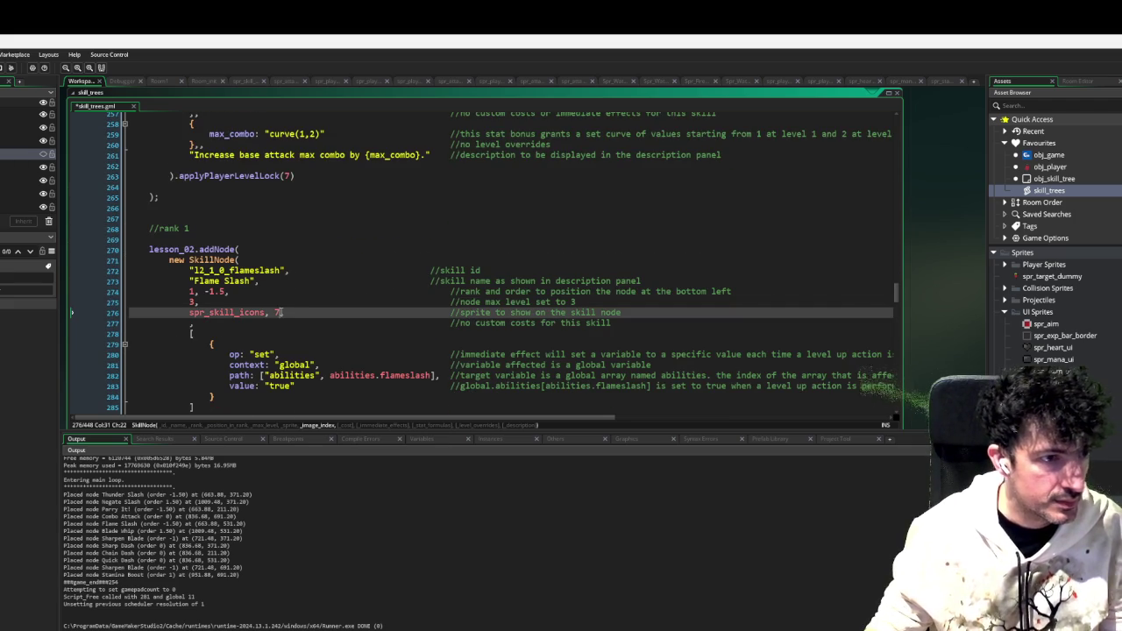
{"action": "type", "text": "9"}
{"action": "scroll", "coordinate": [298, 333], "scroll_direction": "down", "scroll_amount": 7}
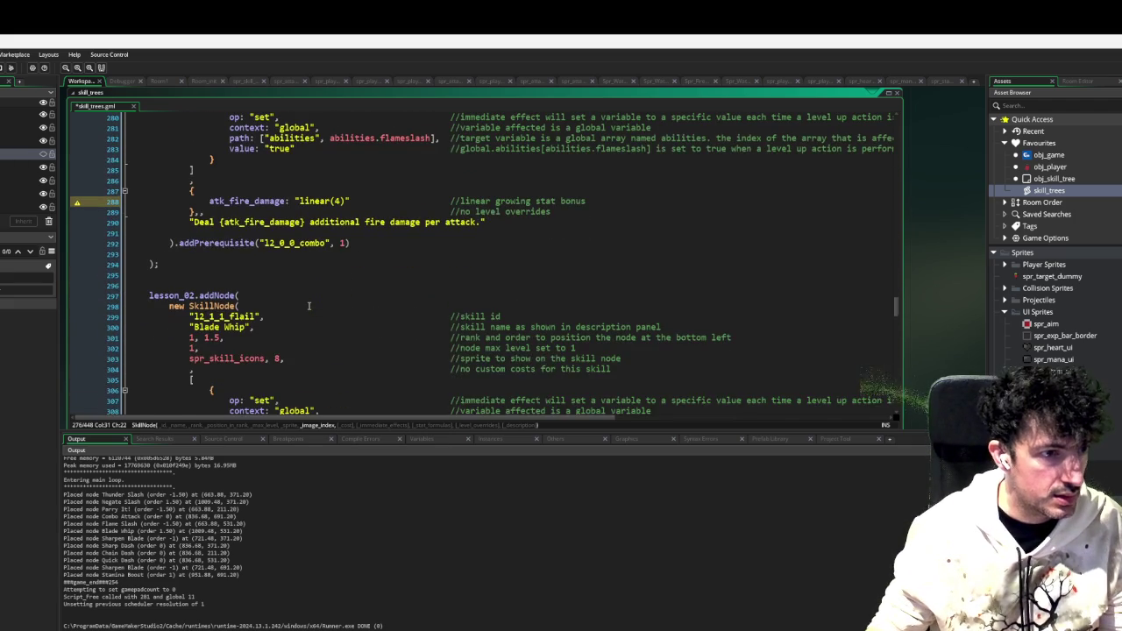
Update Blade Whip's icon frame and set Thunder Slash's to 10
{"action": "left_click", "coordinate": [281, 359]}
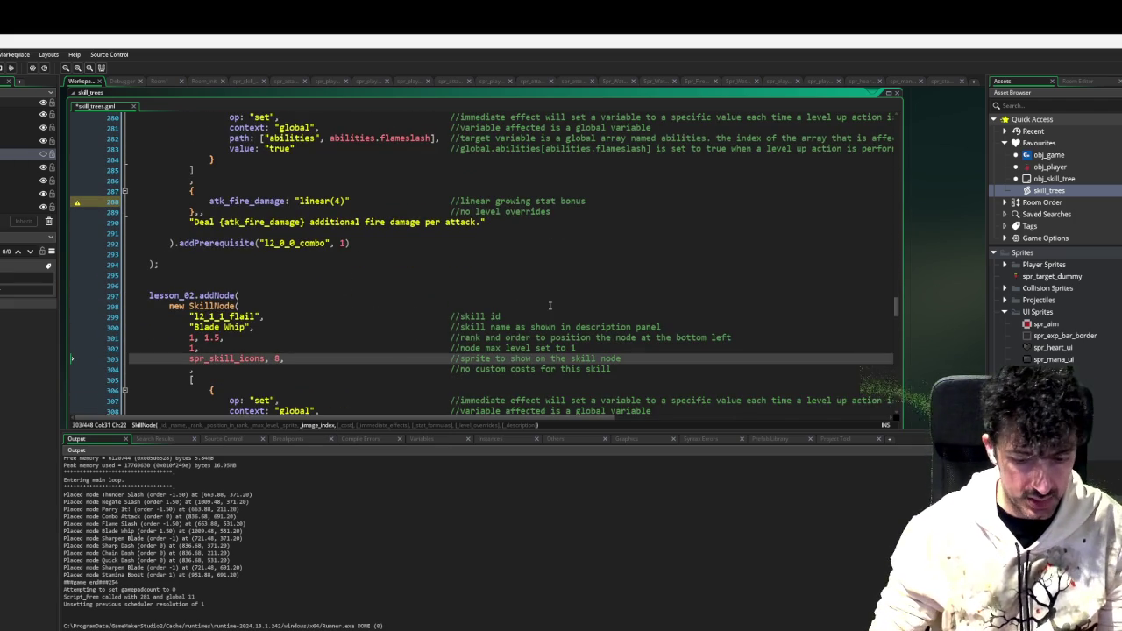
{"action": "type", "text": "9"}
{"action": "scroll", "coordinate": [549, 305], "scroll_direction": "down", "scroll_amount": 12}
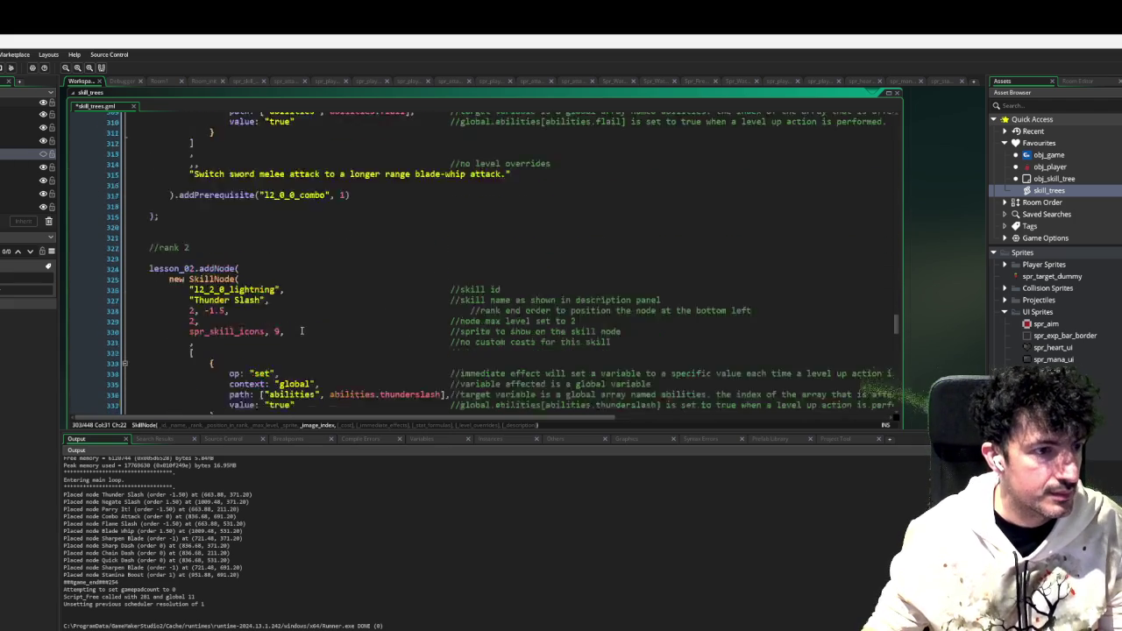
{"action": "left_click", "coordinate": [283, 284]}
{"action": "key", "text": "BackSpace"}
{"action": "type", "text": "10"}
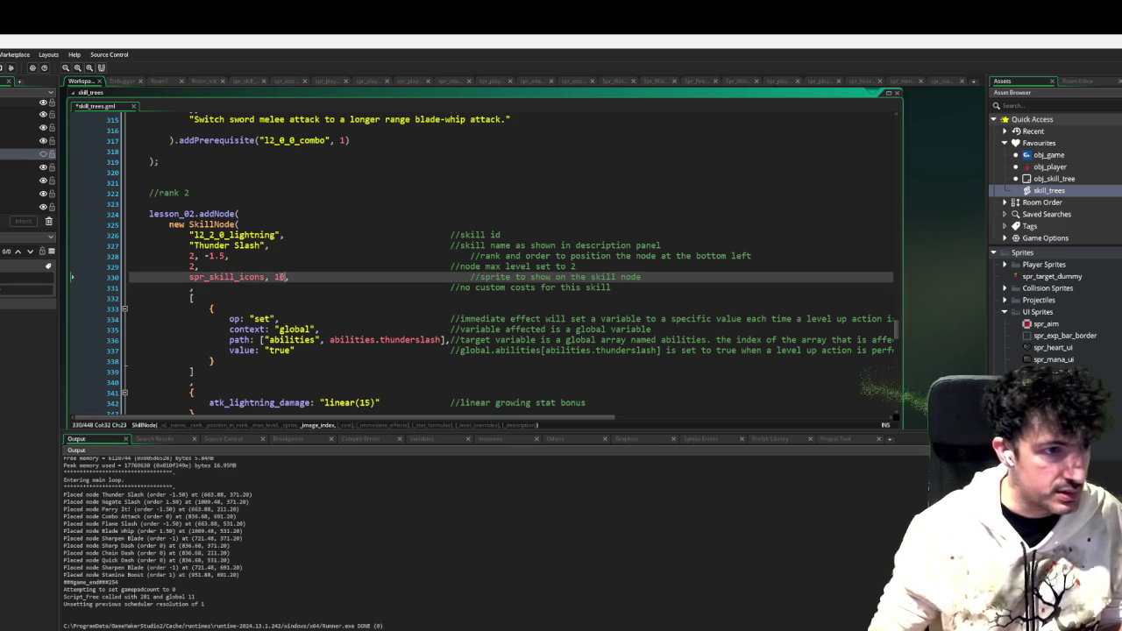
{"action": "scroll", "coordinate": [280, 277], "scroll_direction": "down", "scroll_amount": 1}
{"action": "scroll", "coordinate": [280, 277], "scroll_direction": "down", "scroll_amount": 7}
Set Negate Slash's icon frame to 11 and trim spaces before its sprite comment
{"action": "left_click", "coordinate": [289, 314]}
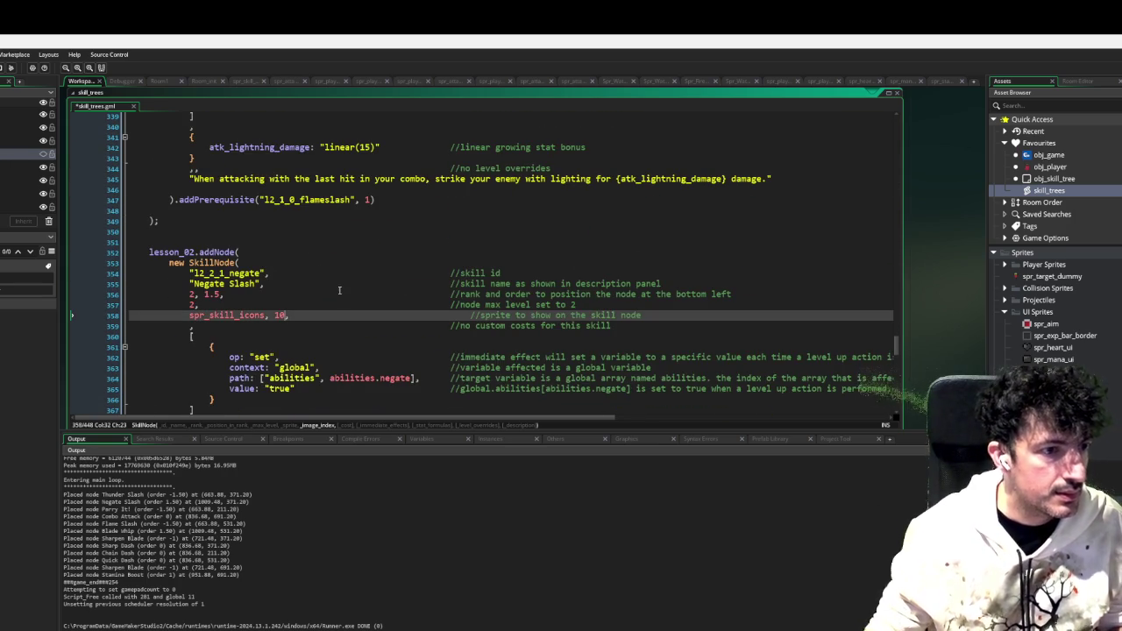
{"action": "scroll", "coordinate": [341, 293], "scroll_direction": "down", "scroll_amount": 4}
{"action": "type", "text": "1"}
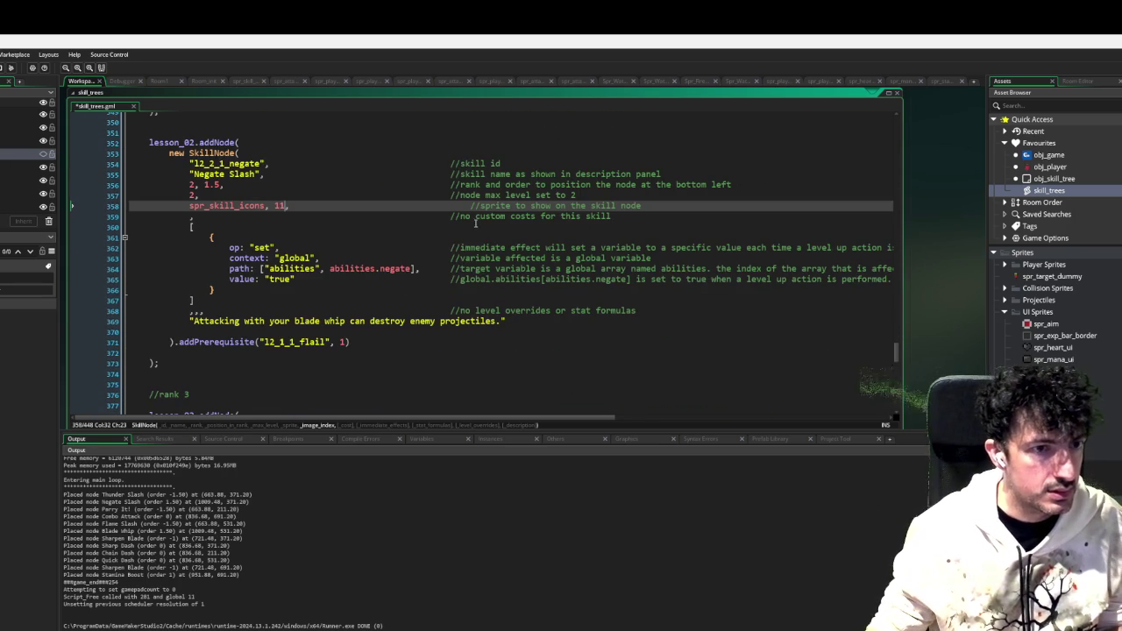
{"action": "left_click", "coordinate": [473, 205]}
{"action": "key", "text": "BackSpace"}
{"action": "key", "text": "BackSpace"}
{"action": "key", "text": "BackSpace"}
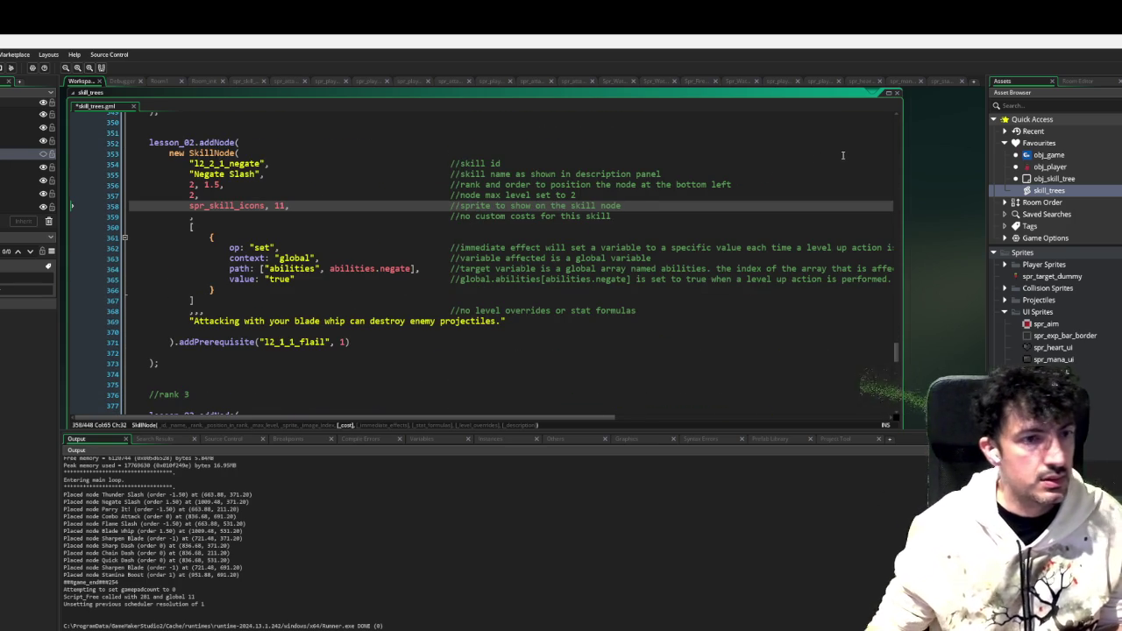
{"action": "scroll", "coordinate": [893, 328], "scroll_direction": "up", "scroll_amount": 15}
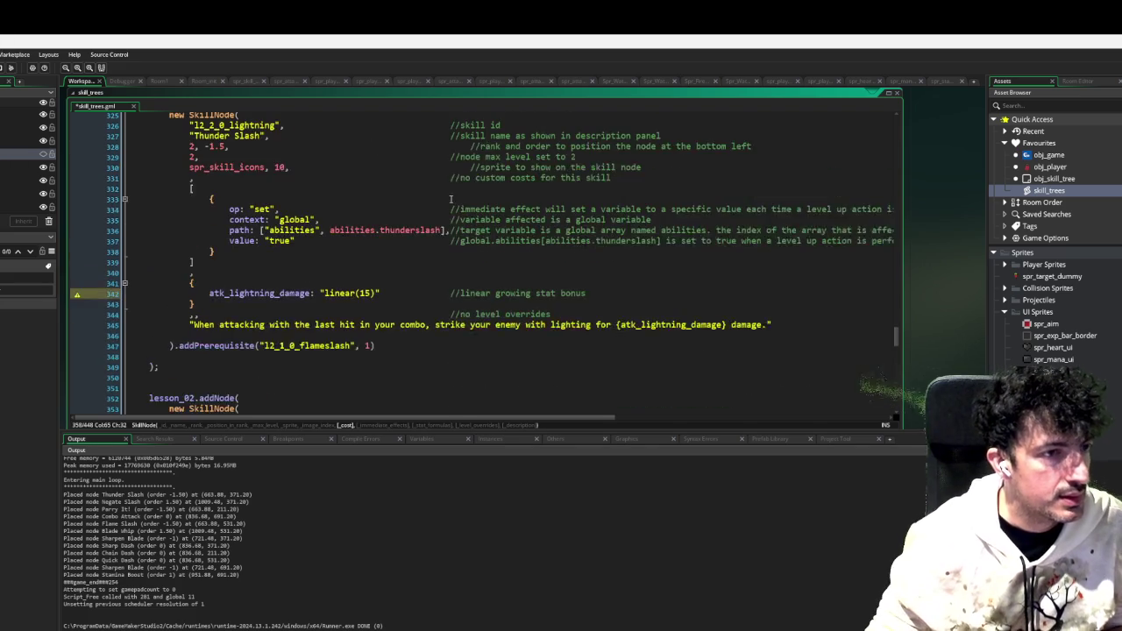
{"action": "mouse_move", "coordinate": [893, 327]}
{"action": "left_mouse_down"}
{"action": "mouse_move", "coordinate": [900, 113]}
{"action": "mouse_move", "coordinate": [904, 232]}
{"action": "left_mouse_up"}
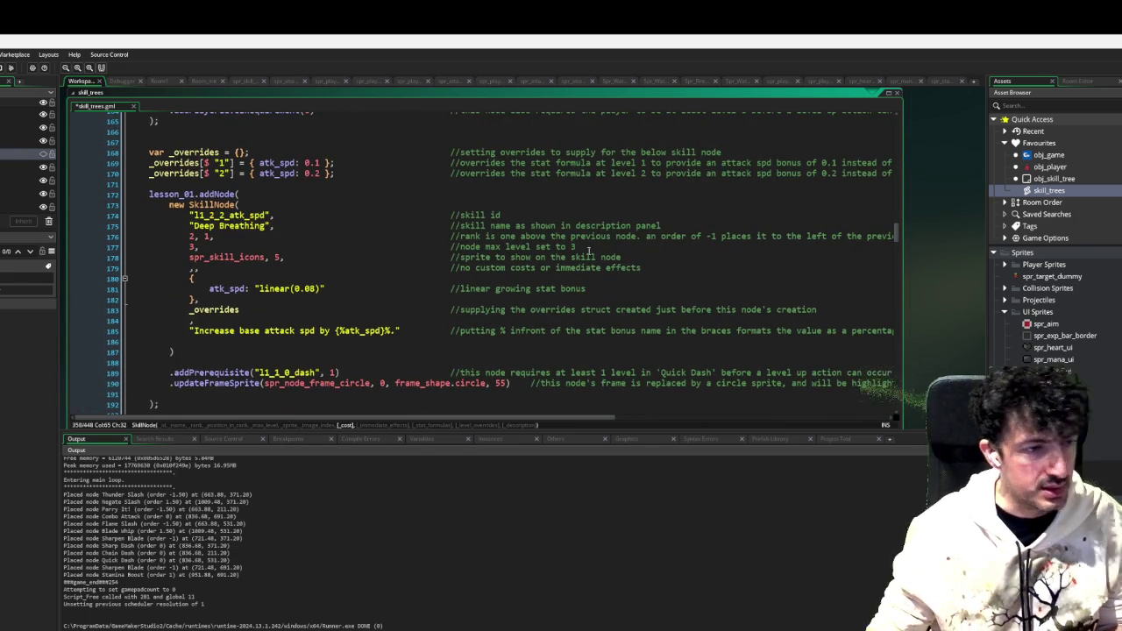
Change Deep Breathing's stat from atk_spd to stam_recharge_percent with growth linear(0.1)
{"action": "double_click", "coordinate": [230, 288]}
{"action": "type", "text": "stami"}
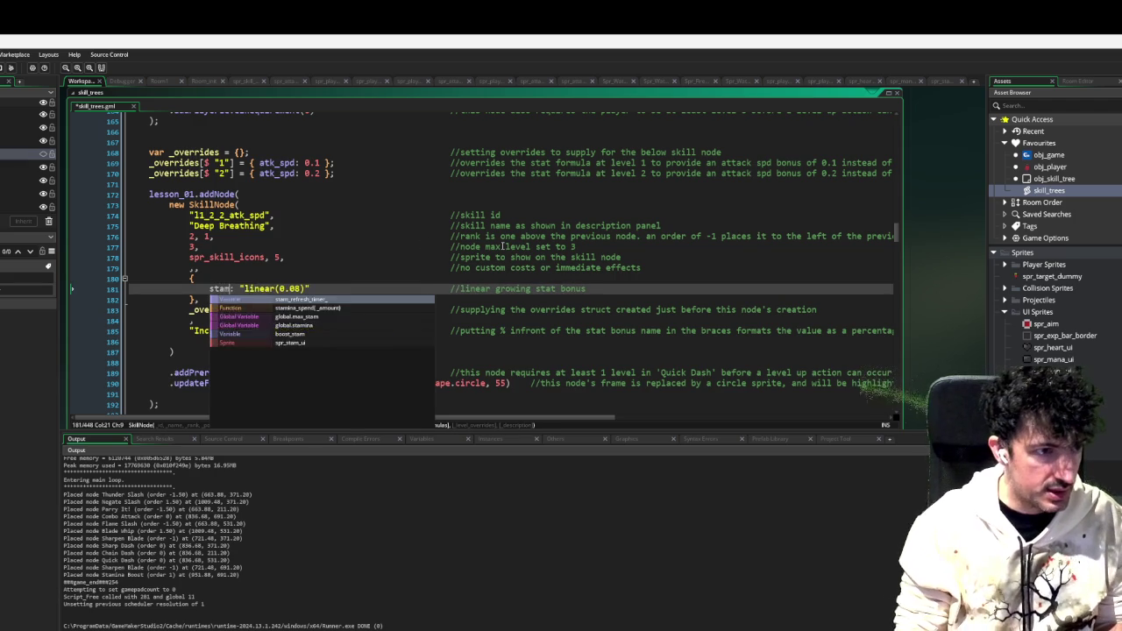
{"action": "key", "text": "BackSpace"}
{"action": "type", "text": "_recharge_"}
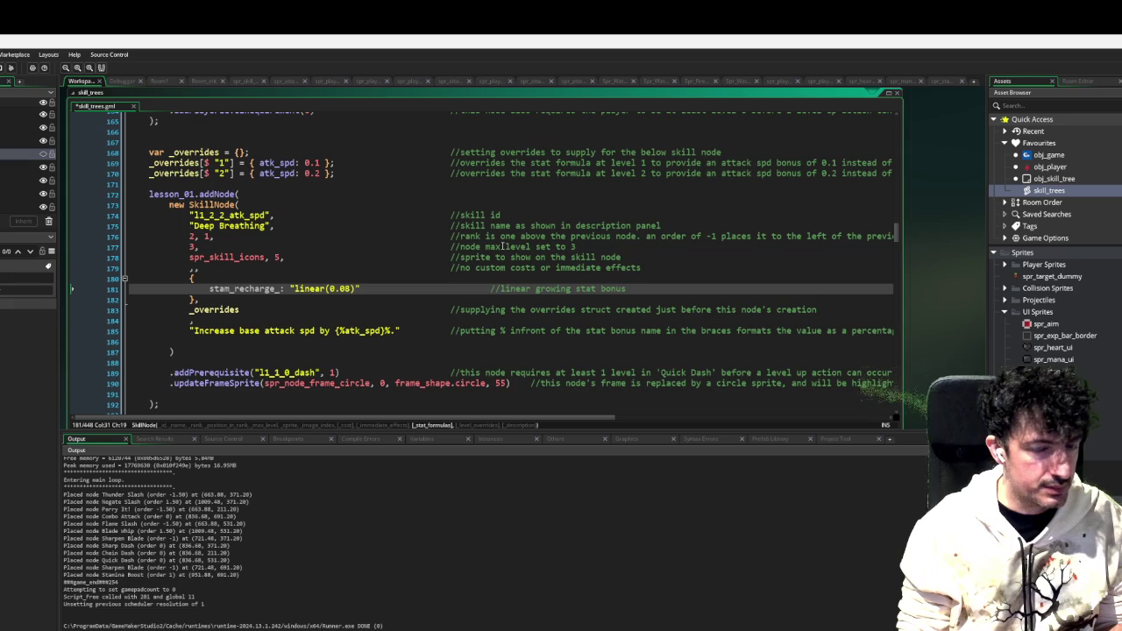
{"action": "type", "text": "percent"}
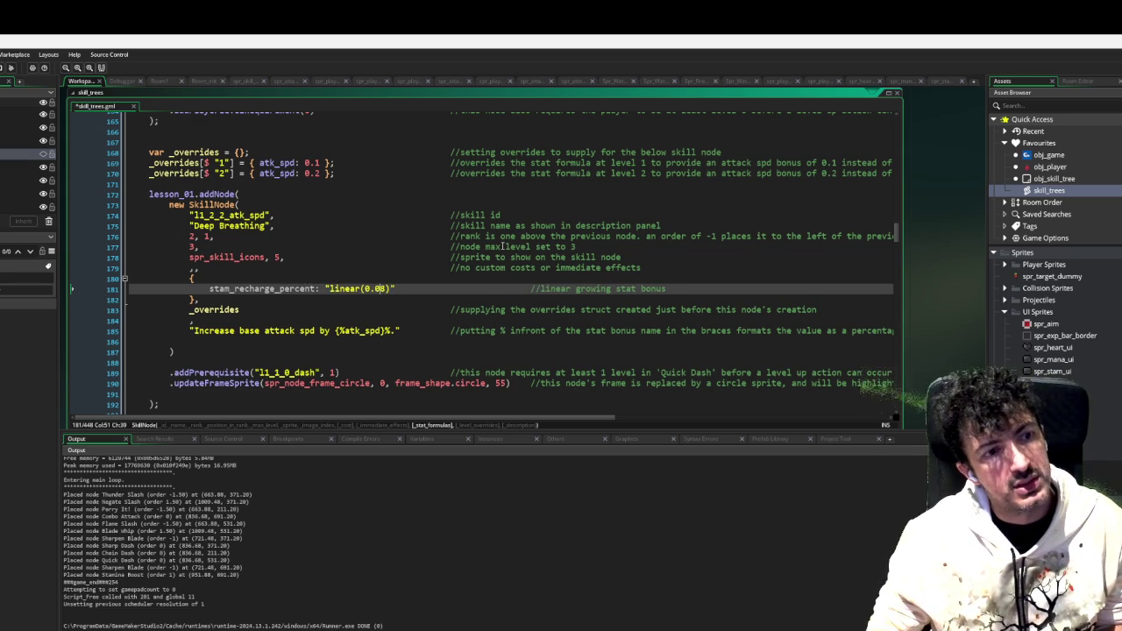
{"action": "key", "text": "shift+Left"}
{"action": "type", "text": "1"}
{"action": "key", "text": "End"}
{"action": "key", "text": "Delete"}
{"action": "key", "text": "Delete"}
{"action": "key", "text": "Delete"}
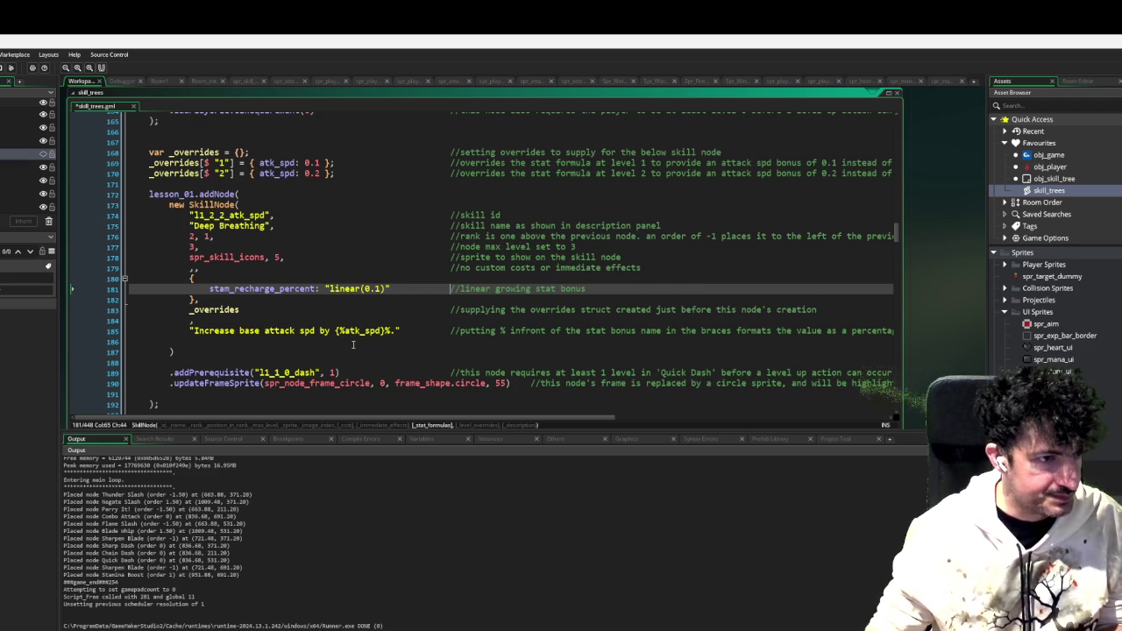
Delete the _overrides argument and the _overrides definition lines above the node
{"action": "double_click", "coordinate": [229, 311]}
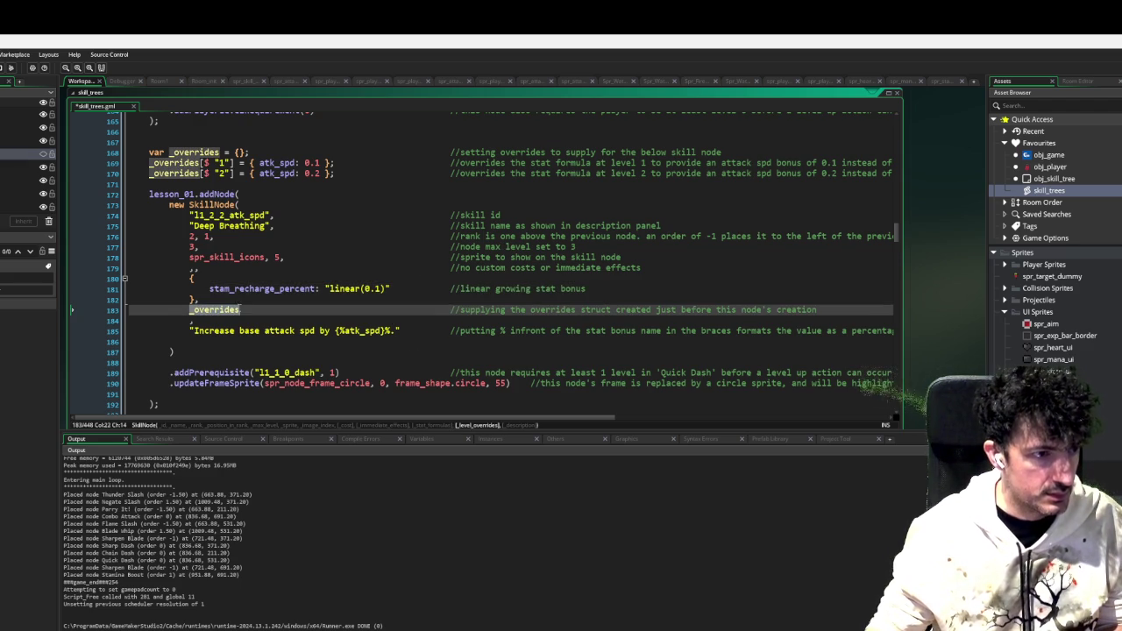
{"action": "key", "text": "BackSpace"}
{"action": "key", "text": "BackSpace"}
{"action": "key", "text": "BackSpace"}
{"action": "key", "text": "BackSpace"}
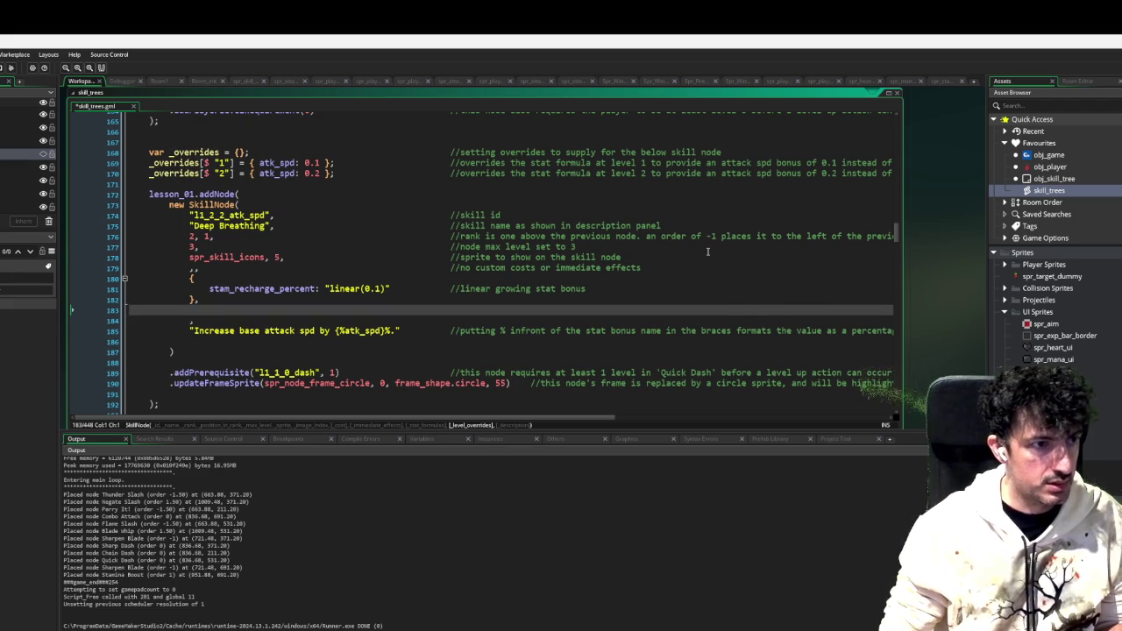
{"action": "key", "text": "shift+End"}
{"action": "key", "text": "Delete"}
{"action": "key", "text": "Up"}
{"action": "key", "text": "Up"}
{"action": "key", "text": "Up"}
{"action": "key", "text": "Up"}
{"action": "key", "text": "Up"}
{"action": "key", "text": "Up"}
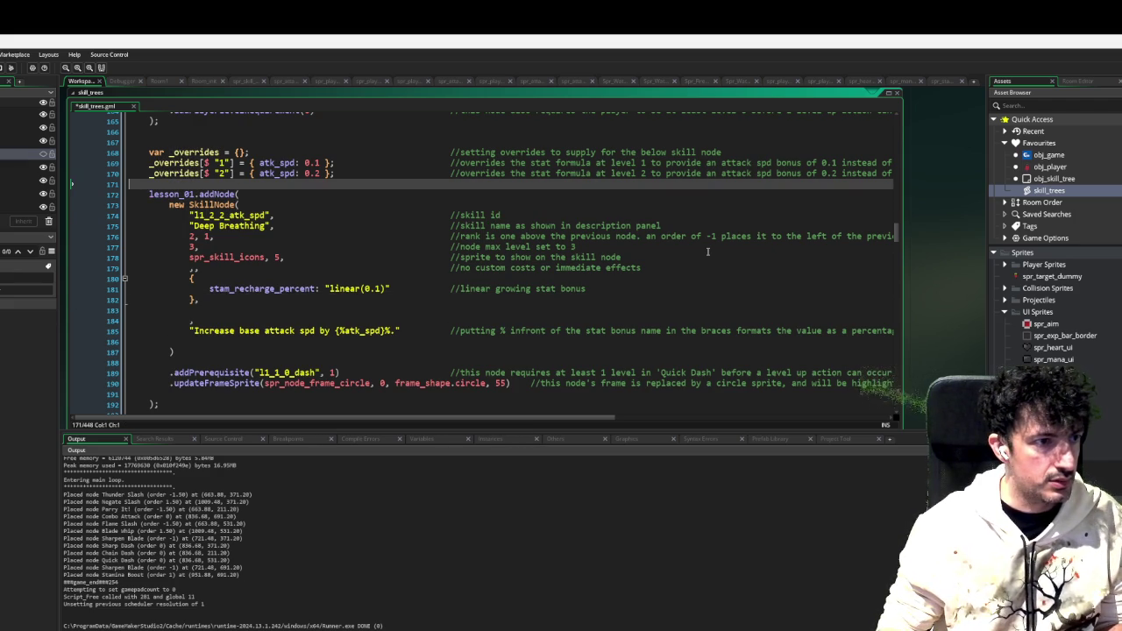
{"action": "key", "text": "shift+Up"}
{"action": "key", "text": "shift+Up"}
{"action": "key", "text": "shift+Up"}
{"action": "key", "text": "shift+Down"}
{"action": "key", "text": "Delete"}
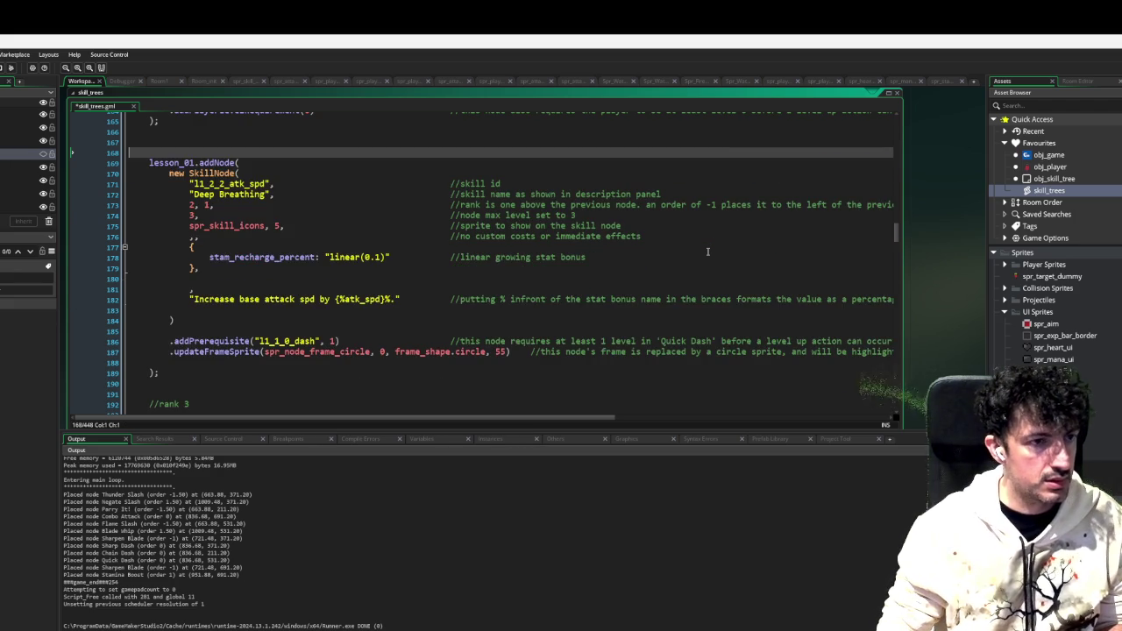
{"action": "key", "text": "BackSpace"}
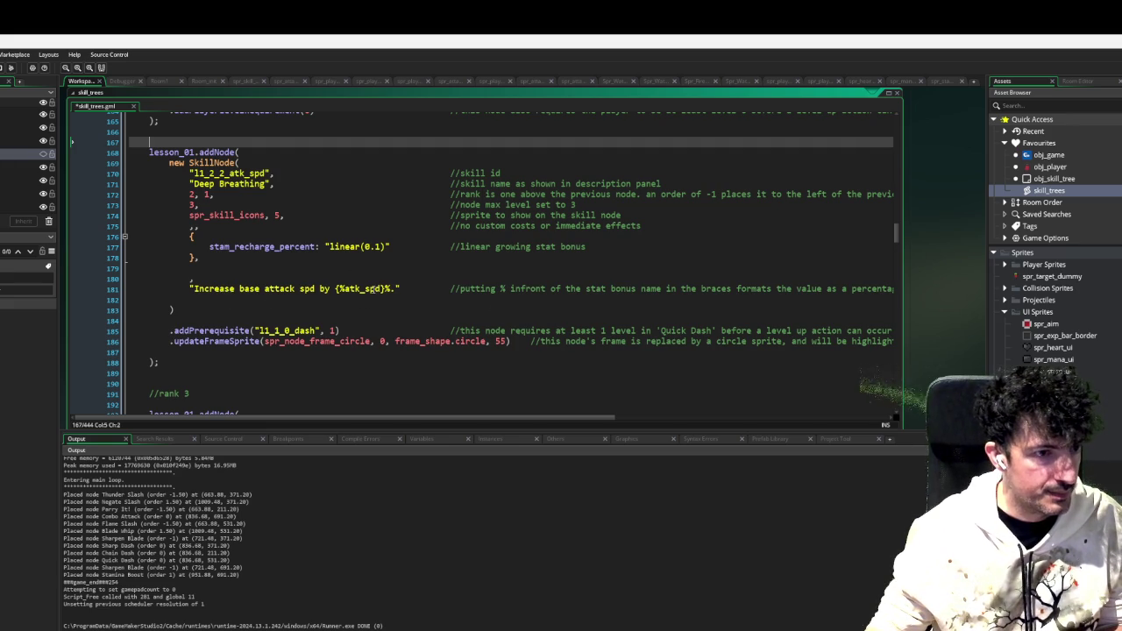
Reword the Deep Breathing description to begin 'Stamina regeneration increased by'
{"action": "left_click_drag", "start_coordinate": [333, 288], "coordinate": [195, 289]}
{"action": "type", "text": "Stamina "}
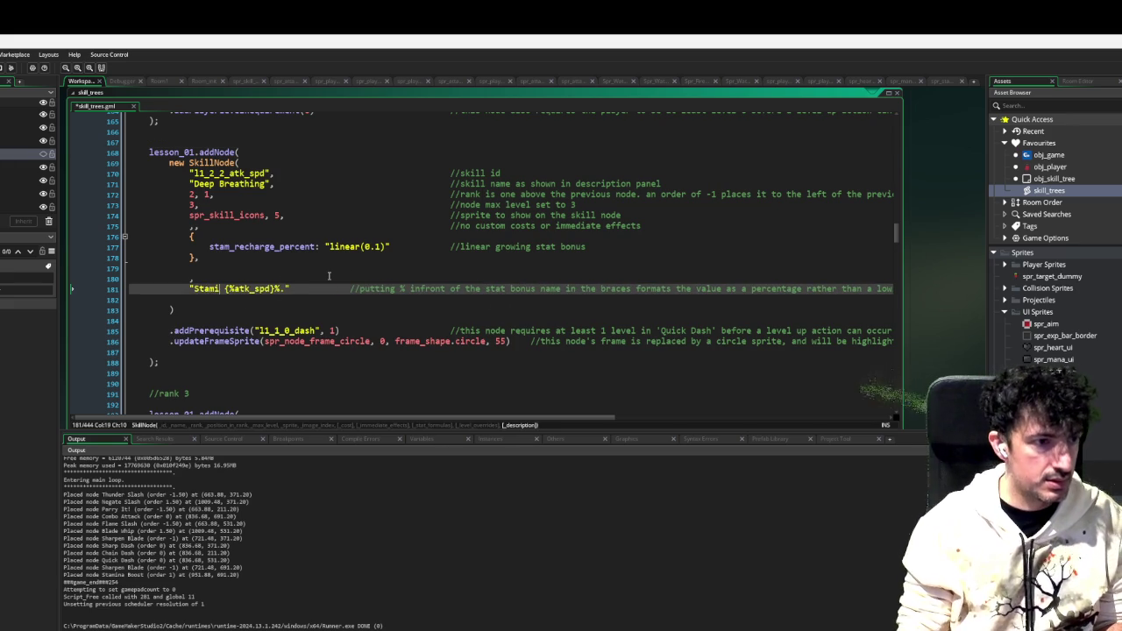
{"action": "type", "text": "regene"}
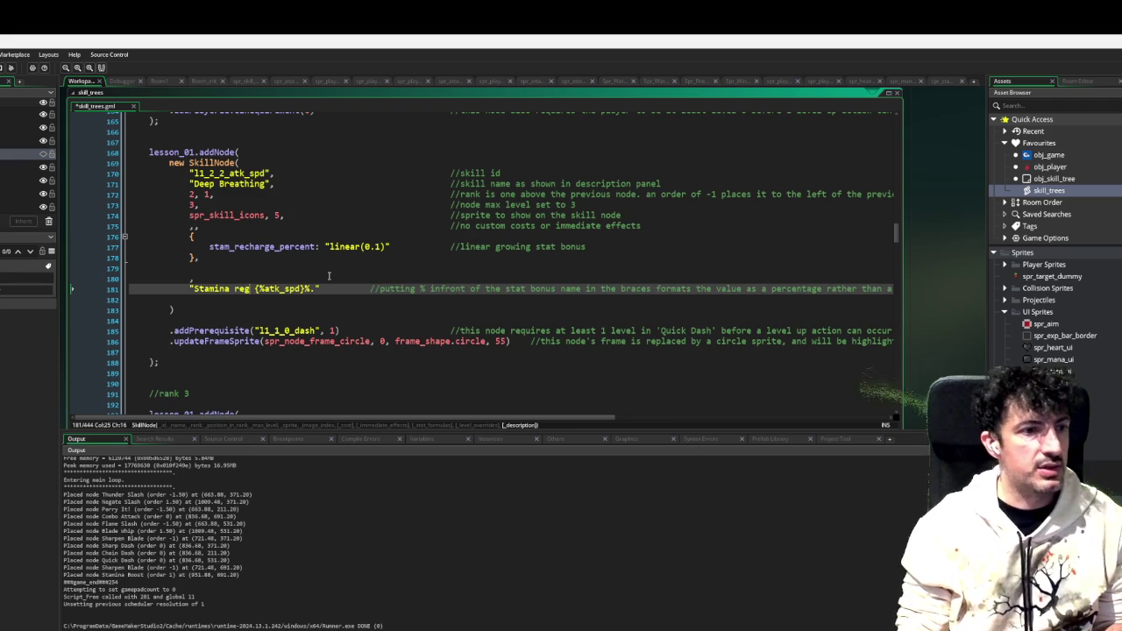
{"action": "type", "text": "rate"}
{"action": "key", "text": "BackSpace"}
{"action": "key", "text": "BackSpace"}
{"action": "key", "text": "BackSpace"}
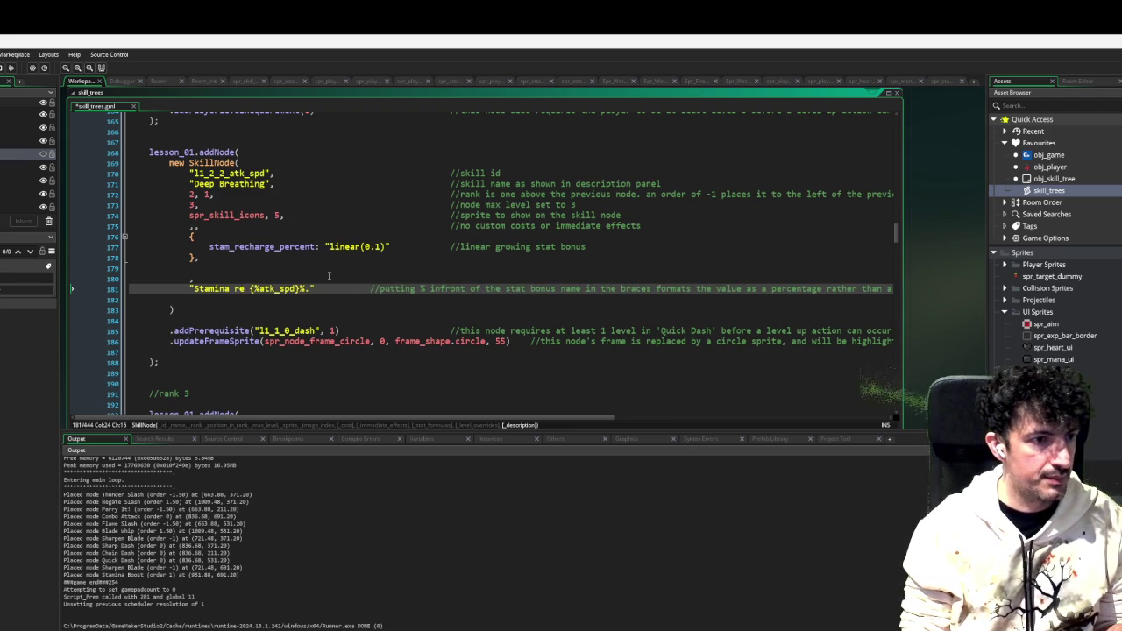
{"action": "type", "text": "generation"}
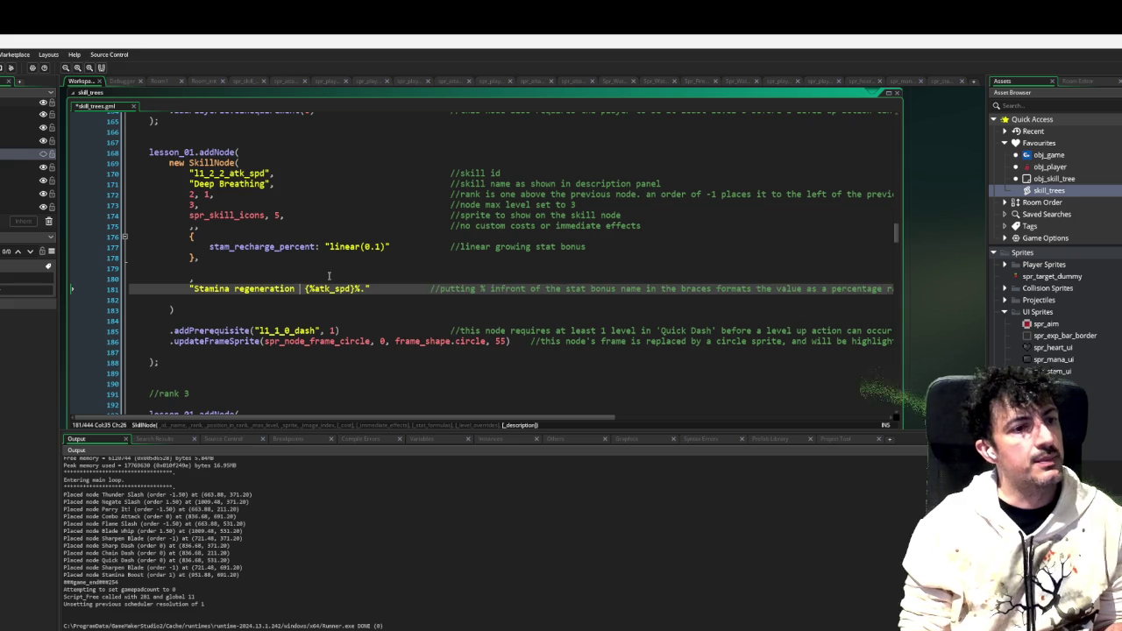
{"action": "type", "text": " increased by"}
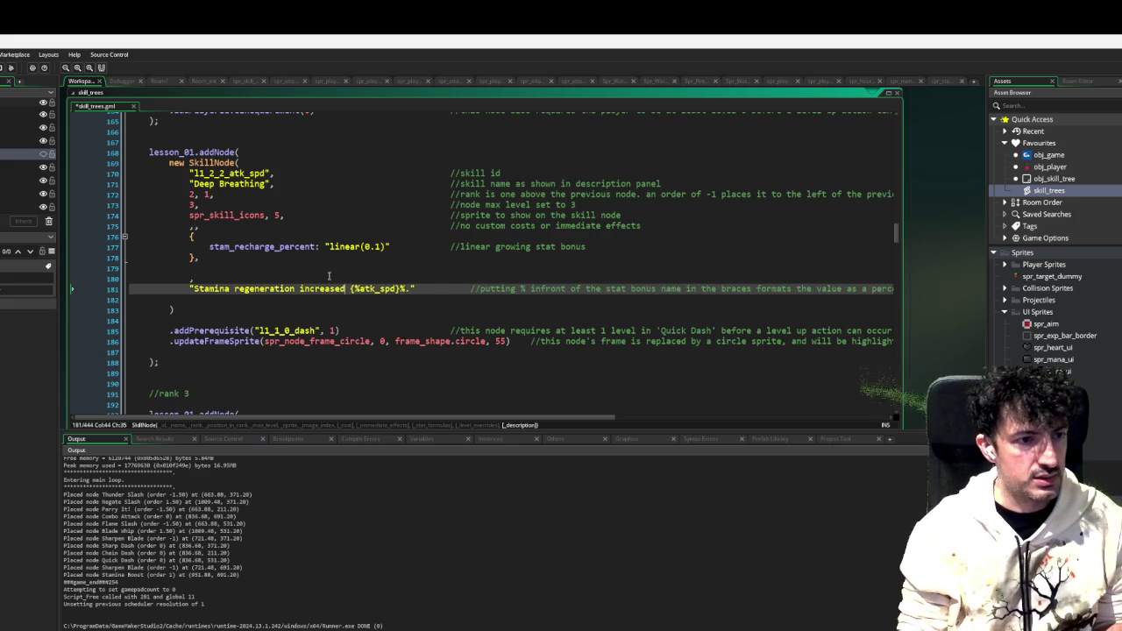
Replace atk_spd in the description placeholder with stam_recharge_percent and fix the spacing
{"action": "double_click", "coordinate": [298, 247]}
{"action": "key", "text": "ctrl+c"}
{"action": "double_click", "coordinate": [399, 289]}
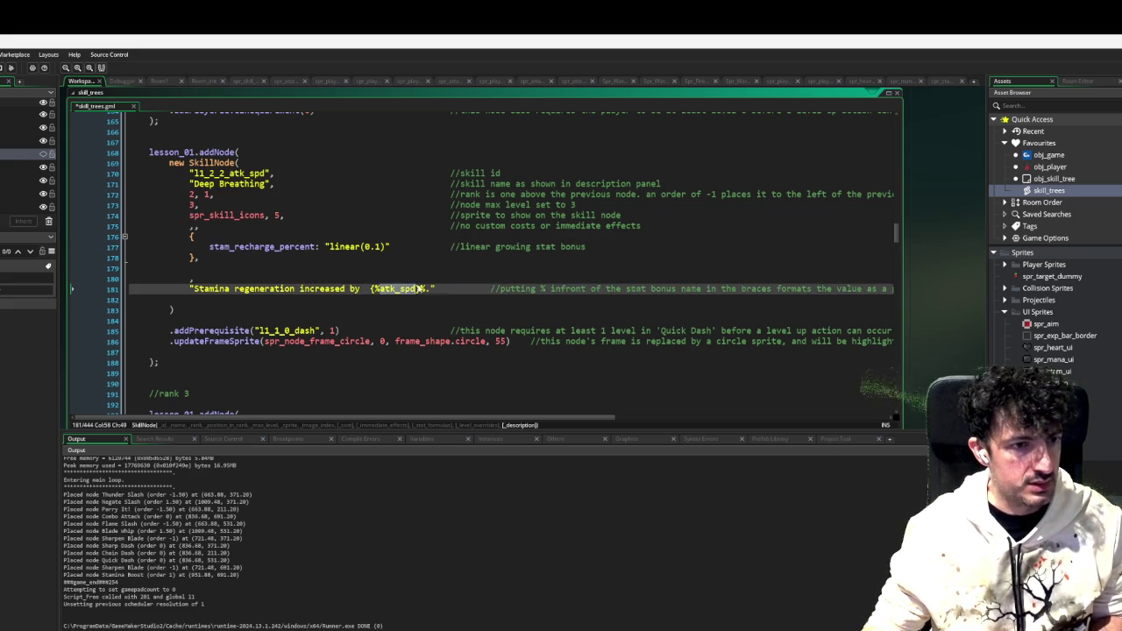
{"action": "key", "text": "ctrl+v"}
{"action": "key", "text": "ctrl+Left"}
{"action": "key", "text": "ctrl+Left"}
{"action": "key", "text": "Delete"}
{"action": "key", "text": "BackSpace"}
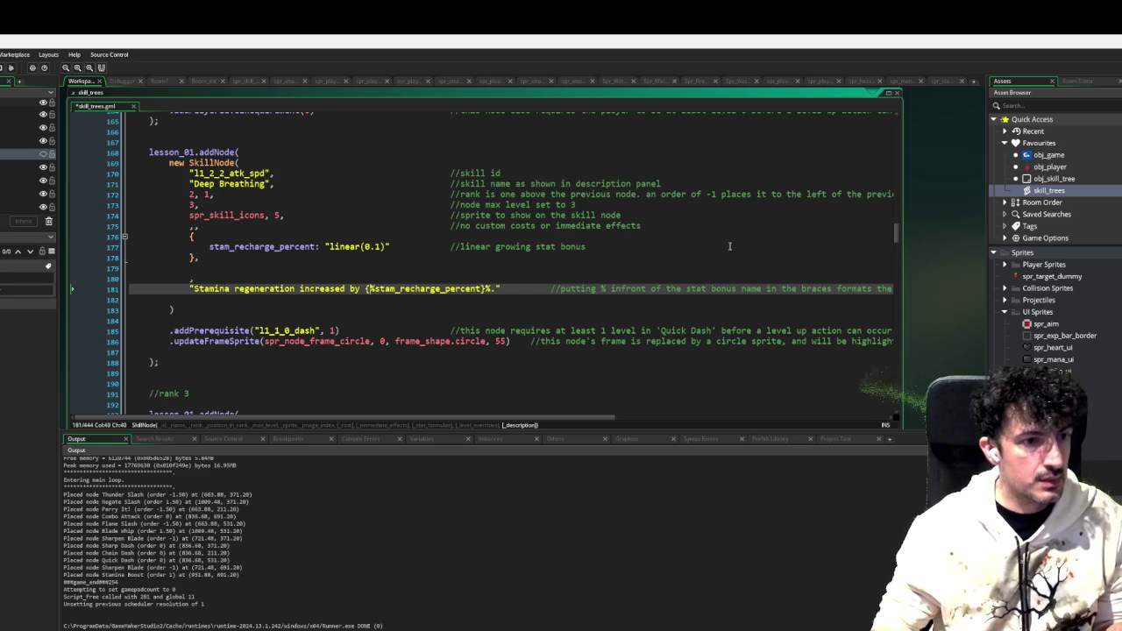
Remove the extra space before the description line's trailing comment
{"action": "key", "text": "End"}
{"action": "key", "text": "Home"}
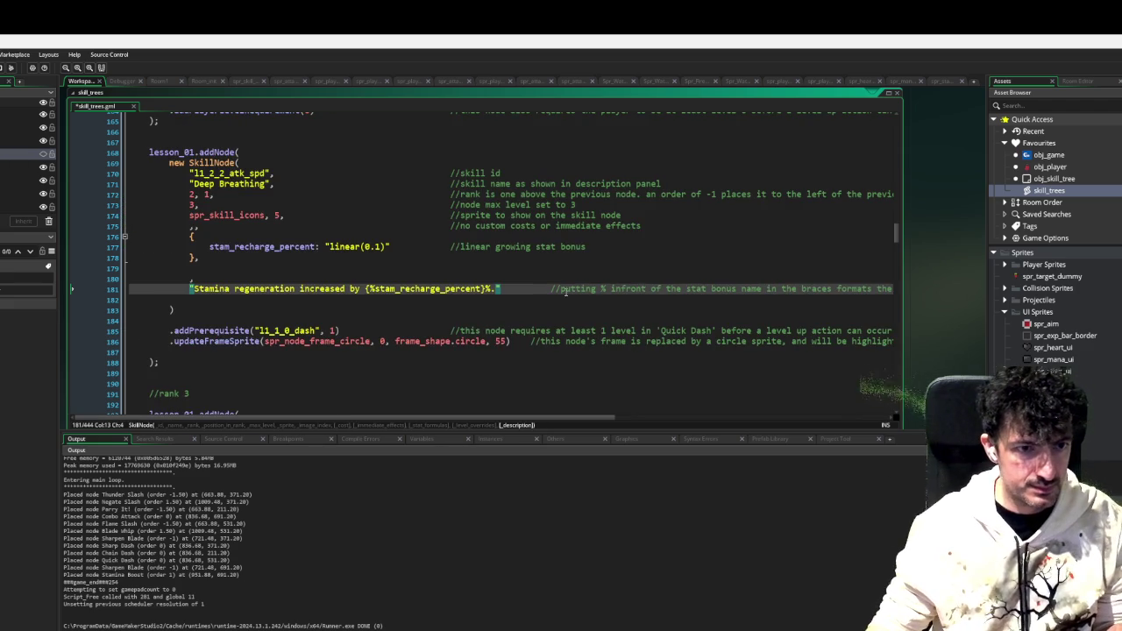
{"action": "left_click", "coordinate": [552, 289]}
{"action": "key", "text": "BackSpace"}
{"action": "key", "text": "BackSpace"}
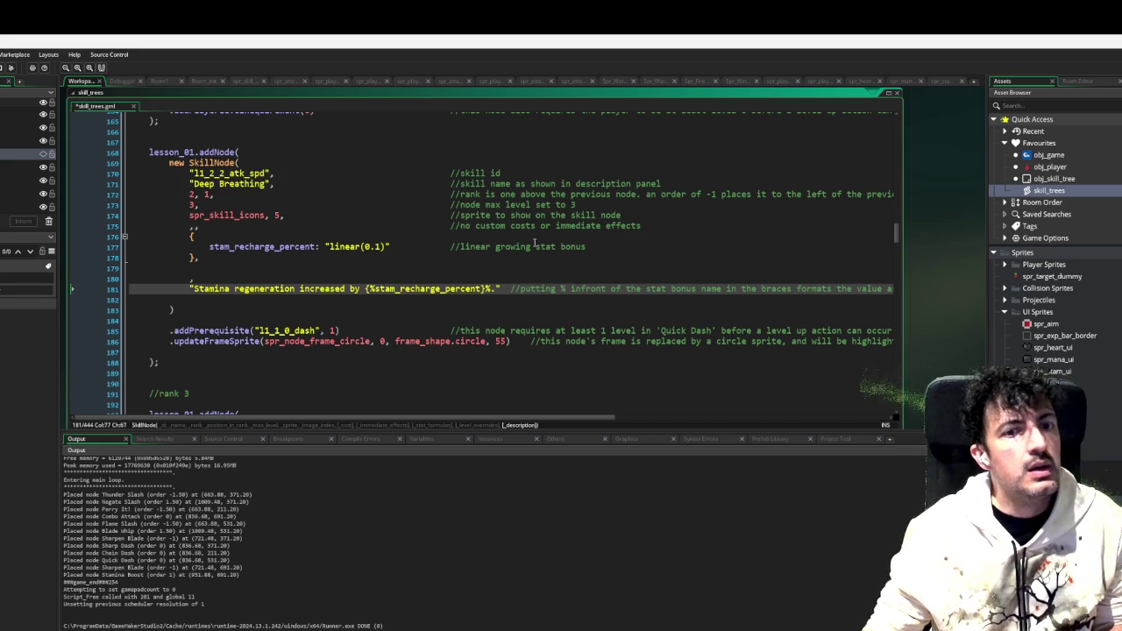
{"action": "mouse_move", "coordinate": [562, 418]}
{"action": "left_mouse_down"}
{"action": "mouse_move", "coordinate": [830, 408]}
{"action": "mouse_move", "coordinate": [341, 399]}
{"action": "left_mouse_up"}
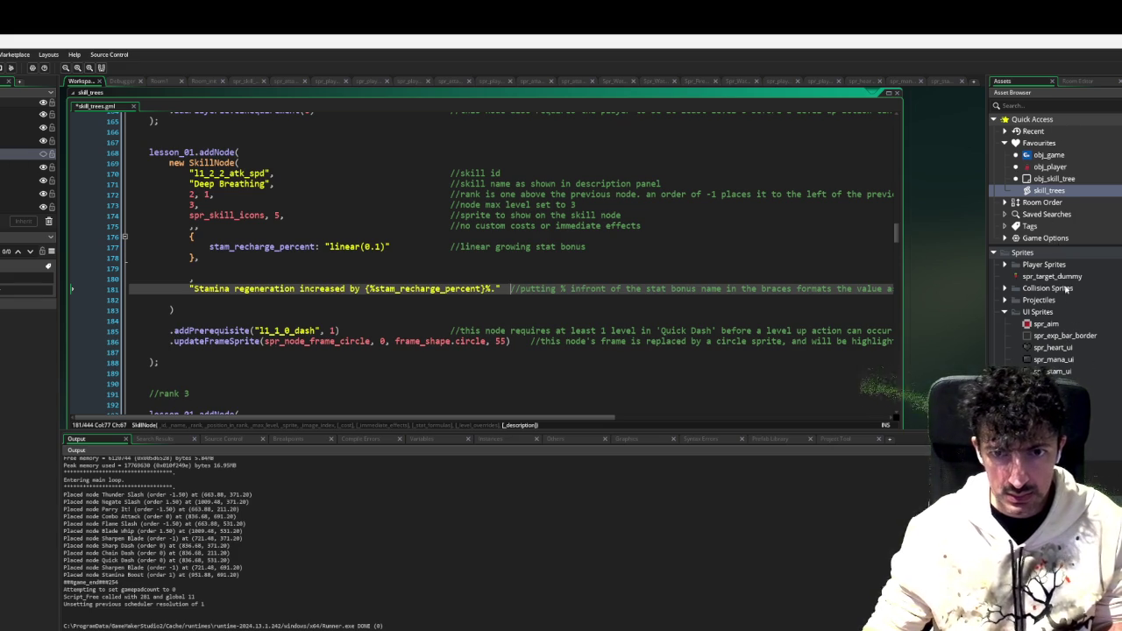
{"action": "scroll", "coordinate": [1059, 374], "scroll_direction": "down", "scroll_amount": 3}
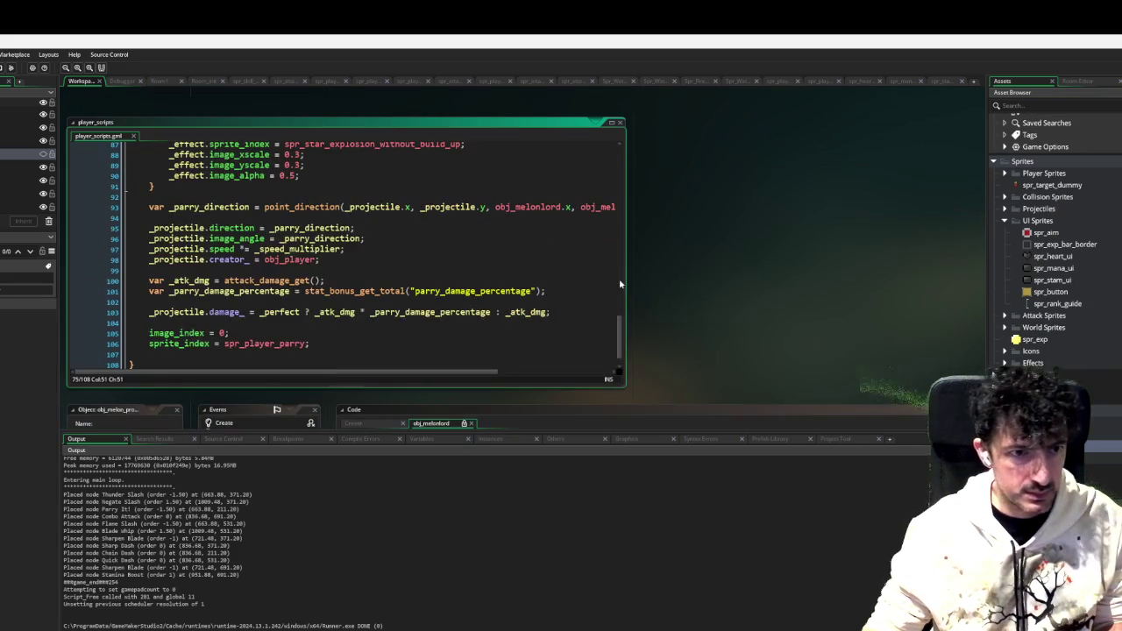
Multiply stam_refresh_timer_ on line 43 by (1 - stat_bonus_get_total("stam_recharge_percentage"))
{"action": "scroll", "coordinate": [326, 300], "scroll_direction": "up", "scroll_amount": 3}
{"action": "scroll", "coordinate": [326, 300], "scroll_direction": "up", "scroll_amount": 15}
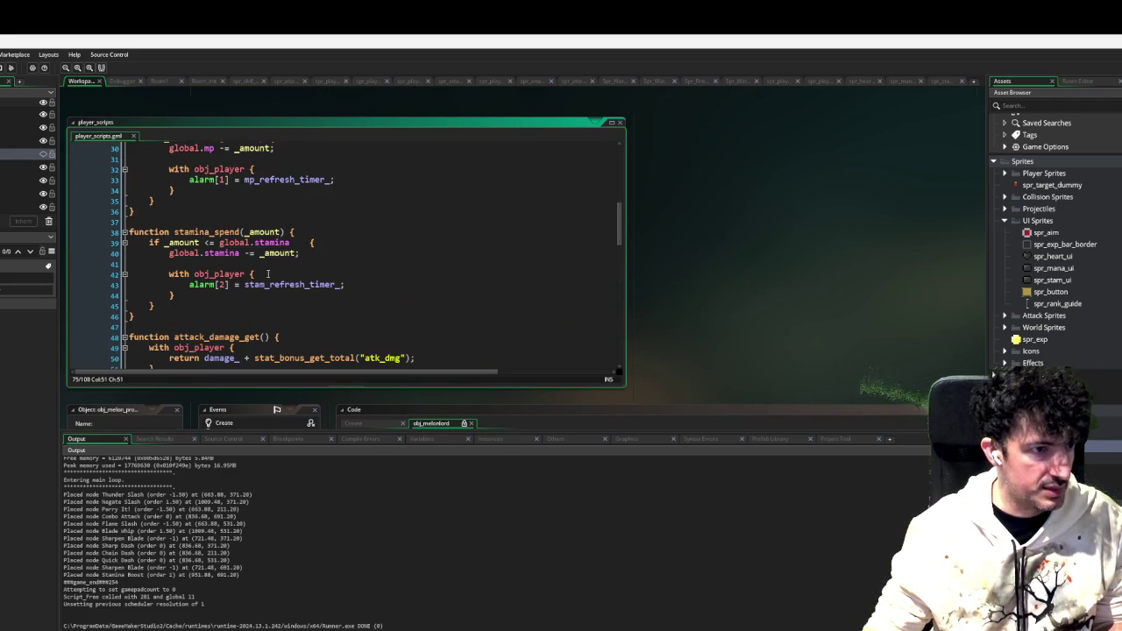
{"action": "left_click", "coordinate": [362, 282]}
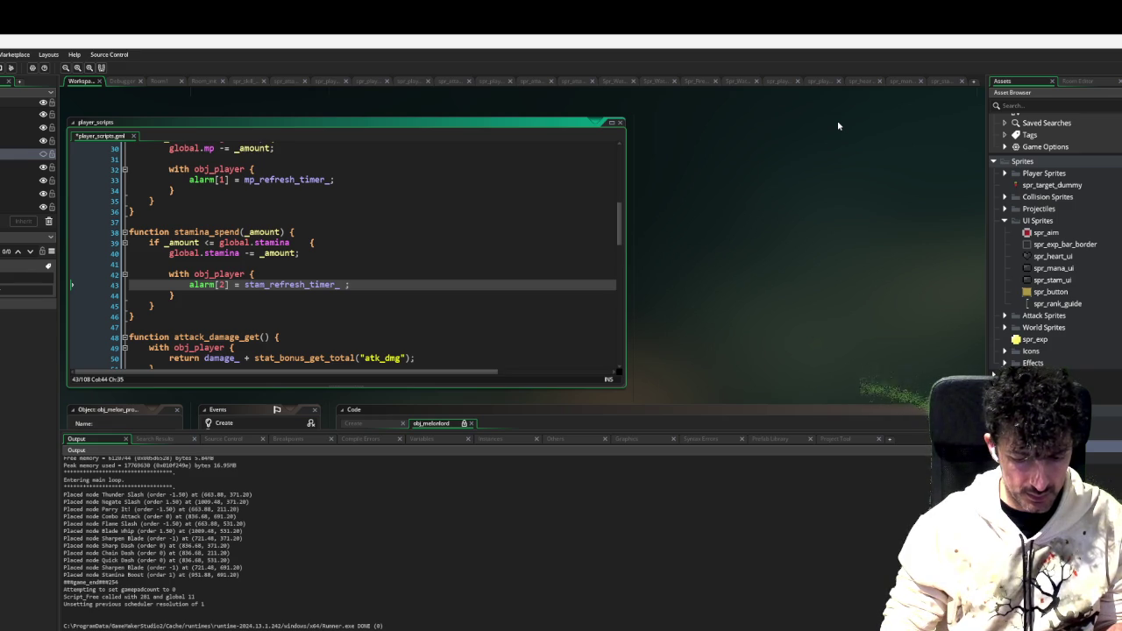
{"action": "type", "text": "* (1-"}
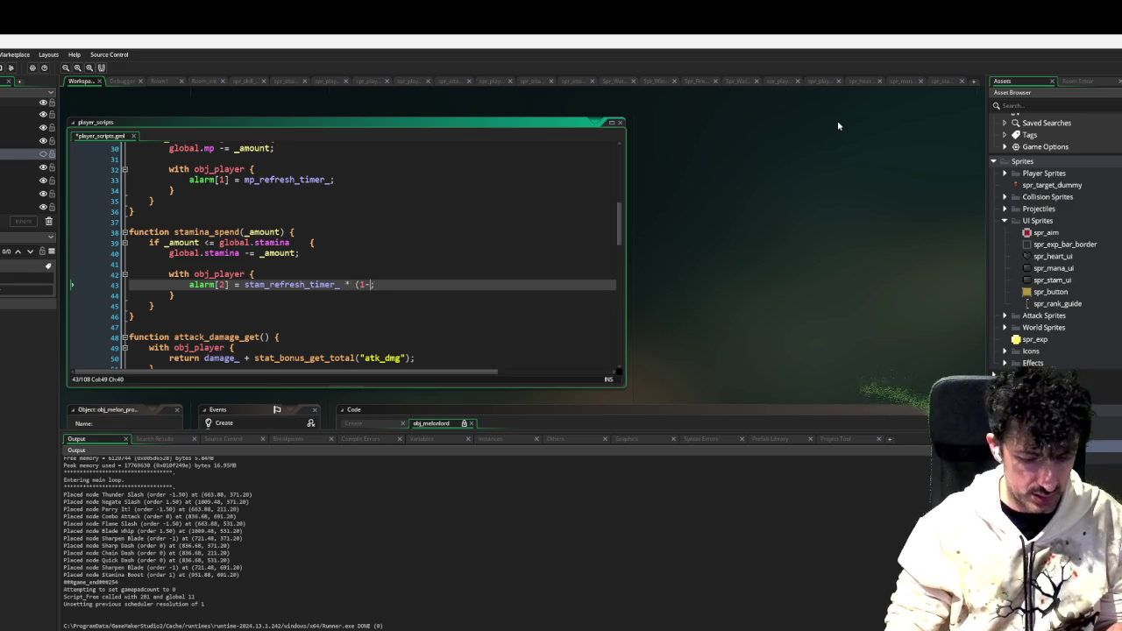
{"action": "key", "text": "BackSpace"}
{"action": "type", "text": "- "}
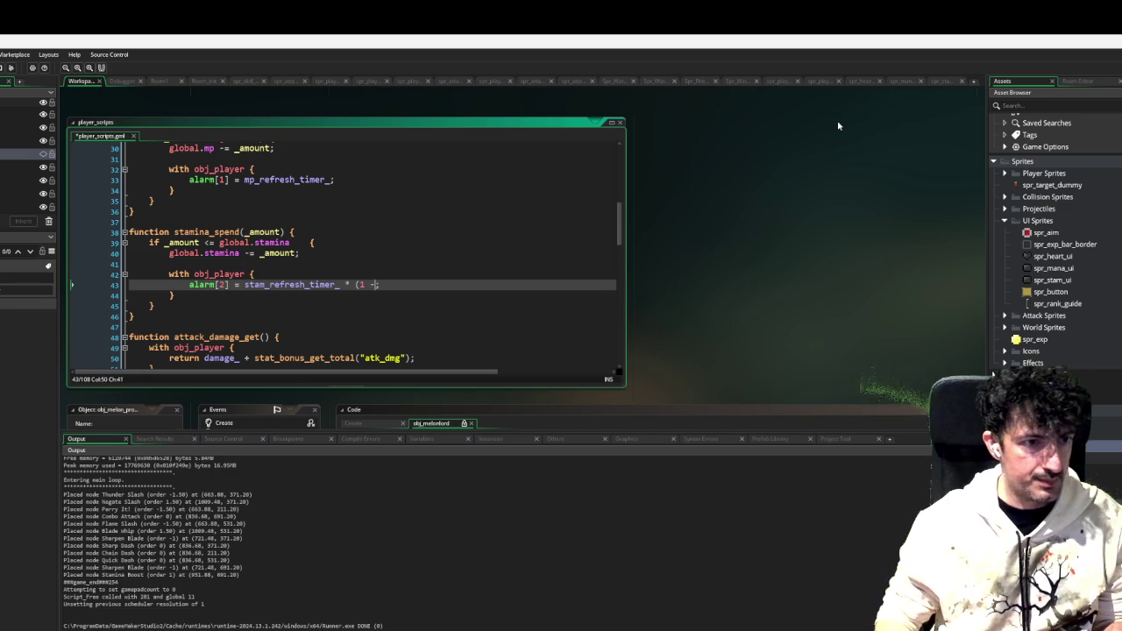
{"action": "type", "text": "stat_bonu"}
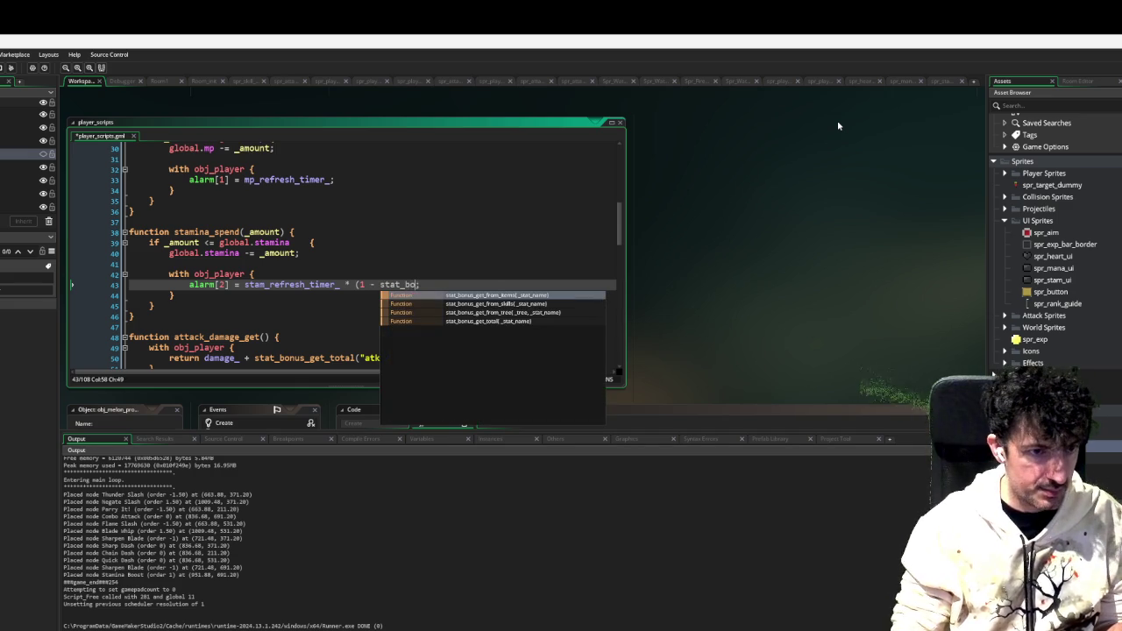
{"action": "key", "text": "Down"}
{"action": "key", "text": "Down"}
{"action": "key", "text": "Return"}
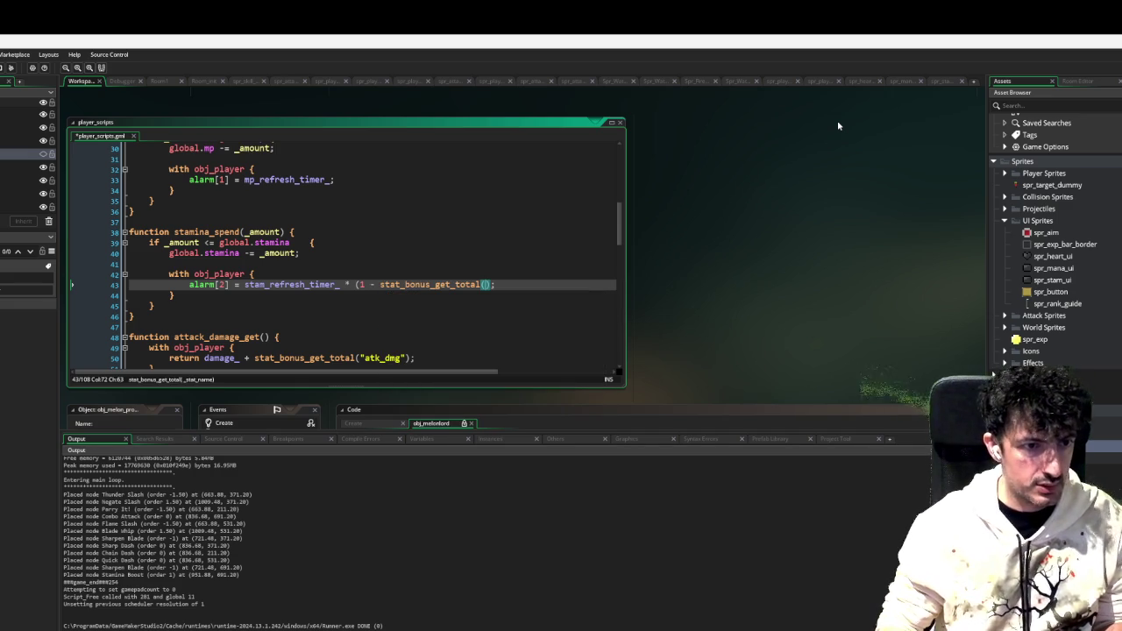
{"action": "type", "text": "\"stam"}
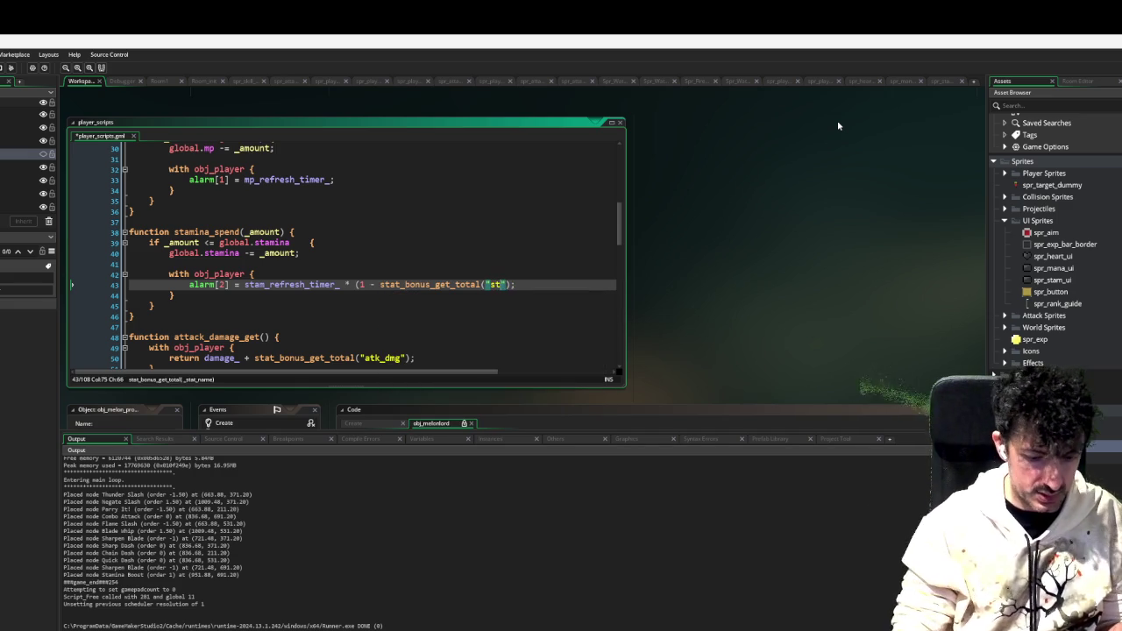
{"action": "type", "text": "_recha"}
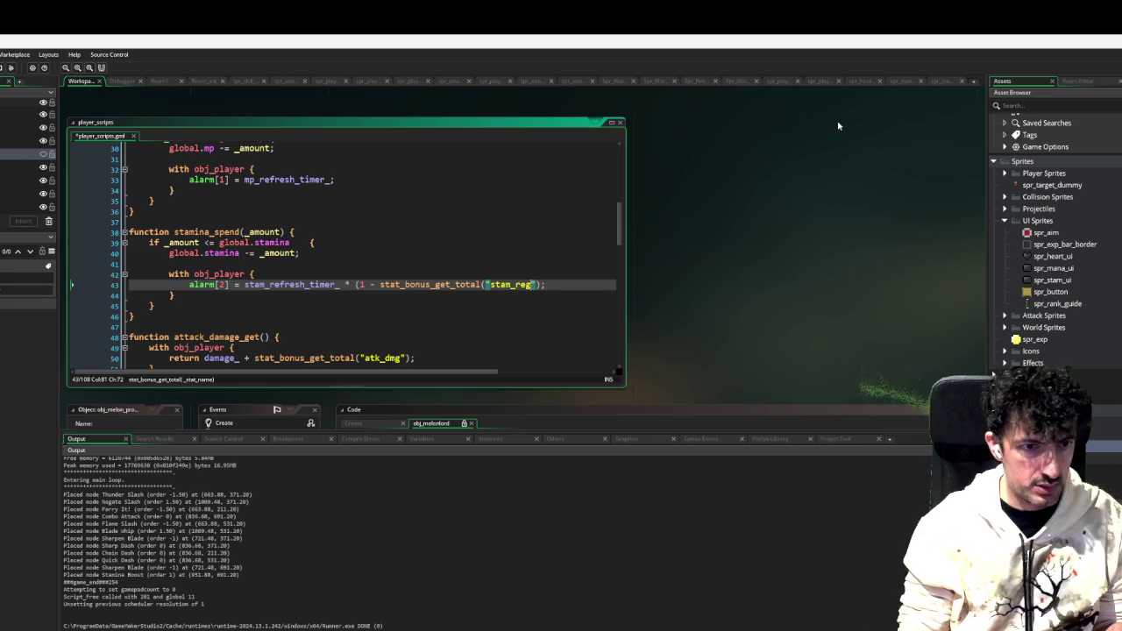
{"action": "type", "text": "rge_per"}
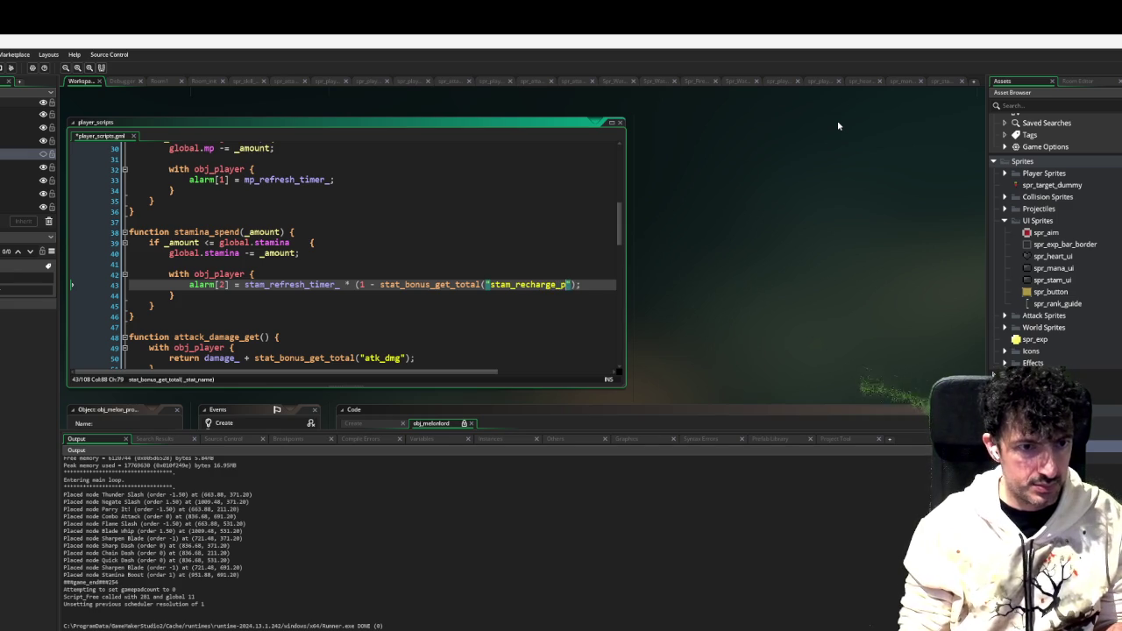
{"action": "type", "text": "centage"}
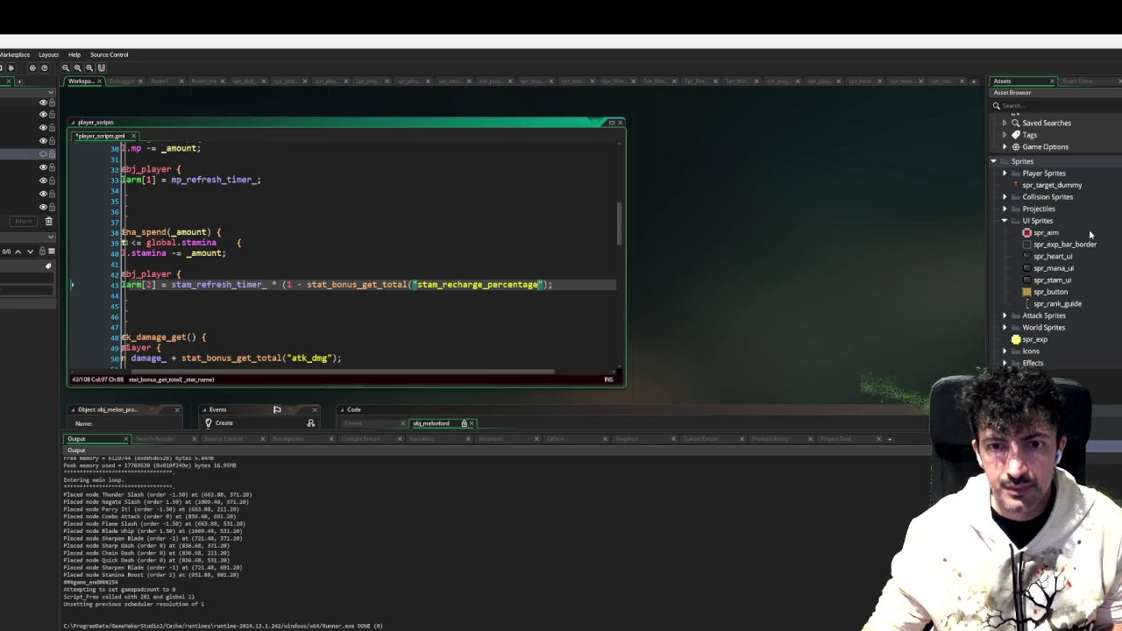
{"action": "scroll", "coordinate": [1084, 229], "scroll_direction": "up", "scroll_amount": 3}
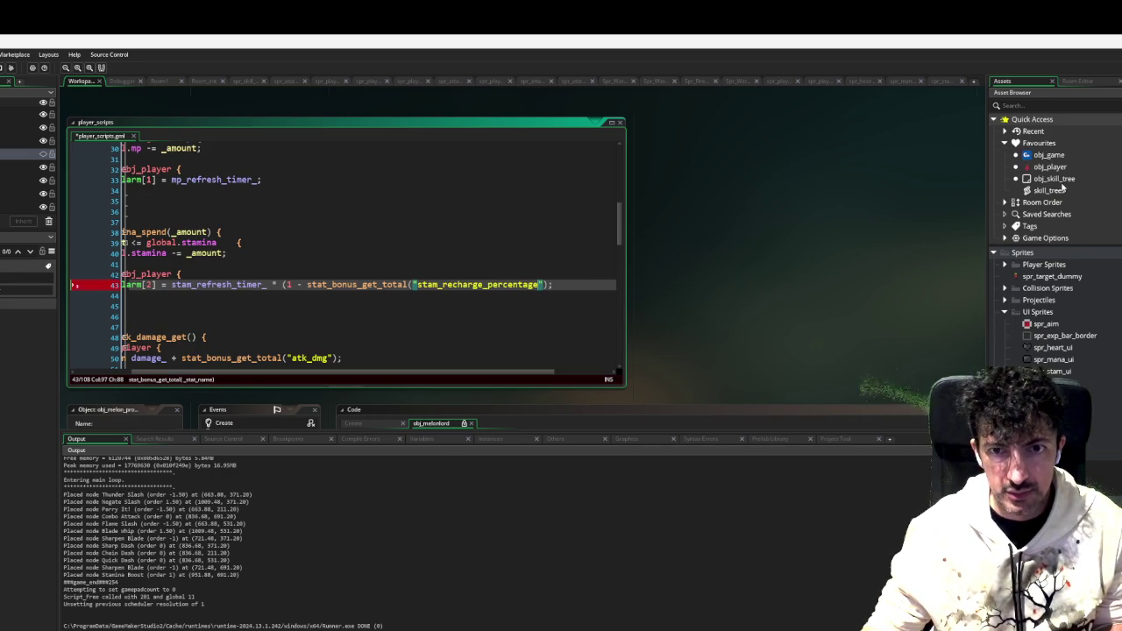
Take stam_recharge_percent from skill_trees and paste it over line 43's mistyped stat name
{"action": "left_click", "coordinate": [1057, 193]}
{"action": "double_click", "coordinate": [1057, 191]}
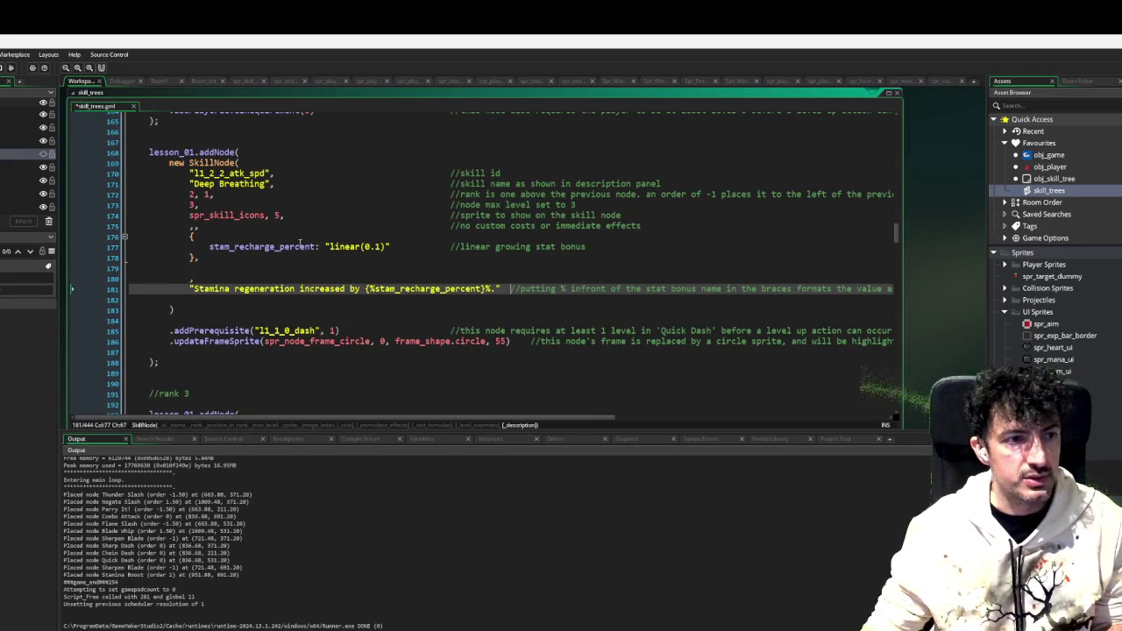
{"action": "left_click", "coordinate": [254, 247]}
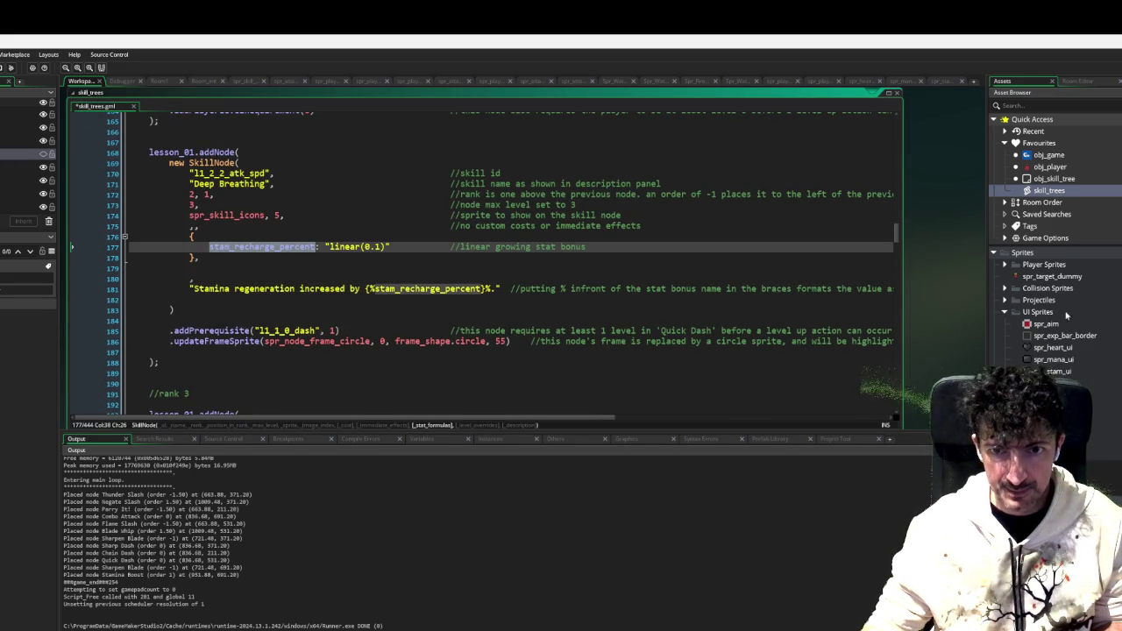
{"action": "scroll", "coordinate": [1077, 351], "scroll_direction": "down", "scroll_amount": 3}
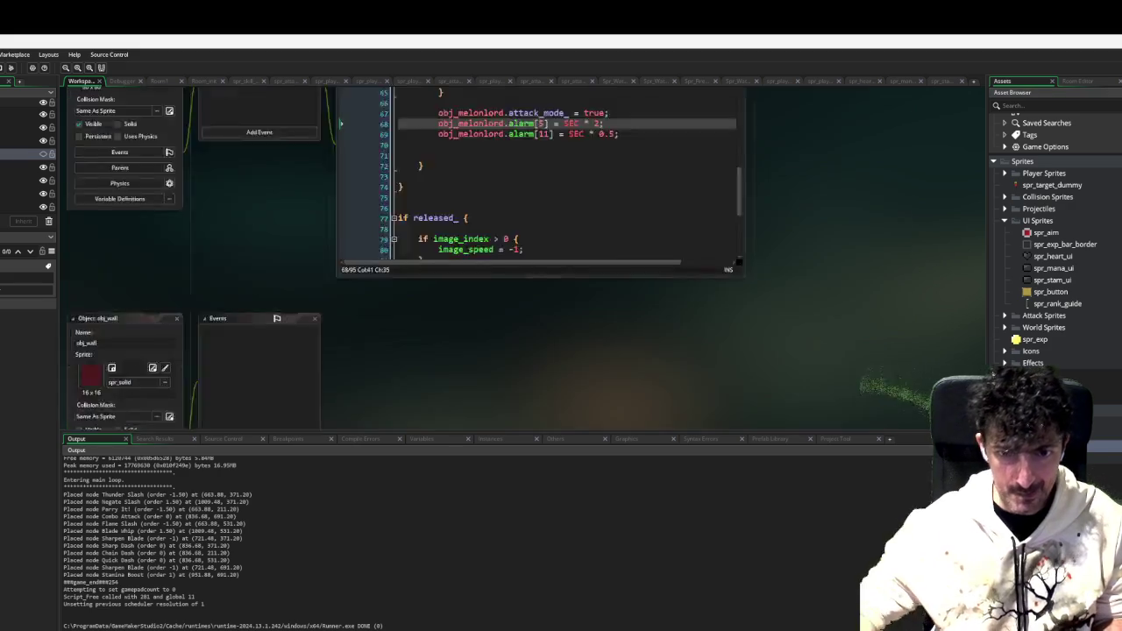
{"action": "double_click", "coordinate": [491, 286]}
{"action": "type", "text": "stam_recharge_percent"}
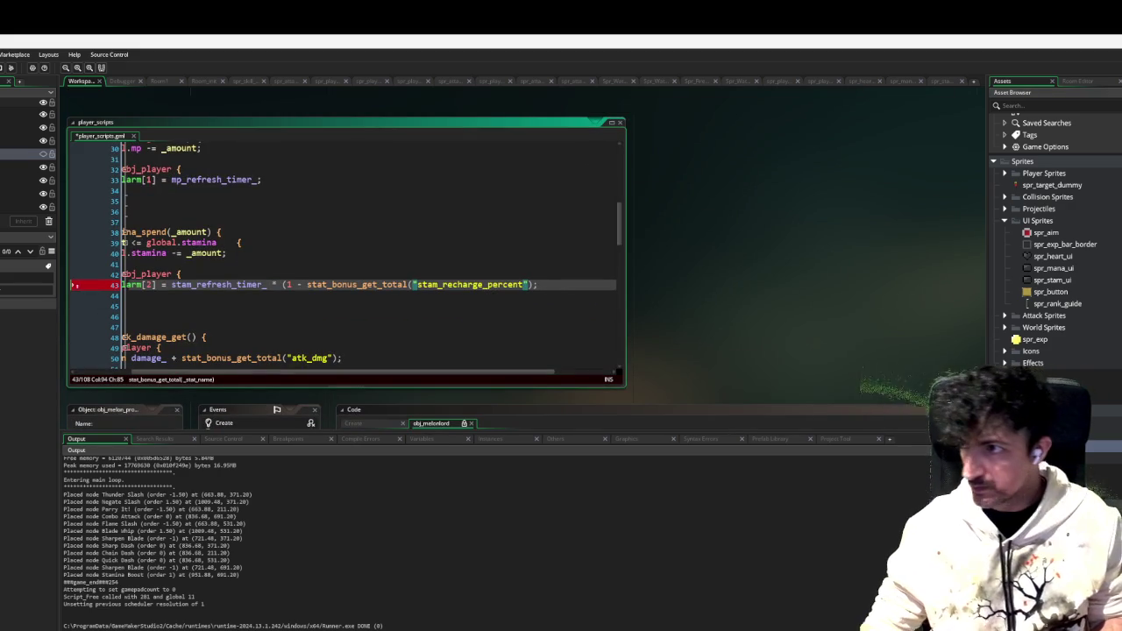
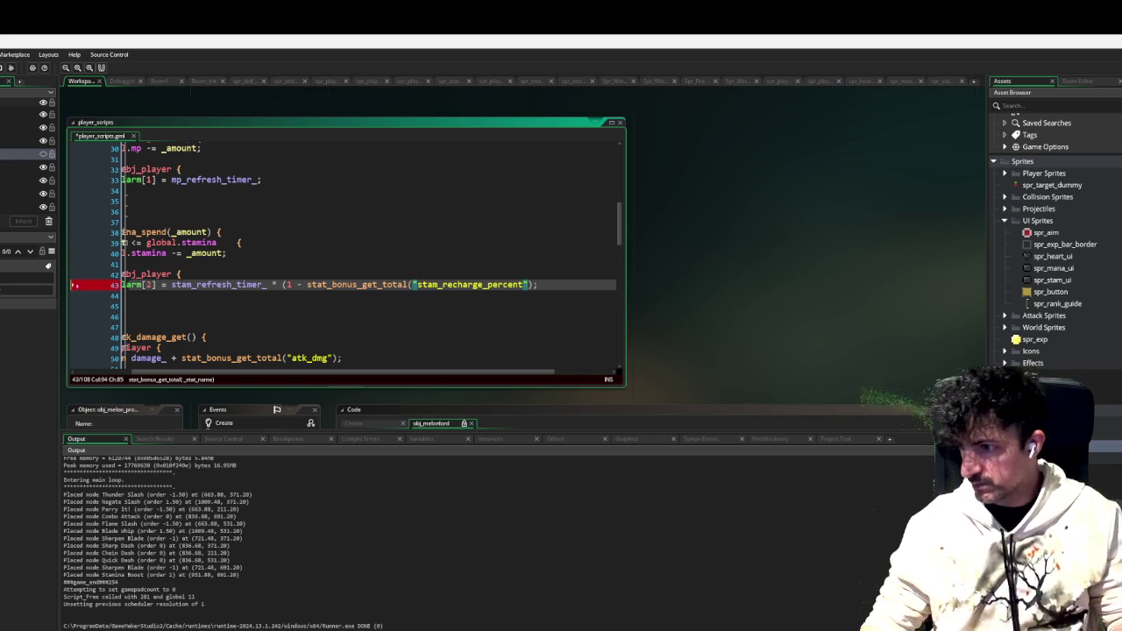
Add the missing ')' to stamina_spend's alarm line 43 and launch the game in debug
{"action": "left_click", "coordinate": [605, 243]}
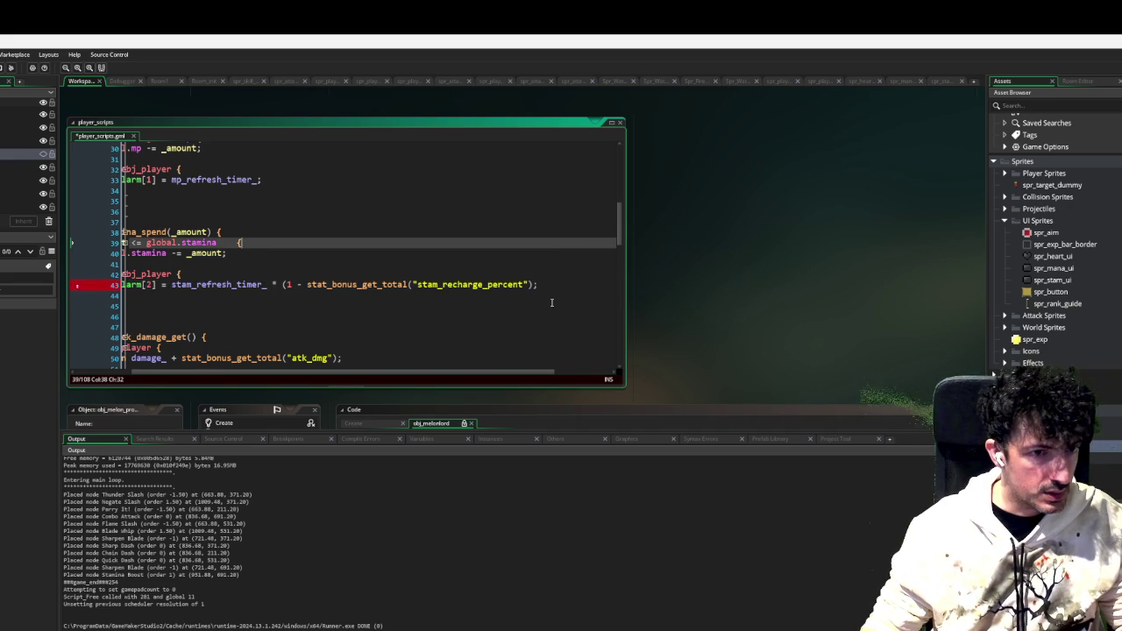
{"action": "left_click_drag", "start_coordinate": [493, 374], "coordinate": [425, 376]}
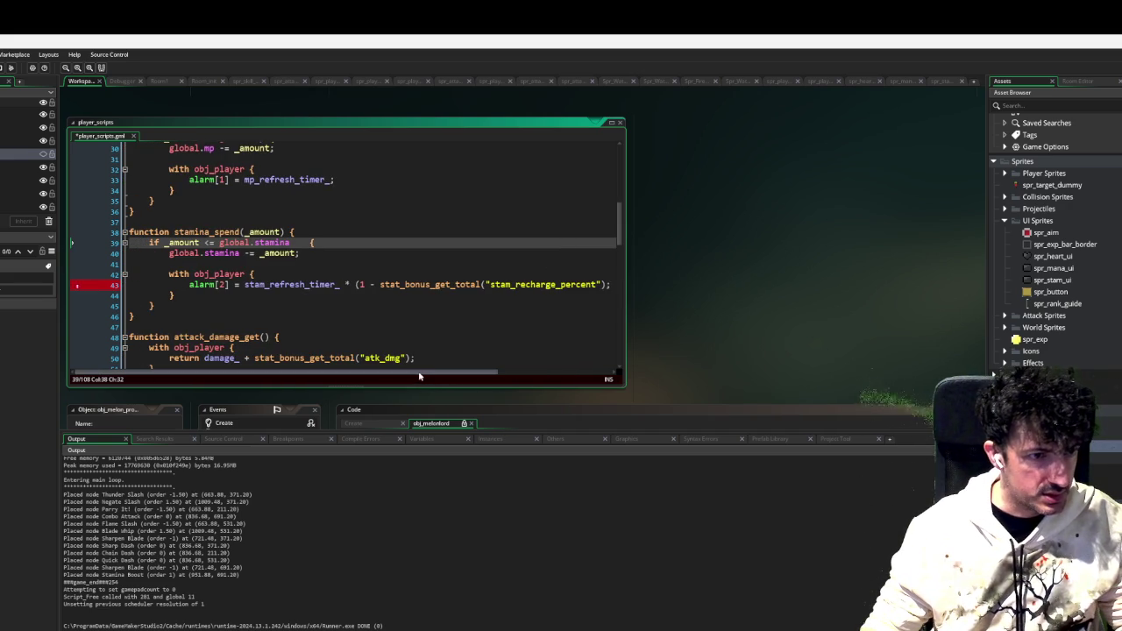
{"action": "left_click", "coordinate": [610, 284]}
{"action": "key", "text": "Left"}
{"action": "type", "text": ")"}
{"action": "left_click_drag", "start_coordinate": [525, 372], "coordinate": [349, 379]}
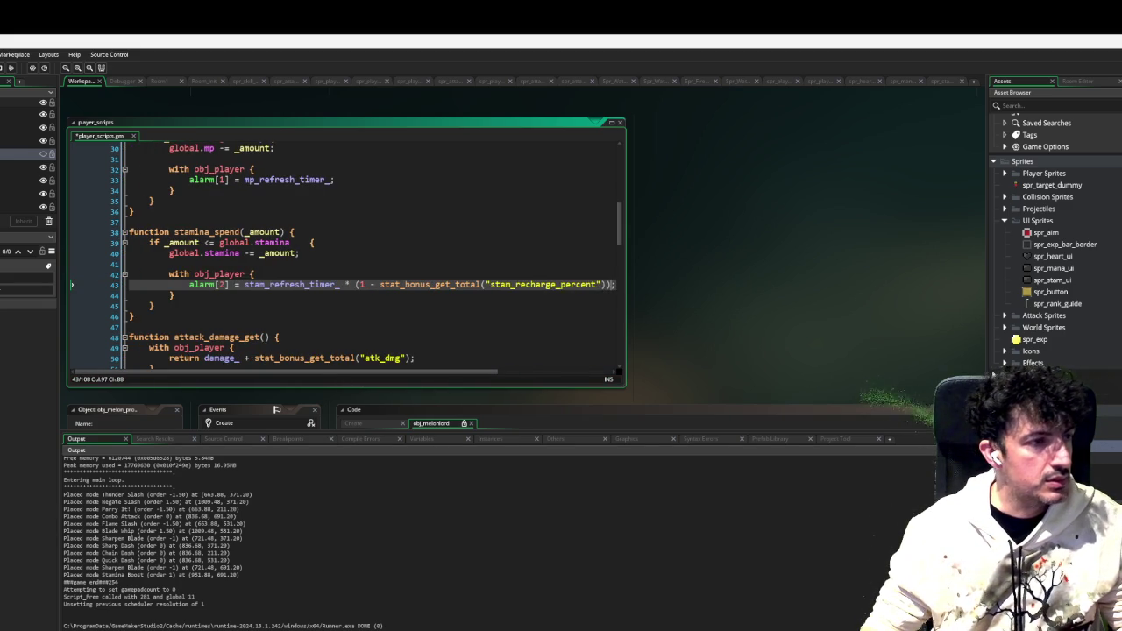
{"action": "key", "text": "F6"}
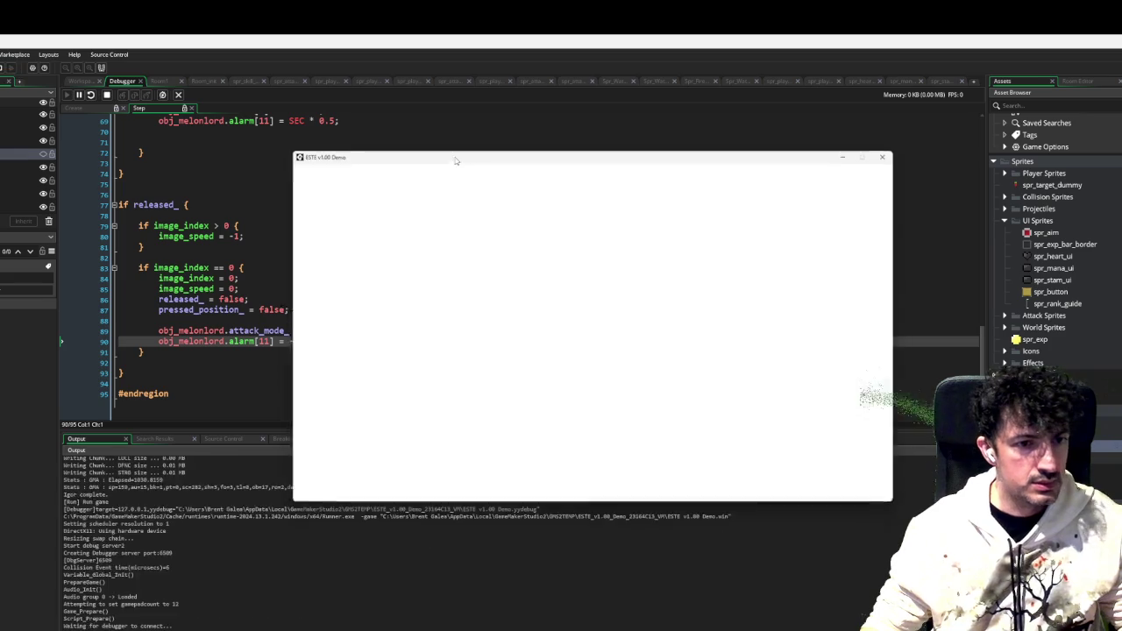
Open the in-game skill tree and level up Deep Breathing
{"action": "key", "text": "u"}
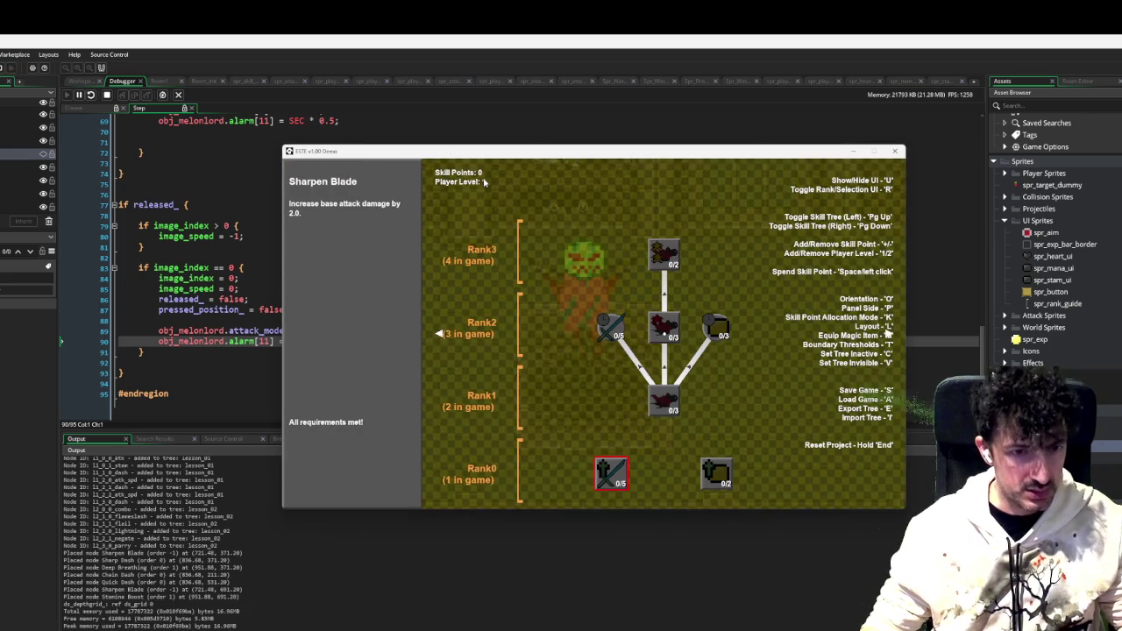
{"action": "key", "text": "Right"}
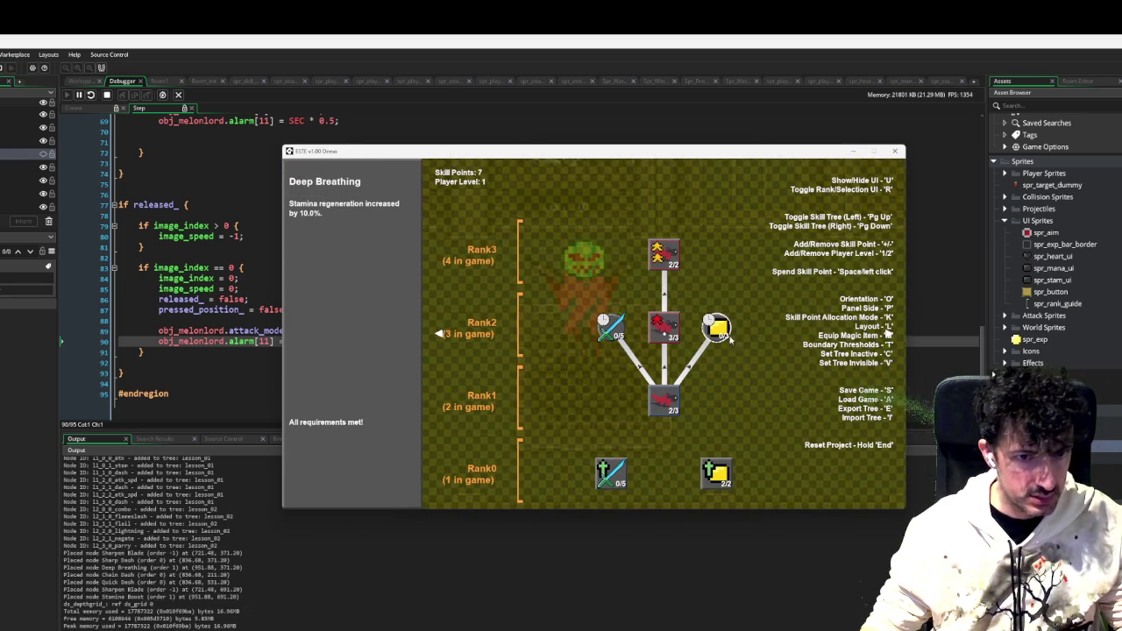
{"action": "left_click", "coordinate": [719, 330]}
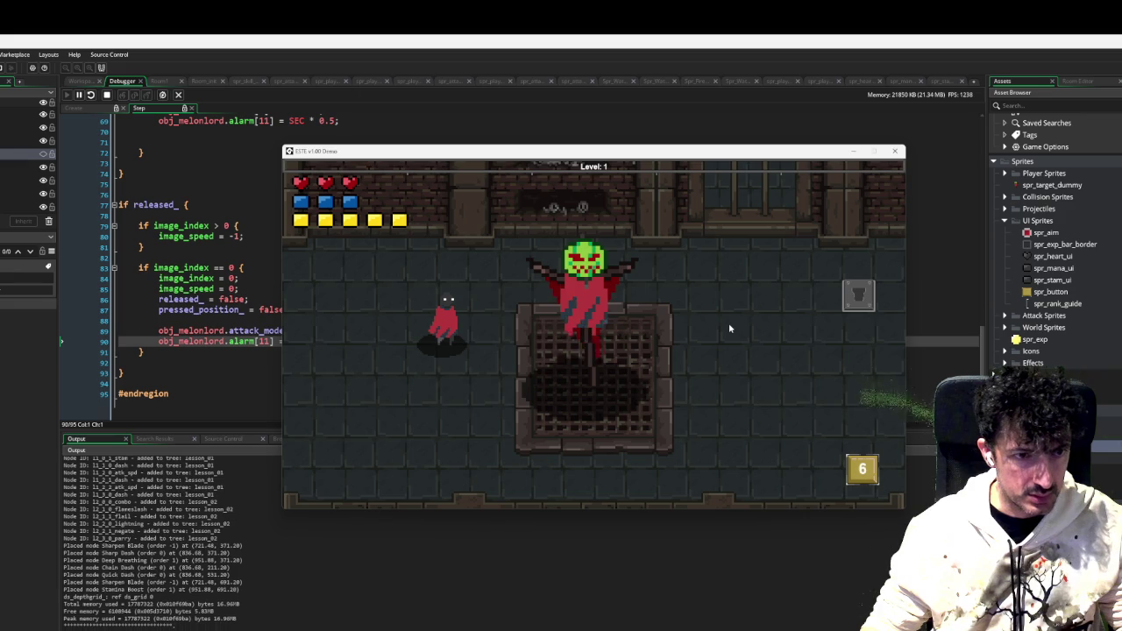
Walk the player around, recheck the skill tree, then close the running game
{"action": "key", "text": "d"}
{"action": "key", "text": "a"}
{"action": "key", "text": "d"}
{"action": "key", "text": "u"}
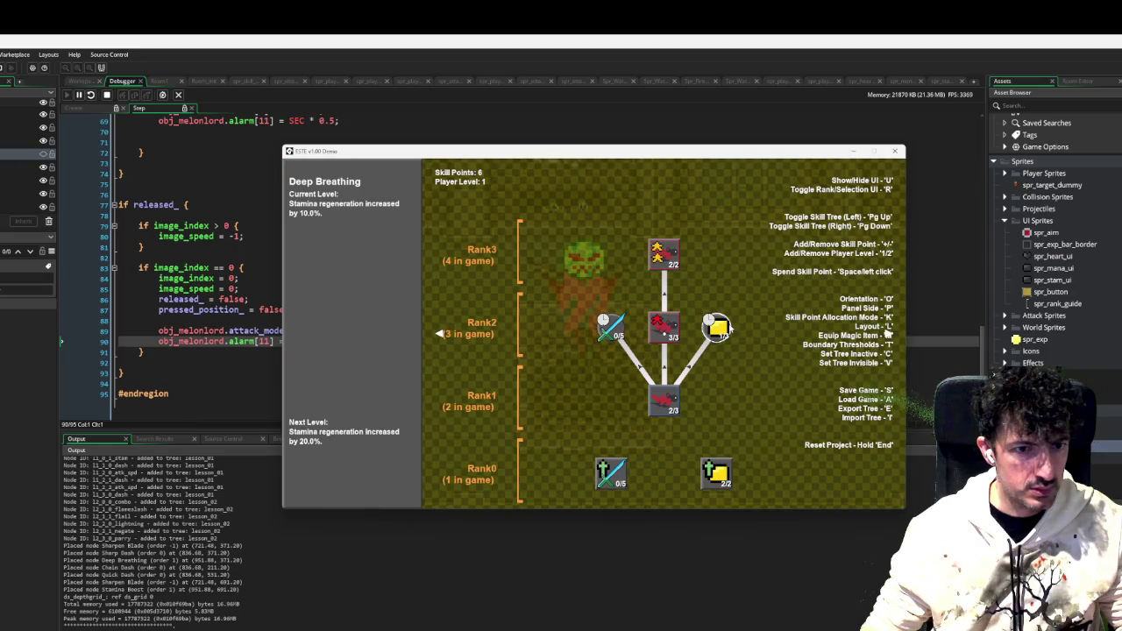
{"action": "key", "text": "u"}
{"action": "key", "text": "a"}
{"action": "key", "text": "d"}
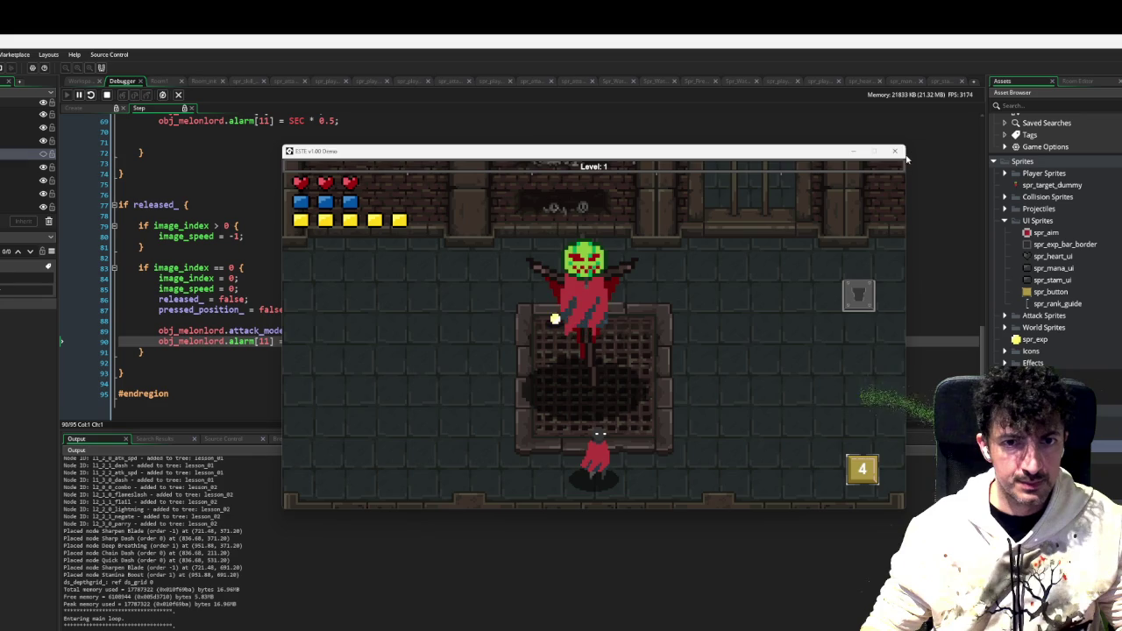
{"action": "left_click", "coordinate": [894, 151]}
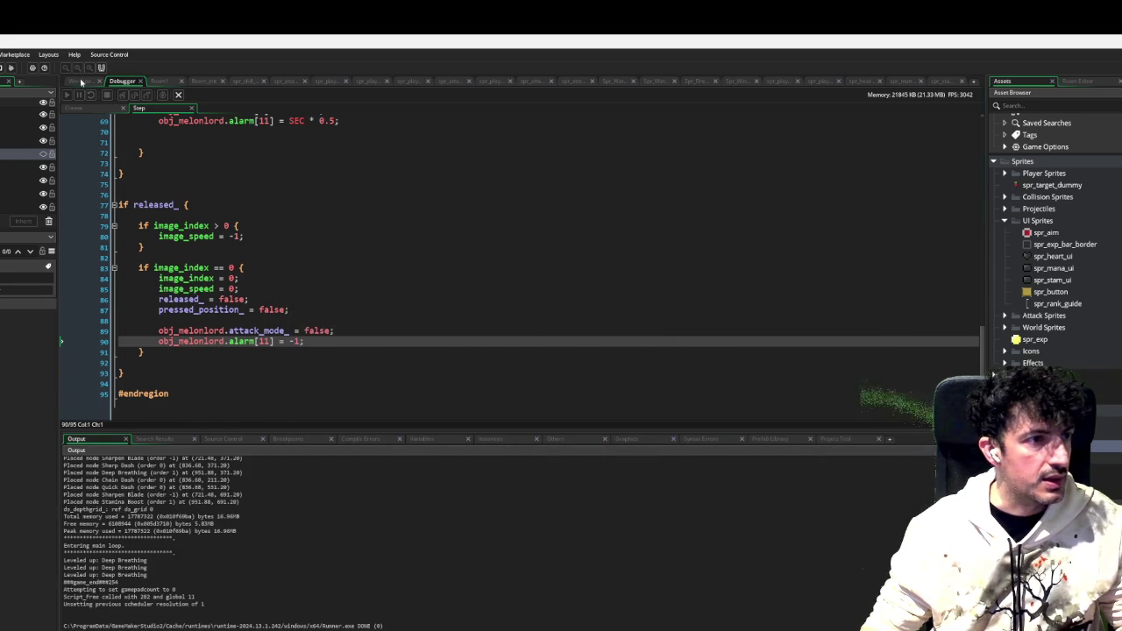
In skill_trees, set Deep Breathing's max level to 5 and stamina bonus to linear(0.12), then rerun
{"action": "left_click", "coordinate": [81, 80]}
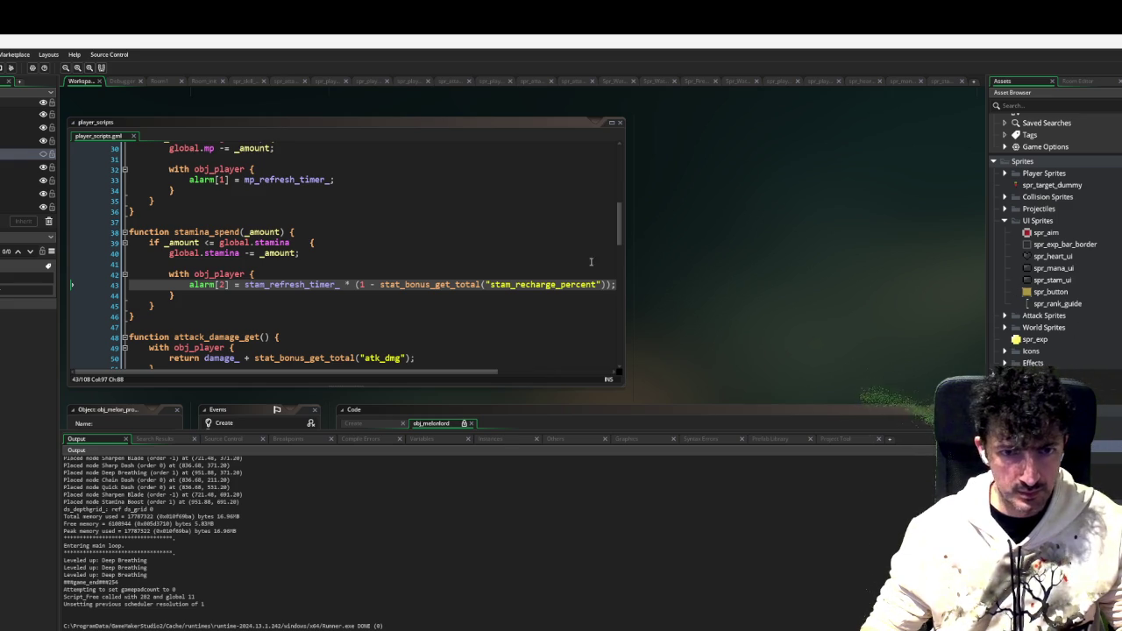
{"action": "scroll", "coordinate": [1070, 172], "scroll_direction": "up", "scroll_amount": 2}
{"action": "double_click", "coordinate": [1069, 173]}
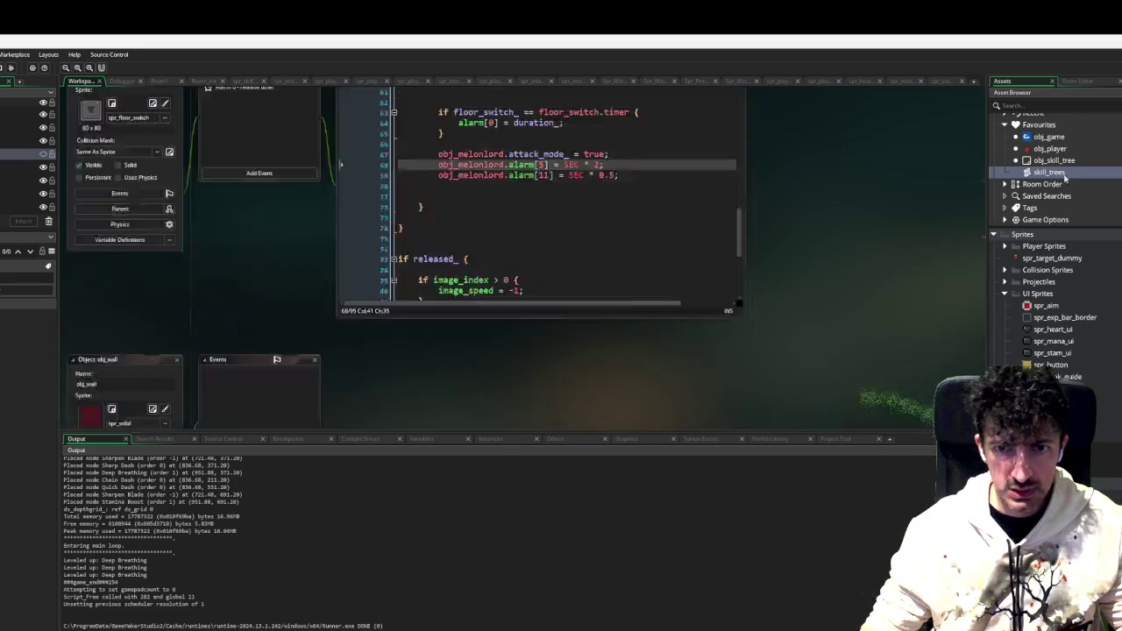
{"action": "left_click", "coordinate": [196, 205]}
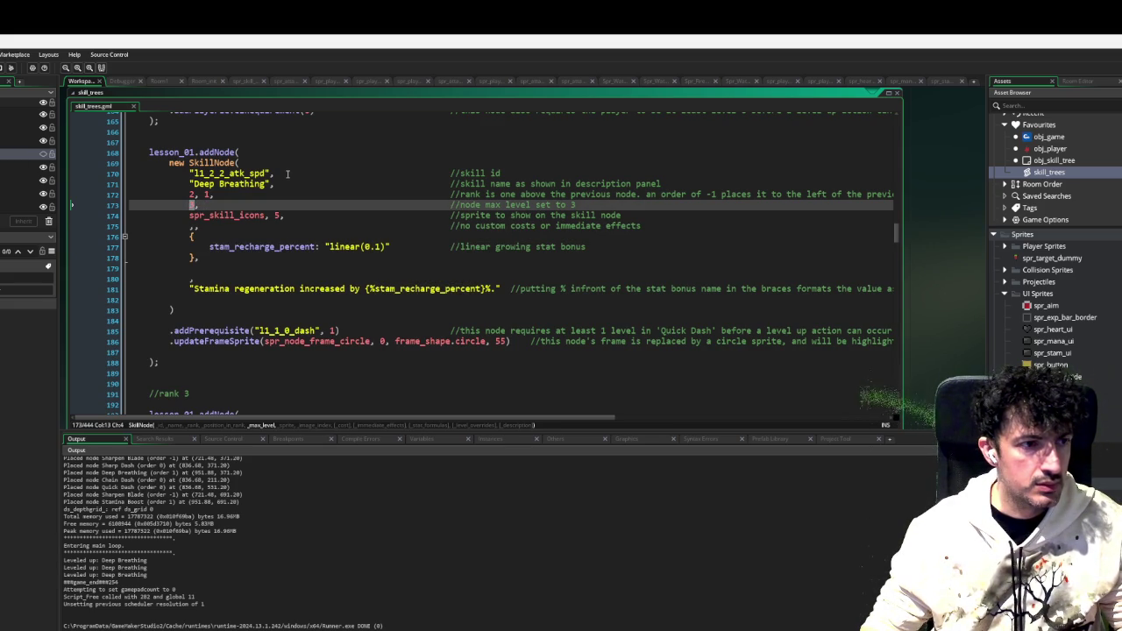
{"action": "type", "text": "5"}
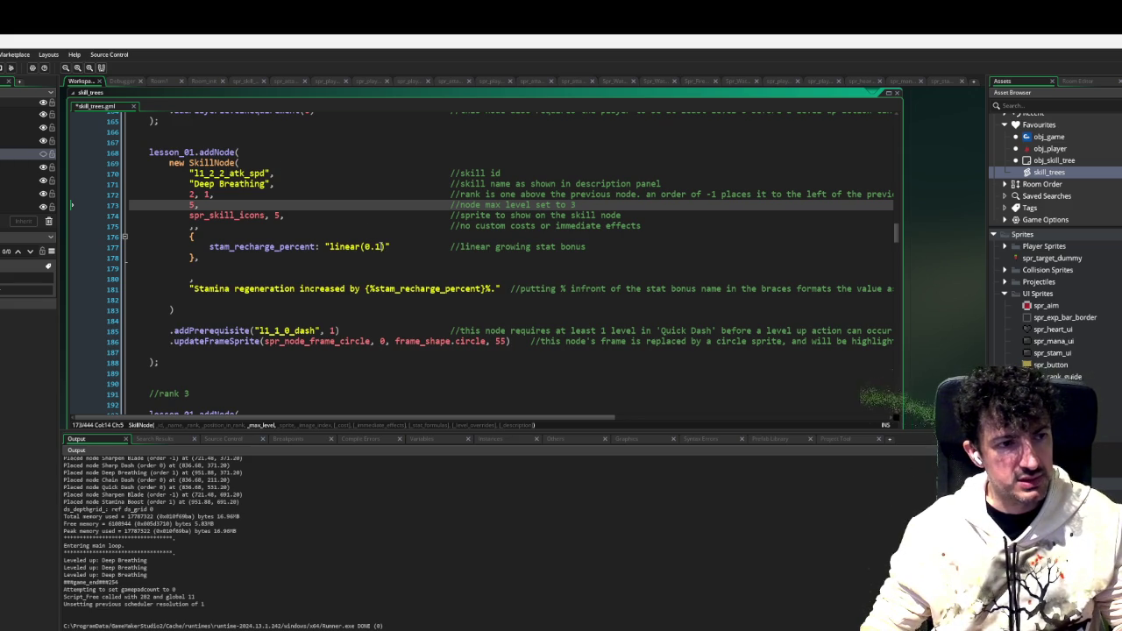
{"action": "left_click", "coordinate": [383, 246]}
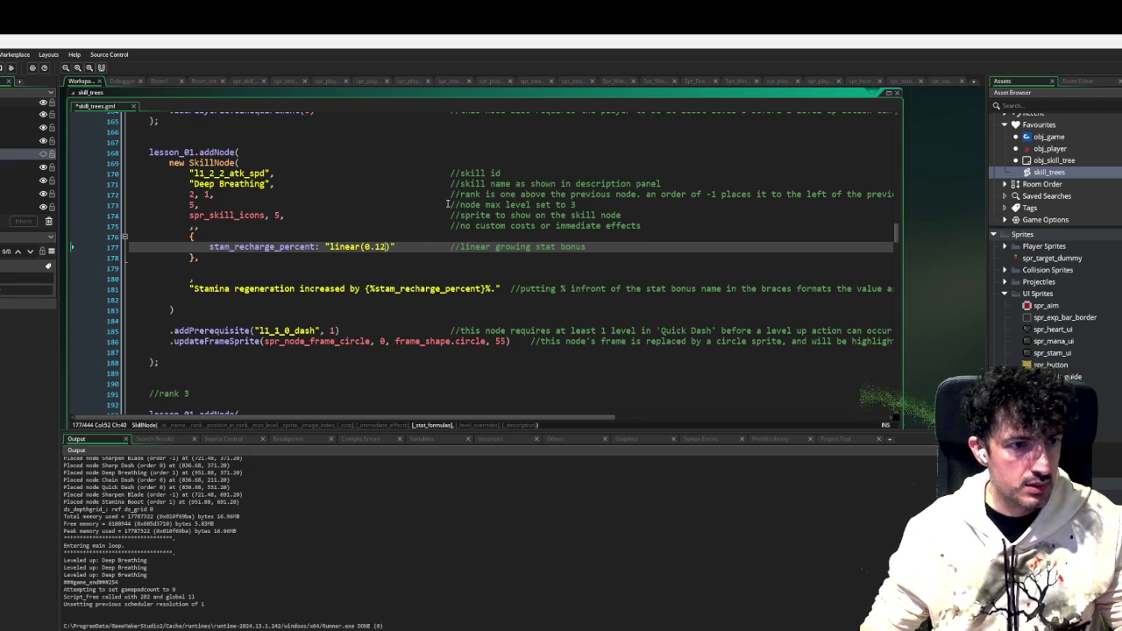
{"action": "key", "text": "F6"}
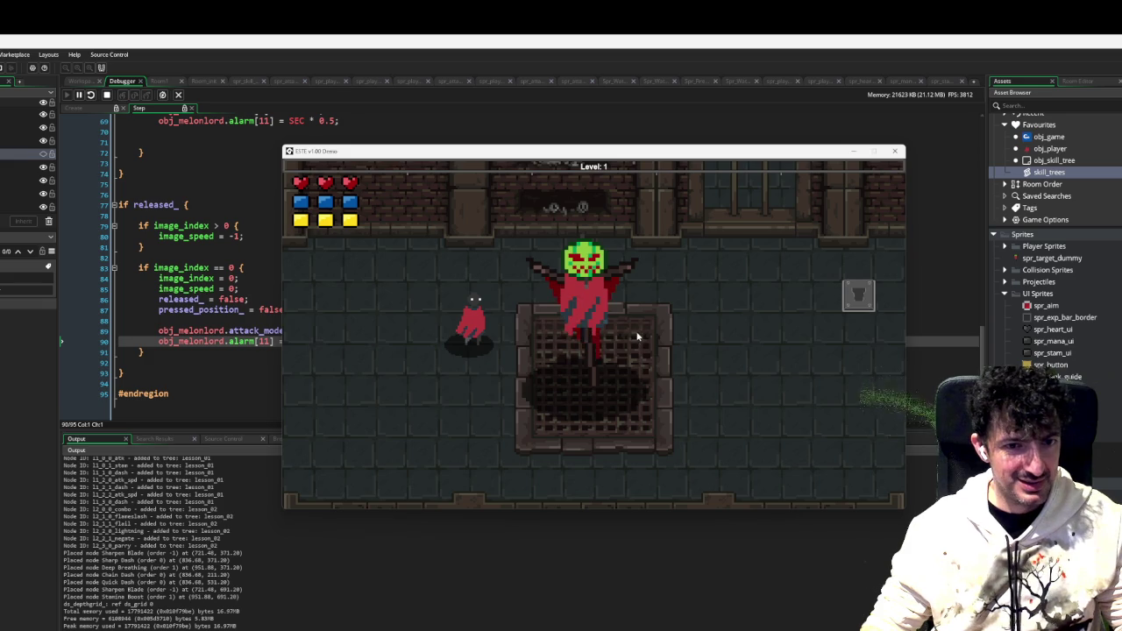
Grant skill points, max Stamina Boost, level Quick Dash twice and raise Deep Breathing to 5/5
{"action": "key", "text": "Tab"}
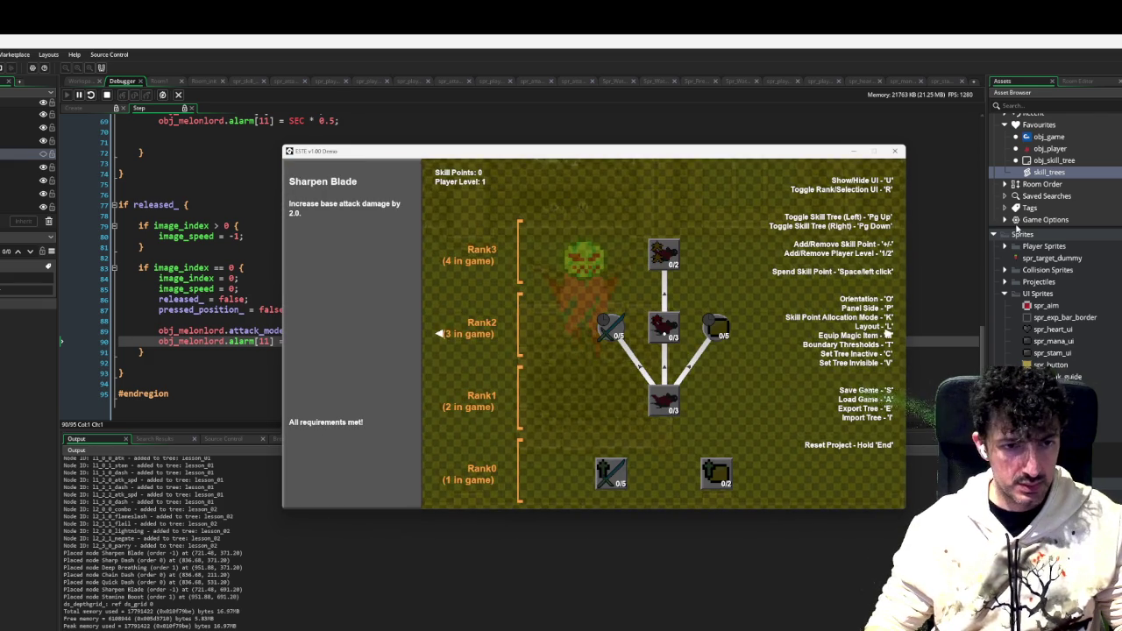
{"action": "key", "text": "plus"}
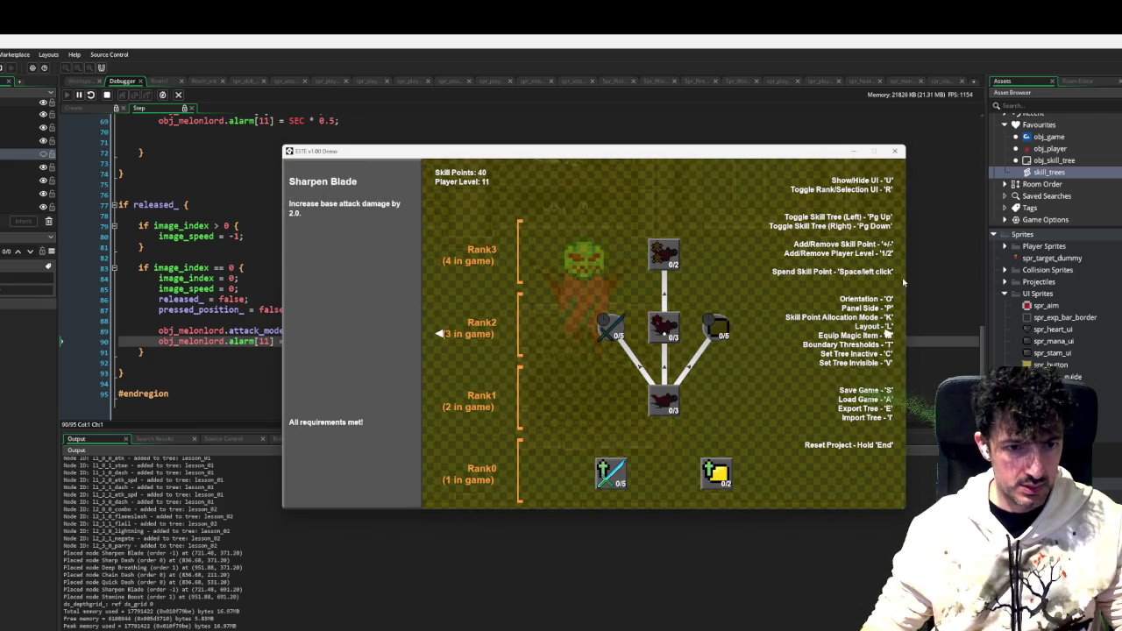
{"action": "double_click", "coordinate": [716, 473]}
{"action": "left_click", "coordinate": [664, 398]}
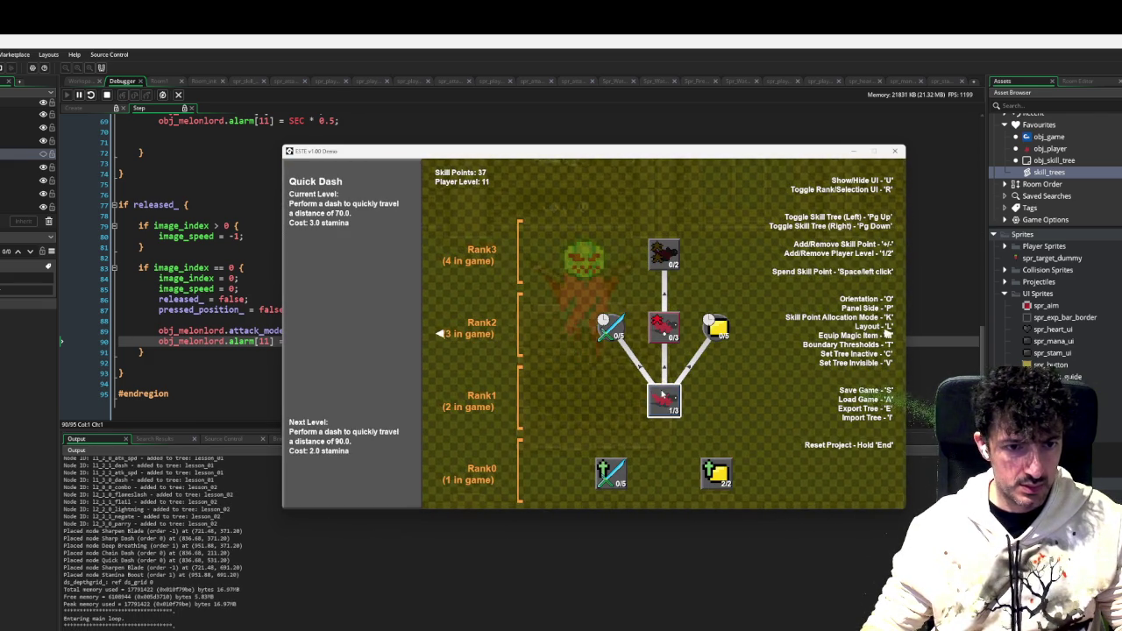
{"action": "left_click", "coordinate": [664, 399]}
{"action": "left_click", "coordinate": [717, 327]}
{"action": "double_click", "coordinate": [717, 327]}
{"action": "double_click", "coordinate": [717, 327]}
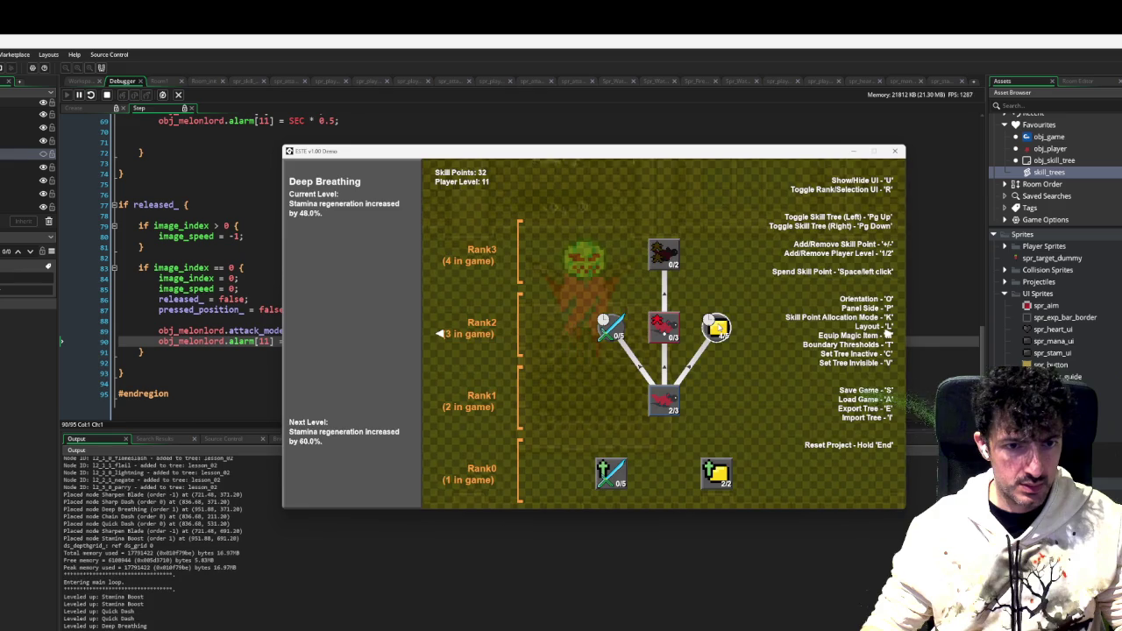
{"action": "key", "text": "u"}
{"action": "key", "text": "u"}
{"action": "key", "text": "u"}
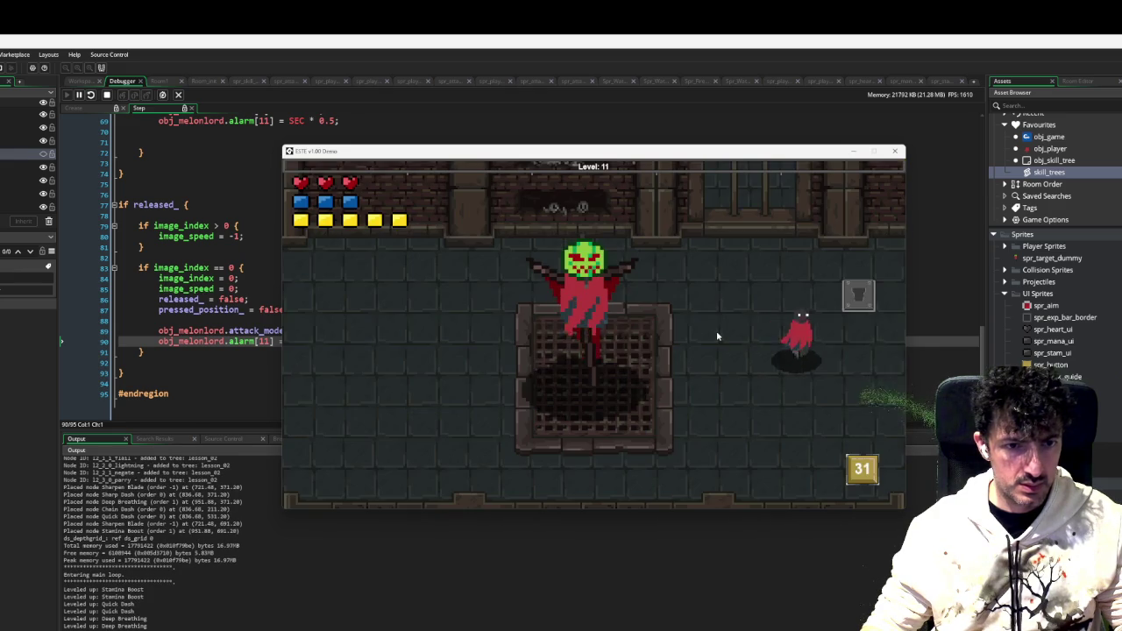
Dash and walk the player around the room to test stamina use
{"action": "key", "text": "space"}
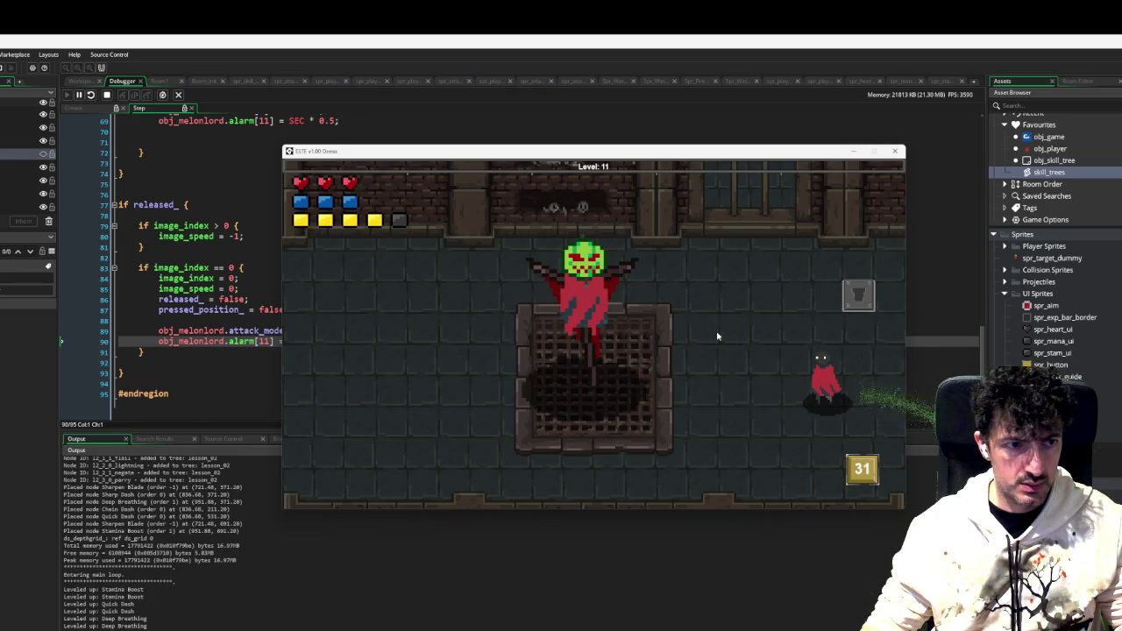
{"action": "key", "text": "a"}
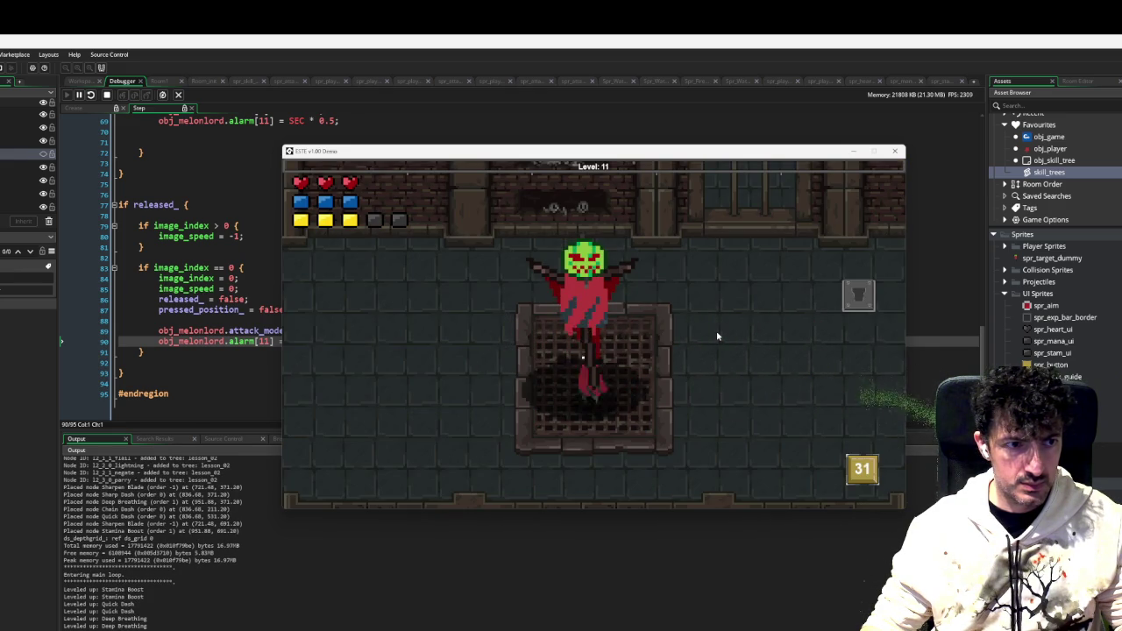
{"action": "key", "text": "s"}
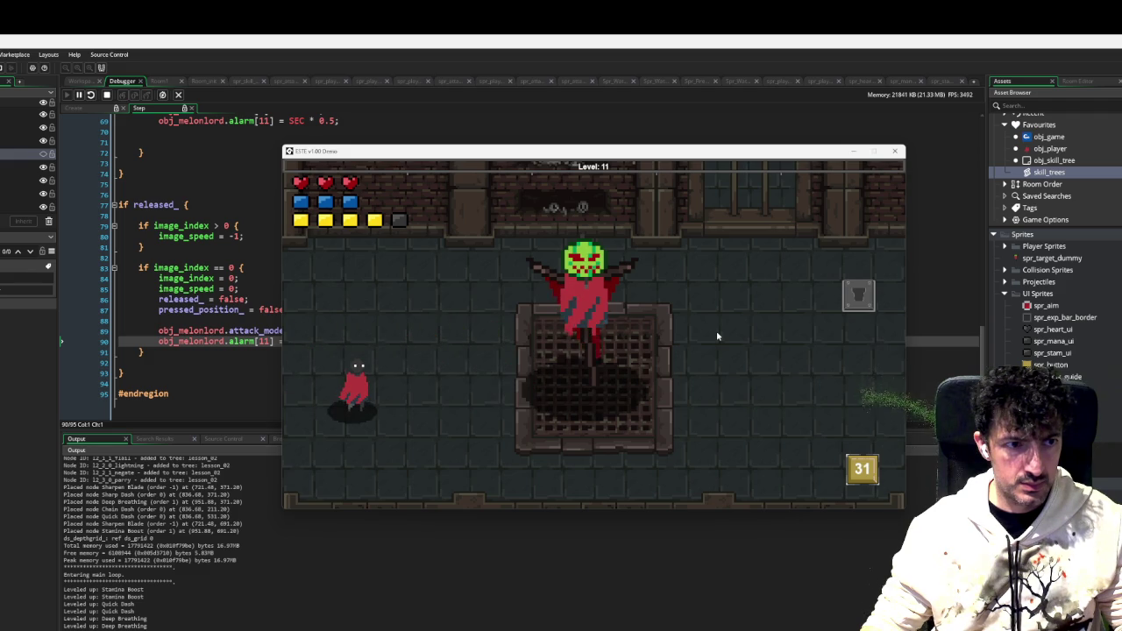
{"action": "key", "text": "Tab"}
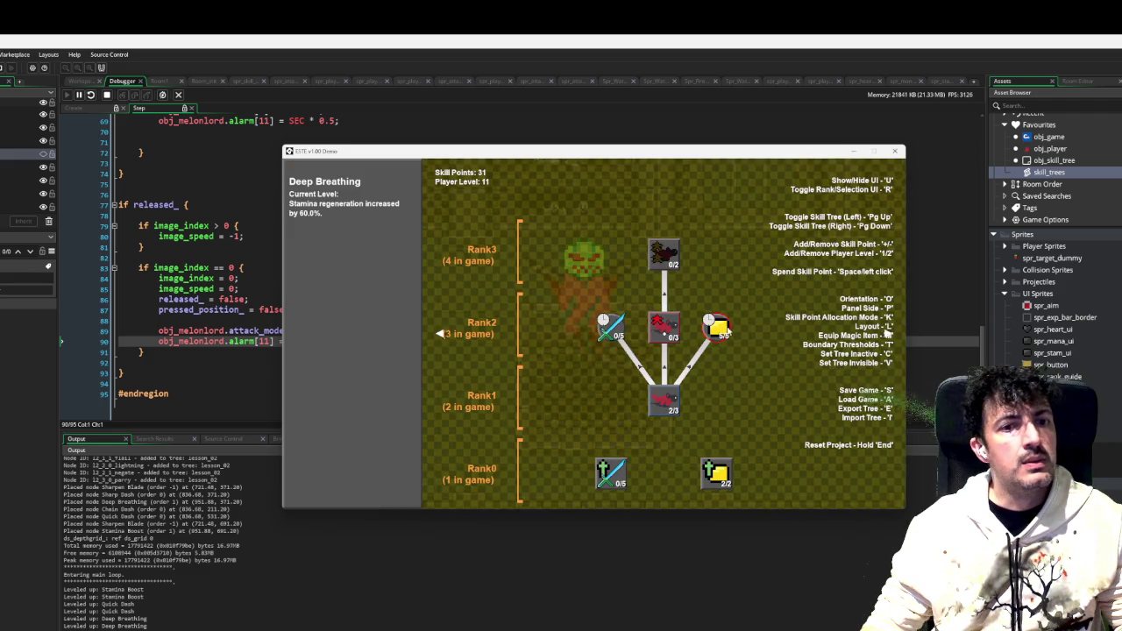
{"action": "key", "text": "Tab"}
{"action": "key", "text": "space"}
{"action": "key", "text": "d"}
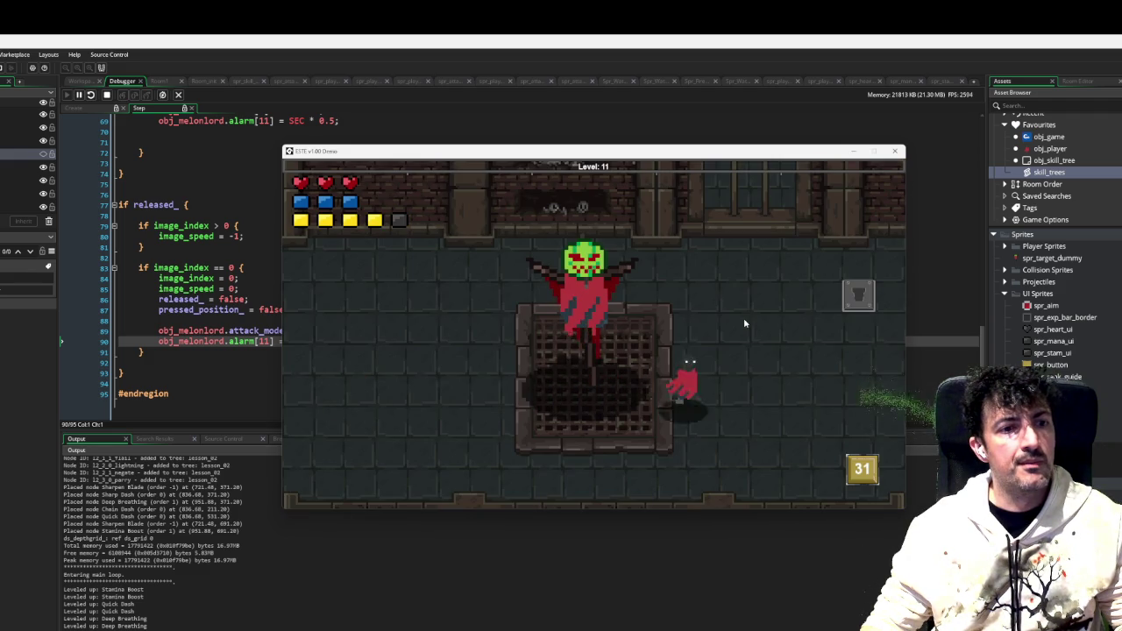
{"action": "key", "text": "w"}
{"action": "key", "text": "a"}
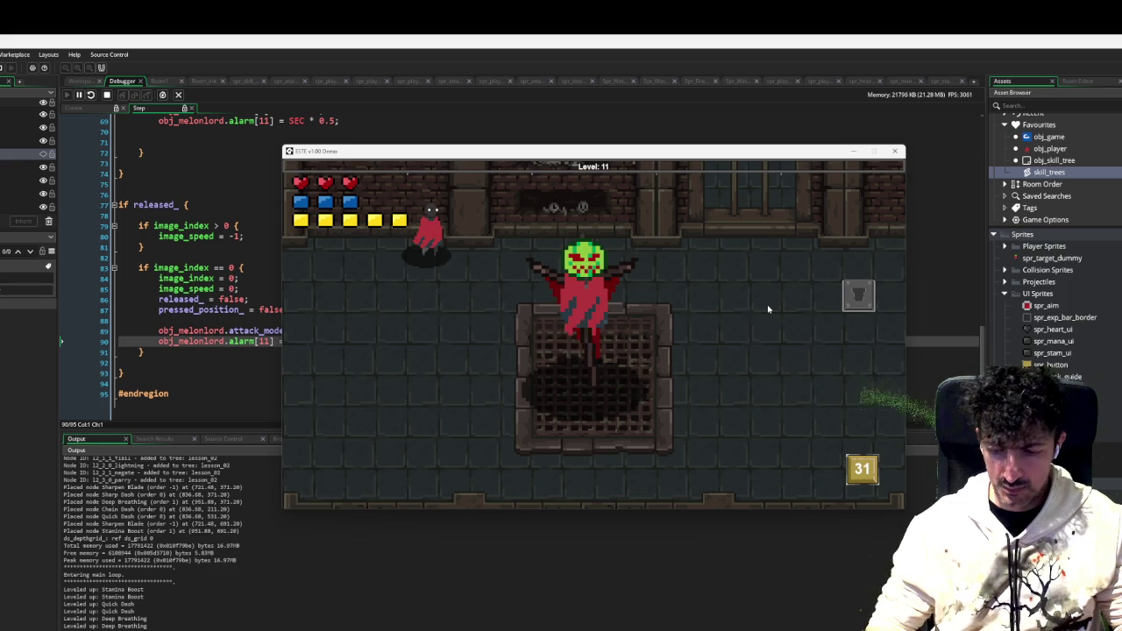
{"action": "key", "text": "s"}
Reopen the skill tree, add points and a level, and spend two points on Stamina Boost
{"action": "key", "text": "Tab"}
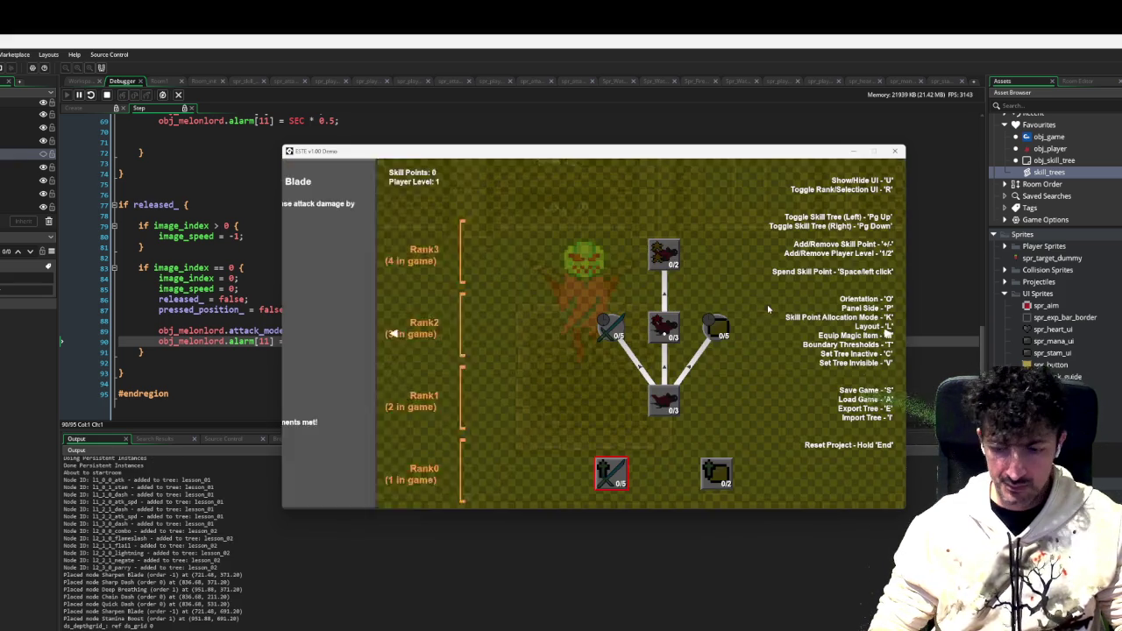
{"action": "key", "text": "Page_Down"}
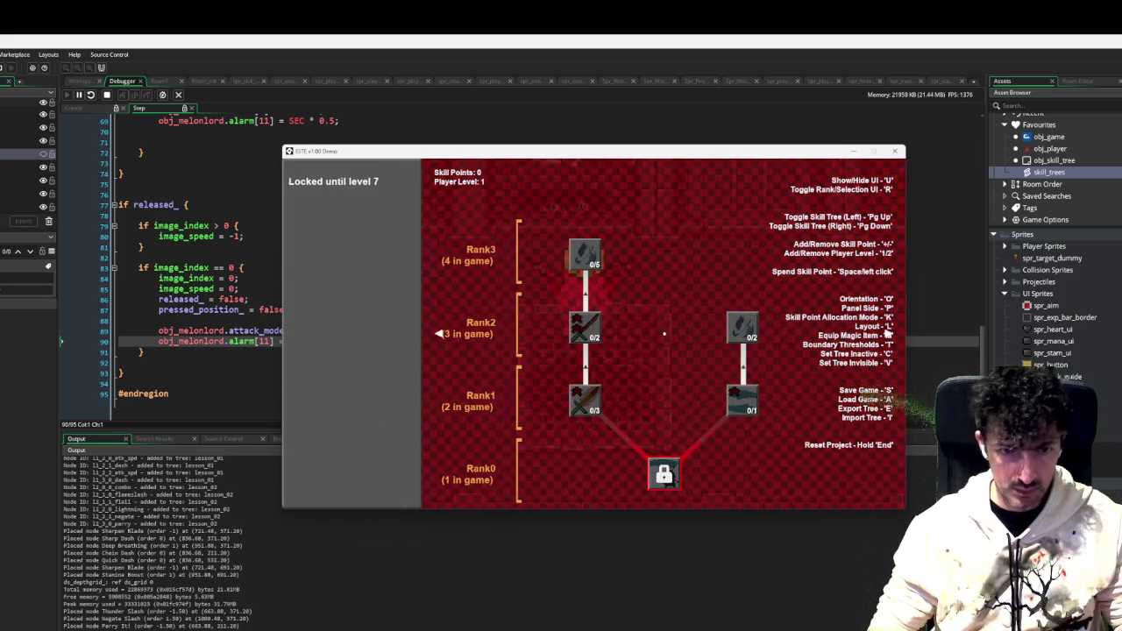
{"action": "key", "text": "Page_Up"}
{"action": "key", "text": "plus"}
{"action": "key", "text": "2"}
{"action": "key", "text": "2"}
{"action": "key", "text": "2"}
{"action": "double_click", "coordinate": [716, 473]}
{"action": "key", "text": "Tab"}
Dash and walk across the room again, then bring skill_trees.gml back to front
{"action": "key", "text": "a"}
{"action": "key", "text": "d"}
{"action": "key", "text": "d"}
{"action": "key", "text": "space"}
{"action": "key", "text": "space"}
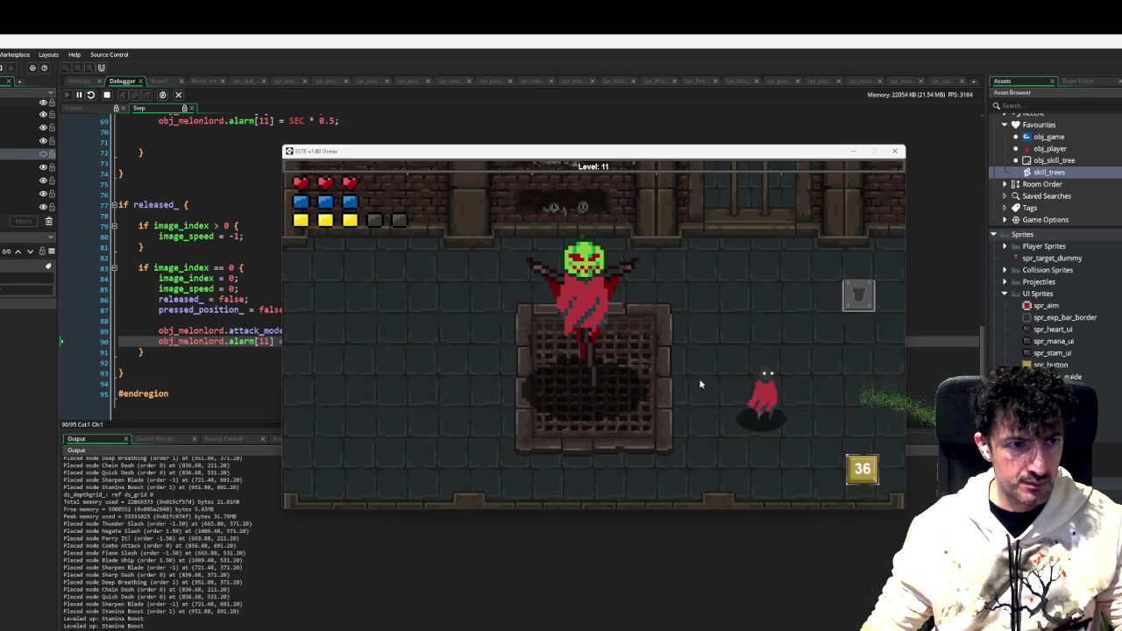
{"action": "key", "text": "s"}
{"action": "key", "text": "a"}
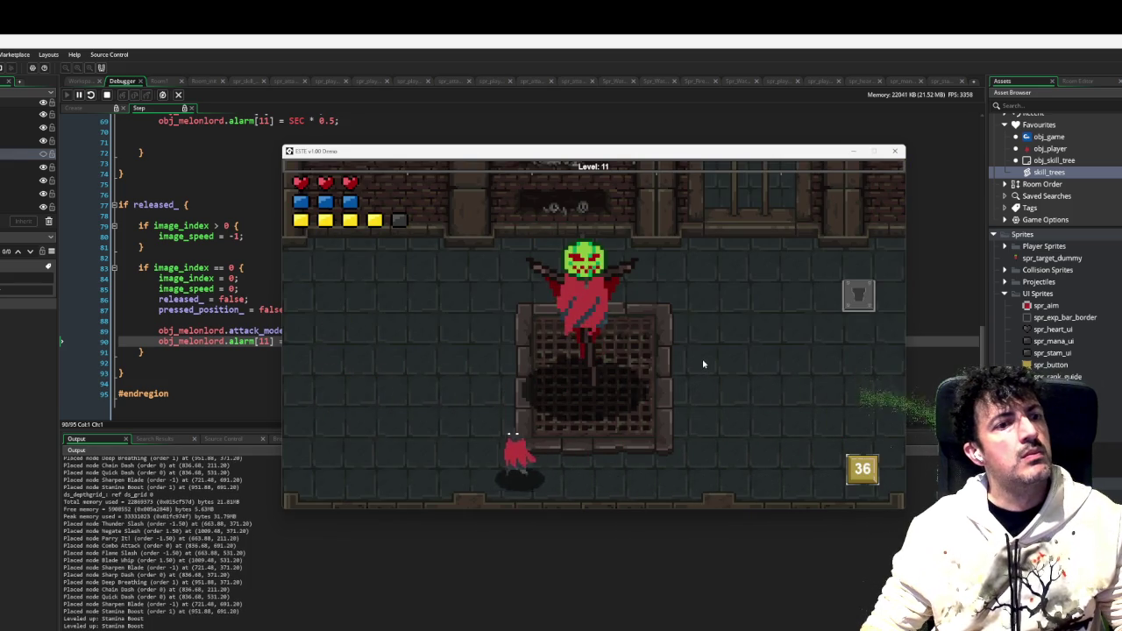
{"action": "key", "text": "d"}
{"action": "key", "text": "a"}
{"action": "key", "text": "space"}
{"action": "key", "text": "d"}
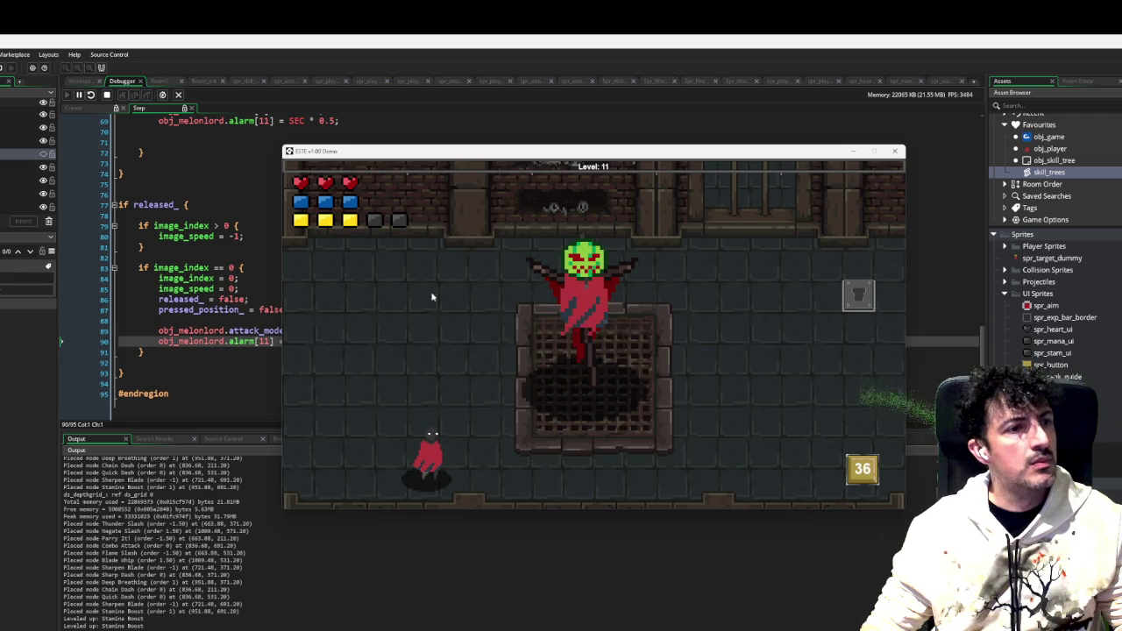
{"action": "left_click", "coordinate": [81, 82]}
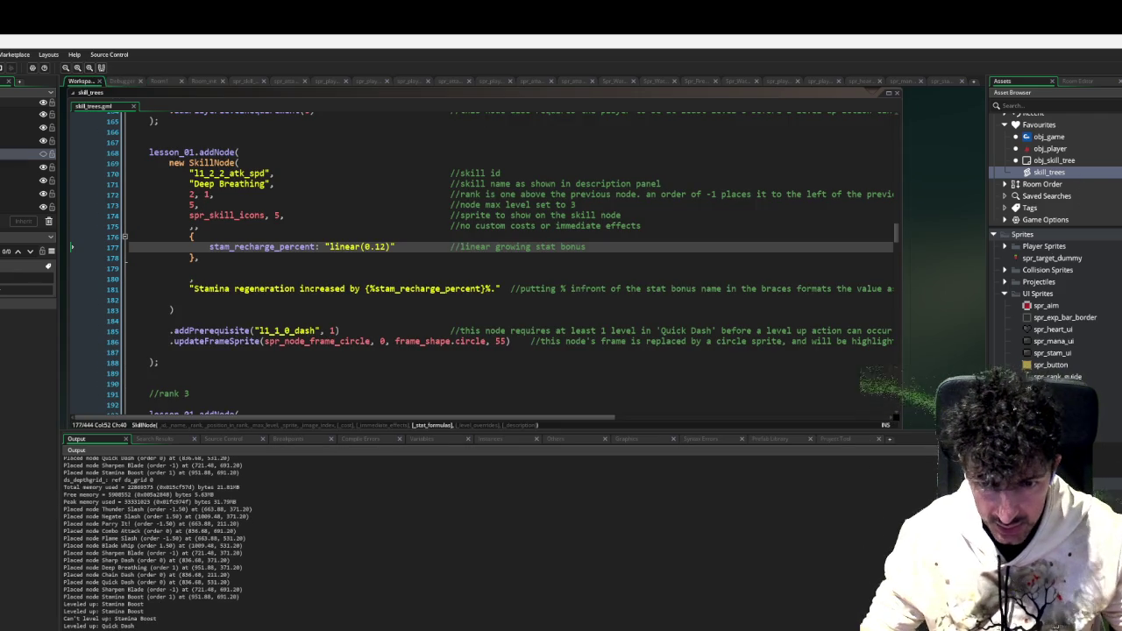
Add a 'var _multiplier =' line holding the stamina recharge bonus expression cut from line 44
{"action": "scroll", "coordinate": [277, 261], "scroll_direction": "up", "scroll_amount": 5}
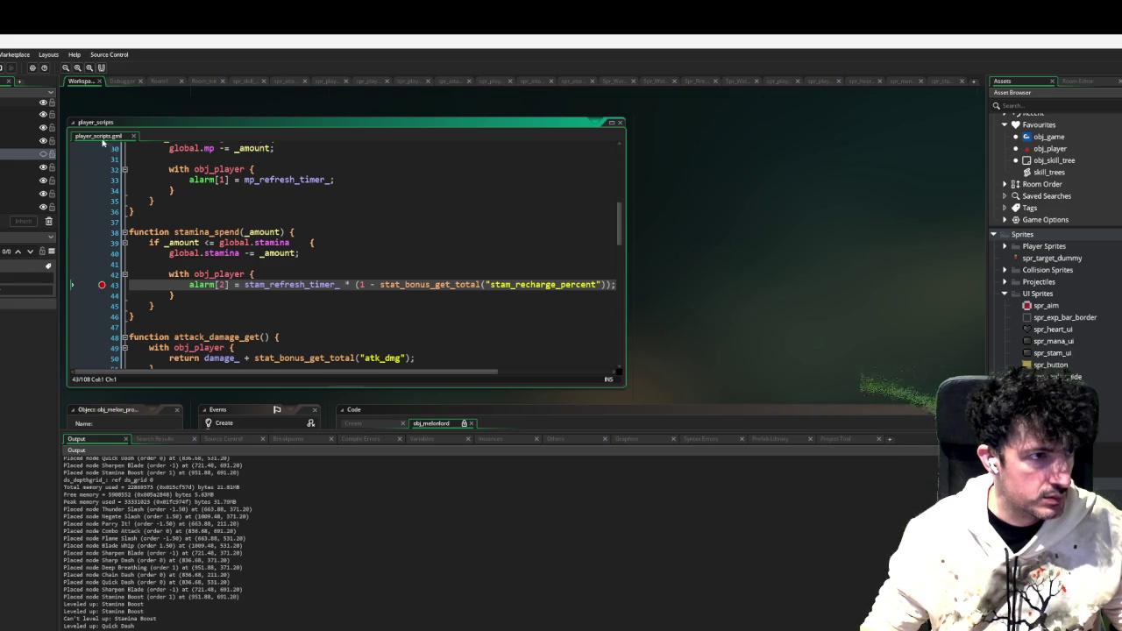
{"action": "left_click", "coordinate": [405, 269]}
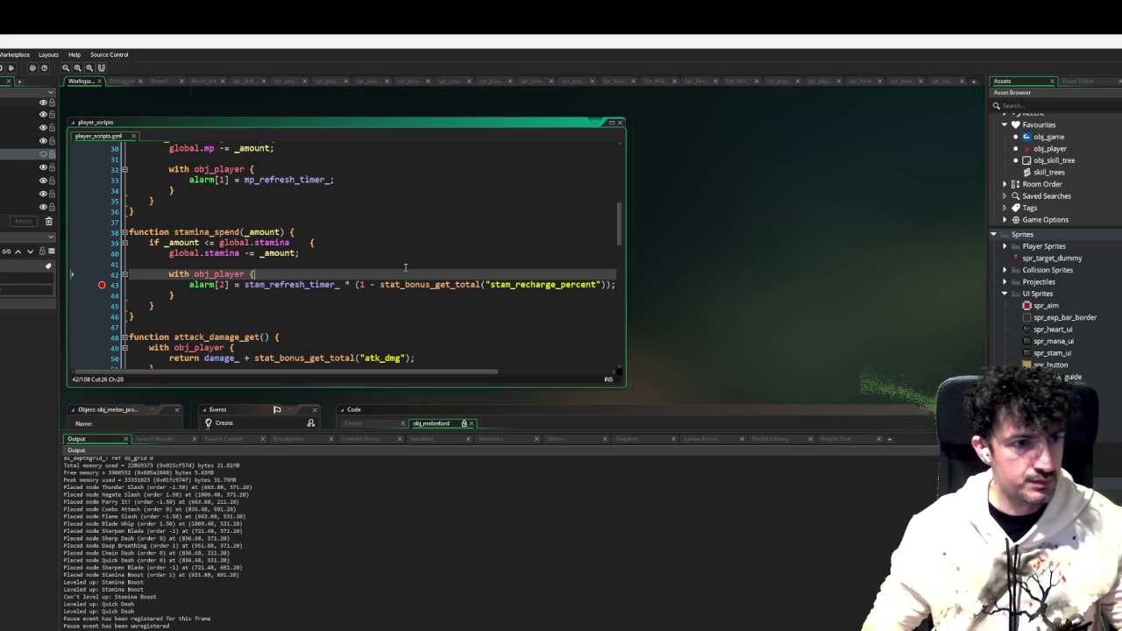
{"action": "key", "text": "Return"}
{"action": "type", "text": "var _mul"}
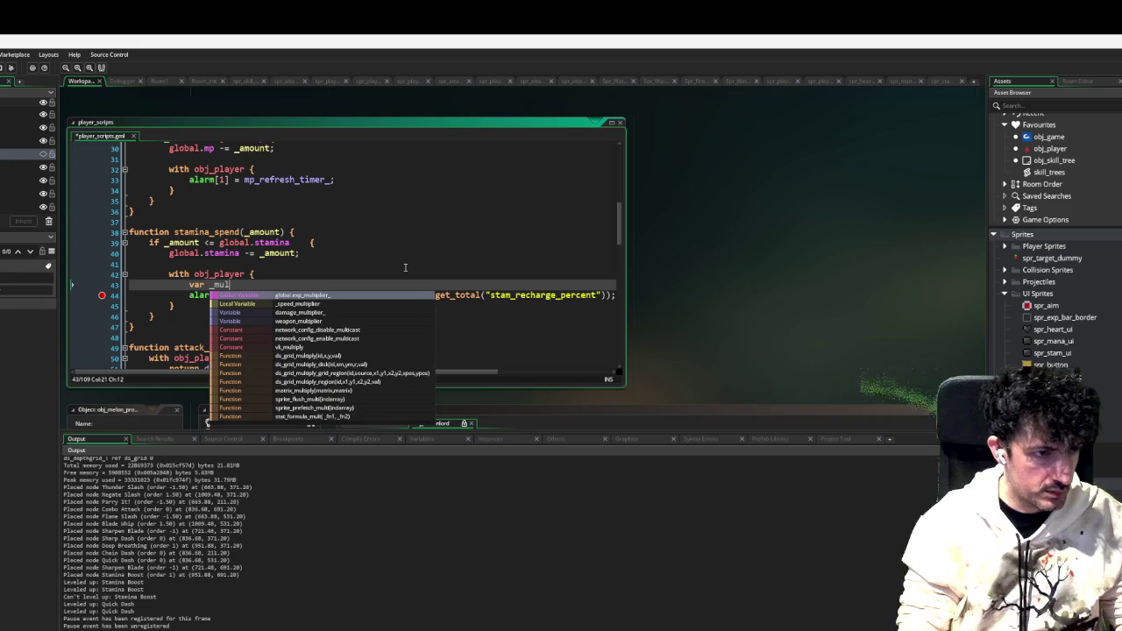
{"action": "type", "text": "tiplier ="}
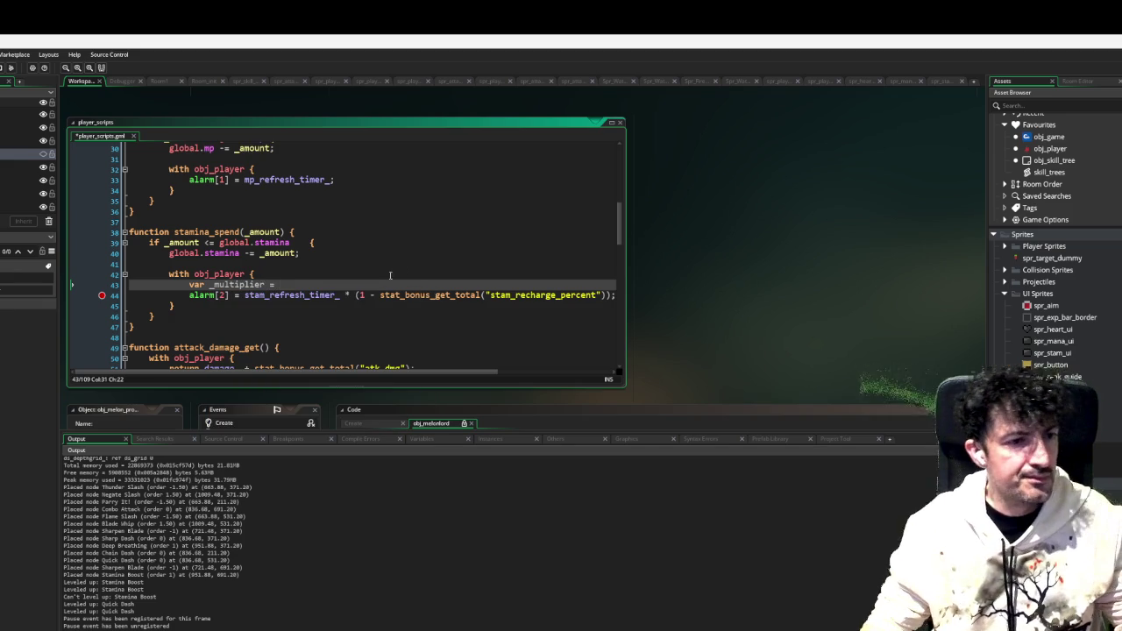
{"action": "left_click_drag", "start_coordinate": [355, 295], "coordinate": [612, 298]}
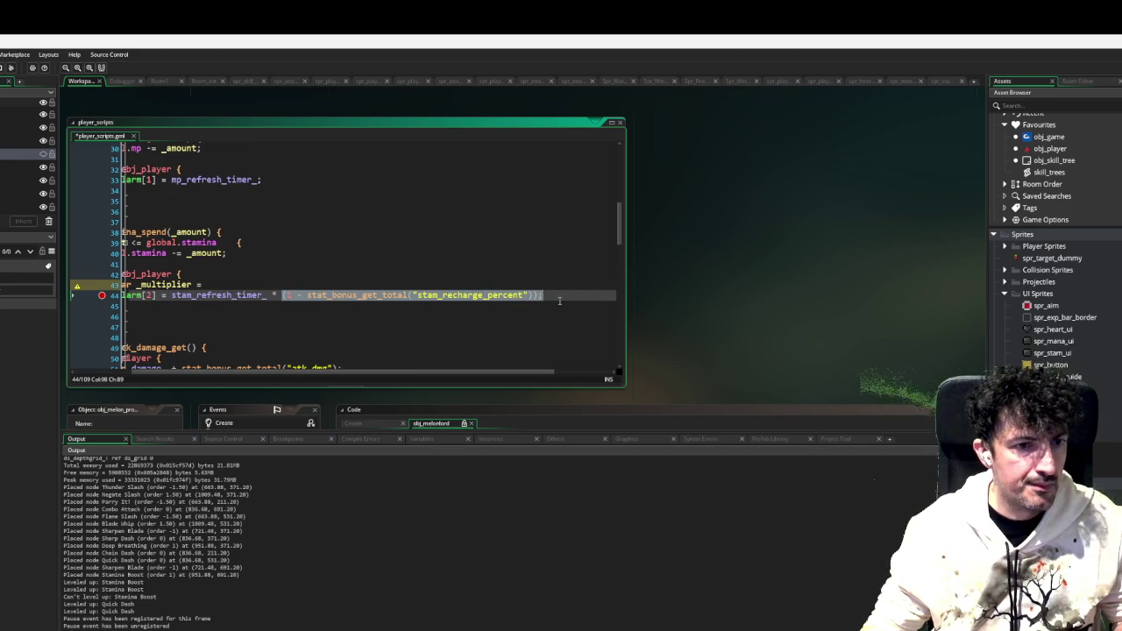
{"action": "key", "text": "ctrl+x"}
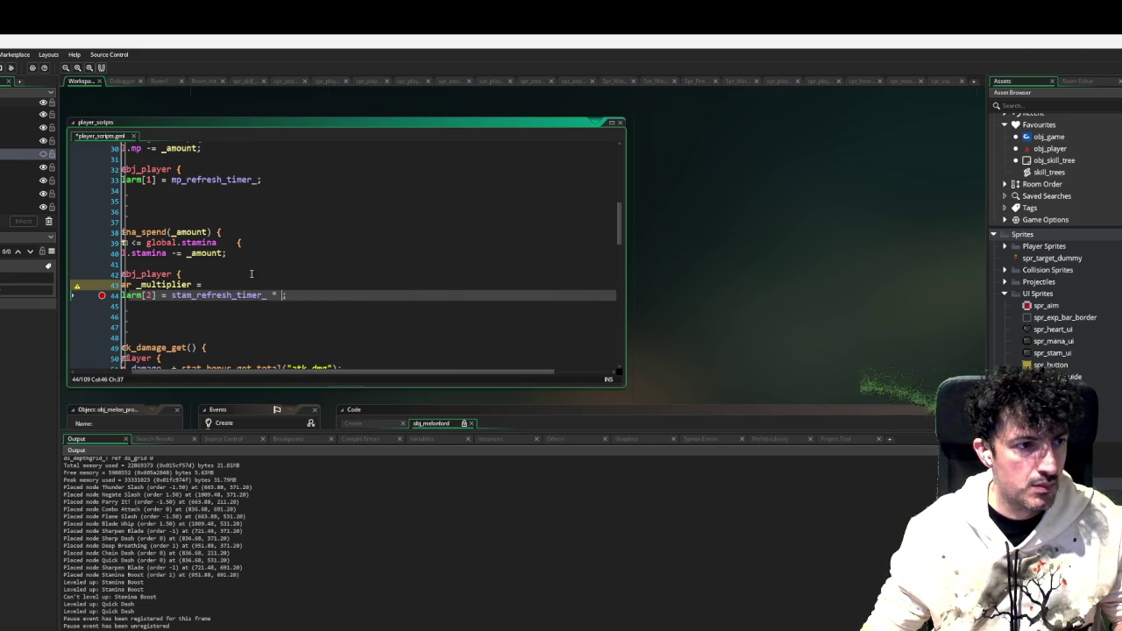
{"action": "key", "text": "Up"}
{"action": "key", "text": "ctrl+v"}
{"action": "key", "text": "BackSpace"}
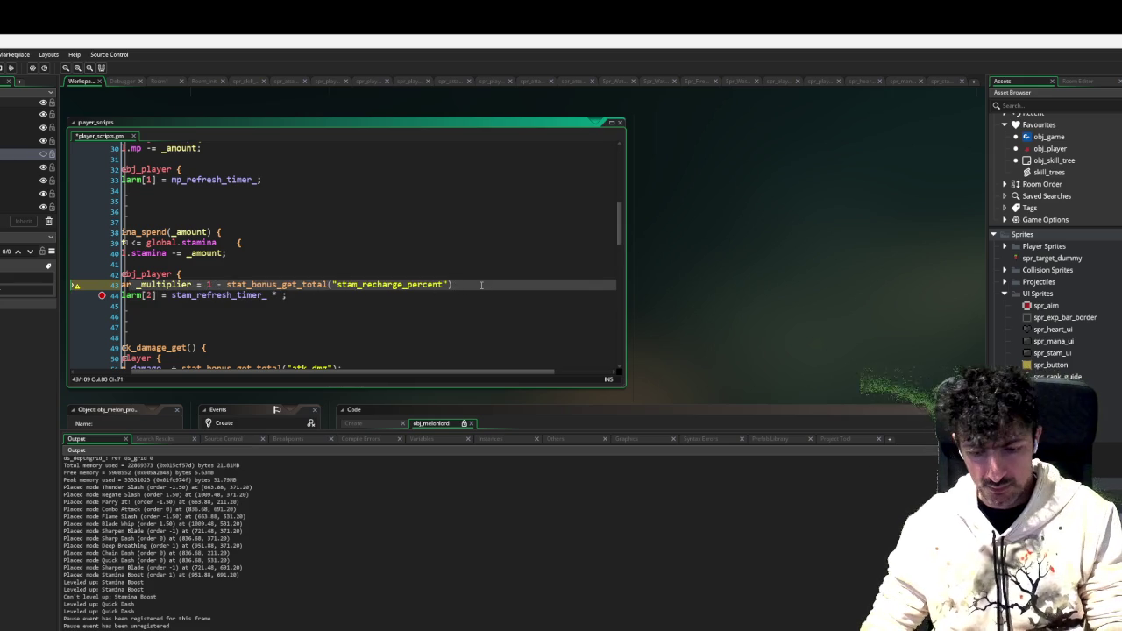
{"action": "type", "text": ";"}
Multiply the alarm's stam_refresh_timer_ by _multiplier and run the game in the debugger
{"action": "double_click", "coordinate": [163, 284]}
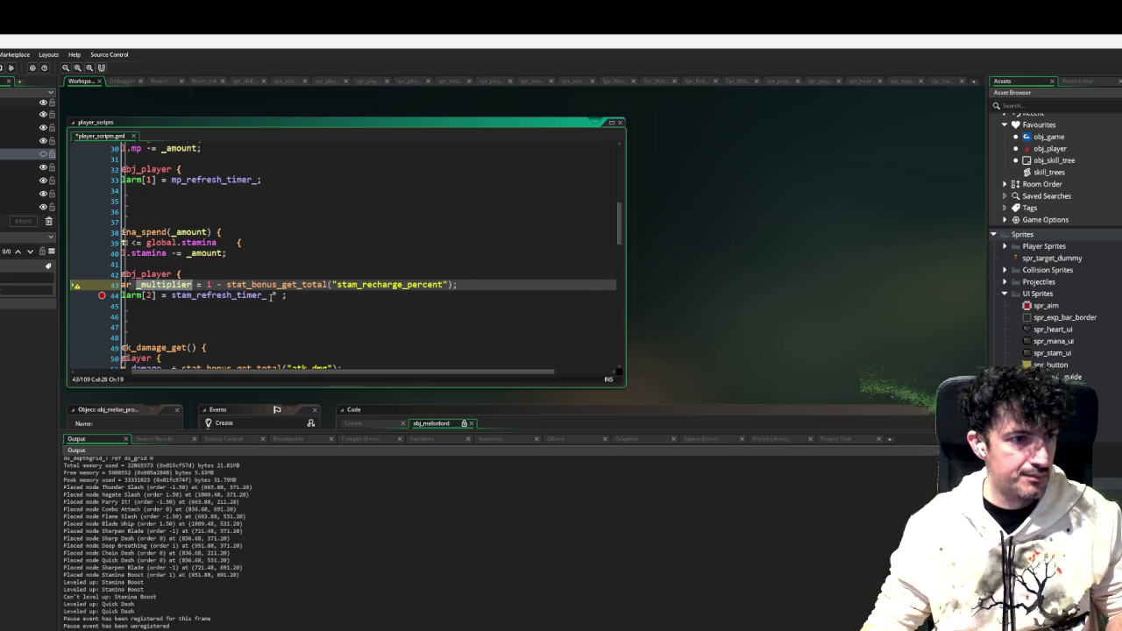
{"action": "key", "text": "ctrl+c"}
{"action": "left_click", "coordinate": [283, 295]}
{"action": "key", "text": "ctrl+v"}
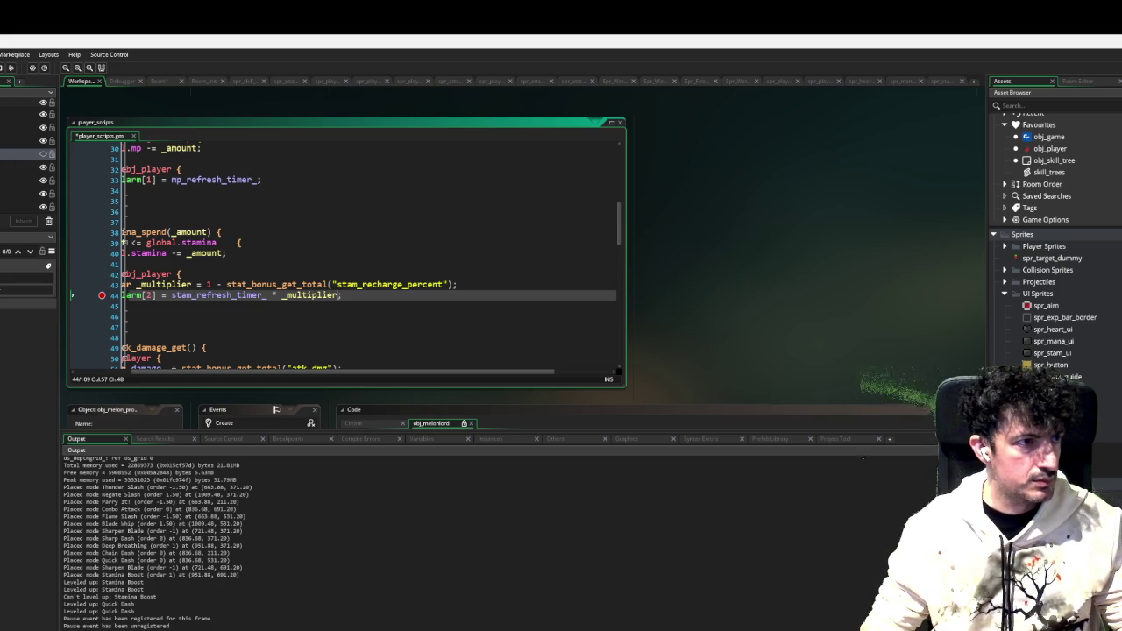
{"action": "key", "text": "F6"}
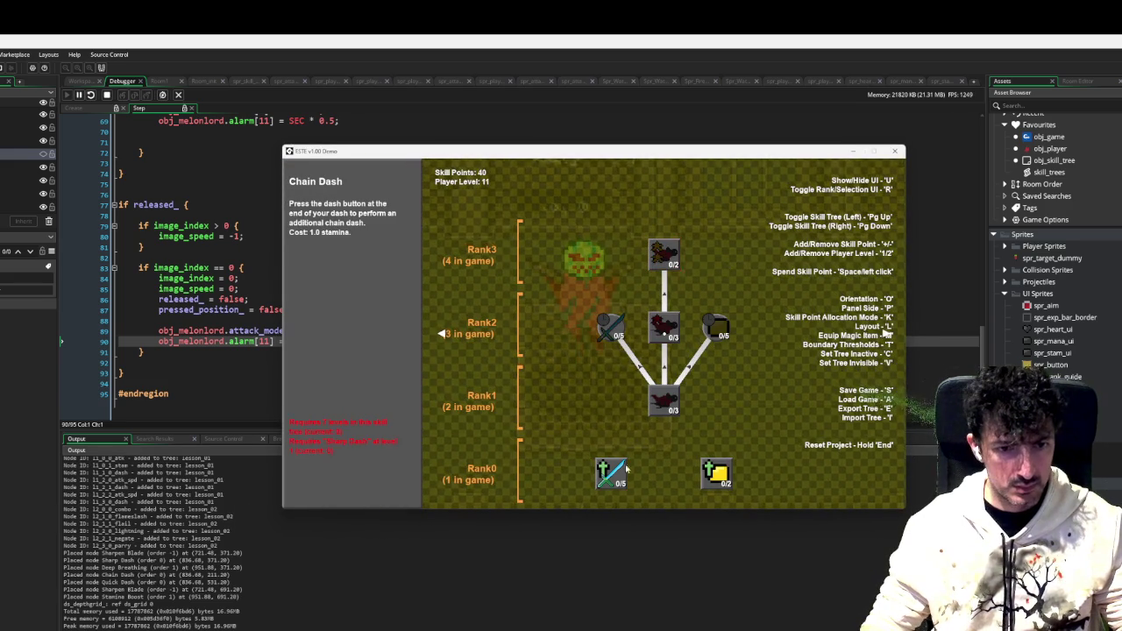
Spend skill points on Stamina Boost and Quick Dash, then walk the player around
{"action": "double_click", "coordinate": [716, 474]}
{"action": "left_click", "coordinate": [670, 400]}
{"action": "left_click", "coordinate": [670, 400]}
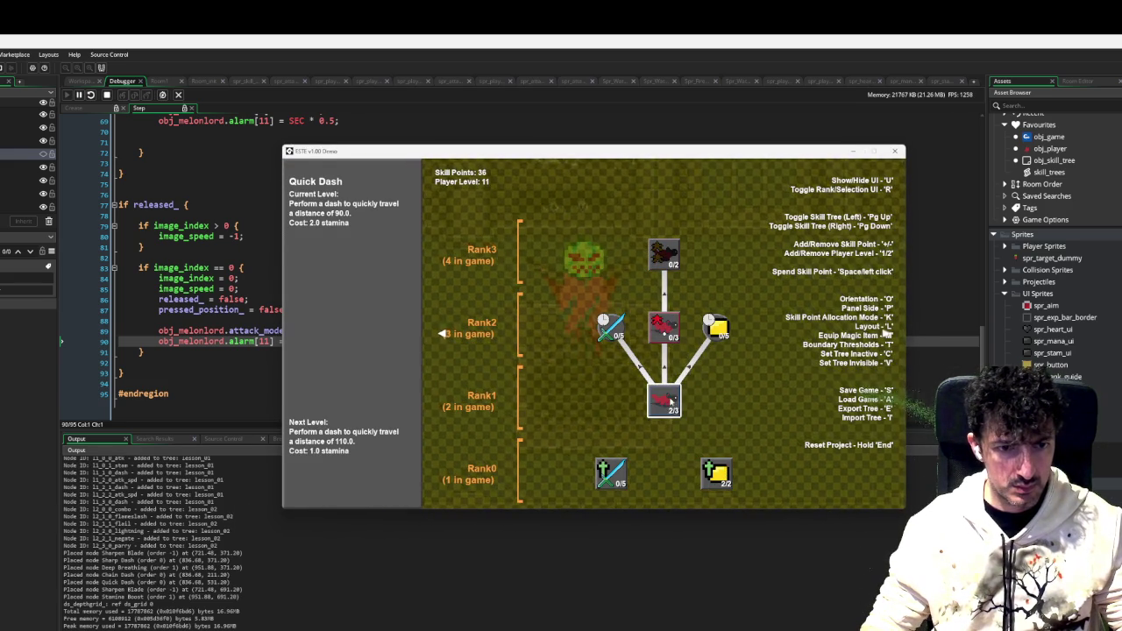
{"action": "key", "text": "u"}
{"action": "key", "text": "s"}
{"action": "key", "text": "d"}
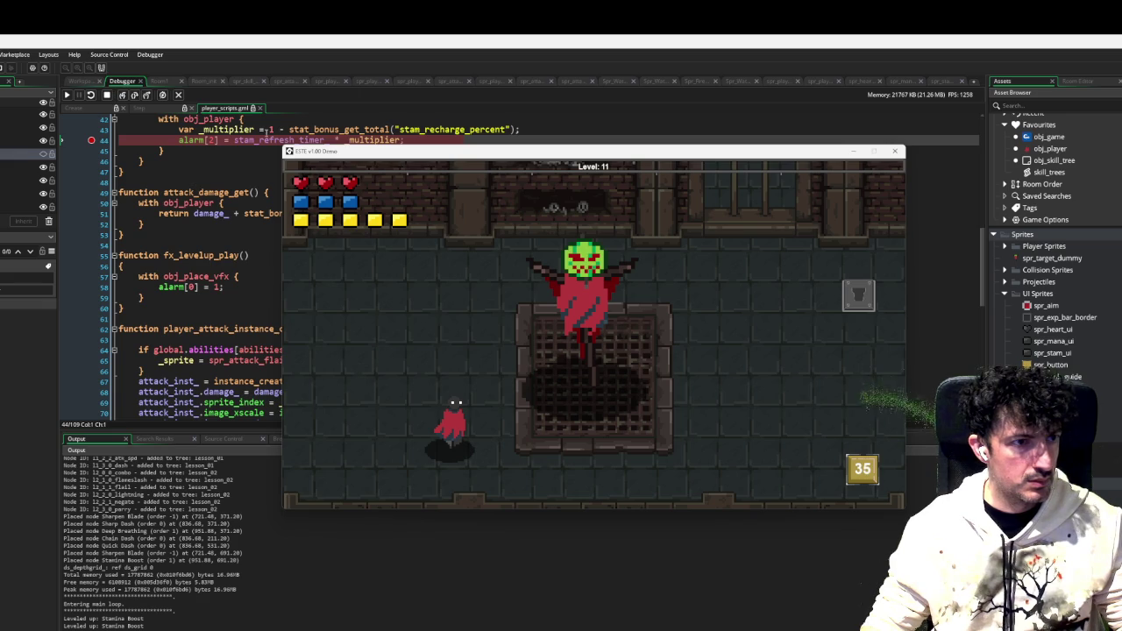
Inspect the stamina timer values in the code and resume the game from the breakpoint
{"action": "left_click", "coordinate": [255, 191]}
{"action": "mouse_move", "coordinate": [263, 142]}
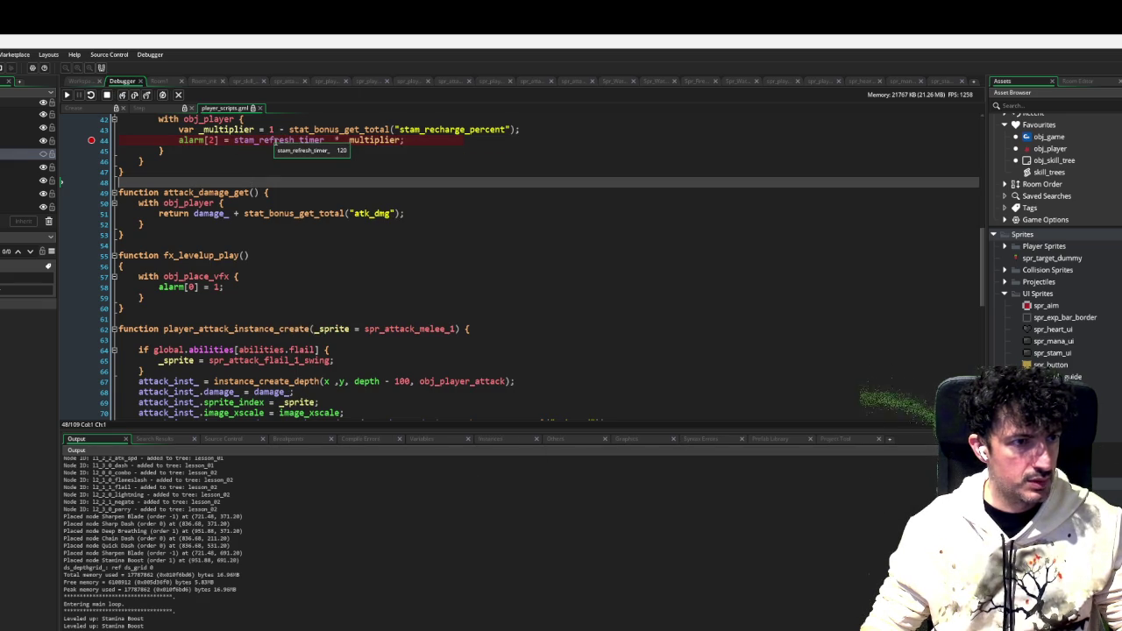
{"action": "left_click", "coordinate": [68, 94]}
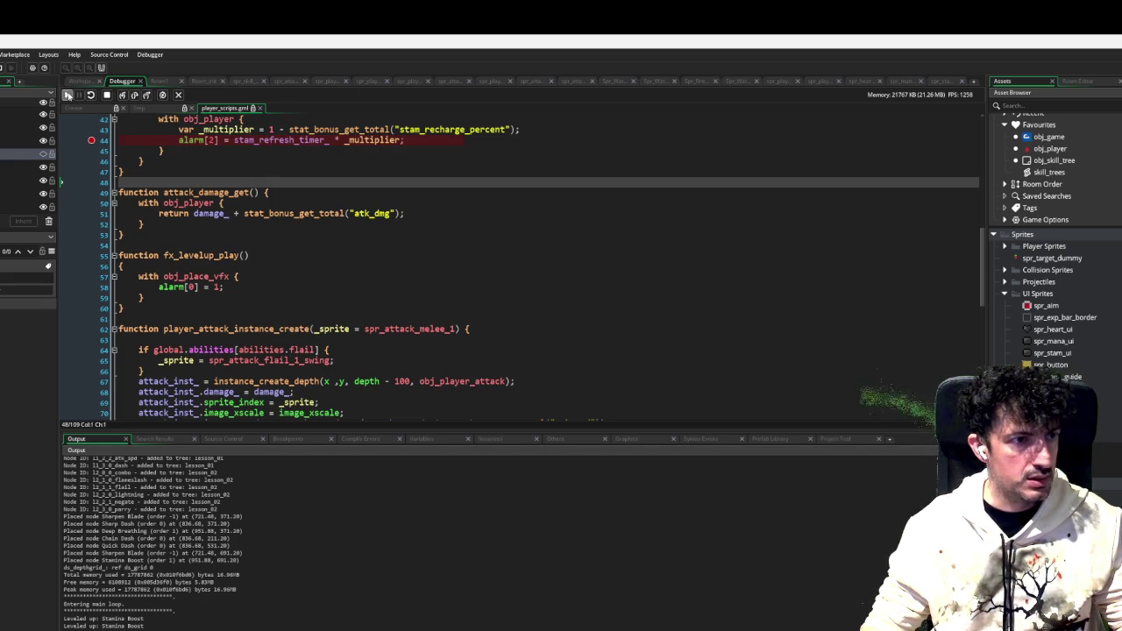
{"action": "left_click", "coordinate": [68, 94]}
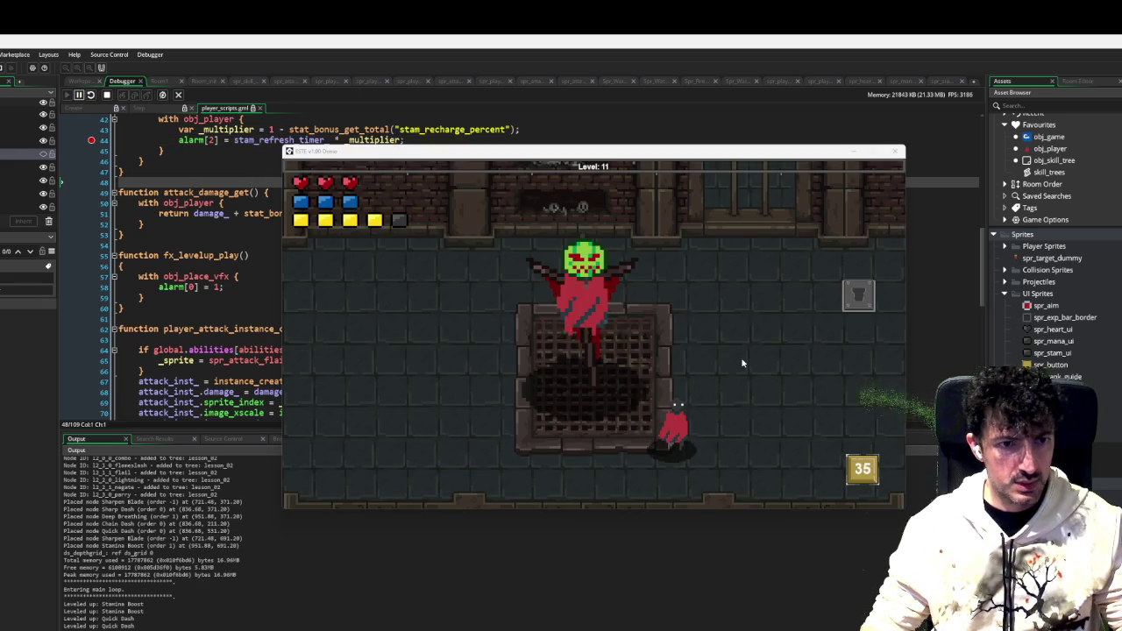
{"action": "key", "text": "Tab"}
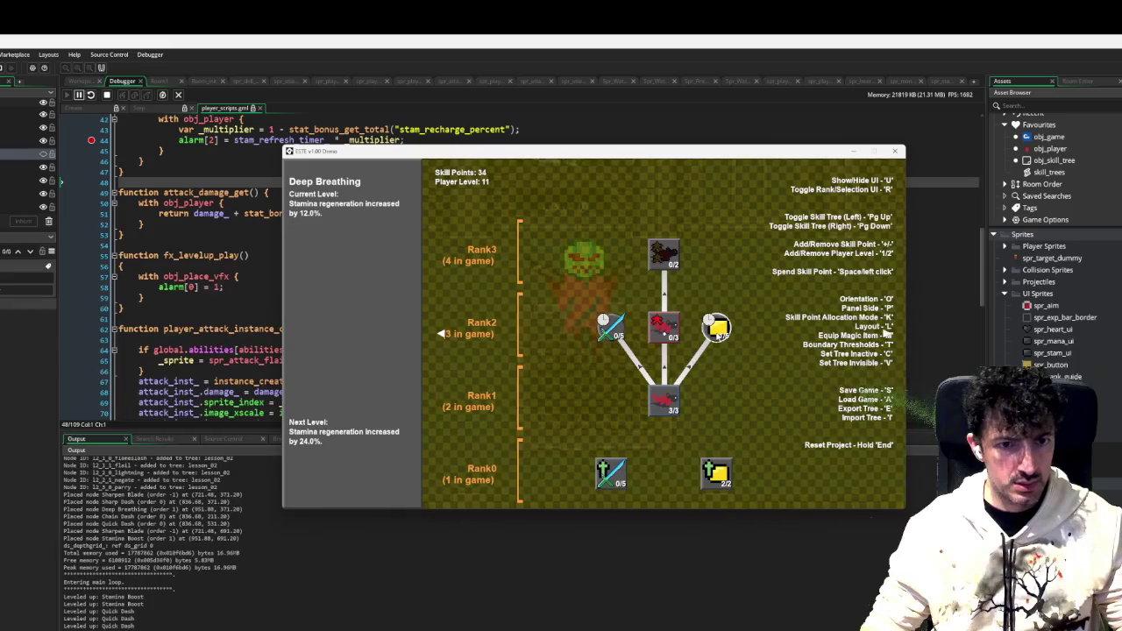
{"action": "key", "text": "Tab"}
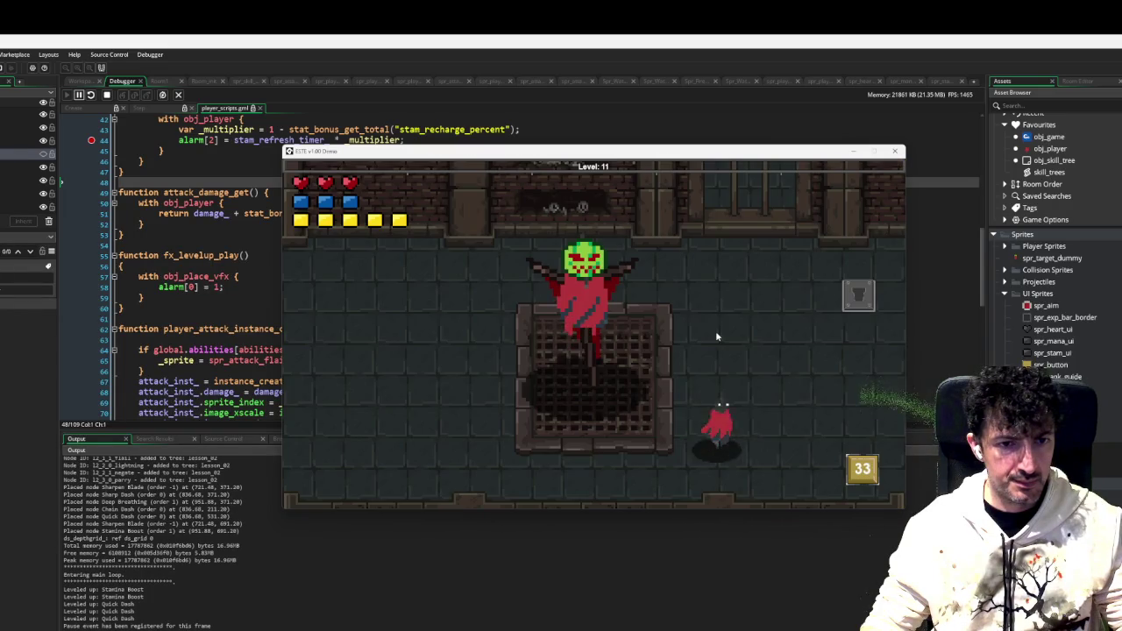
{"action": "mouse_move", "coordinate": [236, 123]}
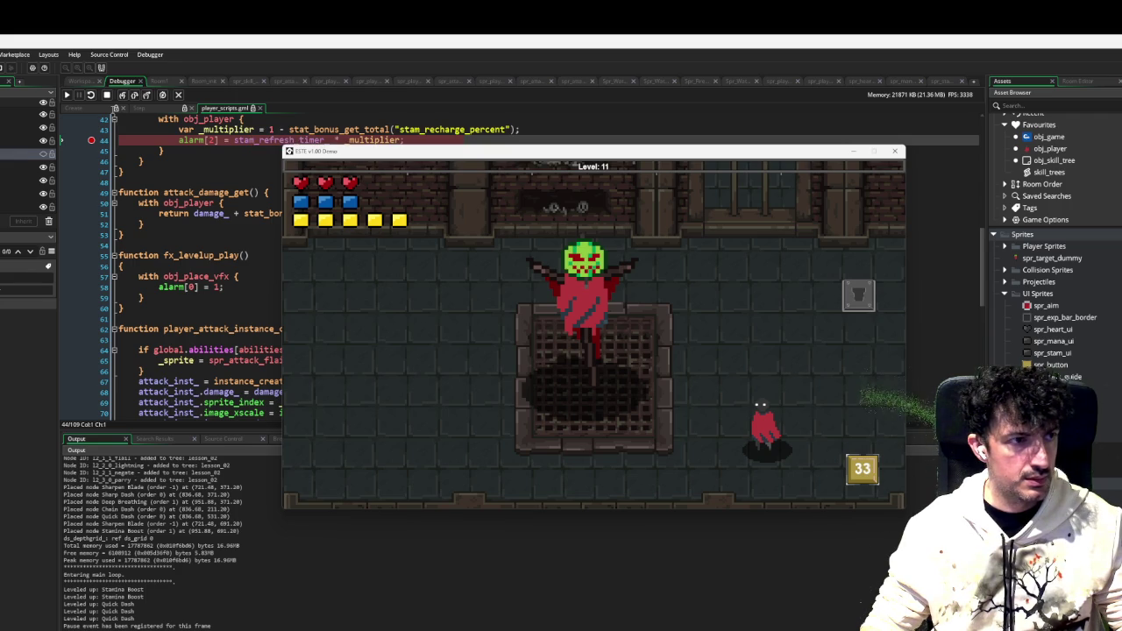
{"action": "left_click", "coordinate": [68, 95]}
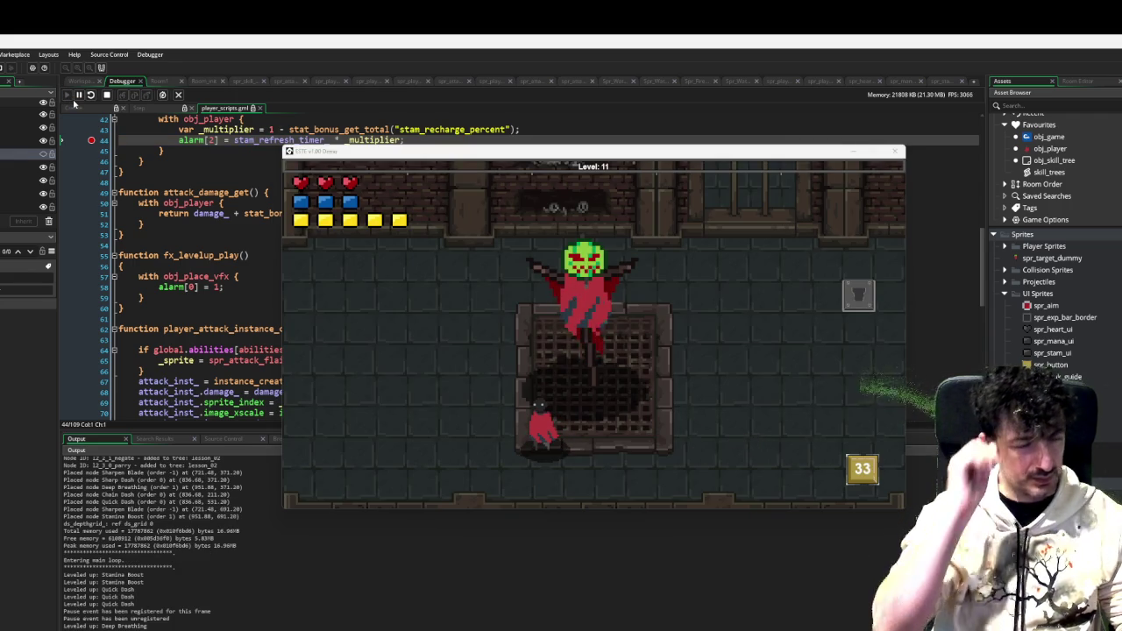
Raise Deep Breathing to 5/5 in the game, then resume from the breakpoint again
{"action": "left_click", "coordinate": [506, 346]}
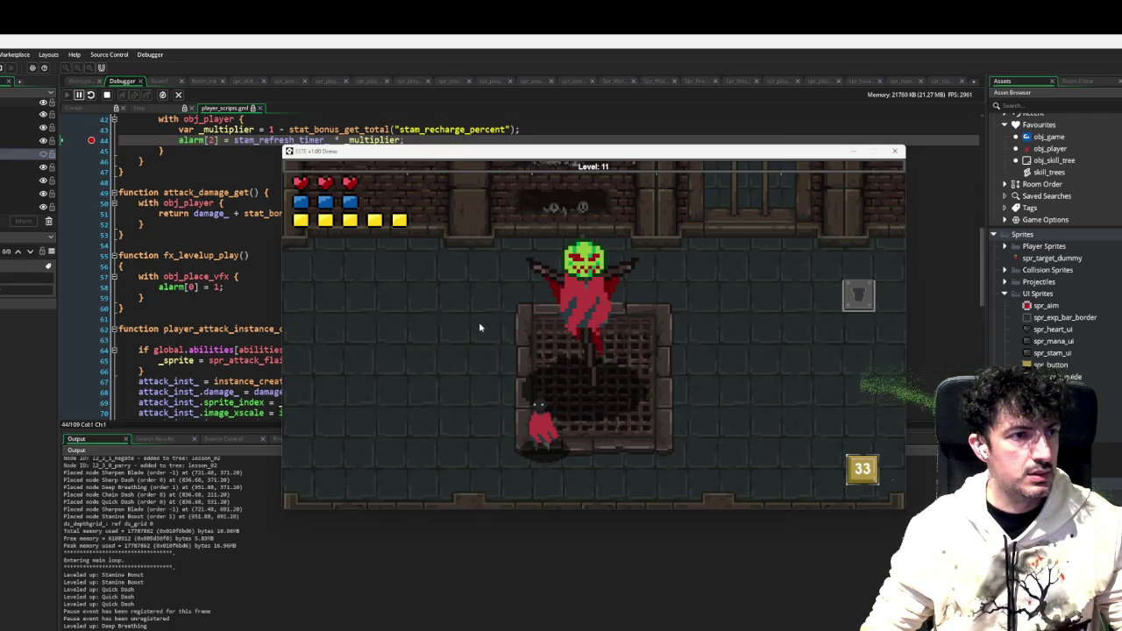
{"action": "key", "text": "a"}
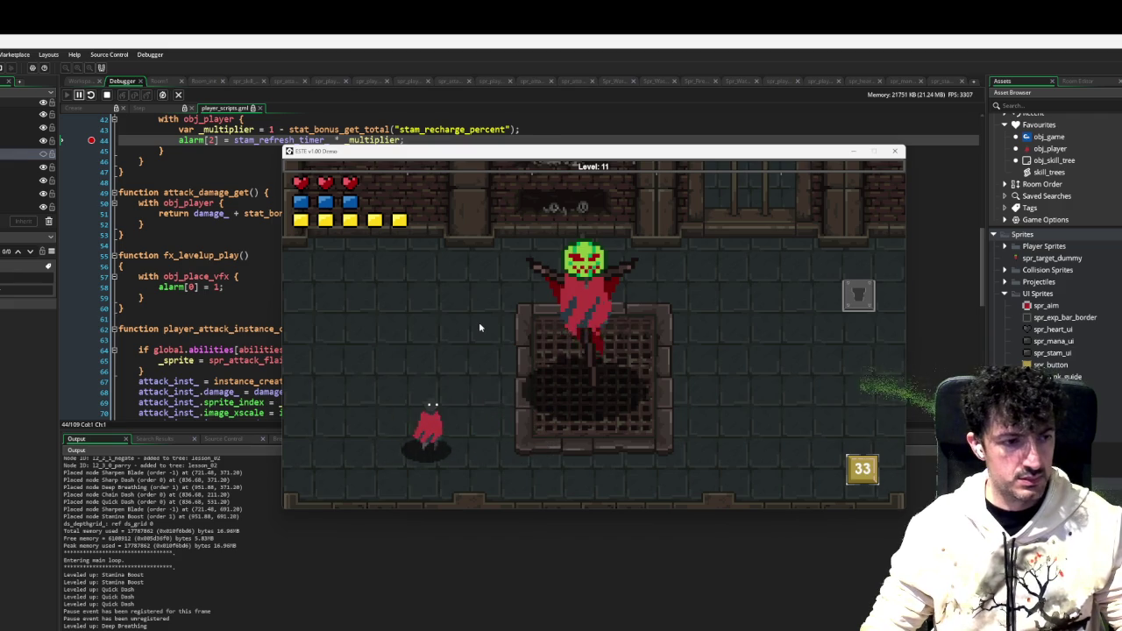
{"action": "key", "text": "Tab"}
{"action": "left_click", "coordinate": [728, 318]}
{"action": "left_click", "coordinate": [727, 317]}
{"action": "left_click", "coordinate": [728, 318]}
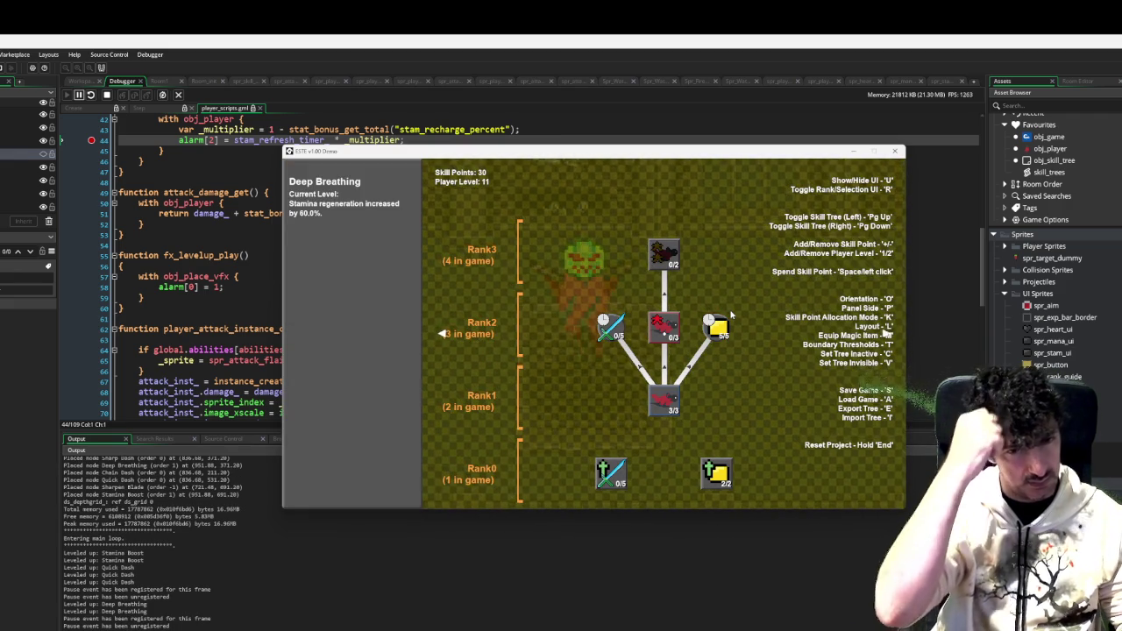
{"action": "key", "text": "Tab"}
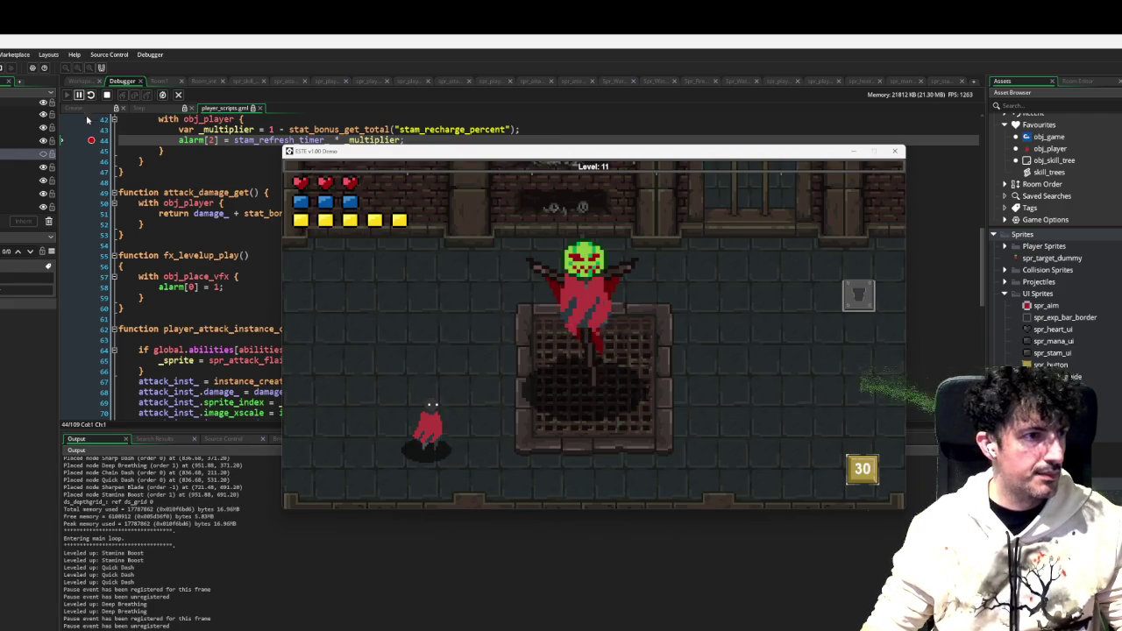
{"action": "mouse_move", "coordinate": [229, 131]}
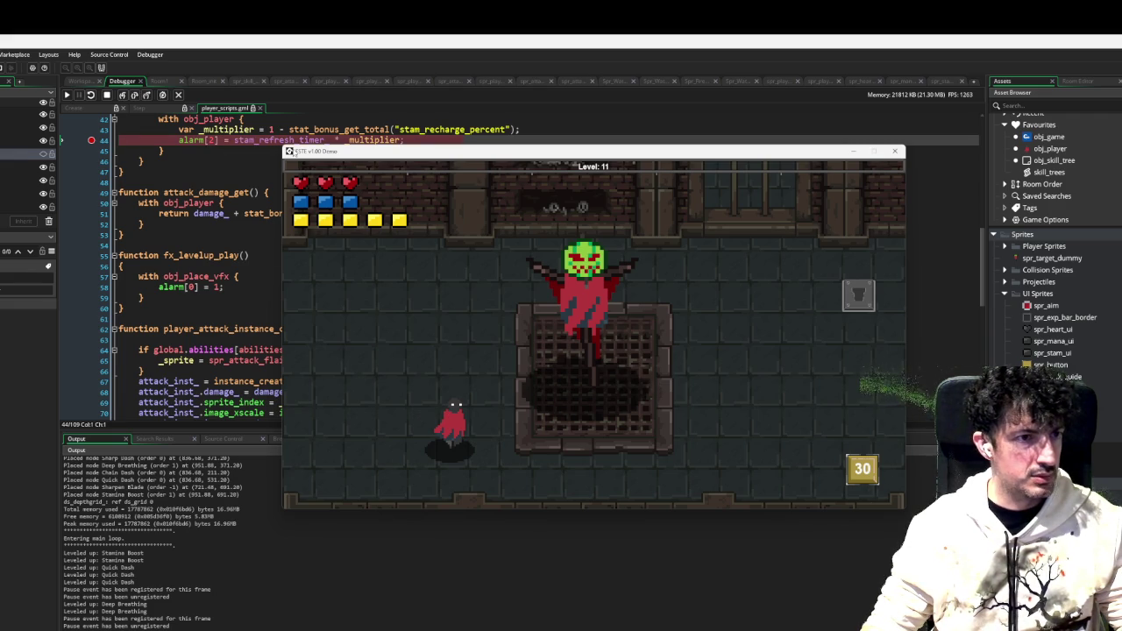
{"action": "left_click_drag", "start_coordinate": [341, 150], "coordinate": [484, 163]}
{"action": "mouse_move", "coordinate": [282, 137]}
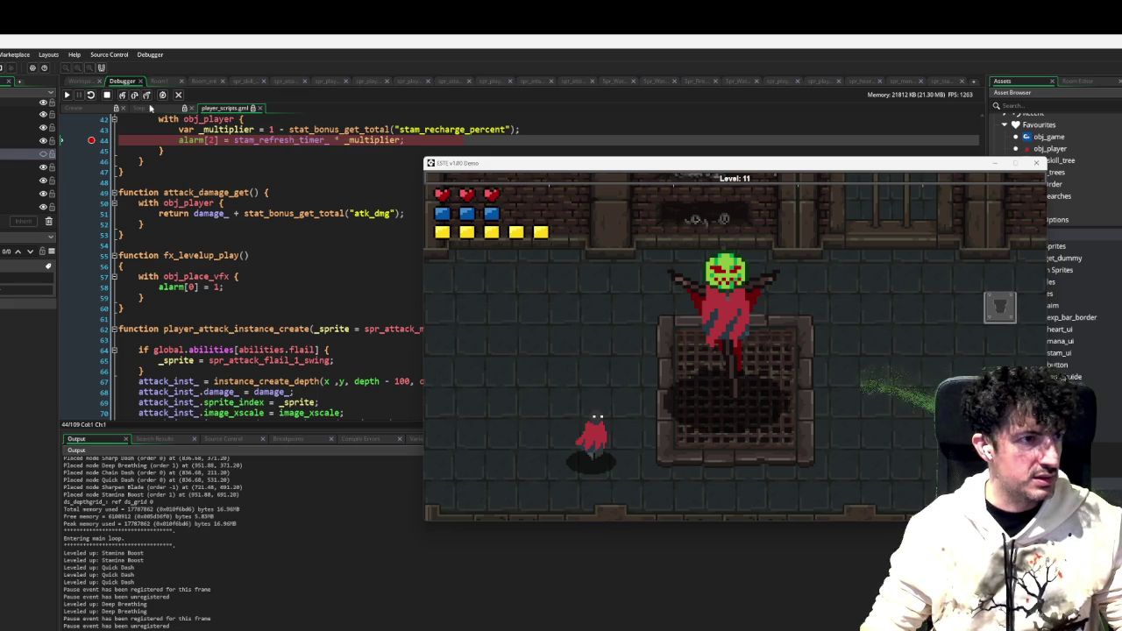
{"action": "left_click", "coordinate": [66, 97]}
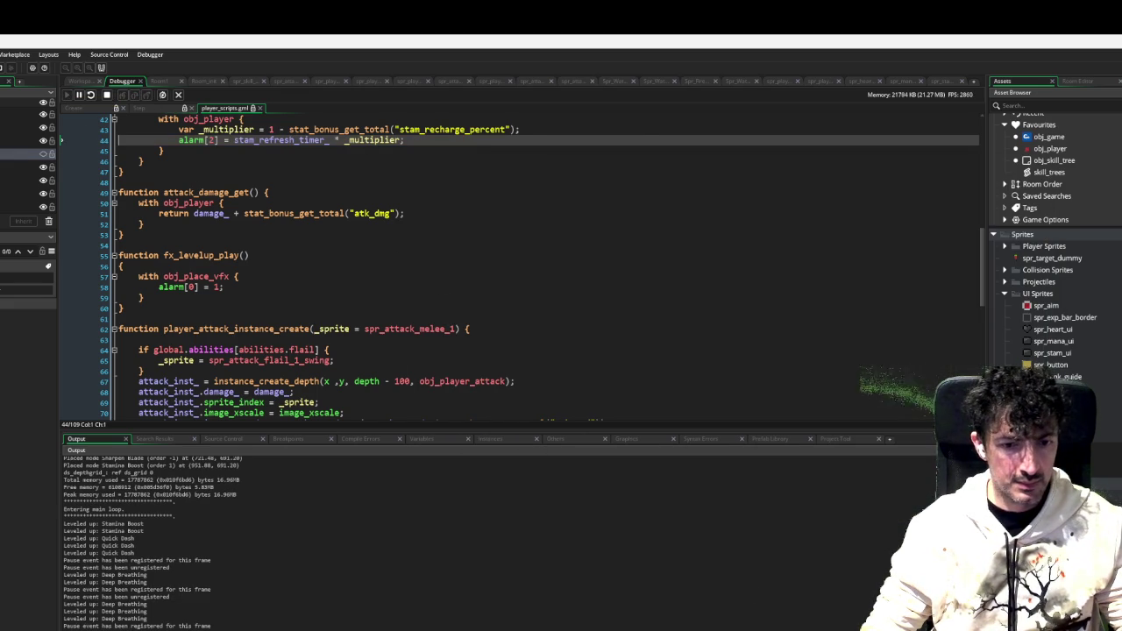
Walk and dash to spend stamina pips, then close the game and return to player_scripts
{"action": "key", "text": "a"}
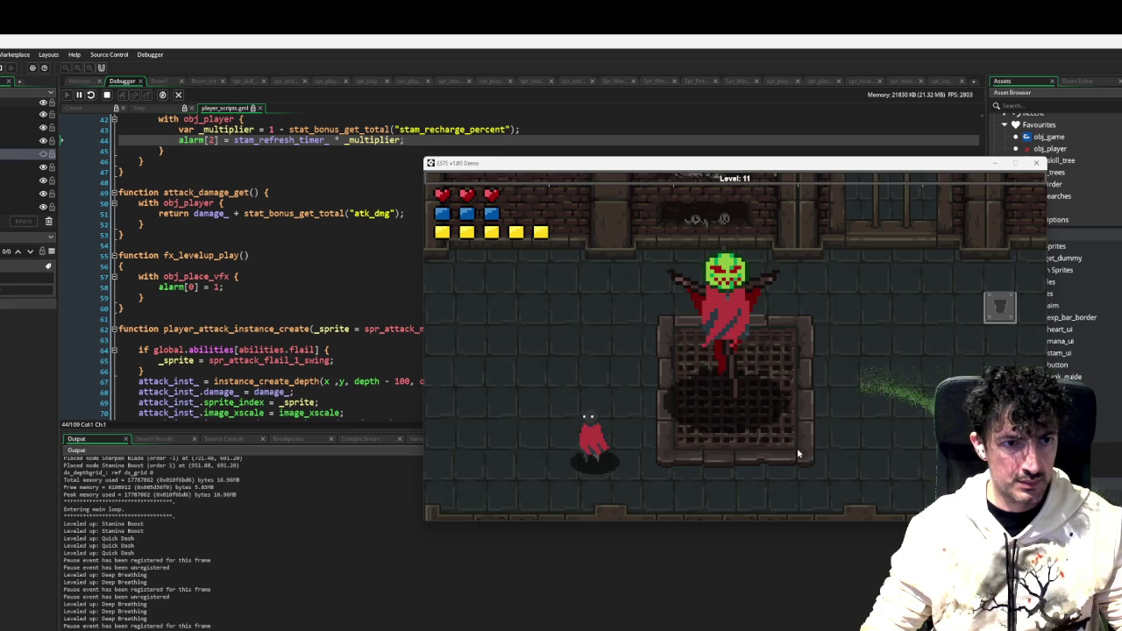
{"action": "key", "text": "space"}
{"action": "key", "text": "a"}
{"action": "key", "text": "d"}
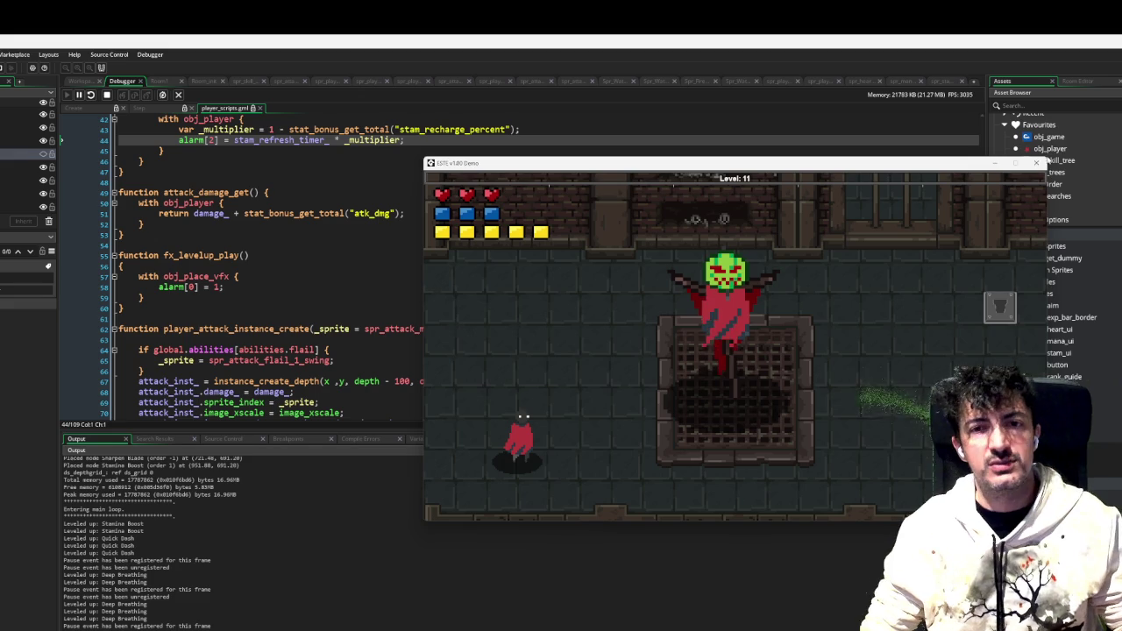
{"action": "left_click", "coordinate": [1036, 162]}
{"action": "left_click", "coordinate": [452, 295]}
{"action": "scroll", "coordinate": [452, 293], "scroll_direction": "up", "scroll_amount": 2}
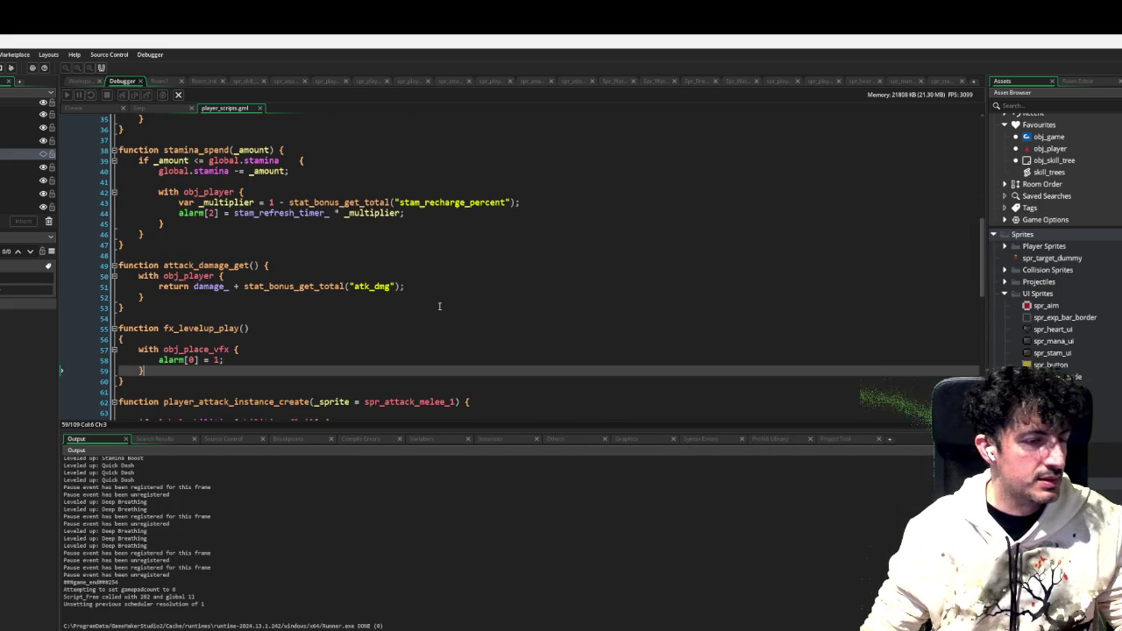
Paste the _multiplier and alarm[2] lines over line 7 of obj_player's Alarm 2 and unindent
{"action": "left_click_drag", "start_coordinate": [405, 213], "coordinate": [178, 203]}
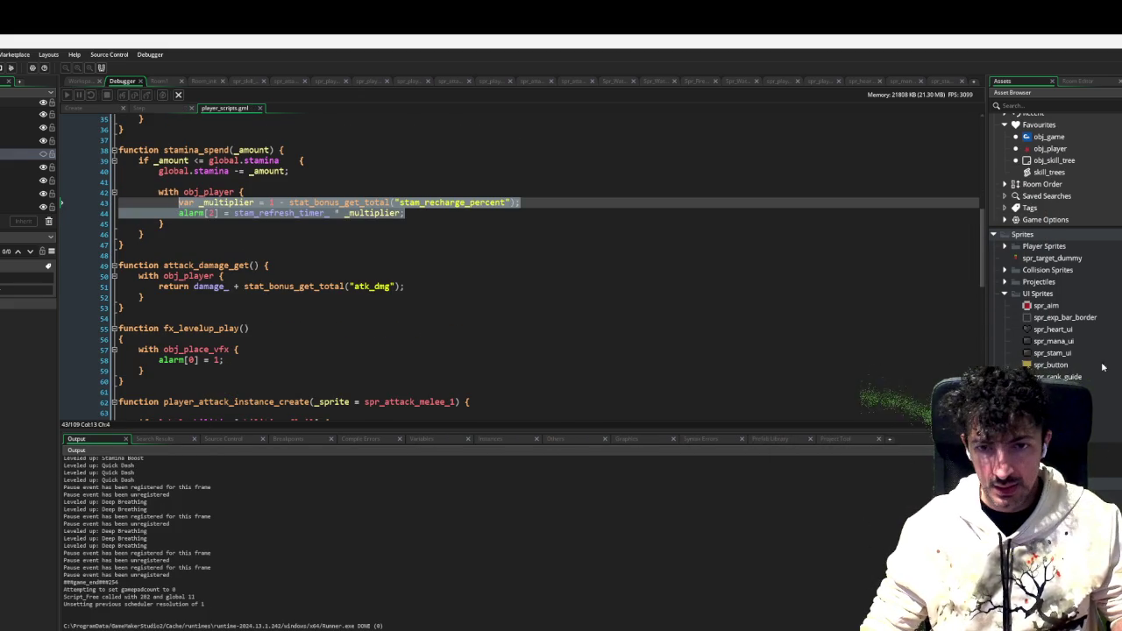
{"action": "scroll", "coordinate": [1051, 261], "scroll_direction": "down", "scroll_amount": 5}
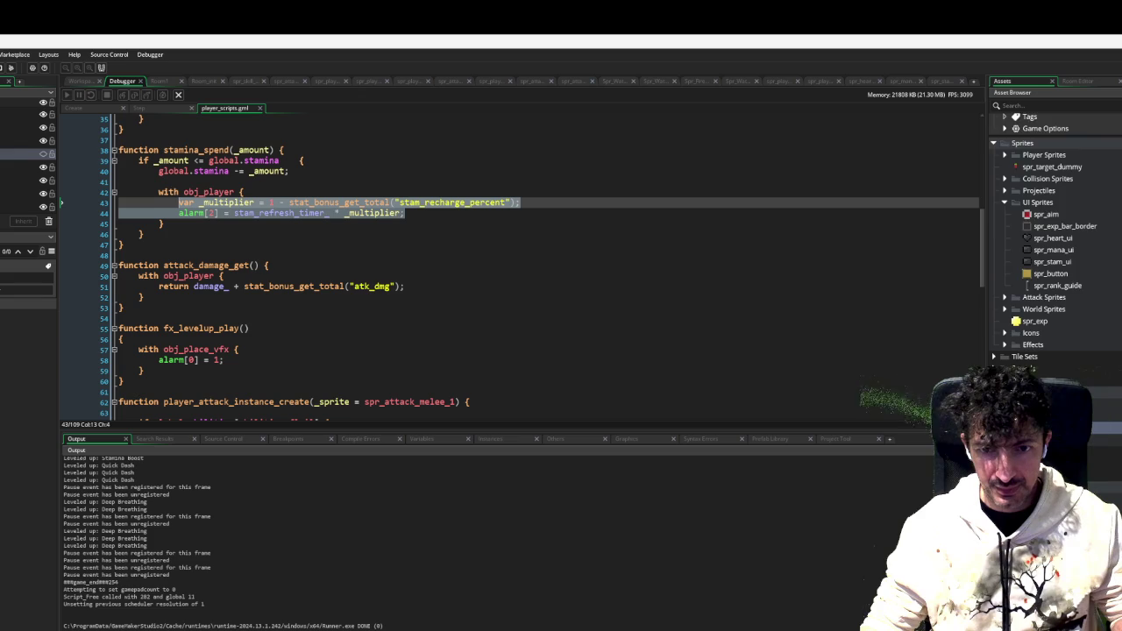
{"action": "left_click", "coordinate": [81, 80]}
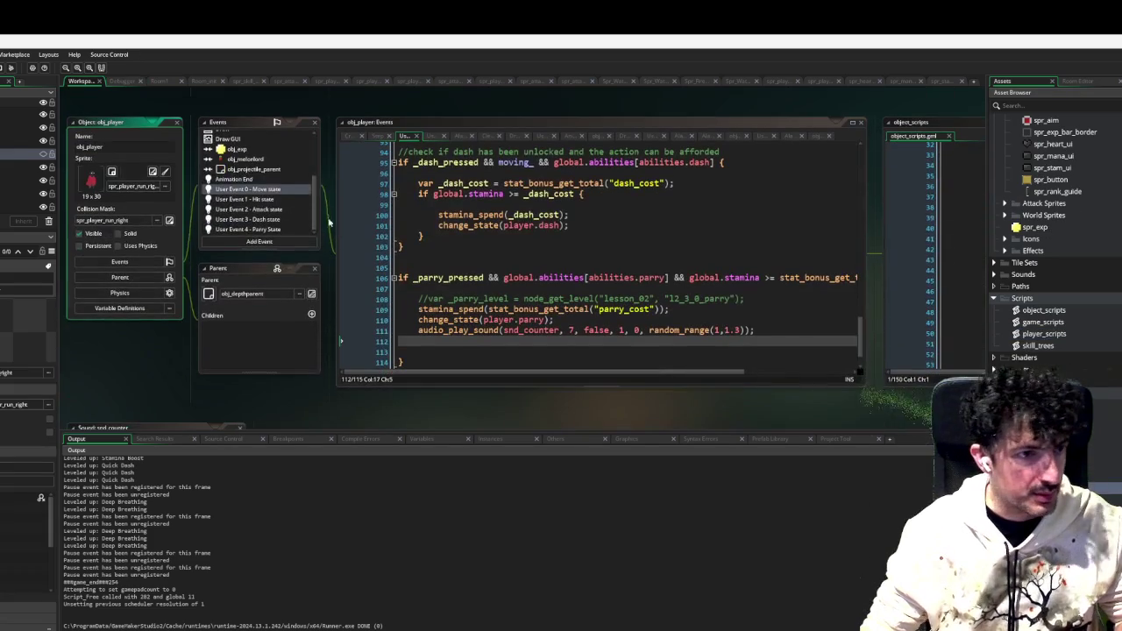
{"action": "scroll", "coordinate": [265, 175], "scroll_direction": "up", "scroll_amount": 3}
{"action": "double_click", "coordinate": [265, 181]}
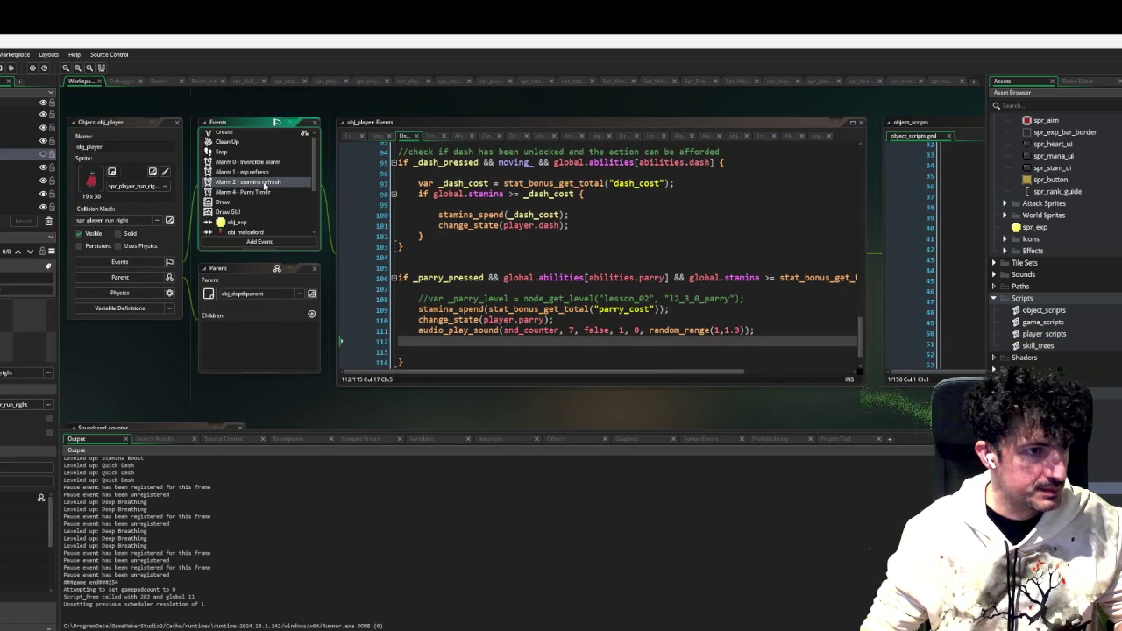
{"action": "key", "text": "shift+Home"}
{"action": "key", "text": "ctrl+v"}
{"action": "left_click", "coordinate": [459, 221]}
{"action": "key", "text": "BackSpace"}
{"action": "key", "text": "BackSpace"}
{"action": "key", "text": "BackSpace"}
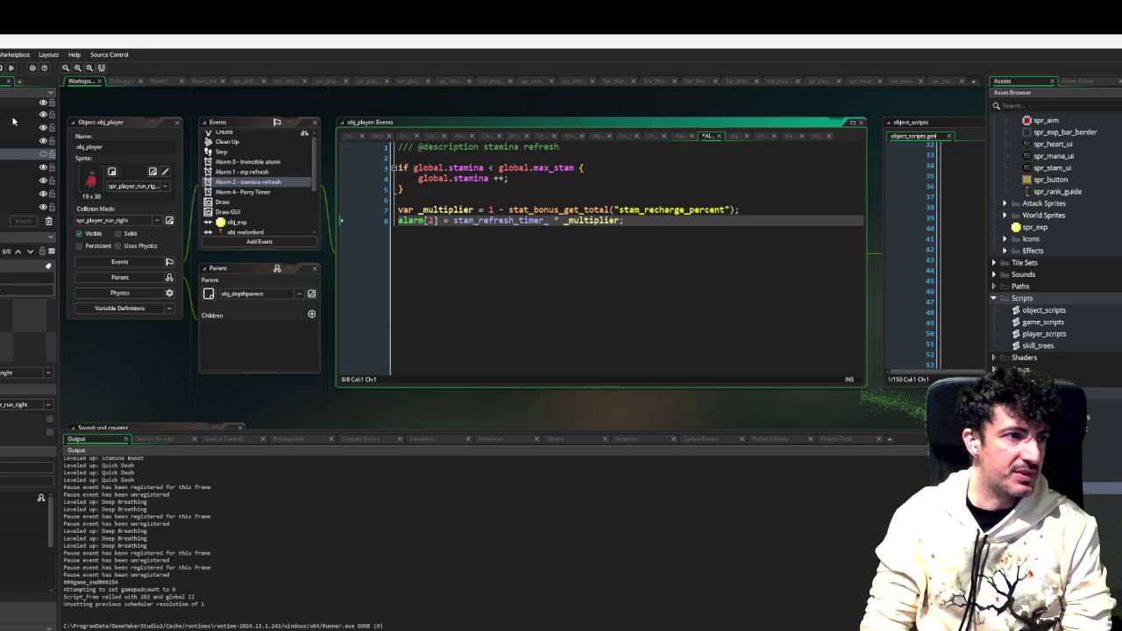
Compile and launch the project in debug mode with F6
{"action": "key", "text": "F6"}
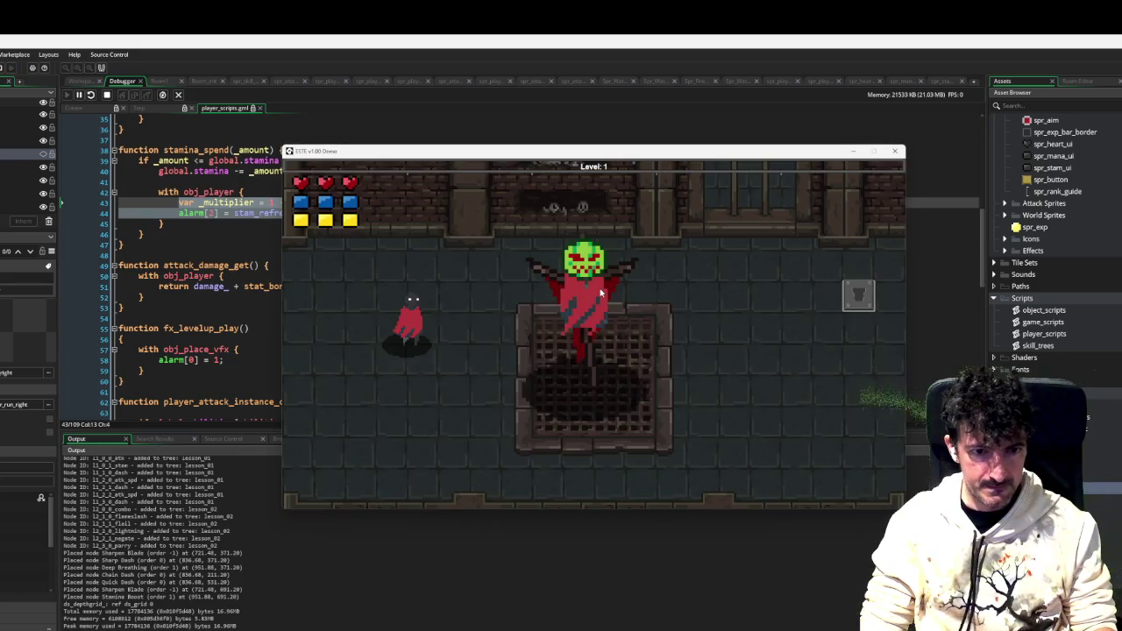
Open the in-game skill tree and hide its key help text
{"action": "key", "text": "Page_Down"}
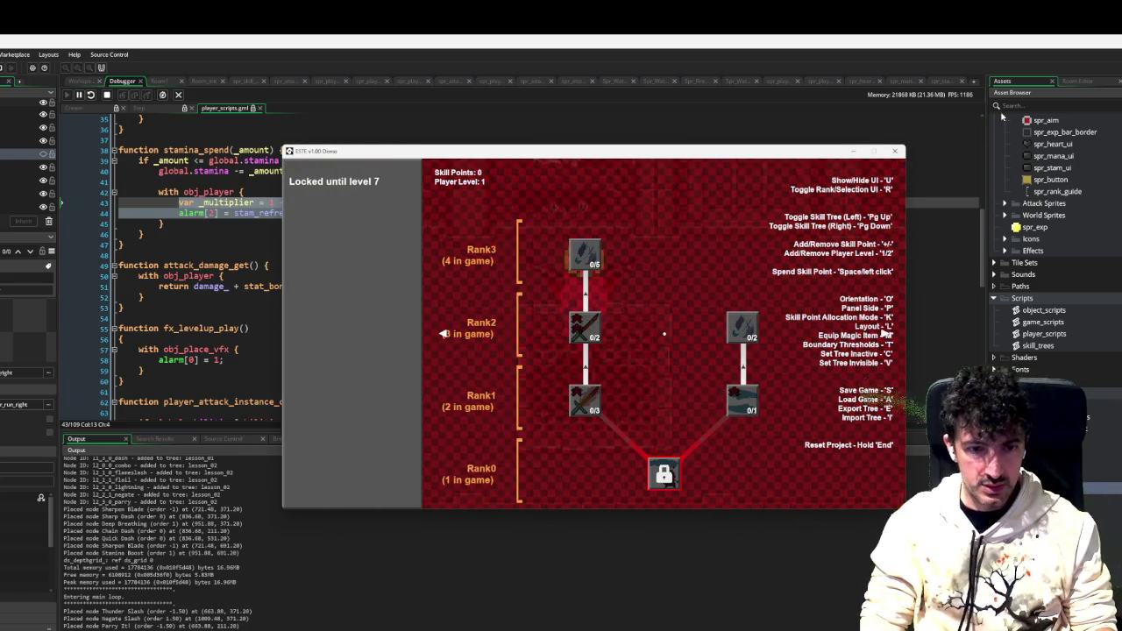
{"action": "key", "text": "u"}
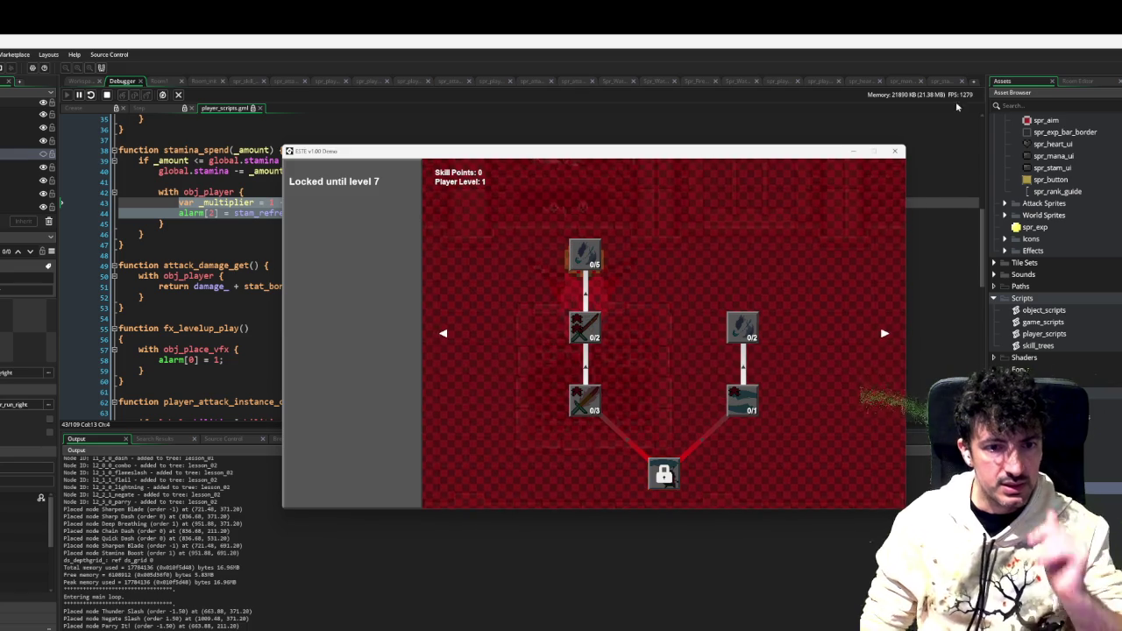
{"action": "mouse_move", "coordinate": [747, 397]}
{"action": "mouse_move", "coordinate": [742, 339]}
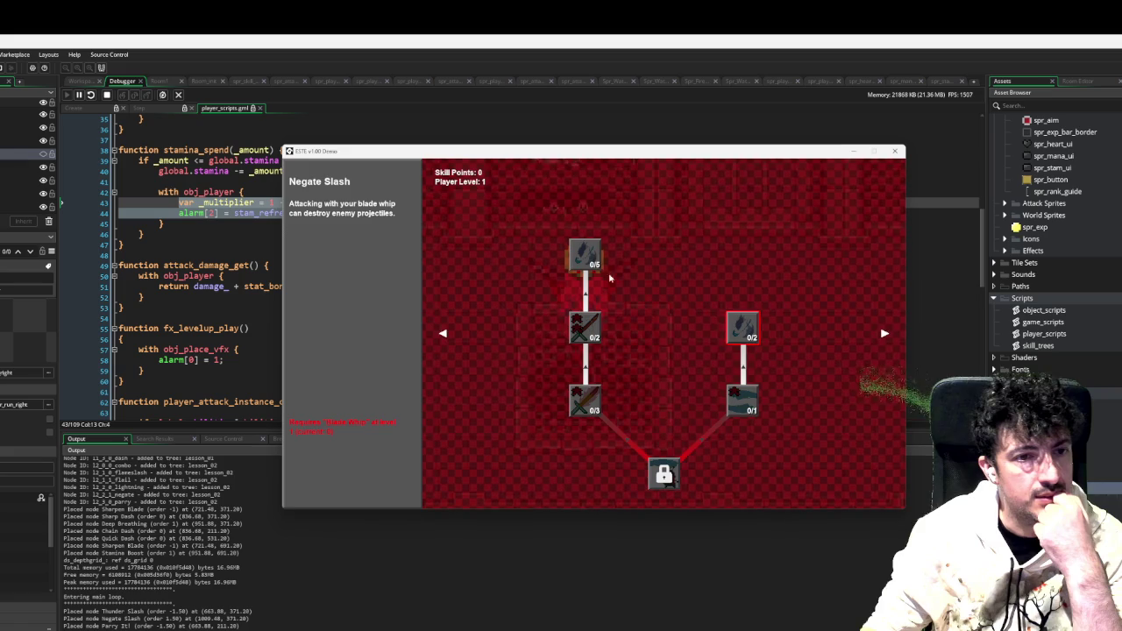
{"action": "mouse_move", "coordinate": [590, 255]}
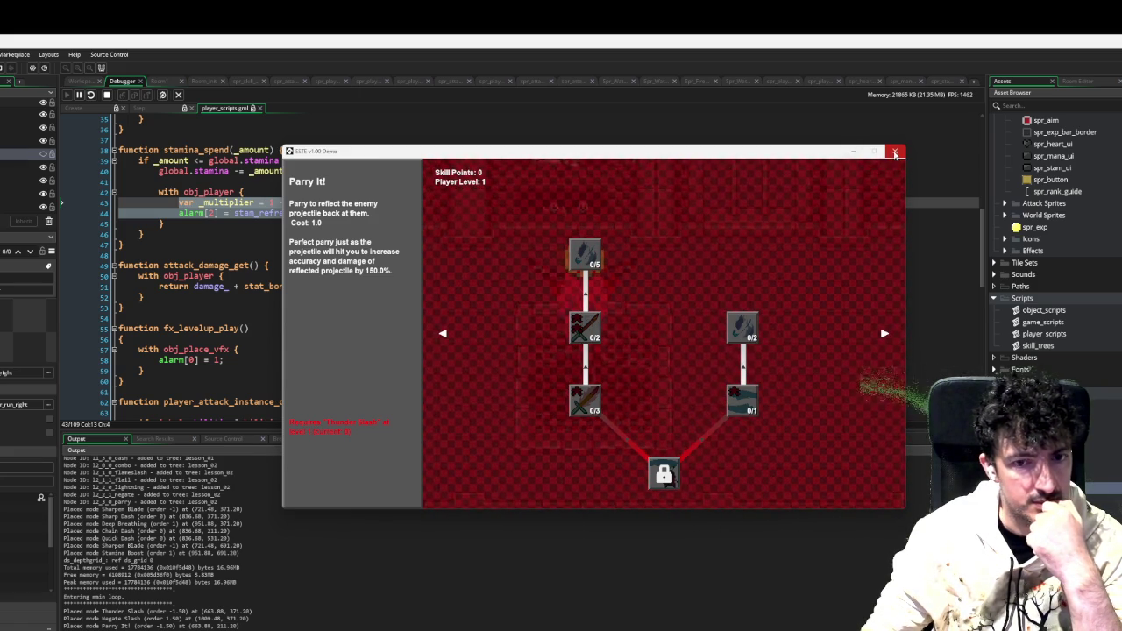
Flip between the green and red skill tree pages, ending on the red locked tree
{"action": "key", "text": "Right"}
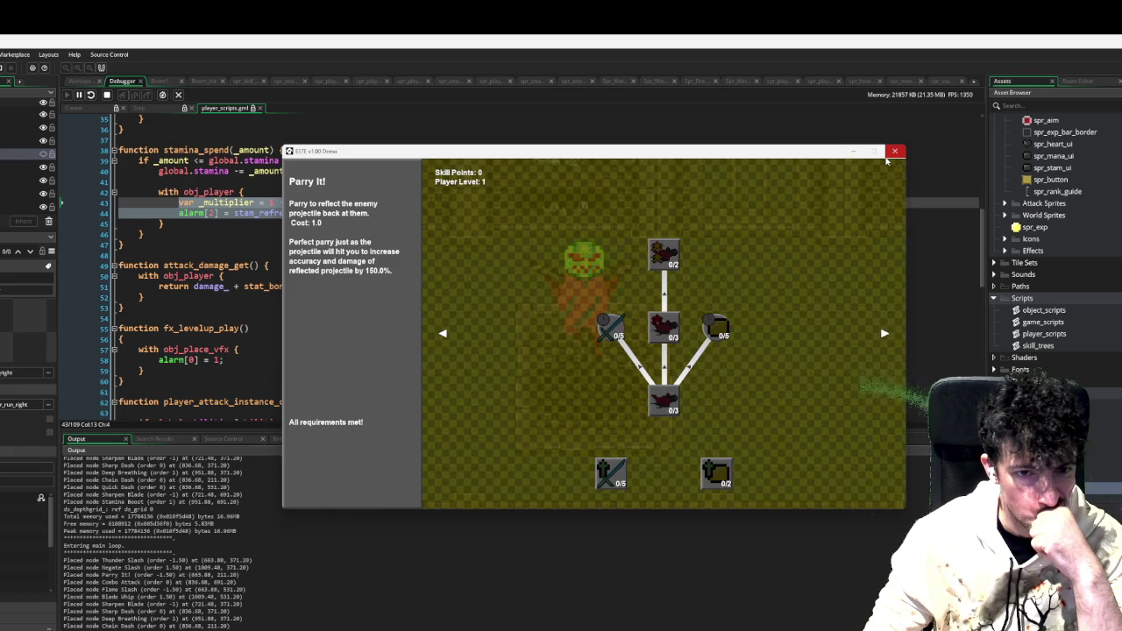
{"action": "key", "text": "Right"}
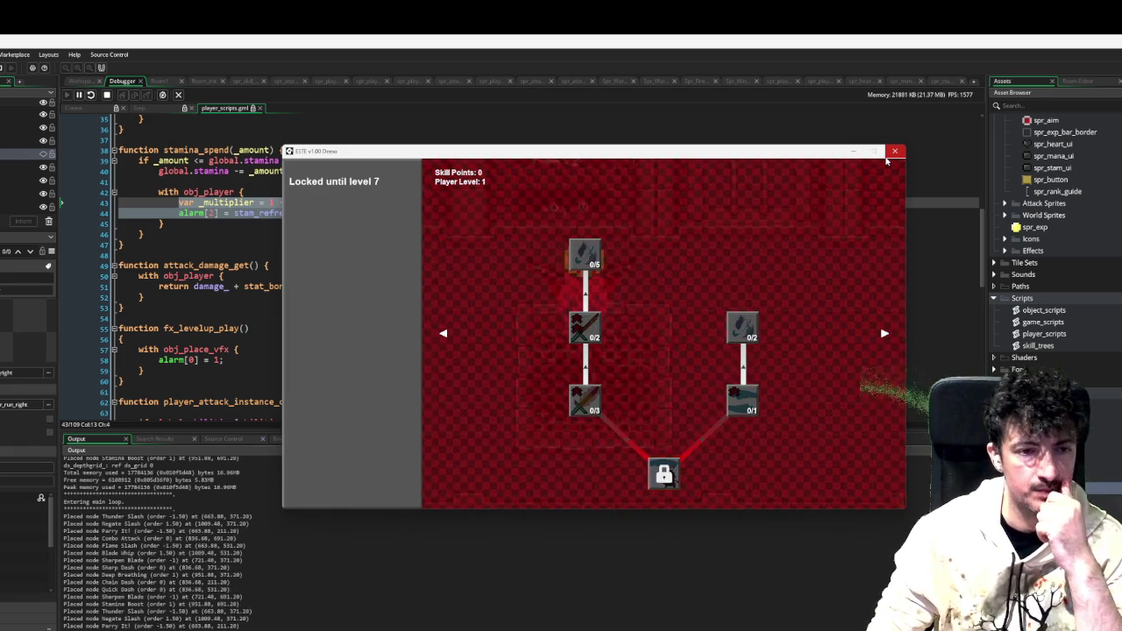
{"action": "key", "text": "Right"}
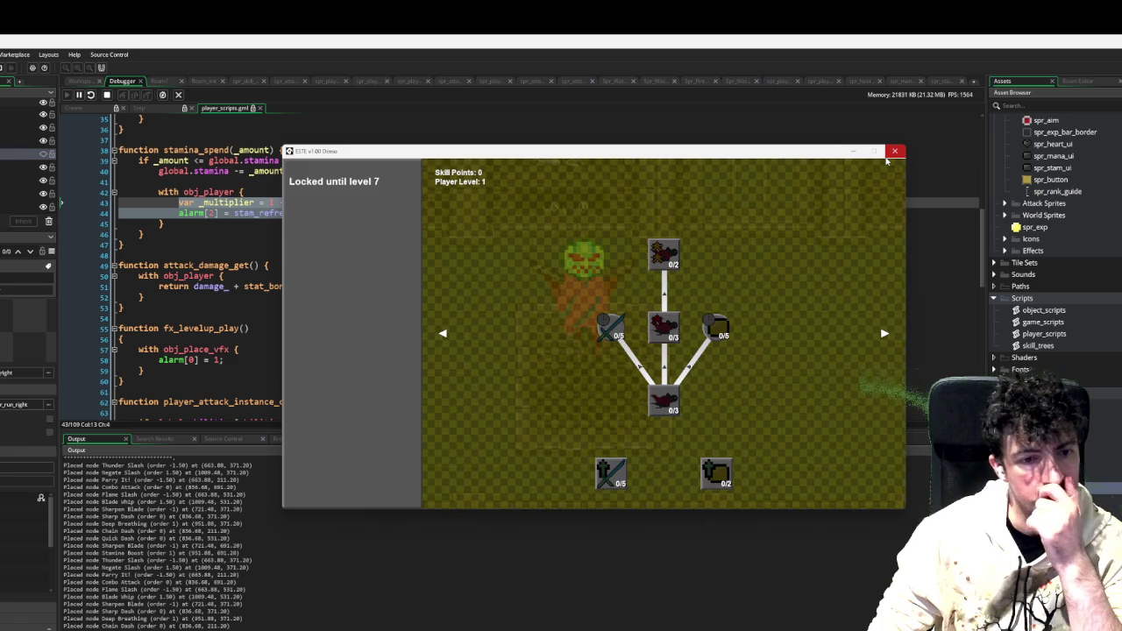
{"action": "key", "text": "Right"}
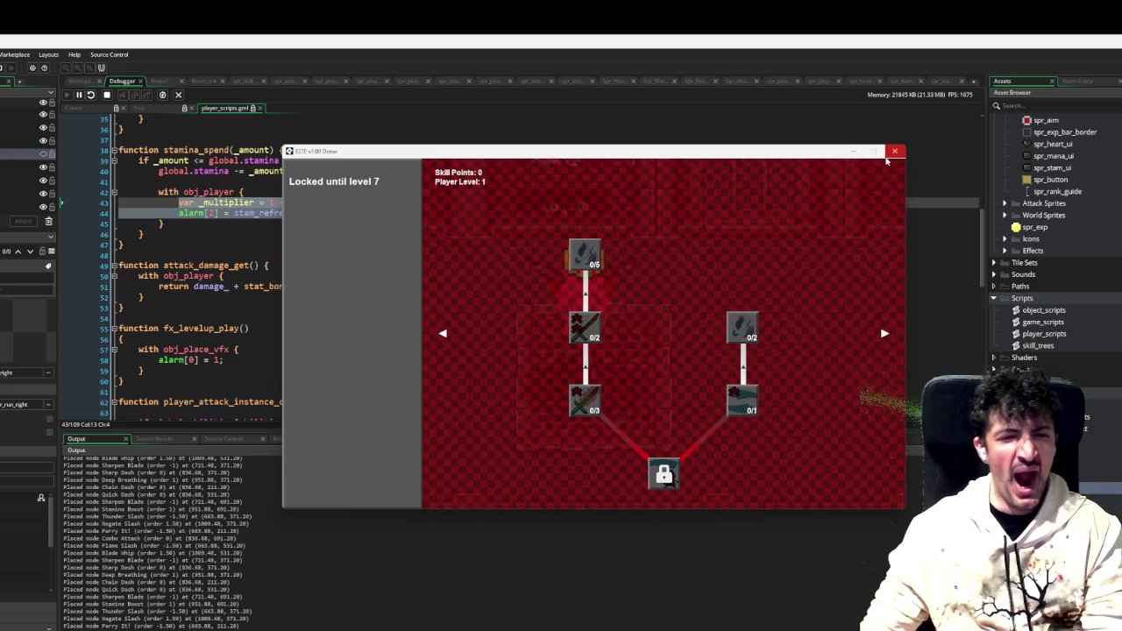
{"action": "mouse_move", "coordinate": [735, 399]}
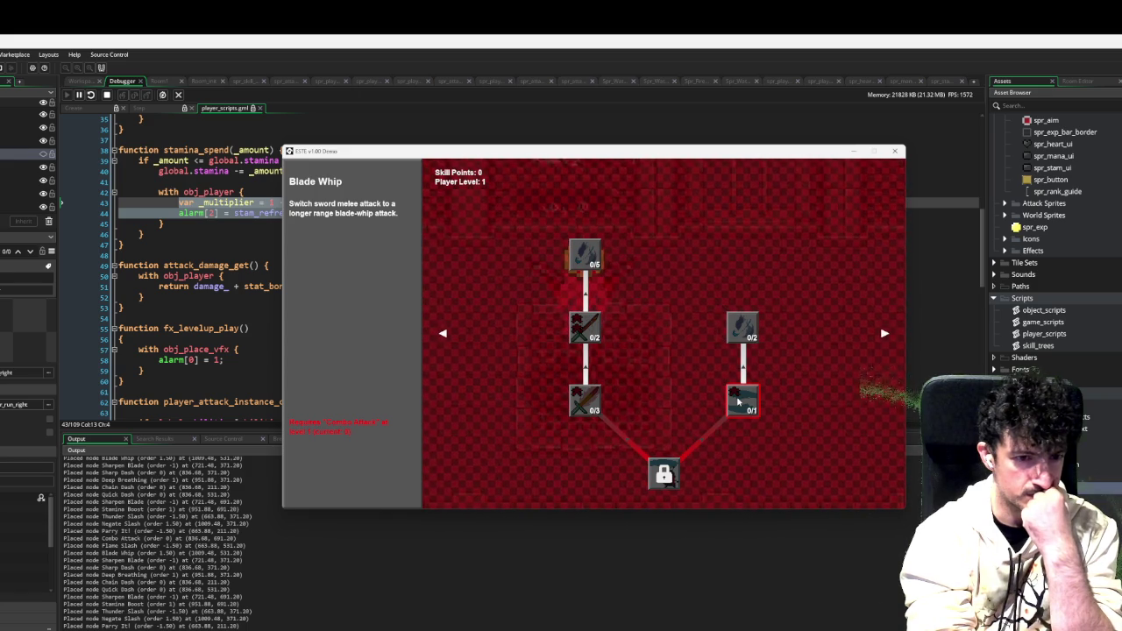
Bring back the skill tree's key-binding help and Rank 0–3 labels with U
{"action": "key", "text": "u"}
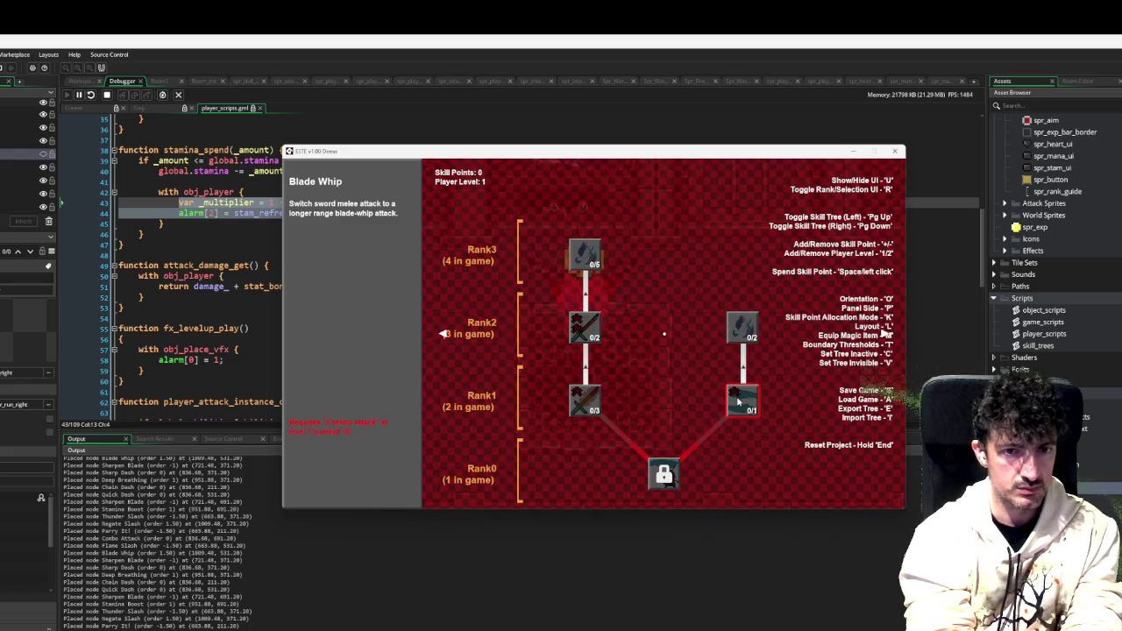
Toggle the skill tree UI, add skill points to reach 7 and level Negate Slash to 1/1, then close the game
{"action": "key", "text": "u"}
{"action": "key", "text": "u"}
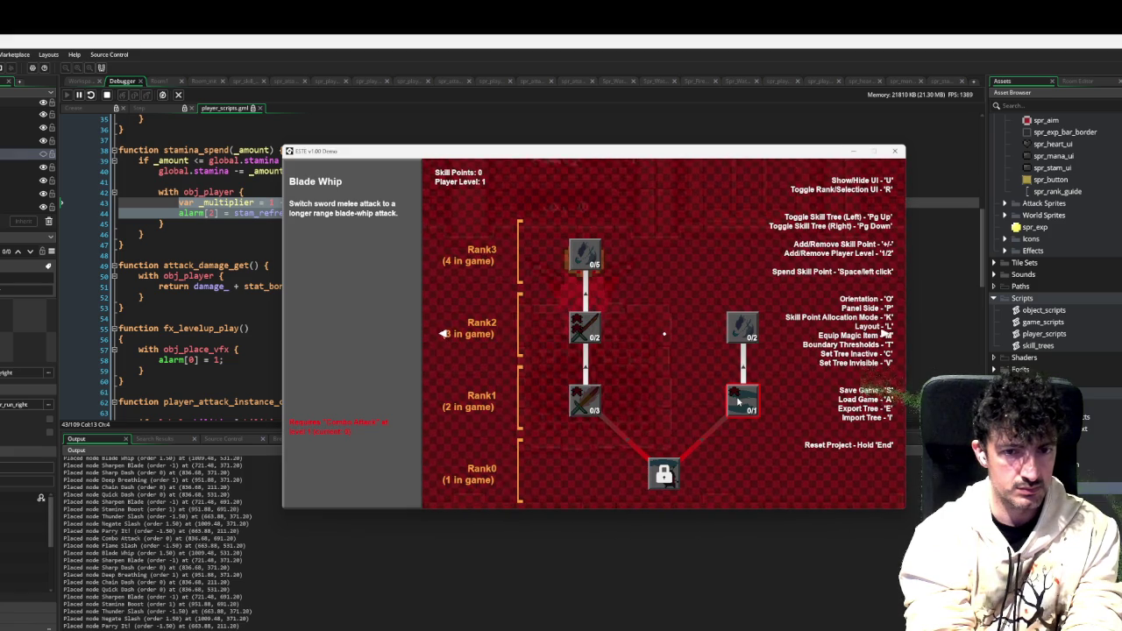
{"action": "key", "text": "u"}
{"action": "key", "text": "u"}
{"action": "key", "text": "u"}
{"action": "key", "text": "u"}
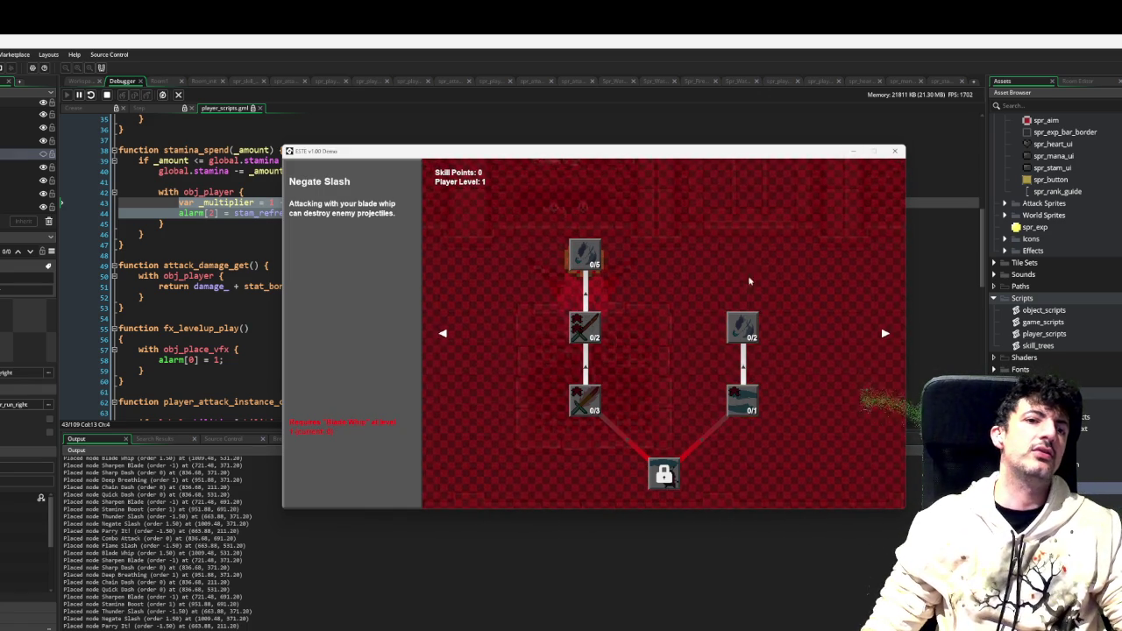
{"action": "key", "text": "r"}
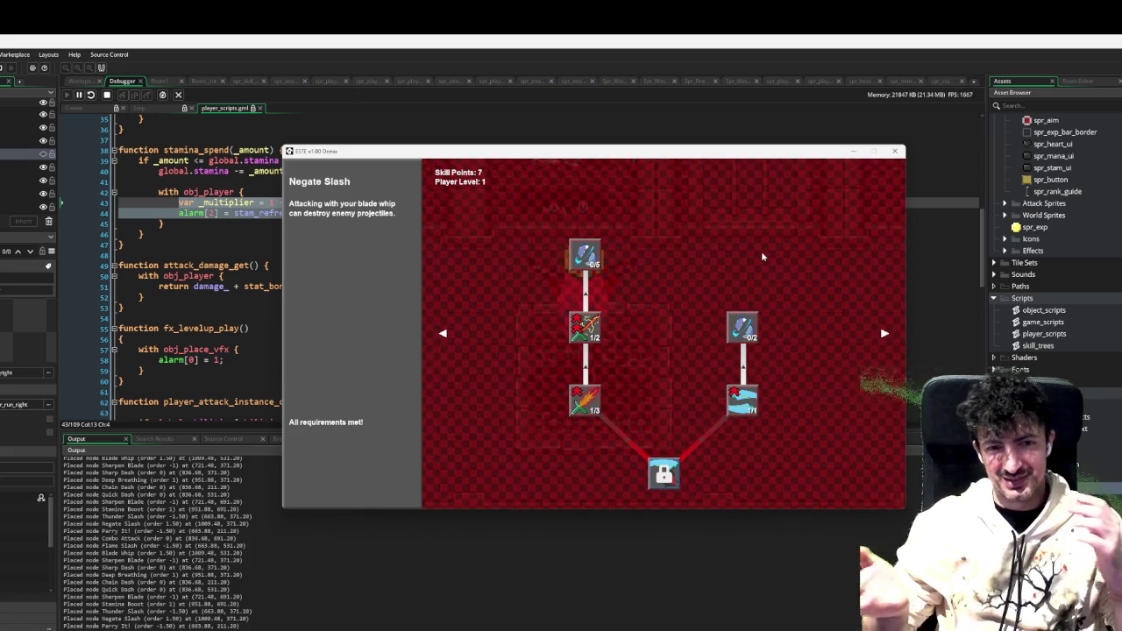
{"action": "left_click", "coordinate": [896, 152]}
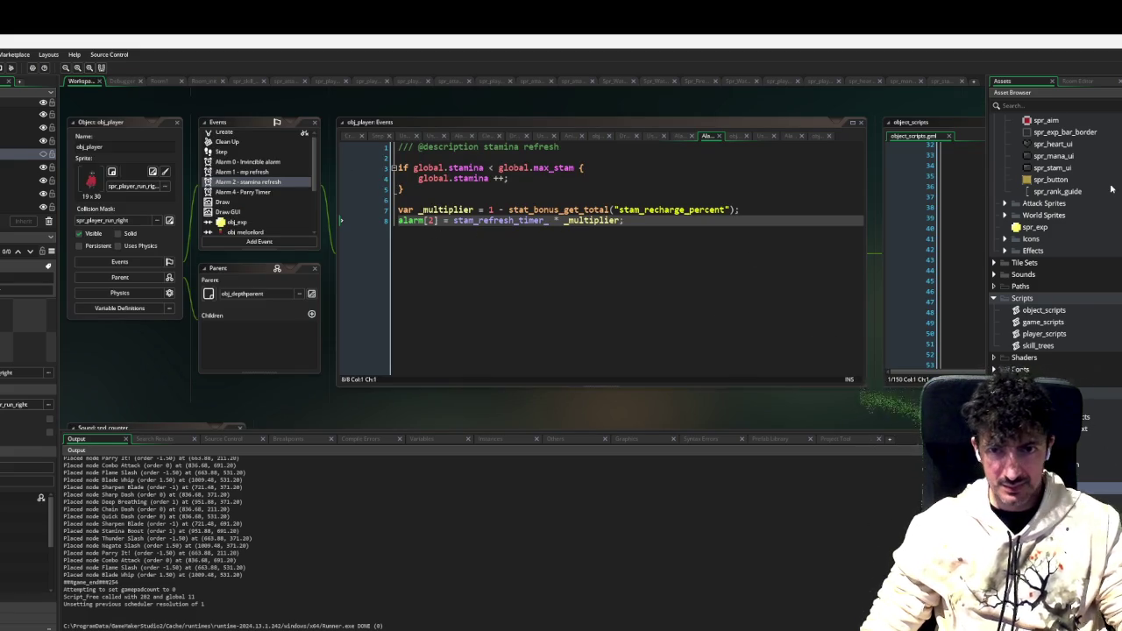
Open the skill_trees script and scroll to the lesson_02 Parry It! node
{"action": "scroll", "coordinate": [1111, 186], "scroll_direction": "up", "scroll_amount": 5}
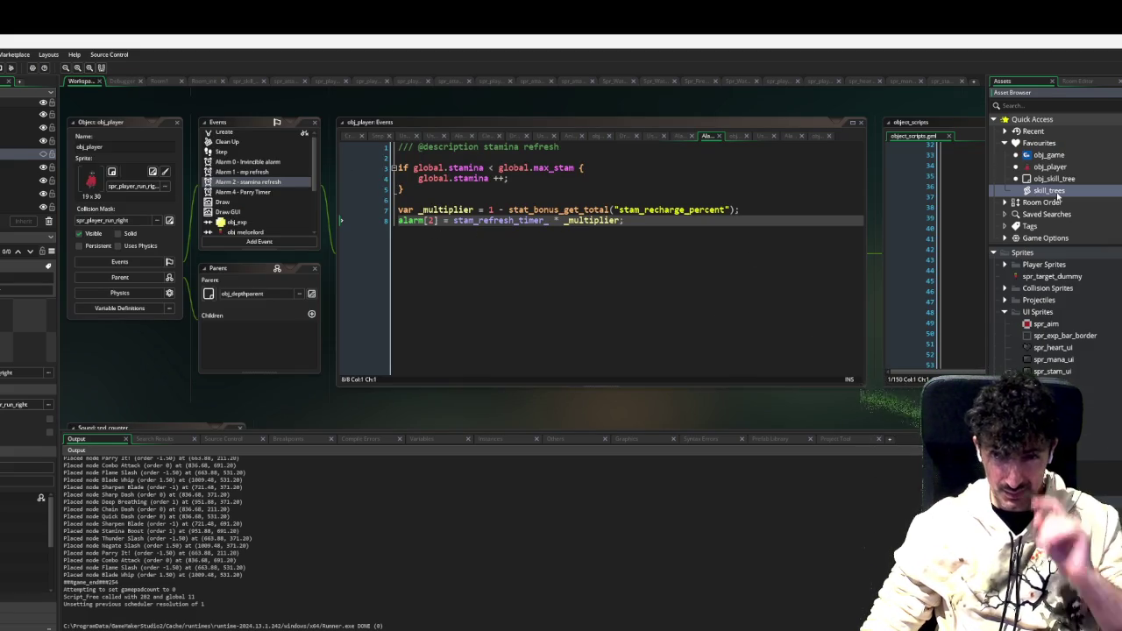
{"action": "double_click", "coordinate": [1037, 191]}
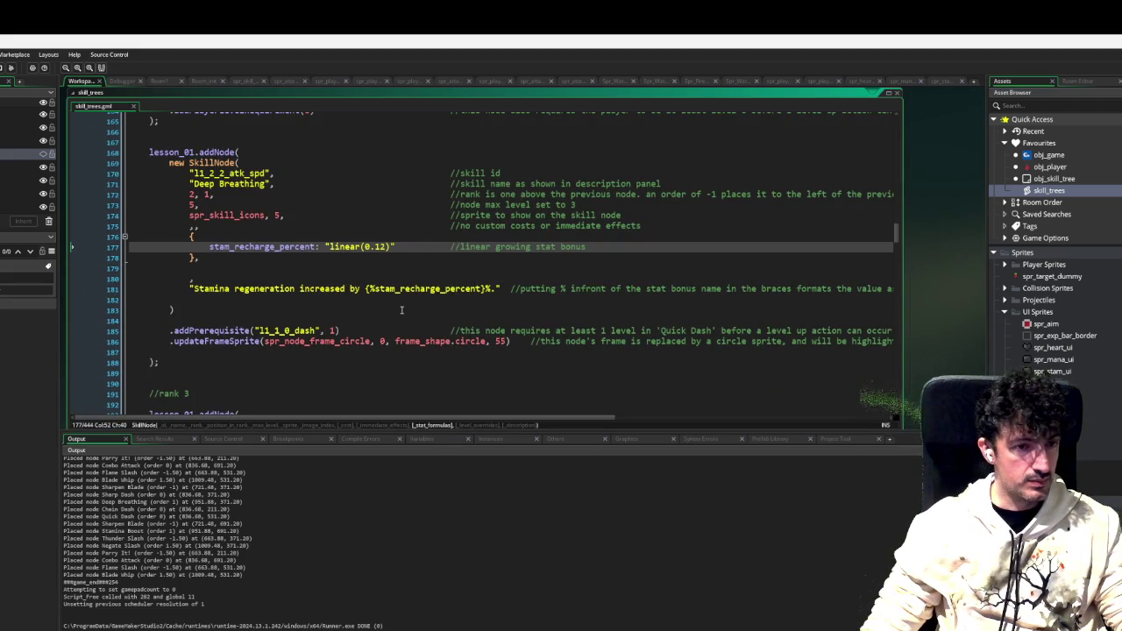
{"action": "scroll", "coordinate": [402, 309], "scroll_direction": "down", "scroll_amount": 9}
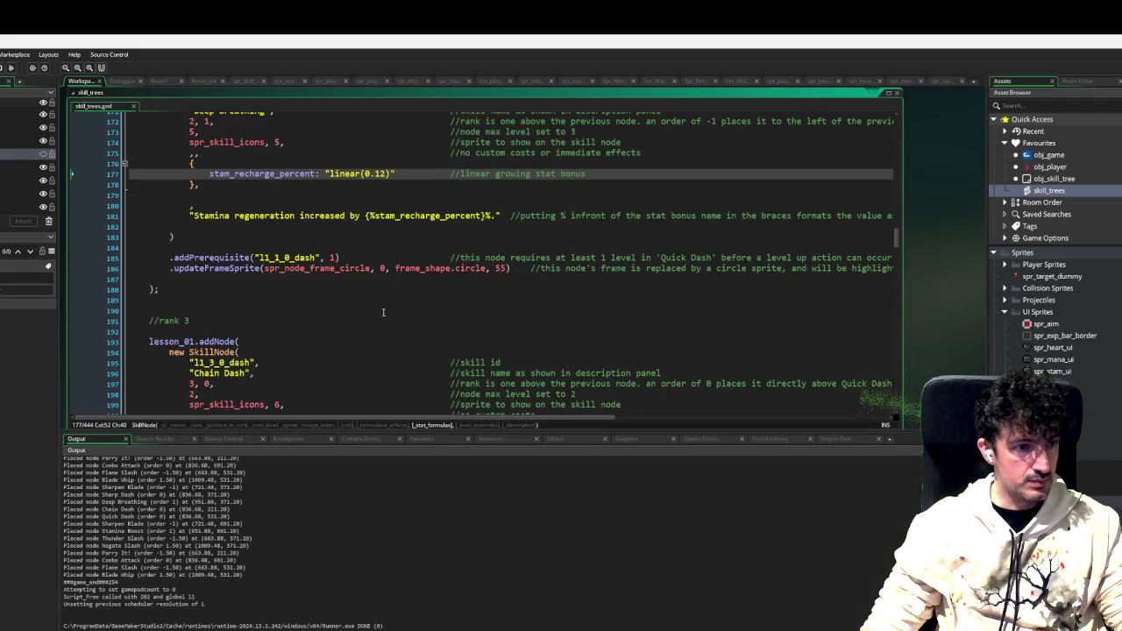
{"action": "scroll", "coordinate": [375, 316], "scroll_direction": "up", "scroll_amount": 10}
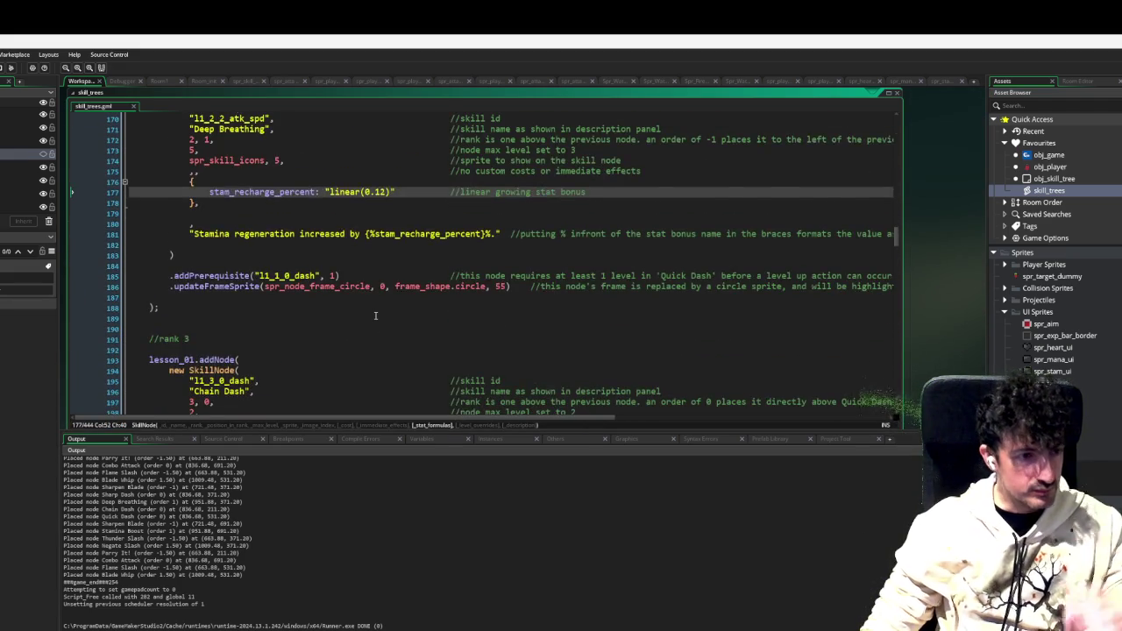
{"action": "scroll", "coordinate": [375, 315], "scroll_direction": "up", "scroll_amount": 2}
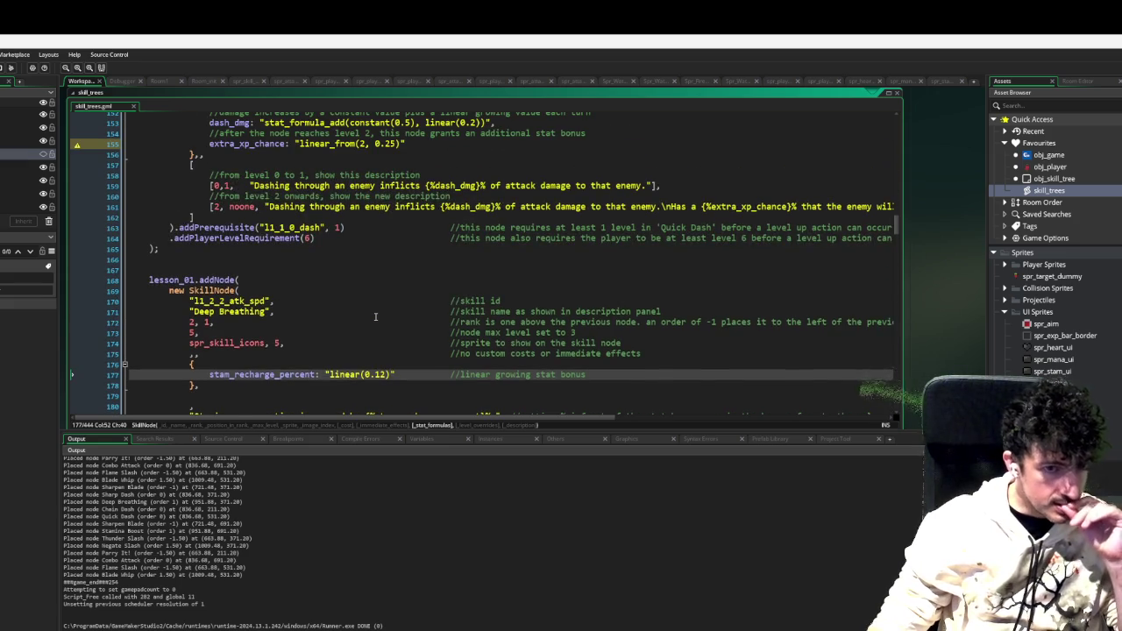
{"action": "scroll", "coordinate": [613, 281], "scroll_direction": "down", "scroll_amount": 3}
{"action": "left_click_drag", "start_coordinate": [895, 235], "coordinate": [893, 373]}
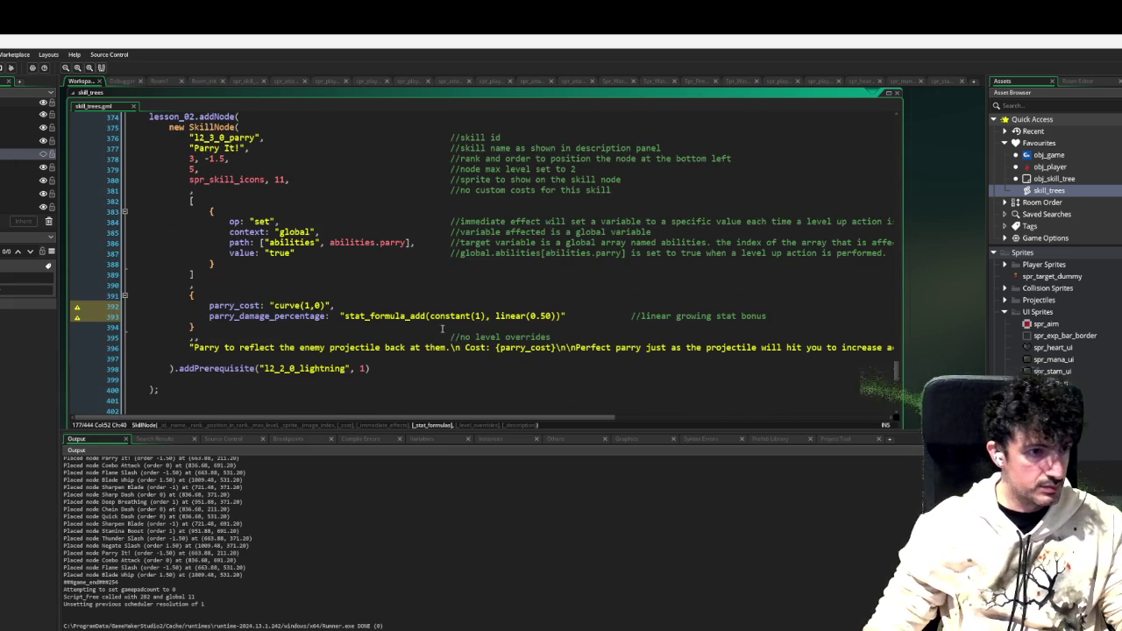
{"action": "scroll", "coordinate": [438, 327], "scroll_direction": "up", "scroll_amount": 2}
{"action": "scroll", "coordinate": [433, 326], "scroll_direction": "up", "scroll_amount": 3}
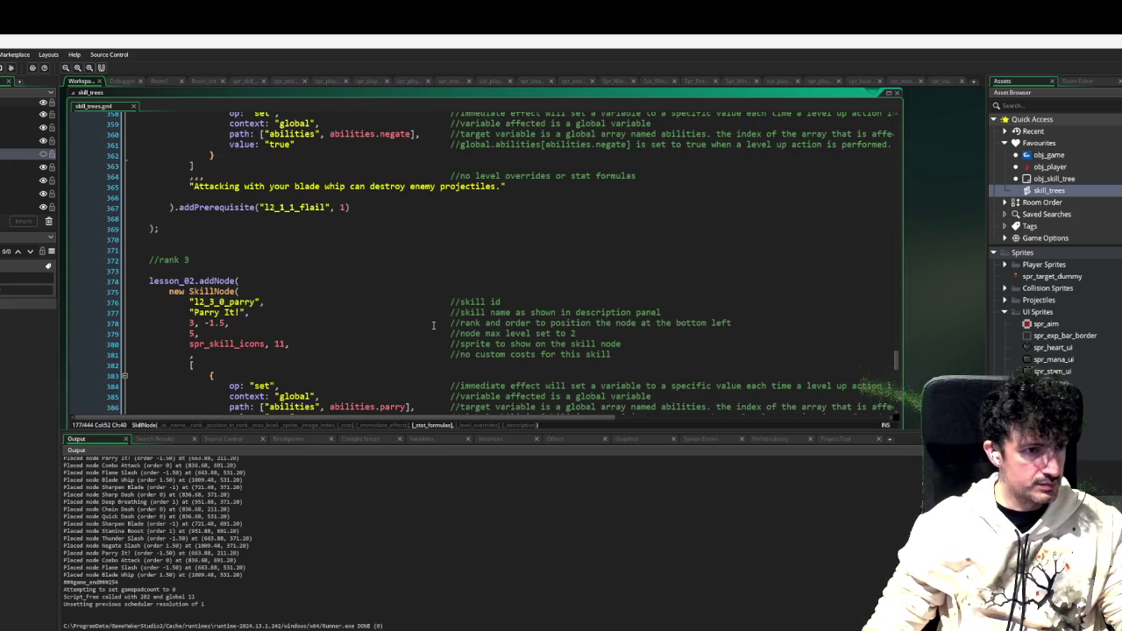
{"action": "scroll", "coordinate": [433, 326], "scroll_direction": "down", "scroll_amount": 2}
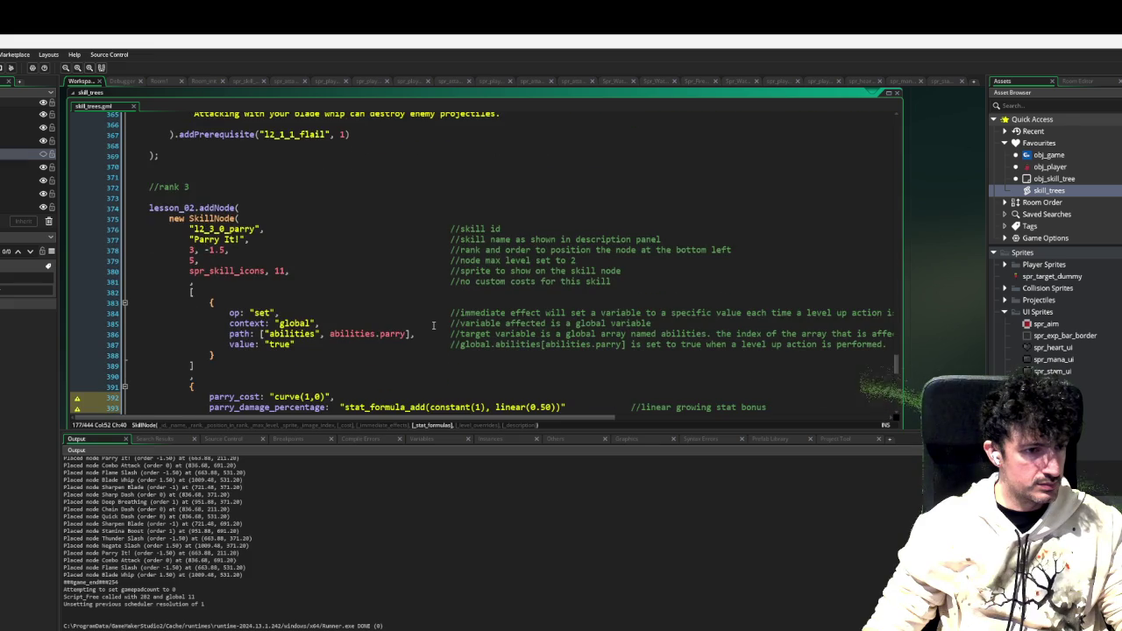
{"action": "scroll", "coordinate": [433, 326], "scroll_direction": "down", "scroll_amount": 2}
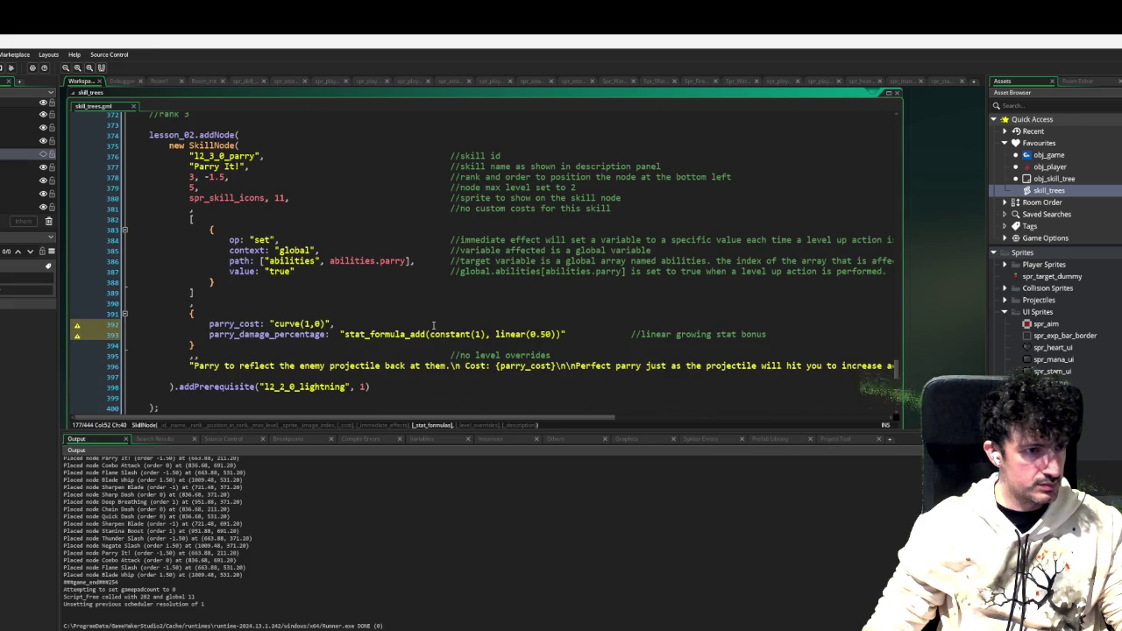
{"action": "scroll", "coordinate": [327, 245], "scroll_direction": "up", "scroll_amount": 7}
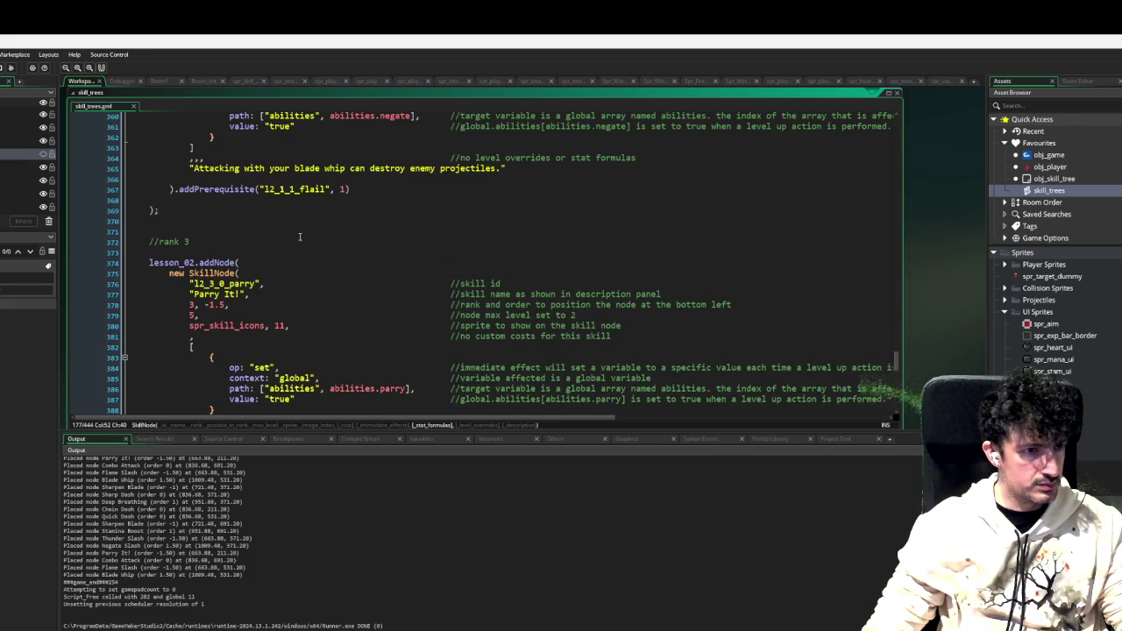
{"action": "scroll", "coordinate": [302, 244], "scroll_direction": "down", "scroll_amount": 2}
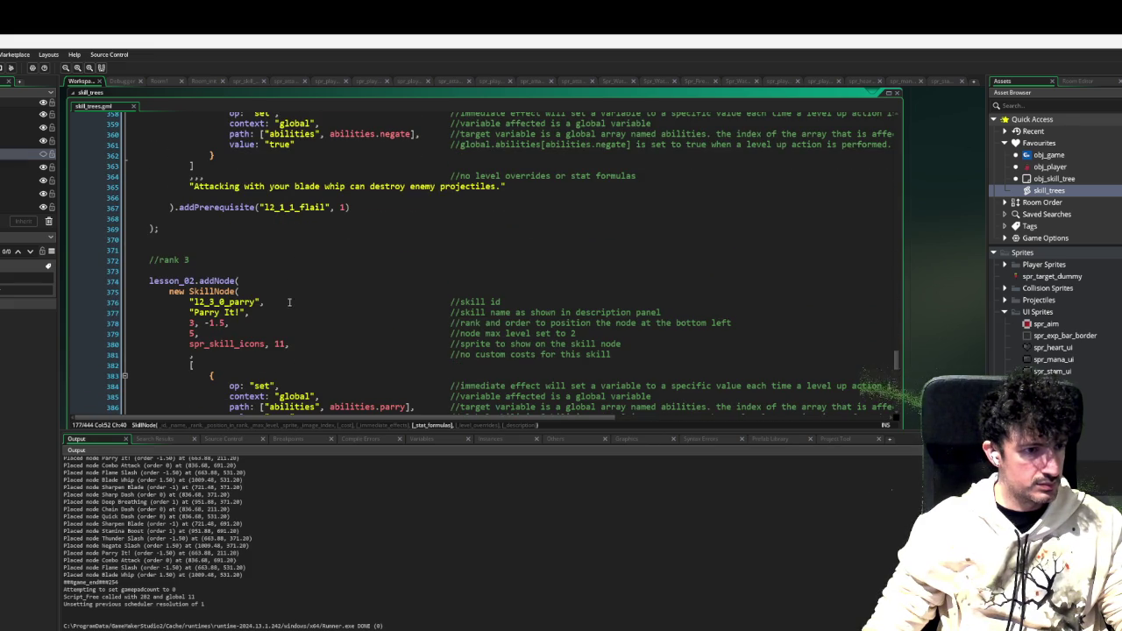
{"action": "scroll", "coordinate": [288, 323], "scroll_direction": "up", "scroll_amount": 5}
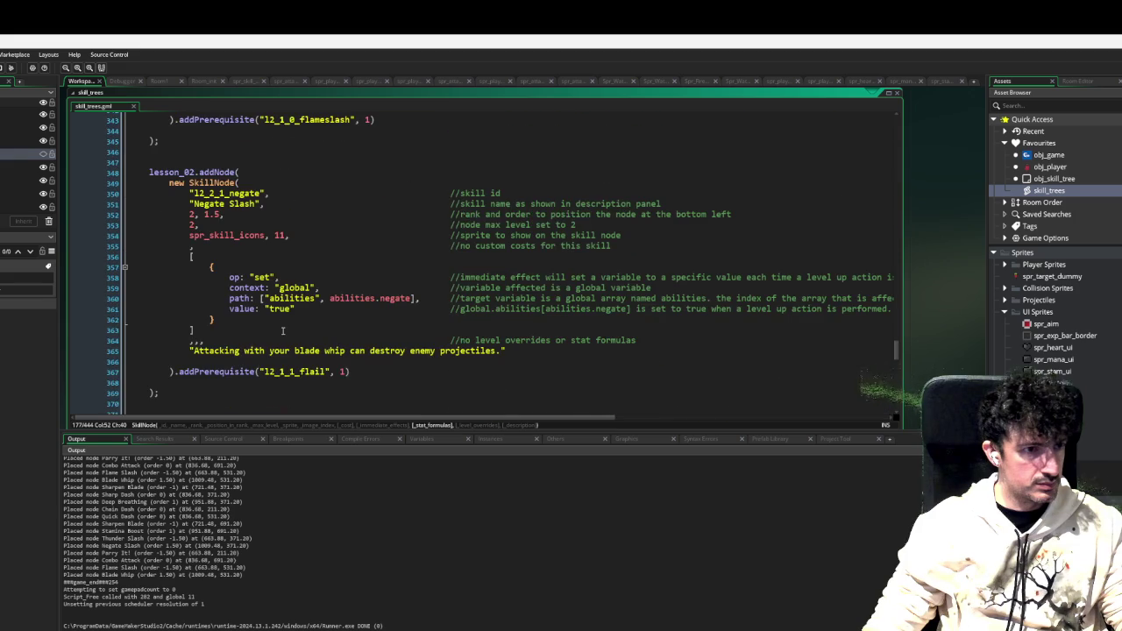
{"action": "scroll", "coordinate": [282, 310], "scroll_direction": "down", "scroll_amount": 3}
{"action": "scroll", "coordinate": [282, 315], "scroll_direction": "down", "scroll_amount": 2}
Change Parry It!'s spr_skill_icons index on line 380 from 11 to 12
{"action": "left_click", "coordinate": [284, 325]}
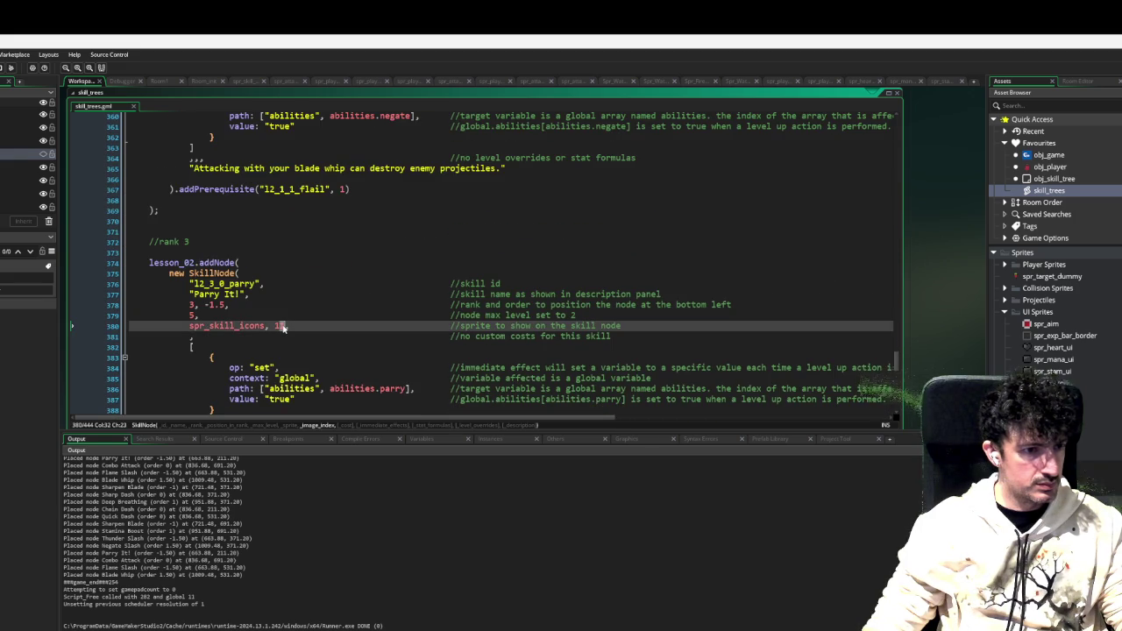
{"action": "key", "text": "BackSpace"}
{"action": "type", "text": "2"}
{"action": "scroll", "coordinate": [228, 245], "scroll_direction": "down", "scroll_amount": 3}
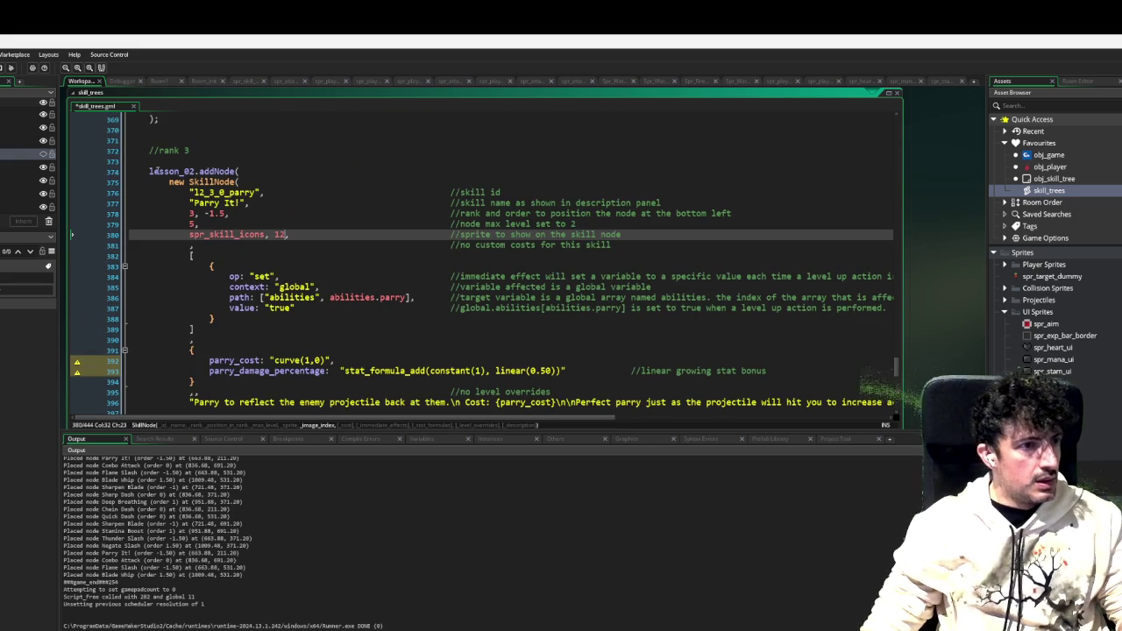
{"action": "left_click", "coordinate": [664, 81]}
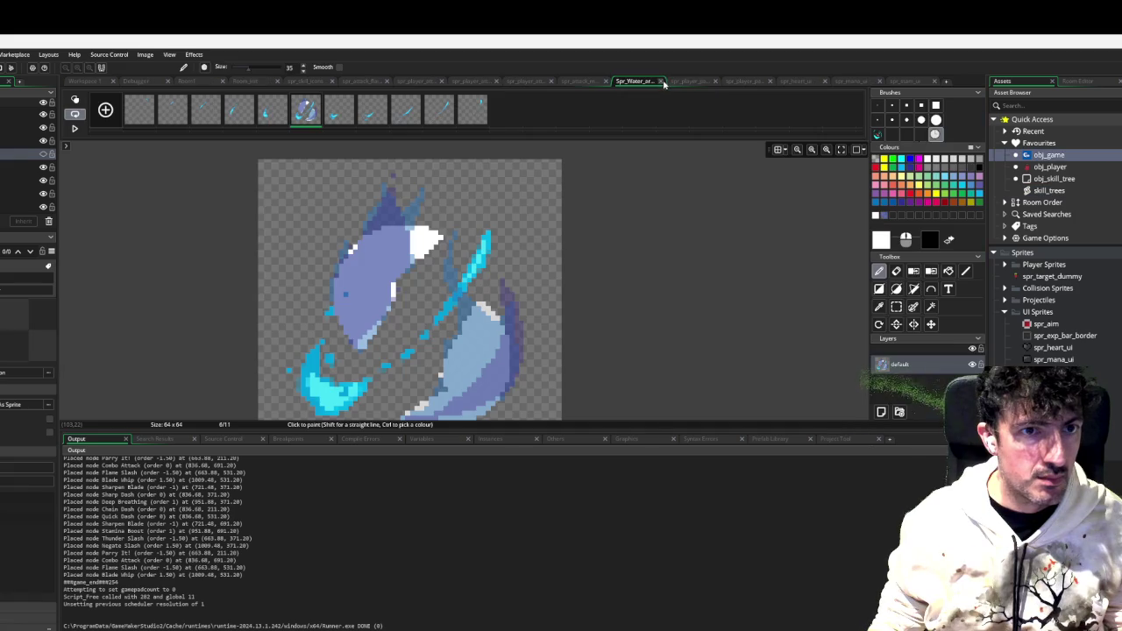
Close all the leftover player and attack sprite editor tabs
{"action": "left_click", "coordinate": [701, 81]}
{"action": "left_click", "coordinate": [661, 82]}
{"action": "left_click", "coordinate": [660, 81]}
{"action": "left_click", "coordinate": [661, 81]}
{"action": "left_click", "coordinate": [662, 82]}
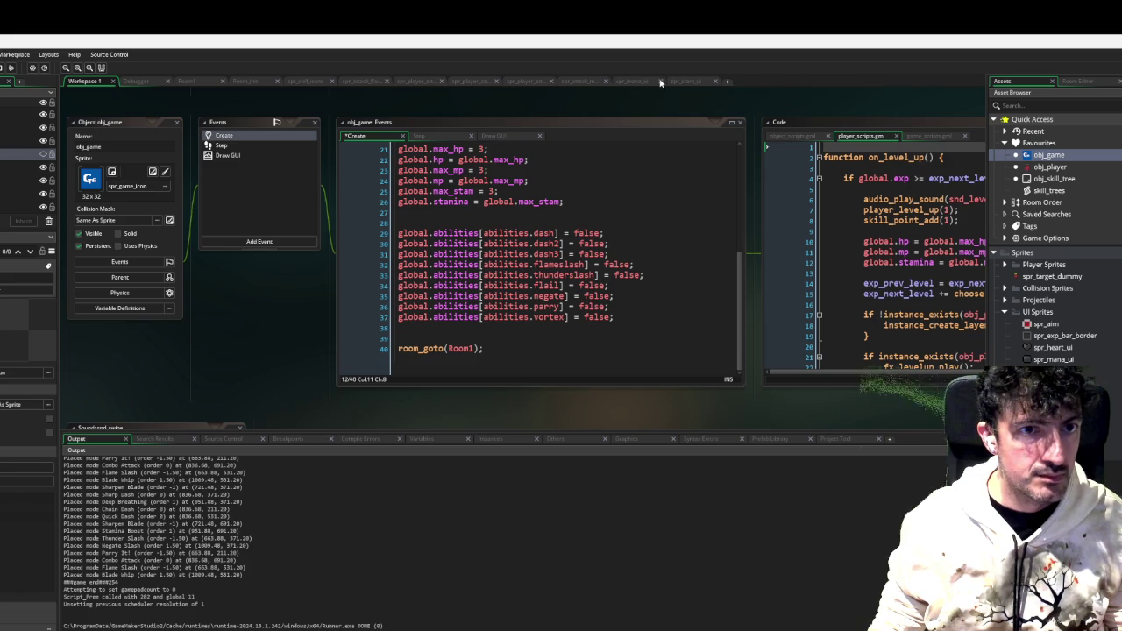
{"action": "left_click", "coordinate": [662, 81]}
{"action": "left_click", "coordinate": [661, 82]}
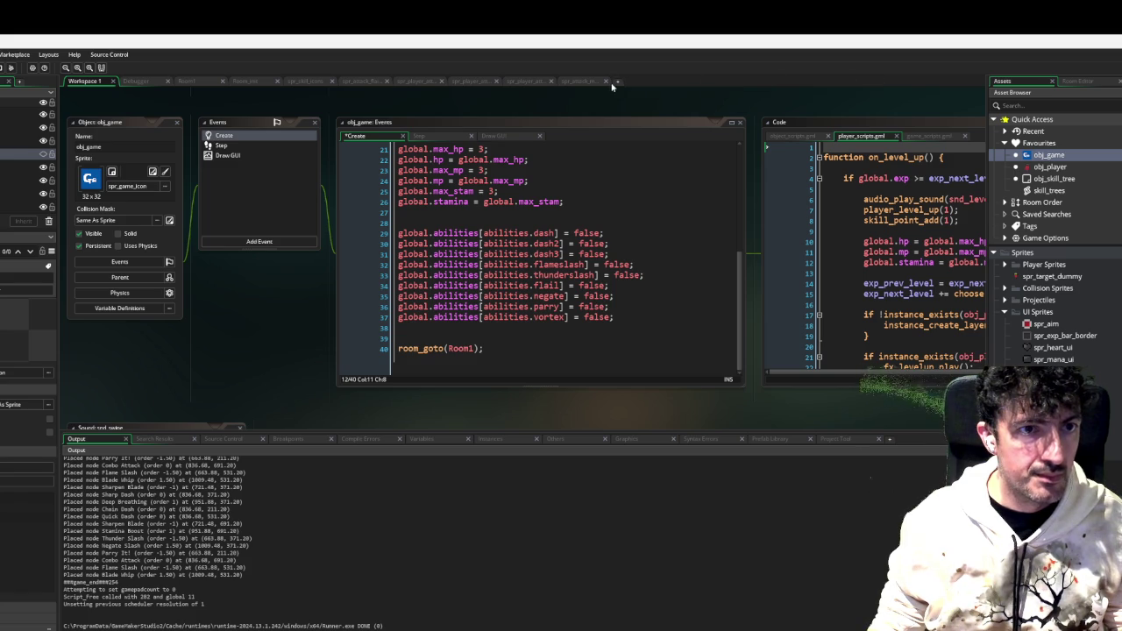
{"action": "left_click", "coordinate": [605, 82]}
{"action": "left_click", "coordinate": [550, 81]}
{"action": "left_click", "coordinate": [496, 81]}
{"action": "left_click", "coordinate": [386, 81]}
{"action": "left_click", "coordinate": [386, 81]}
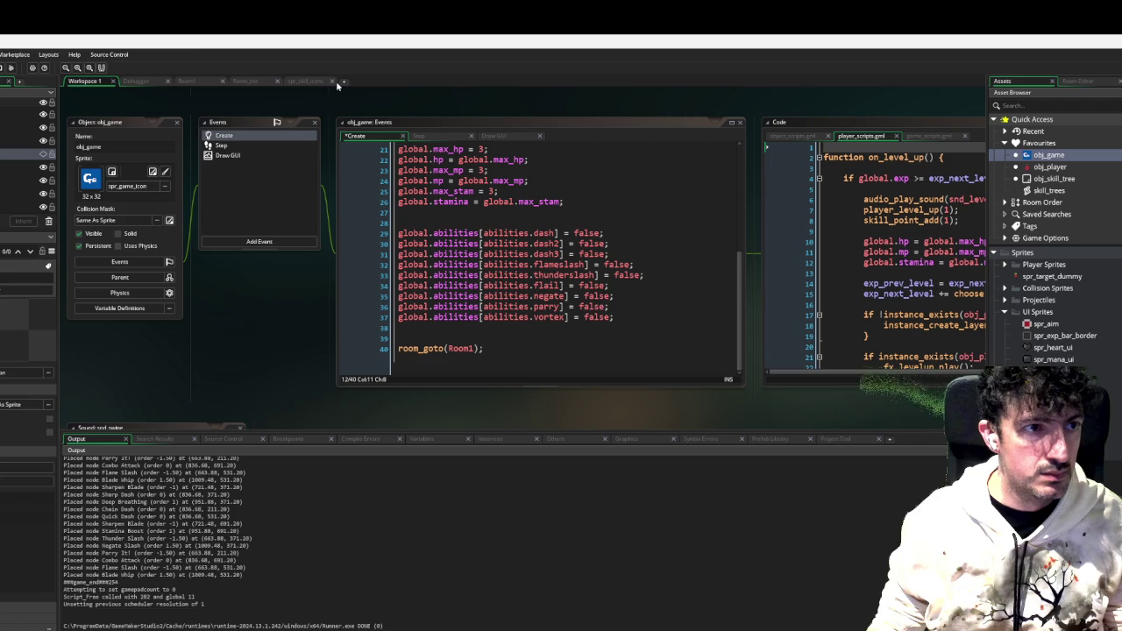
In spr_skill_icons, duplicate the water icon (frame 10) as a new frame 15
{"action": "left_click", "coordinate": [298, 81]}
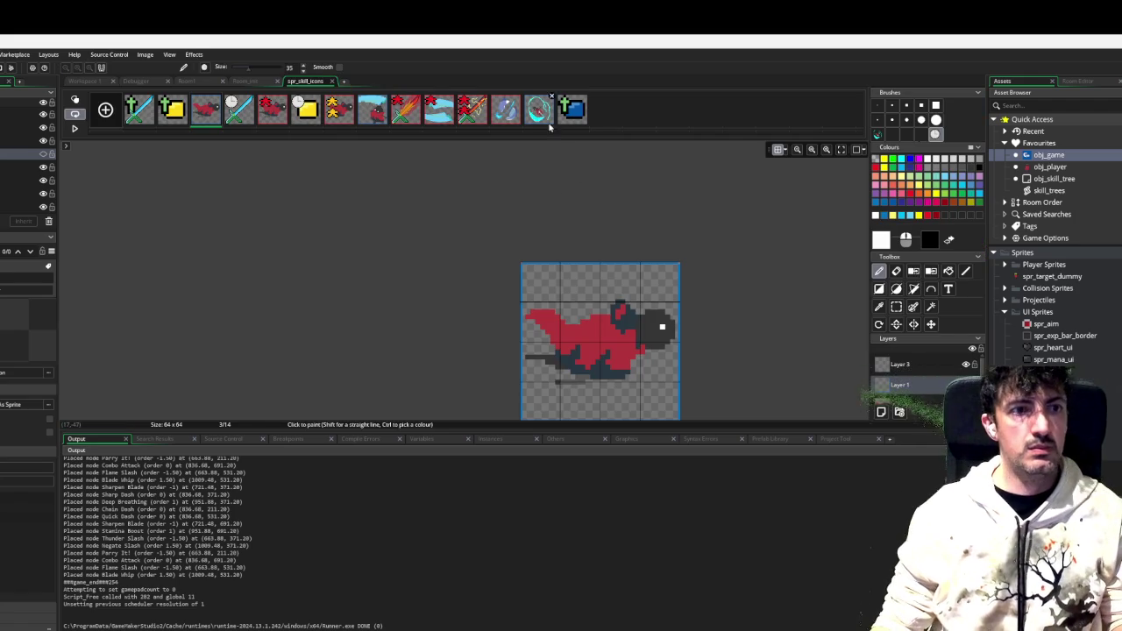
{"action": "left_click", "coordinate": [440, 108]}
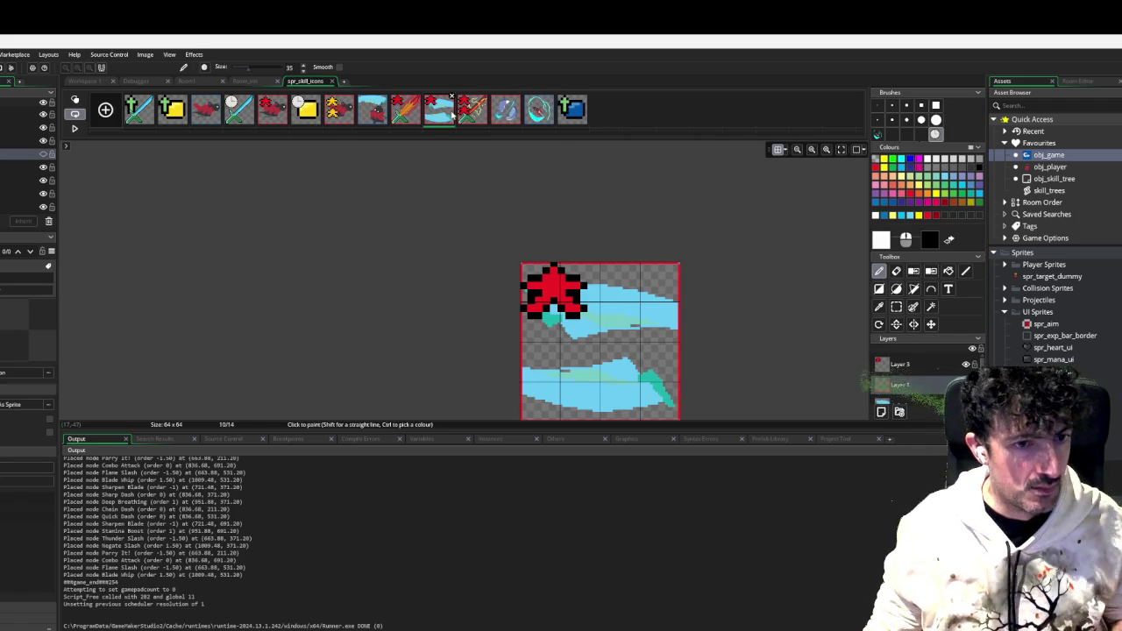
{"action": "left_click", "coordinate": [578, 112]}
{"action": "key", "text": "ctrl+v"}
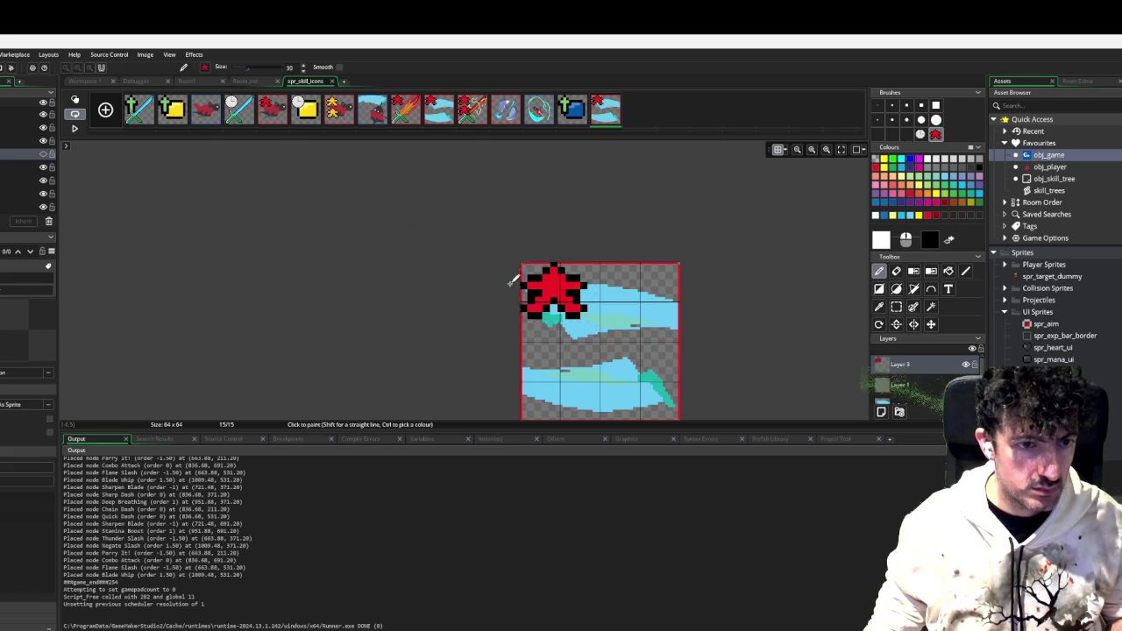
{"action": "scroll", "coordinate": [508, 275], "scroll_direction": "down", "scroll_amount": 3}
{"action": "key", "text": "ctrl+v"}
{"action": "scroll", "coordinate": [508, 275], "scroll_direction": "up", "scroll_amount": 3}
{"action": "mouse_move", "coordinate": [557, 252]}
{"action": "left_mouse_down"}
{"action": "mouse_move", "coordinate": [561, 312]}
{"action": "mouse_move", "coordinate": [560, 259]}
{"action": "left_mouse_up"}
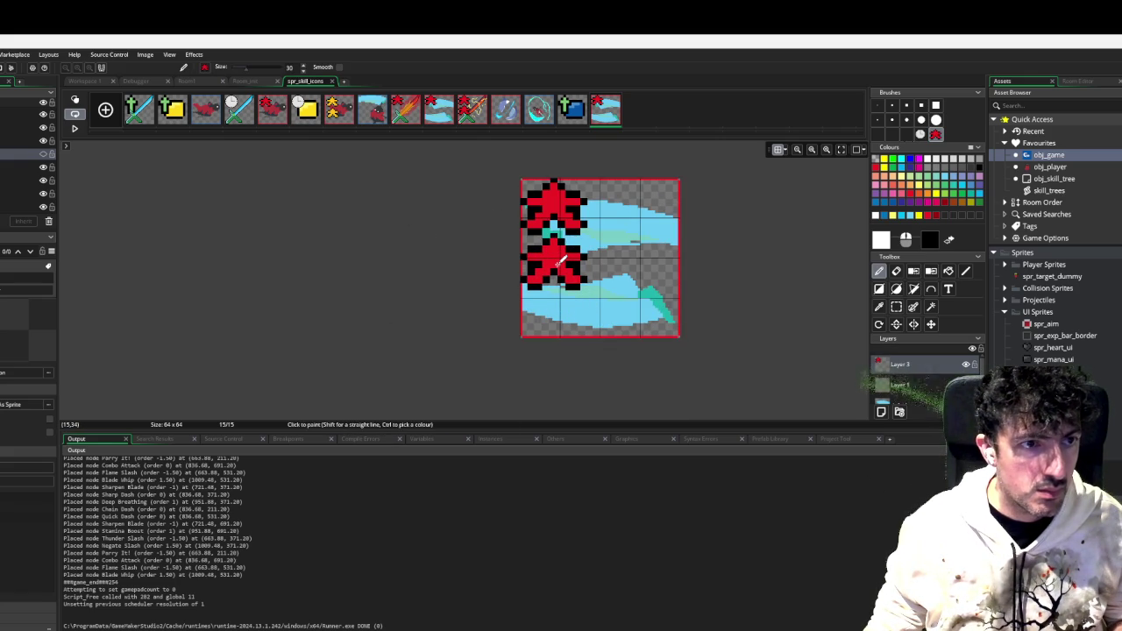
{"action": "key", "text": "ctrl+z"}
Paste a second red star beneath the first on the new frame 15
{"action": "left_click", "coordinate": [472, 109]}
{"action": "key", "text": "ctrl+v"}
{"action": "left_click_drag", "start_coordinate": [552, 254], "coordinate": [564, 258]}
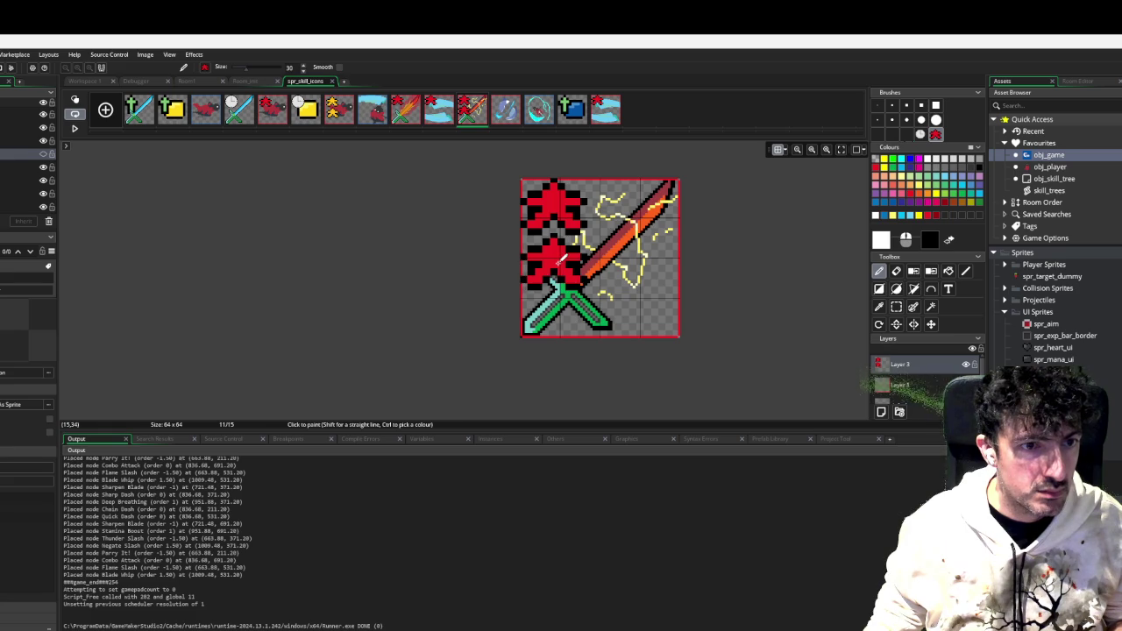
{"action": "left_click", "coordinate": [605, 109]}
{"action": "key", "text": "ctrl+v"}
{"action": "left_click_drag", "start_coordinate": [554, 203], "coordinate": [562, 262]}
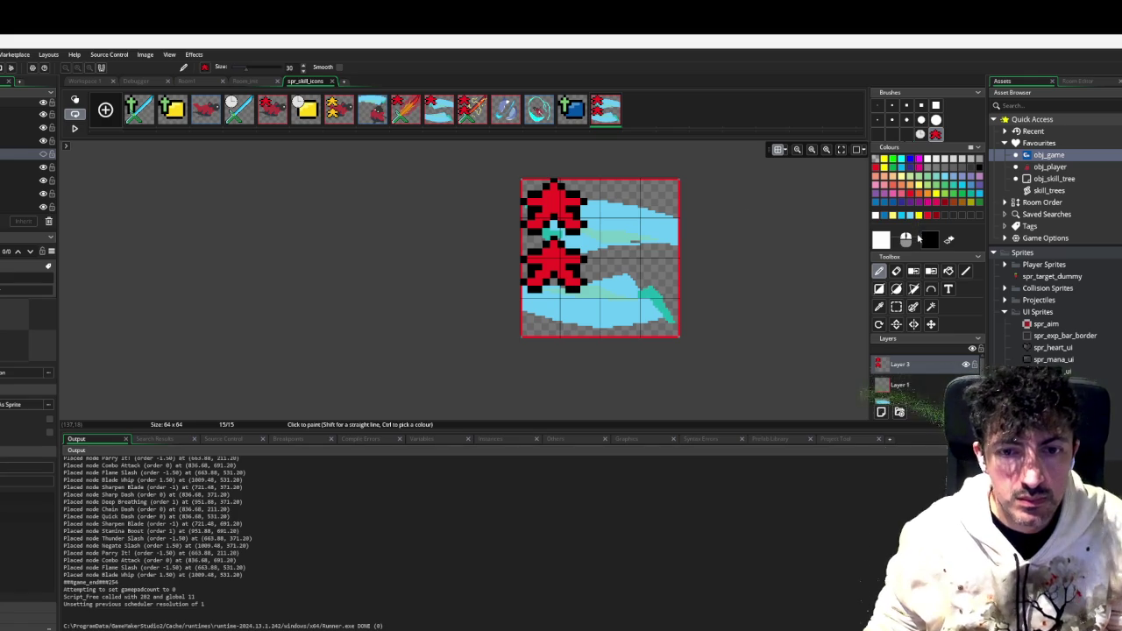
{"action": "left_click", "coordinate": [1043, 394]}
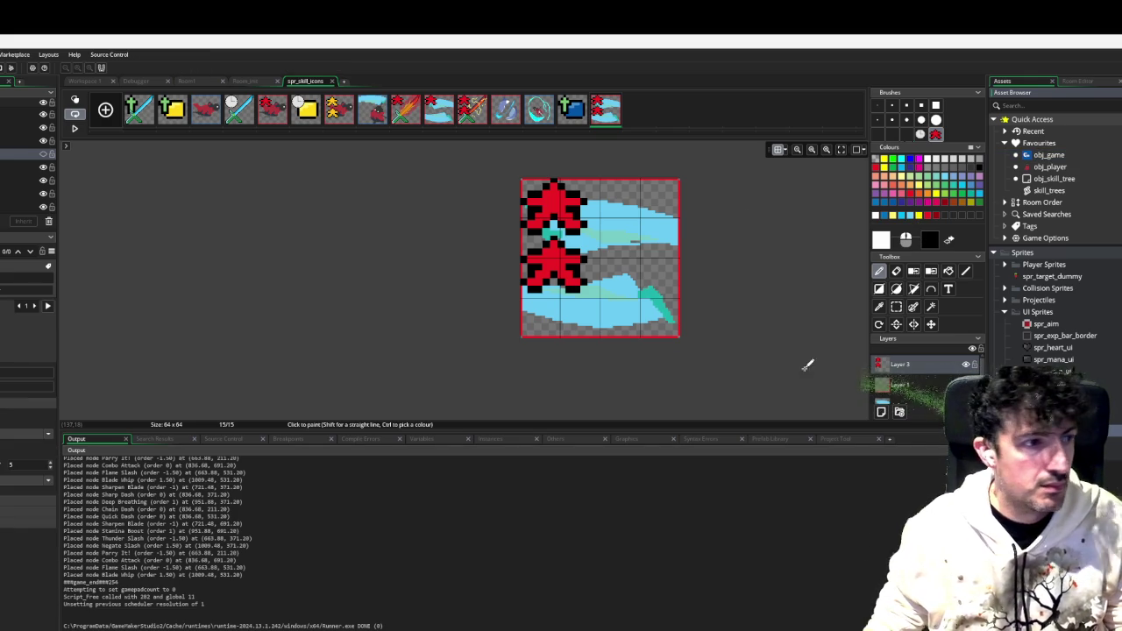
{"action": "left_click", "coordinate": [84, 80]}
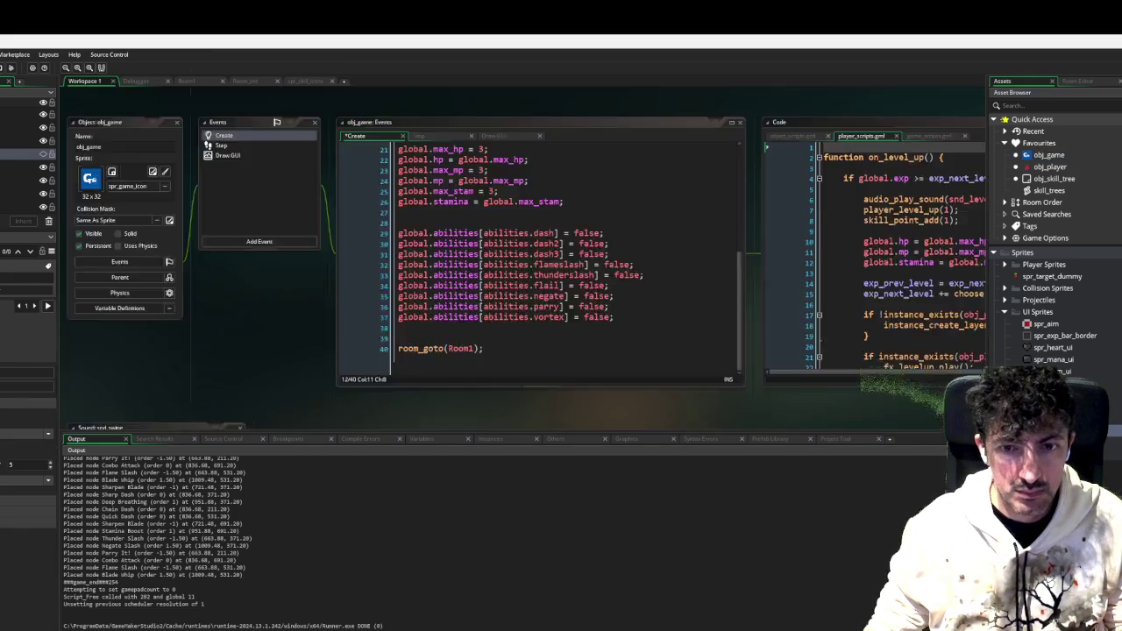
Inspect frames 6 and 4 of the spr_exp orb sprite and enlarge the brush to size 5
{"action": "left_click", "coordinate": [156, 172]}
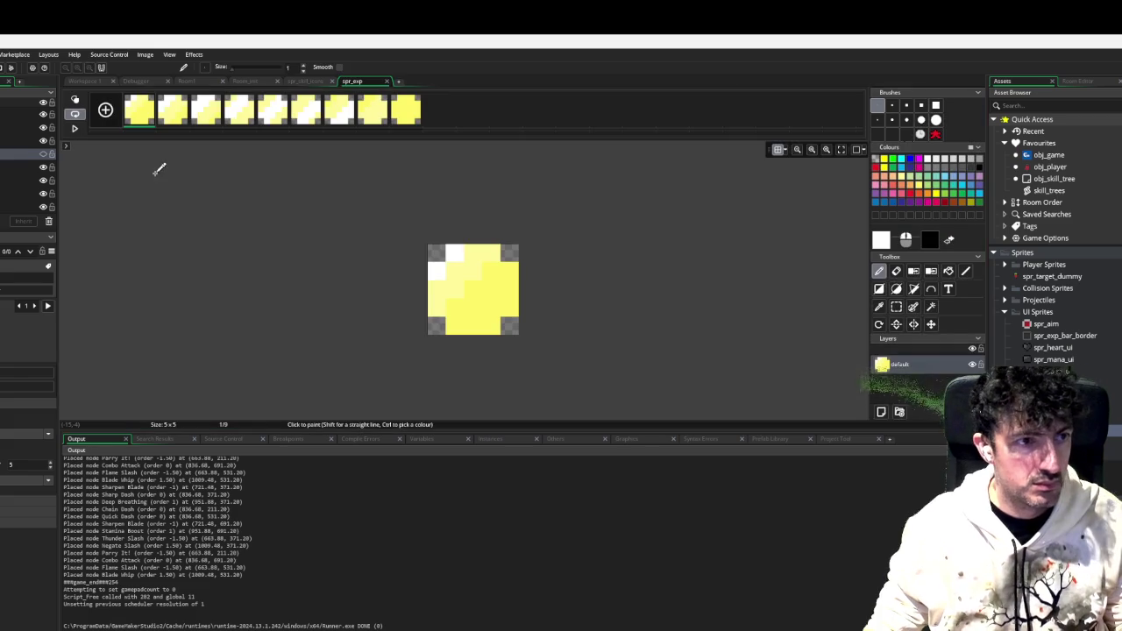
{"action": "left_click", "coordinate": [303, 113]}
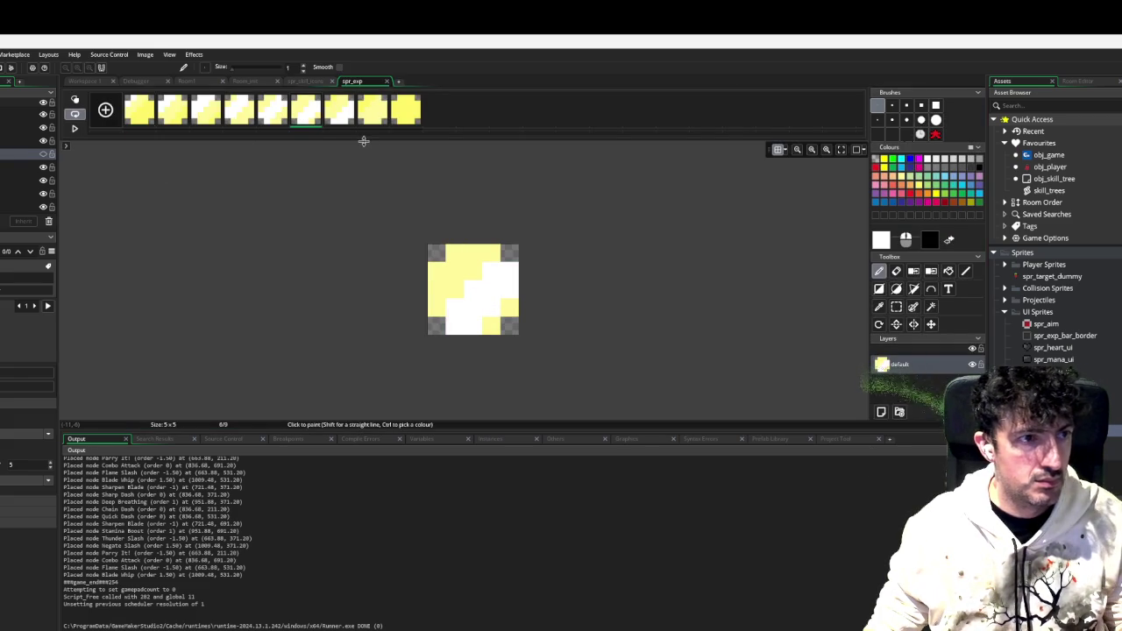
{"action": "left_click", "coordinate": [247, 96]}
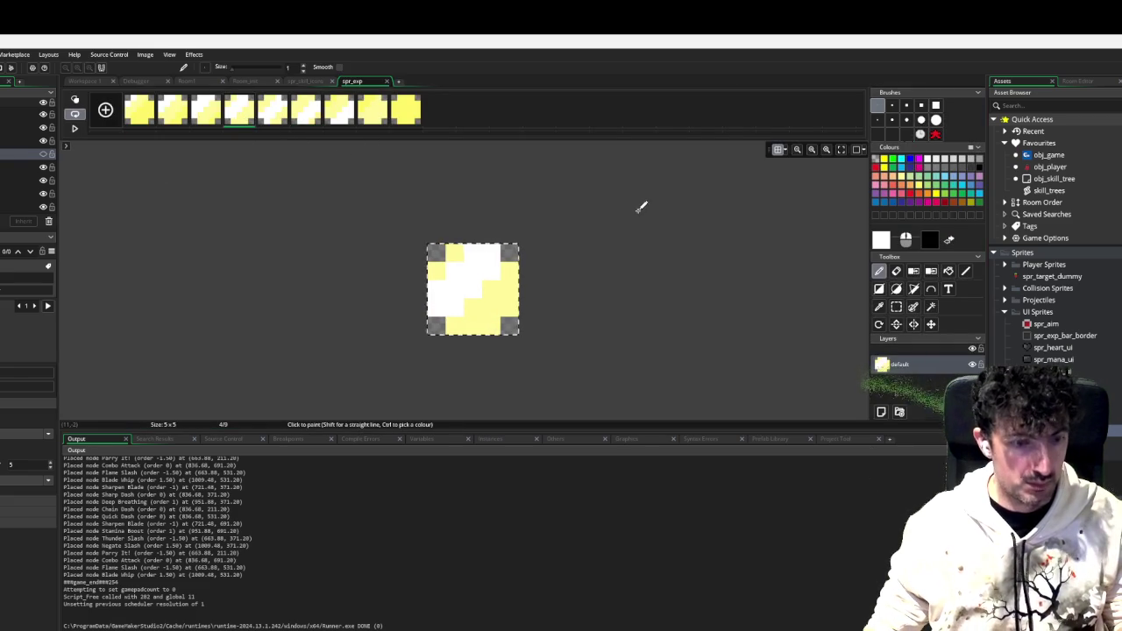
{"action": "key", "text": "bracketright"}
{"action": "key", "text": "bracketright"}
{"action": "key", "text": "bracketright"}
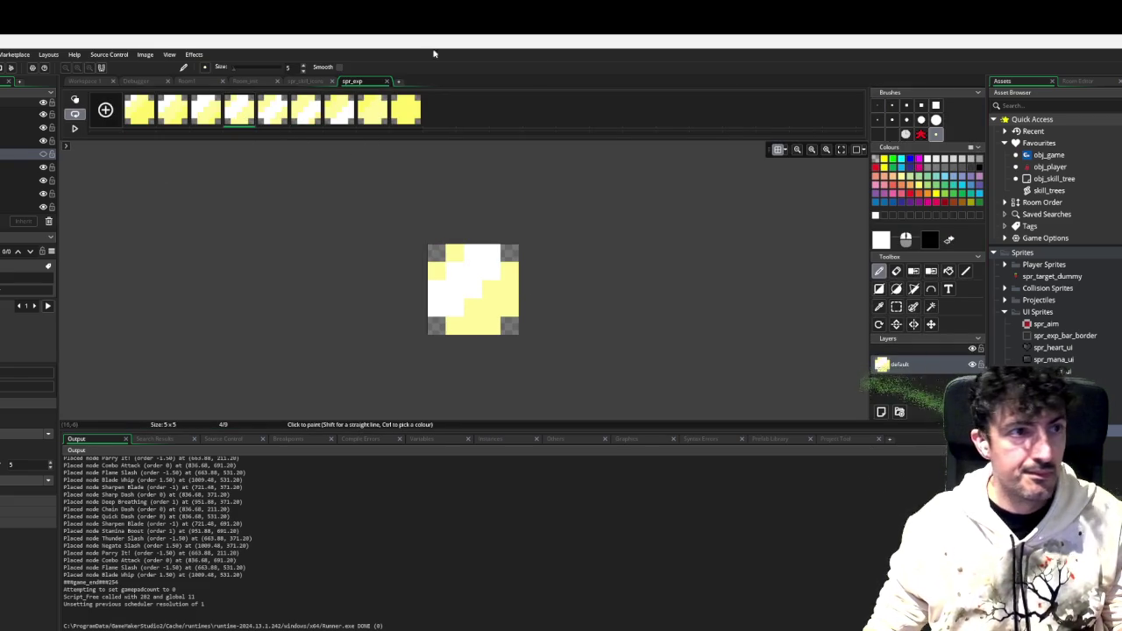
{"action": "left_click", "coordinate": [308, 81]}
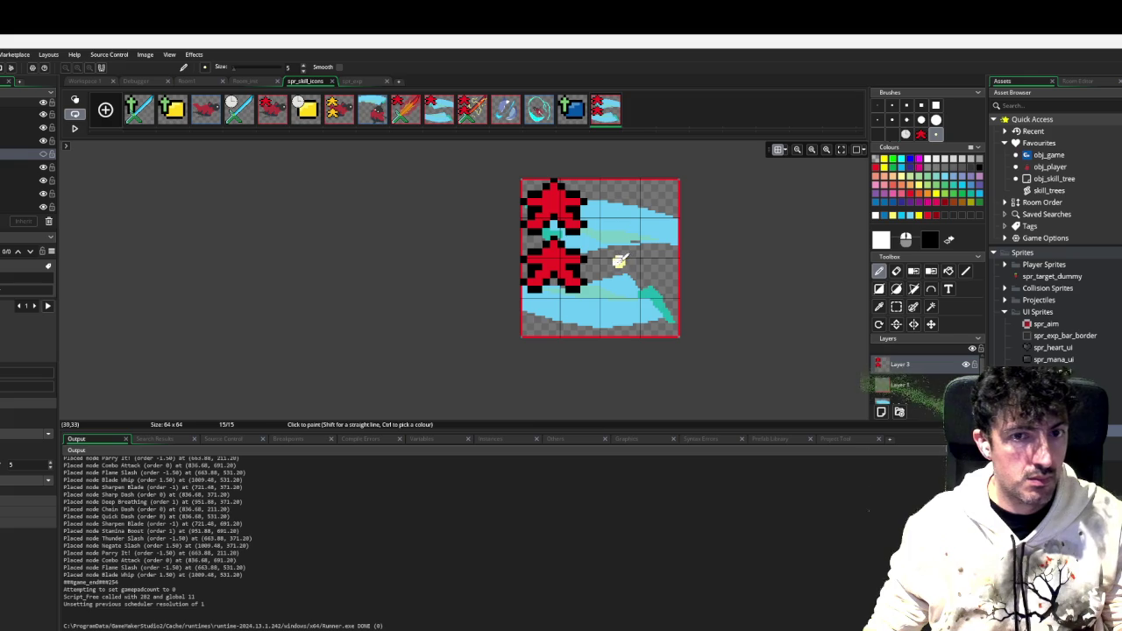
With brush size 15, paint a pale-yellow blob on Layer 1 beside the lower red star
{"action": "left_click", "coordinate": [303, 67]}
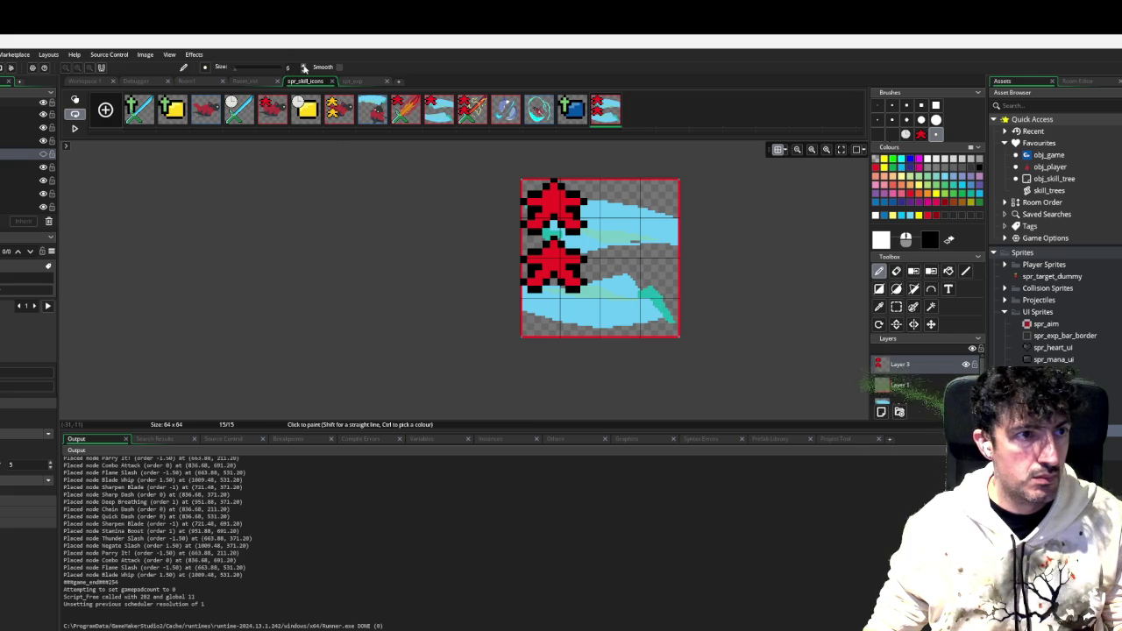
{"action": "left_click", "coordinate": [304, 66]}
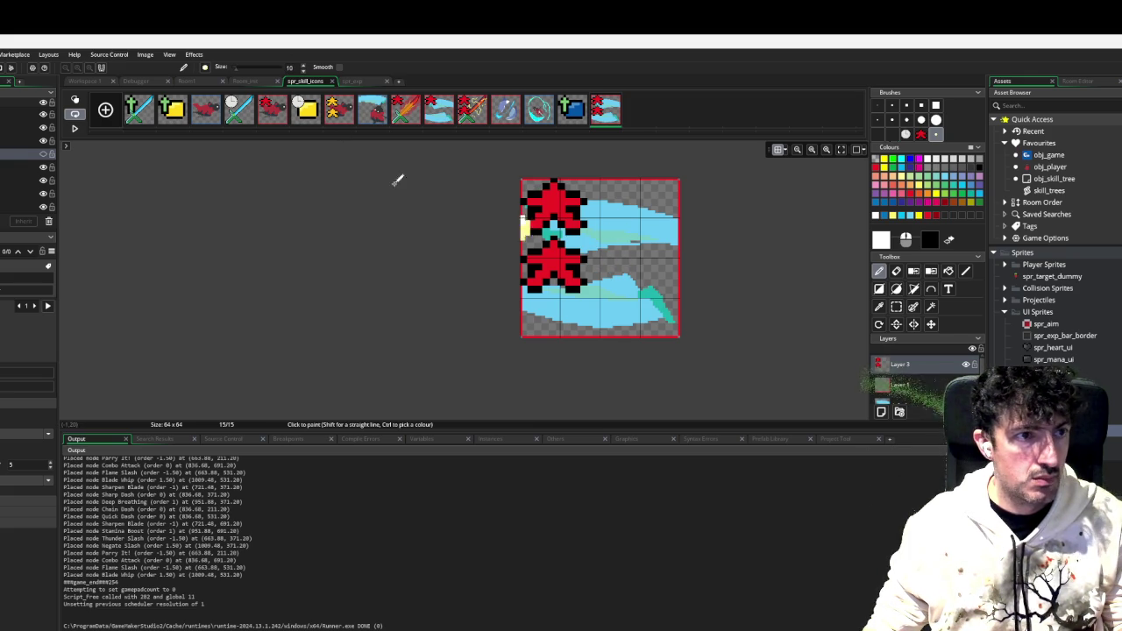
{"action": "left_click", "coordinate": [304, 66]}
{"action": "left_click", "coordinate": [304, 67]}
{"action": "left_click", "coordinate": [303, 67]}
{"action": "mouse_move", "coordinate": [601, 239]}
{"action": "left_mouse_down"}
{"action": "mouse_move", "coordinate": [609, 257]}
{"action": "mouse_move", "coordinate": [598, 263]}
{"action": "left_mouse_up"}
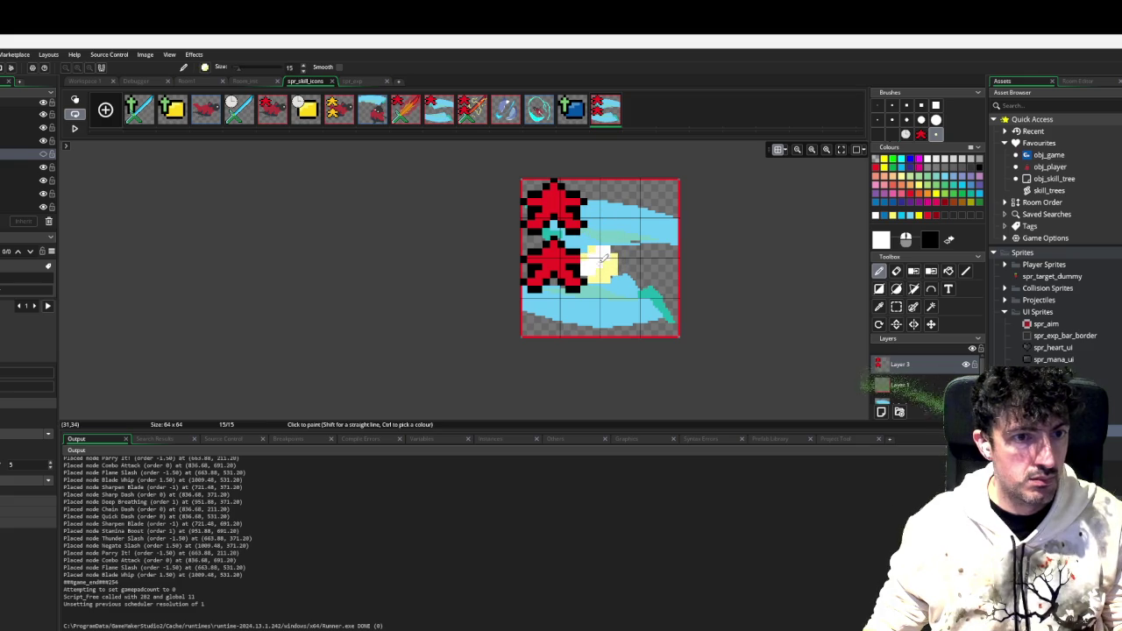
{"action": "key", "text": "ctrl+z"}
{"action": "left_click", "coordinate": [917, 369]}
{"action": "left_click_drag", "start_coordinate": [638, 253], "coordinate": [601, 255]}
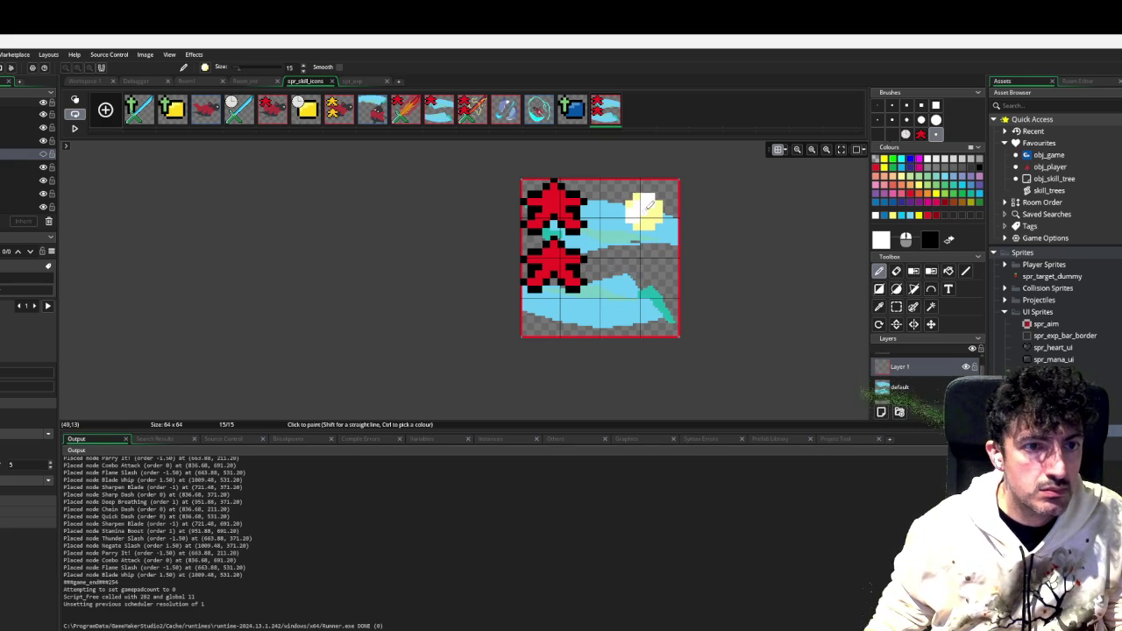
{"action": "left_click", "coordinate": [603, 259]}
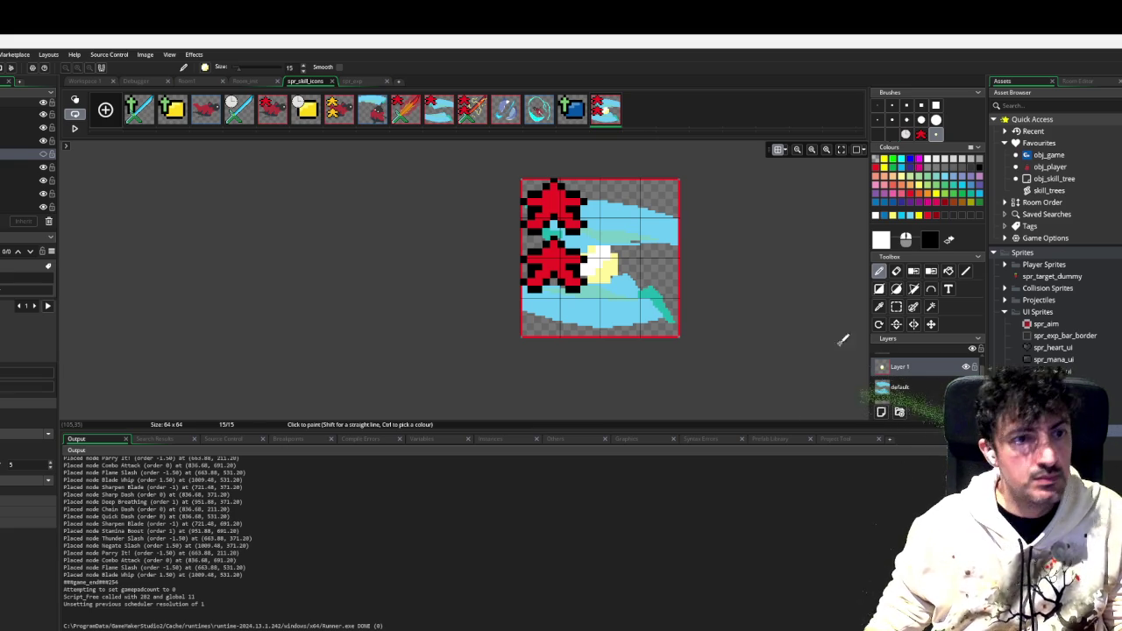
{"action": "left_click", "coordinate": [70, 80]}
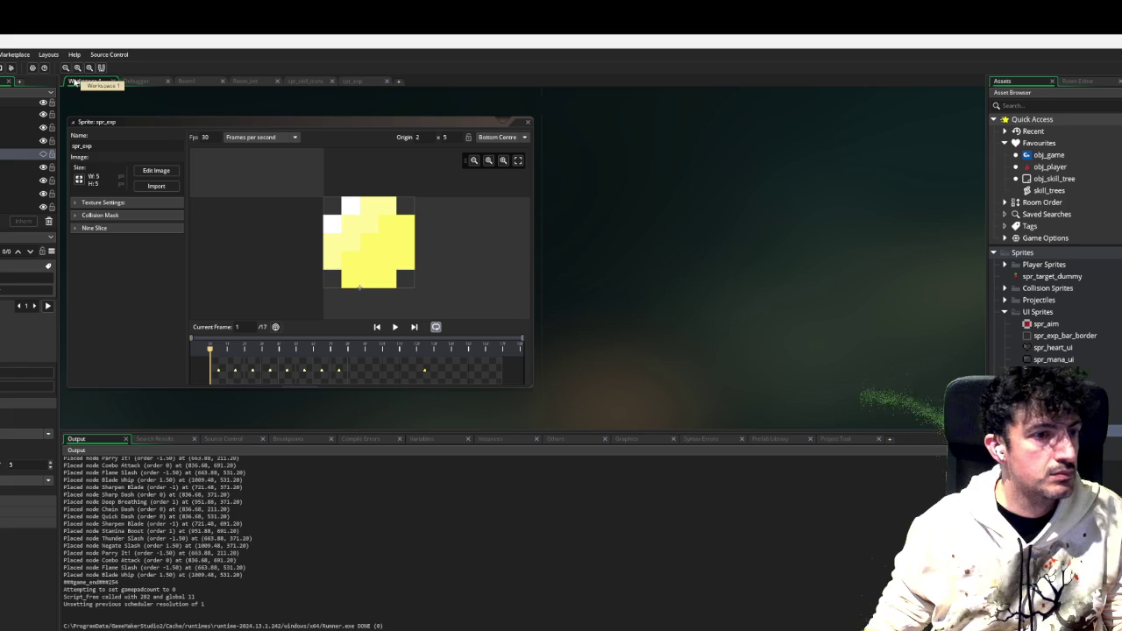
Close the spr_exp, spr_stam_ui and spr_player_parry_stance windows and collapse spr_skill_icons
{"action": "left_click", "coordinate": [529, 123]}
{"action": "left_click", "coordinate": [528, 232]}
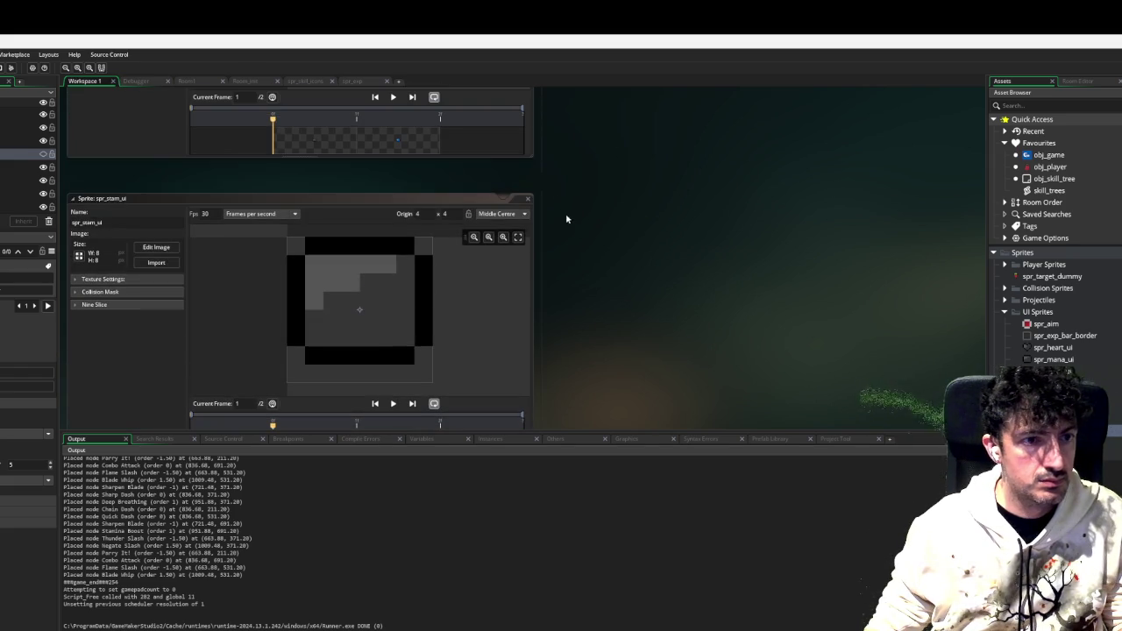
{"action": "left_click", "coordinate": [528, 201]}
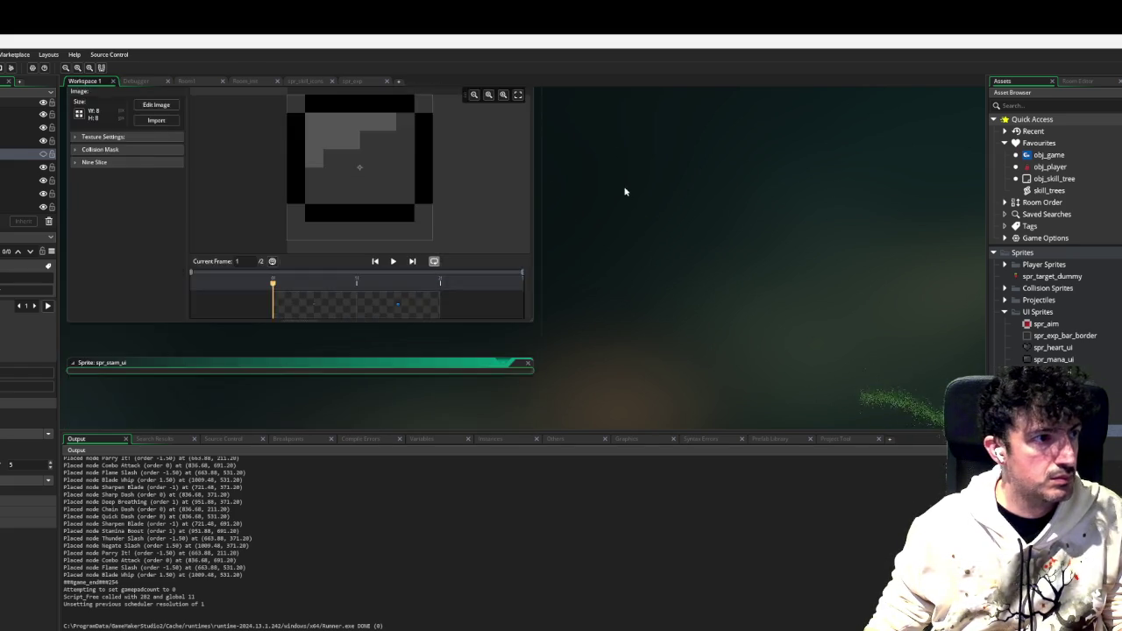
{"action": "left_click", "coordinate": [530, 194]}
{"action": "scroll", "coordinate": [576, 192], "scroll_direction": "up", "scroll_amount": 3}
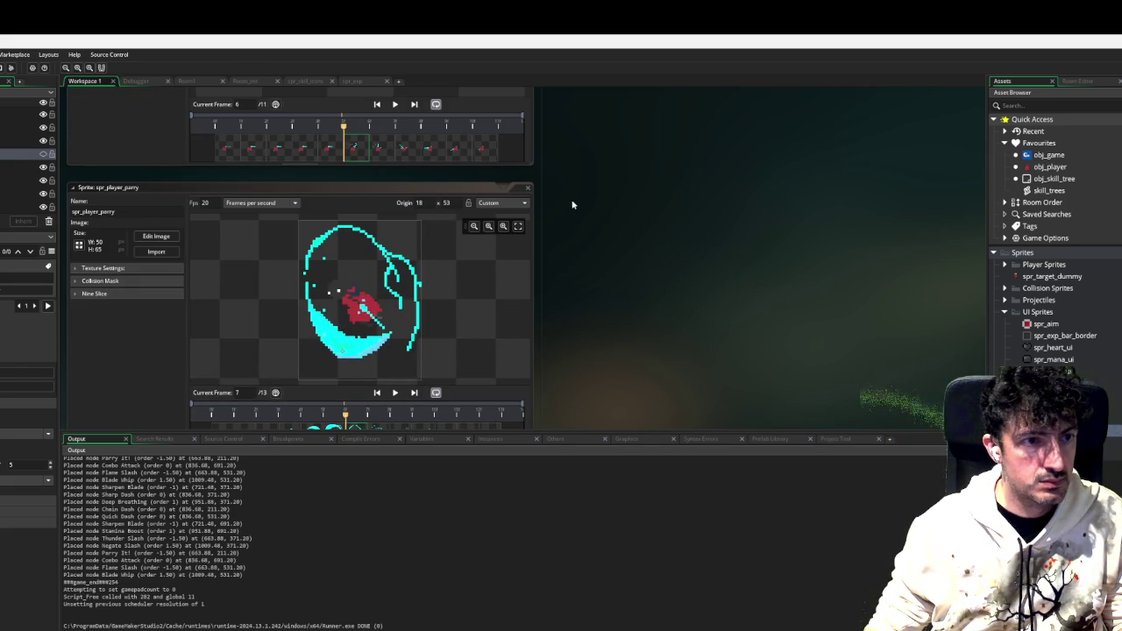
{"action": "scroll", "coordinate": [570, 200], "scroll_direction": "up", "scroll_amount": 5}
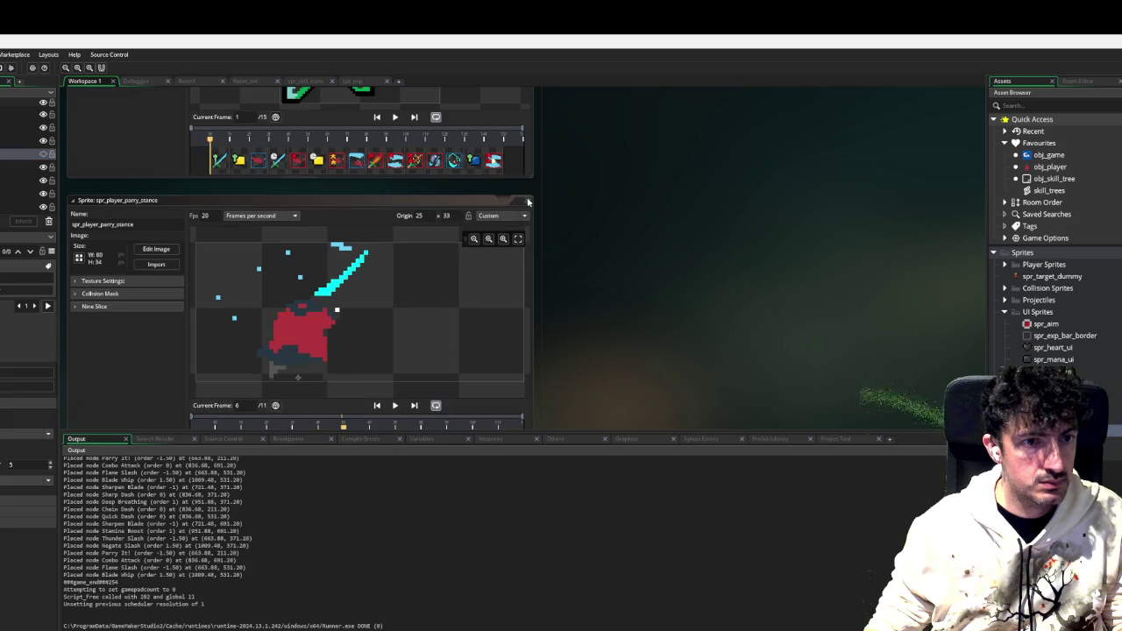
{"action": "left_click", "coordinate": [528, 200]}
{"action": "scroll", "coordinate": [570, 200], "scroll_direction": "up", "scroll_amount": 5}
{"action": "left_click", "coordinate": [530, 187]}
{"action": "scroll", "coordinate": [639, 234], "scroll_direction": "up", "scroll_amount": 10}
Maximise skill_trees.gml and rename Vortex Whip's parry_cost stat on line 420 to vortex_speed
{"action": "scroll", "coordinate": [860, 263], "scroll_direction": "up", "scroll_amount": 6}
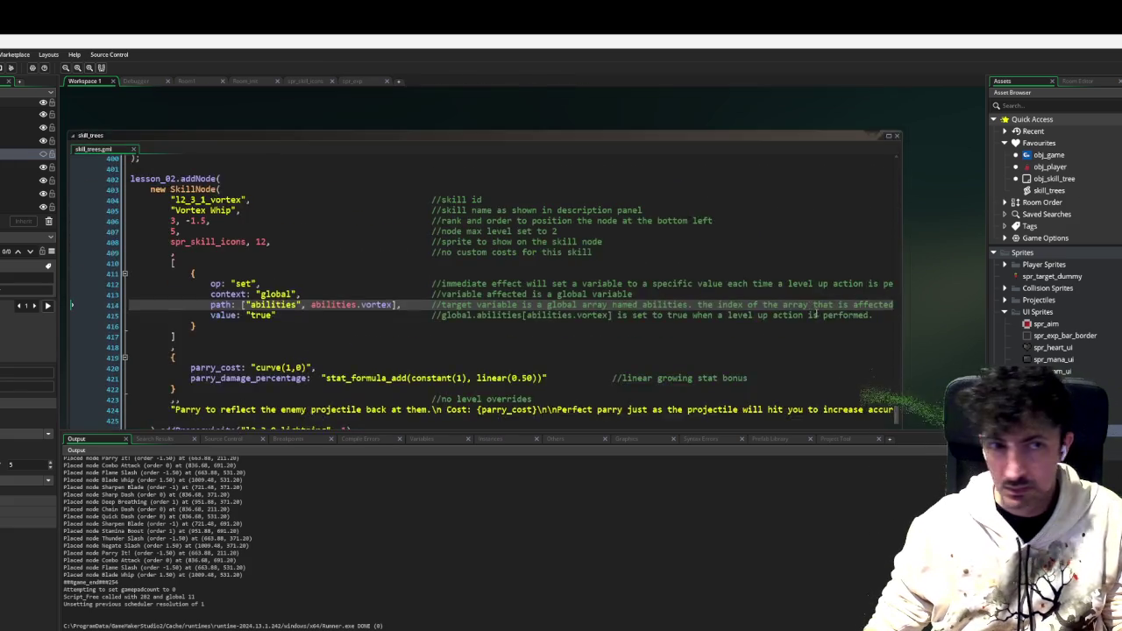
{"action": "key", "text": "ctrl+m"}
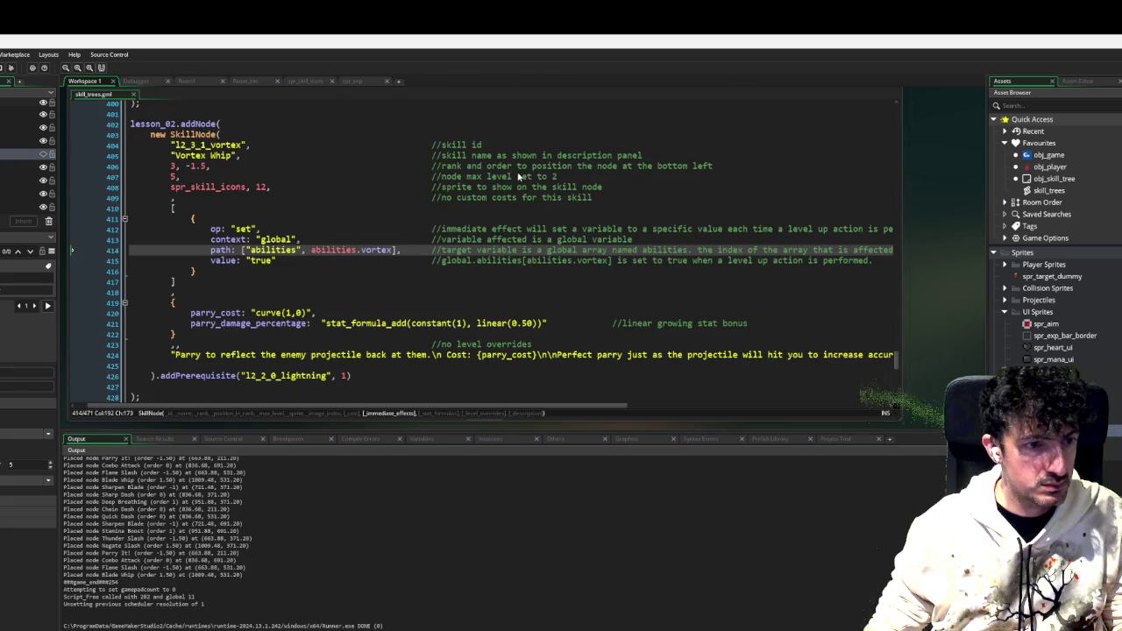
{"action": "left_click", "coordinate": [431, 261]}
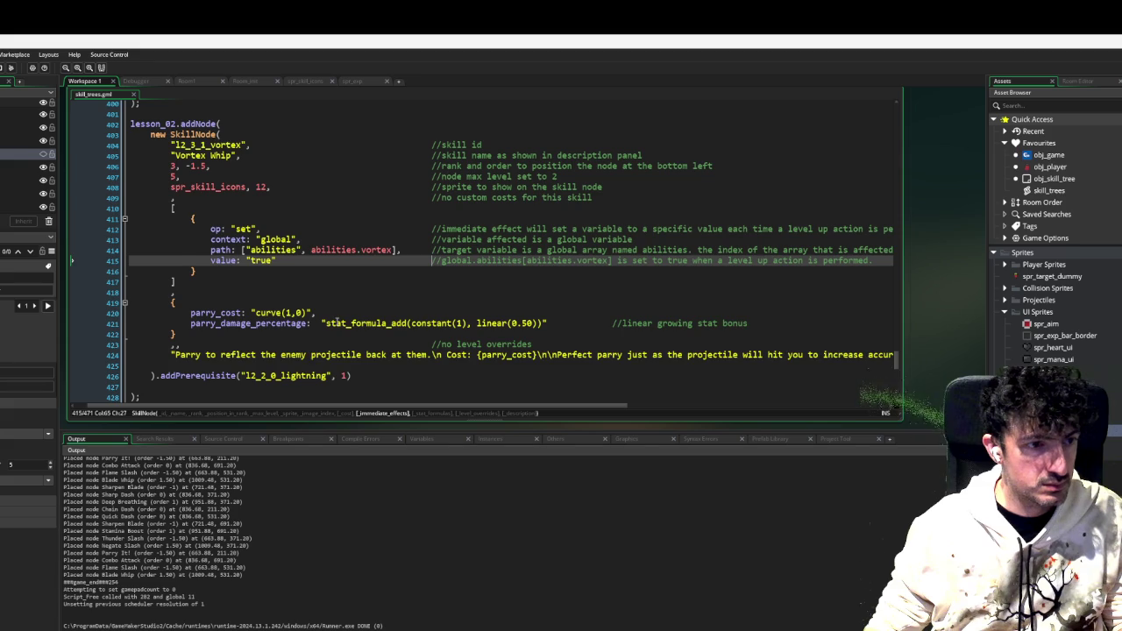
{"action": "scroll", "coordinate": [336, 322], "scroll_direction": "down", "scroll_amount": 1}
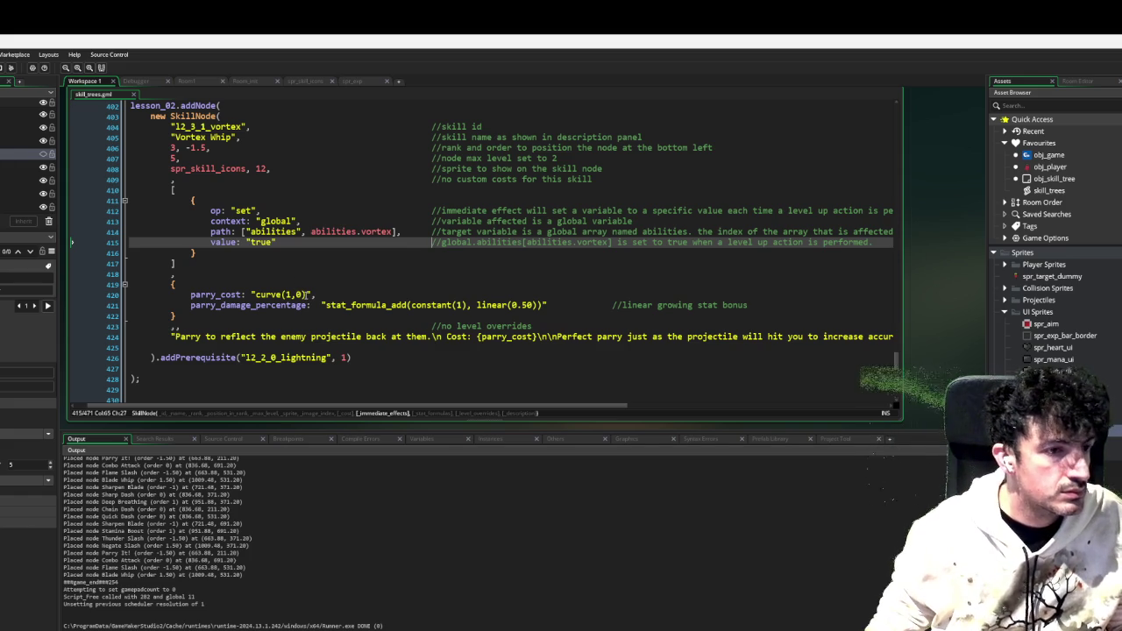
{"action": "left_click", "coordinate": [307, 294]}
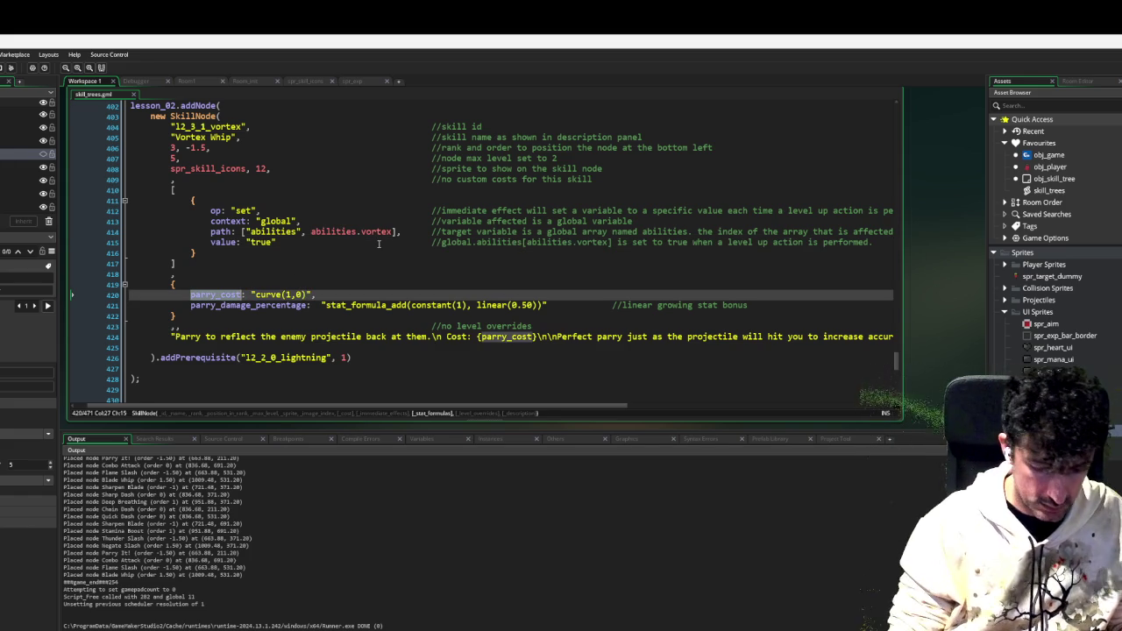
{"action": "type", "text": "vortex_rang"}
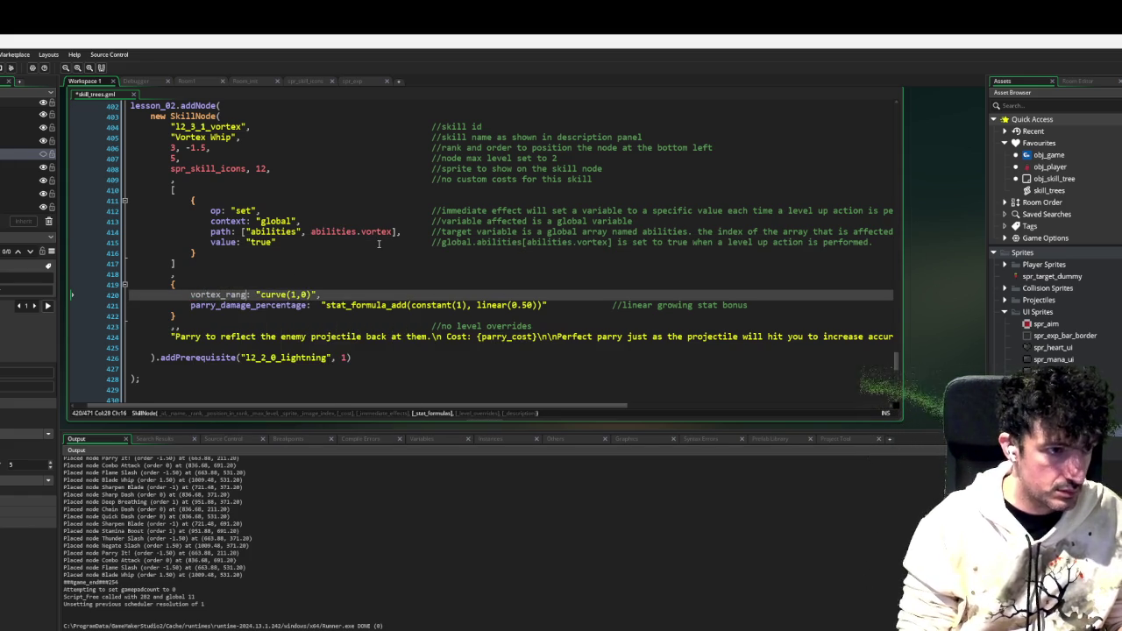
{"action": "type", "text": "e"}
{"action": "key", "text": "Right"}
{"action": "key", "text": "Right"}
{"action": "key", "text": "Right"}
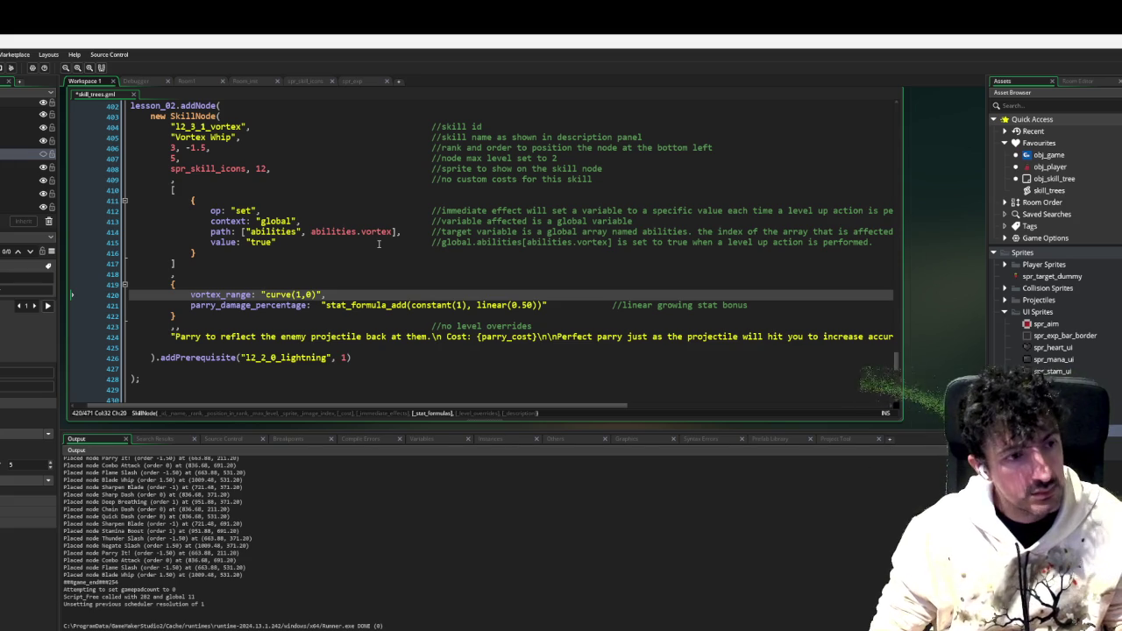
{"action": "key", "text": "Left"}
{"action": "key", "text": "Left"}
{"action": "key", "text": "Left"}
{"action": "key", "text": "shift+Left"}
{"action": "key", "text": "shift+Left"}
{"action": "key", "text": "shift+Left"}
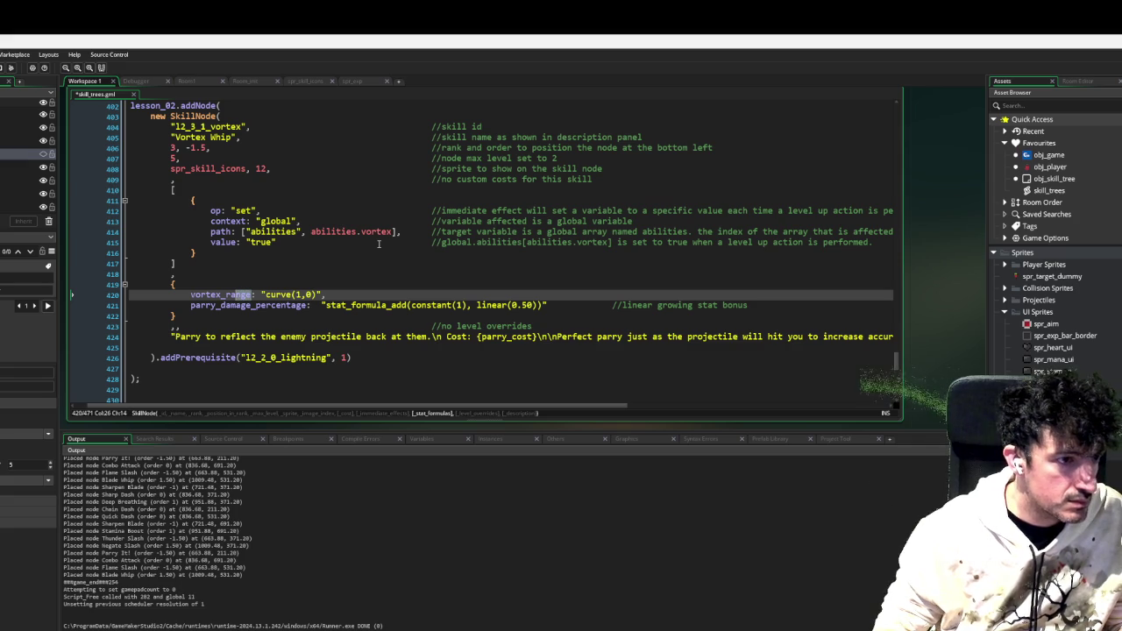
{"action": "type", "text": "speed"}
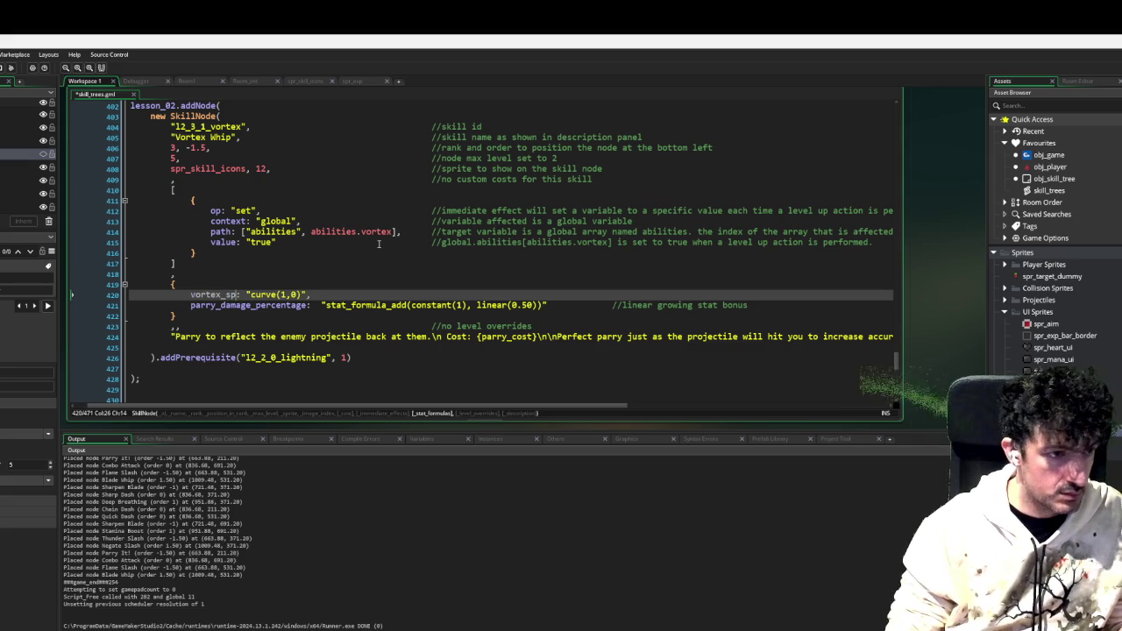
{"action": "key", "text": "Right"}
{"action": "key", "text": "Right"}
{"action": "key", "text": "shift+Right"}
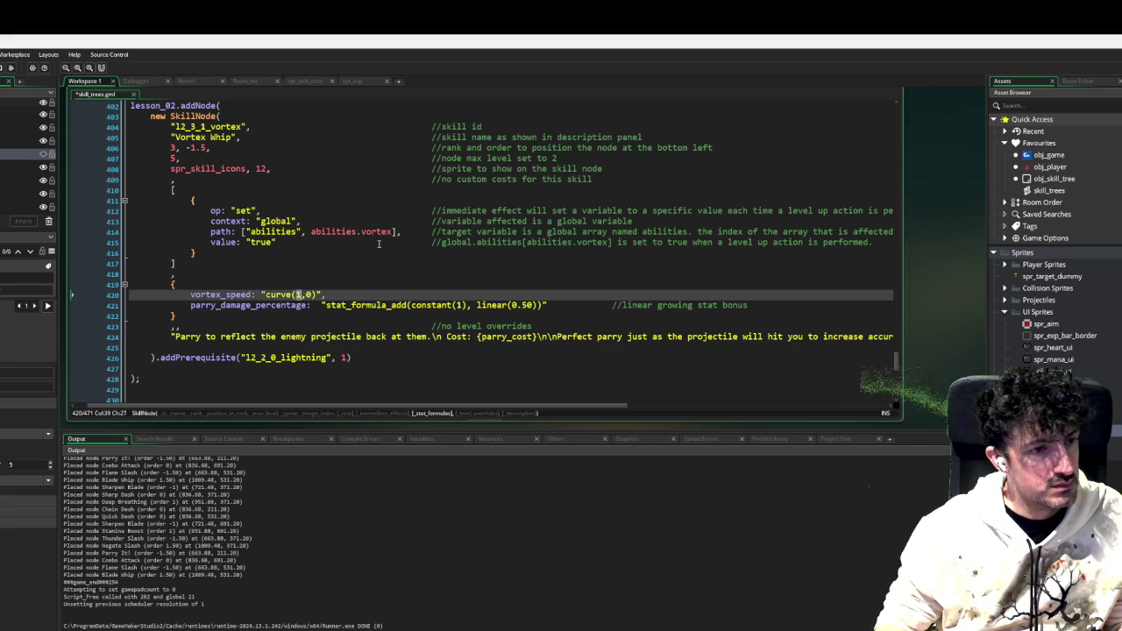
{"action": "key", "text": "Right"}
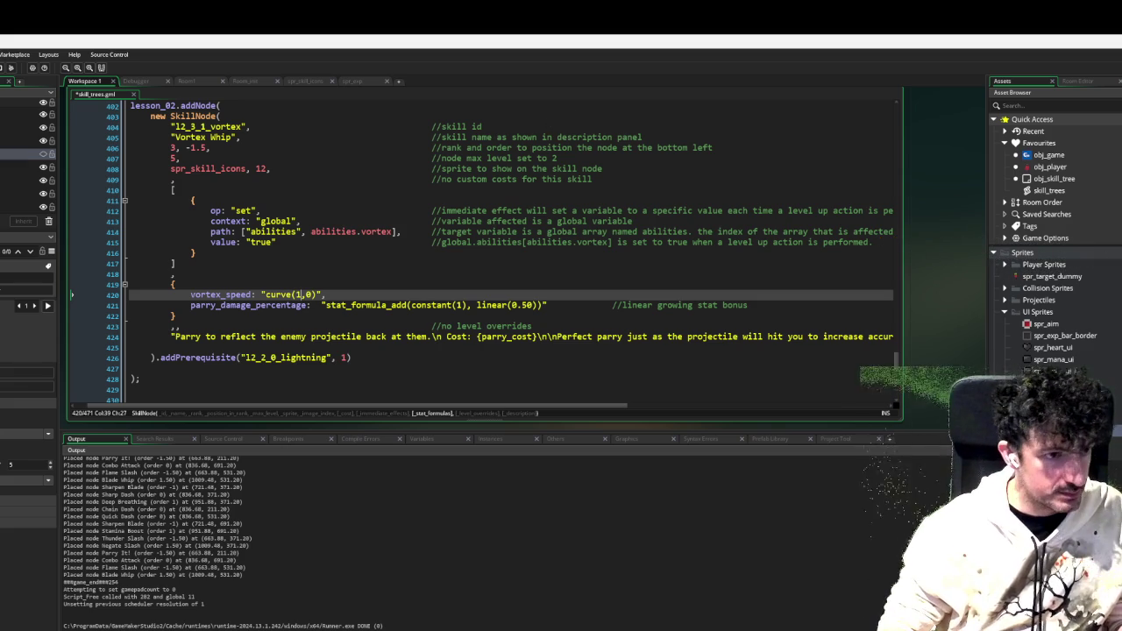
Set the vortex_speed formula to linear(1)
{"action": "left_click_drag", "start_coordinate": [293, 296], "coordinate": [264, 295]}
{"action": "type", "text": "linear"}
{"action": "left_click", "coordinate": [305, 296]}
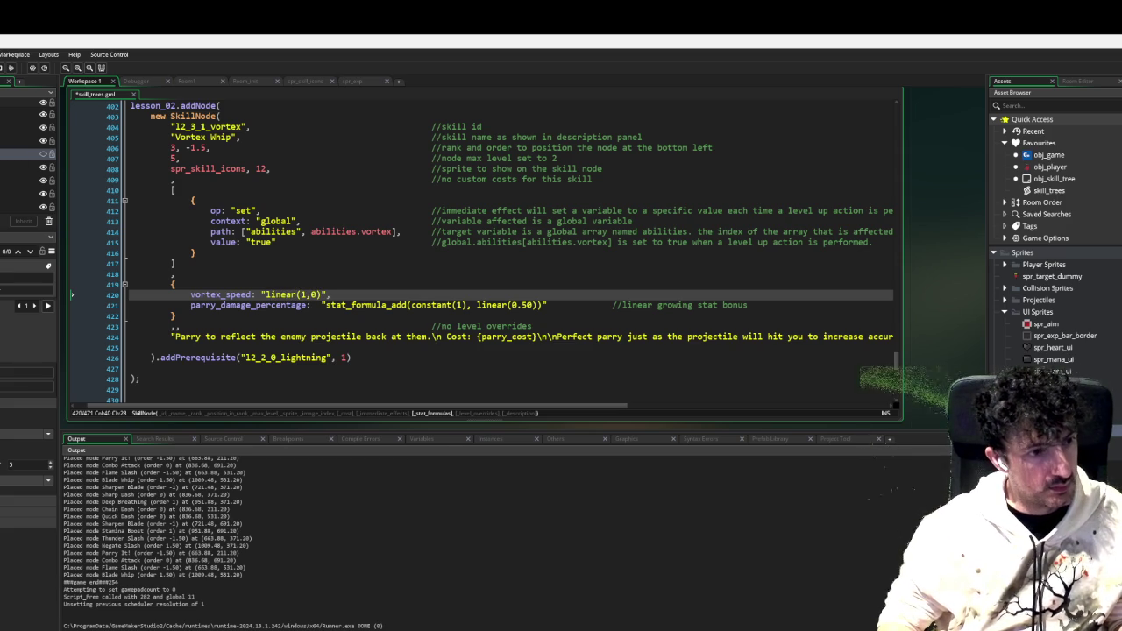
{"action": "key", "text": "shift+Right"}
{"action": "type", "text": "2"}
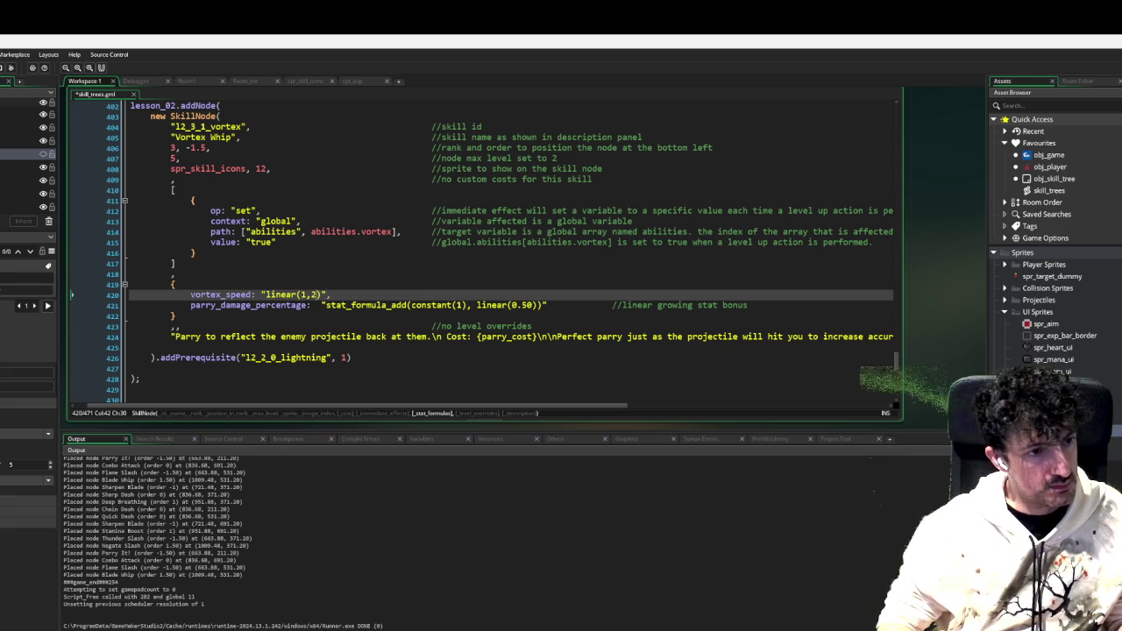
{"action": "key", "text": "BackSpace"}
{"action": "key", "text": "BackSpace"}
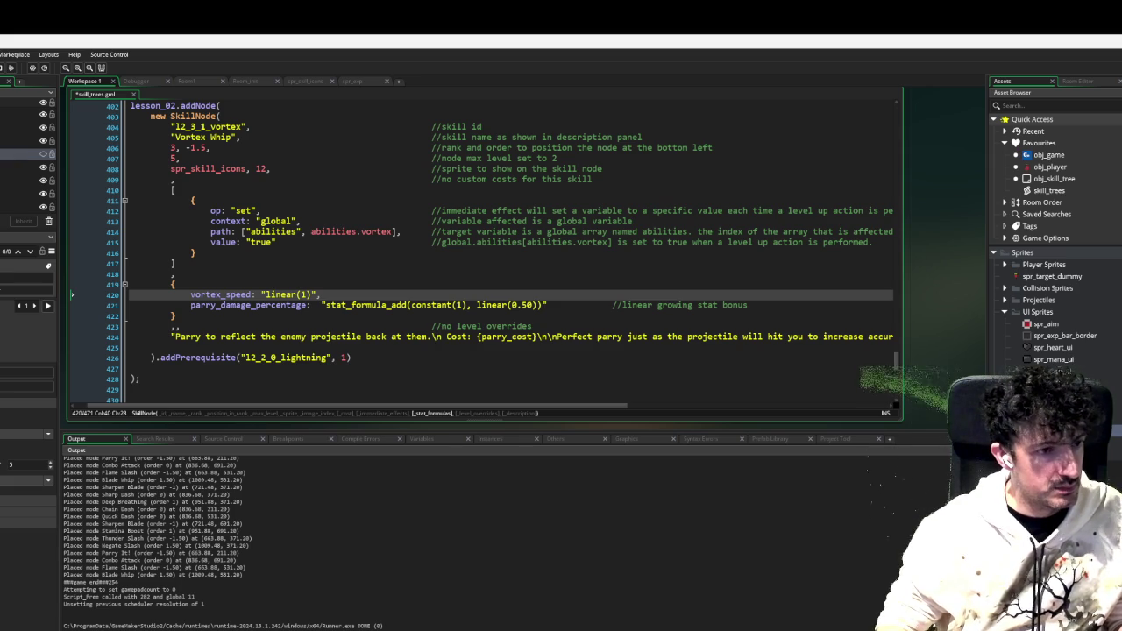
Delete the parry_damage_percentage entry and clean up its leftover line
{"action": "left_click", "coordinate": [190, 305]}
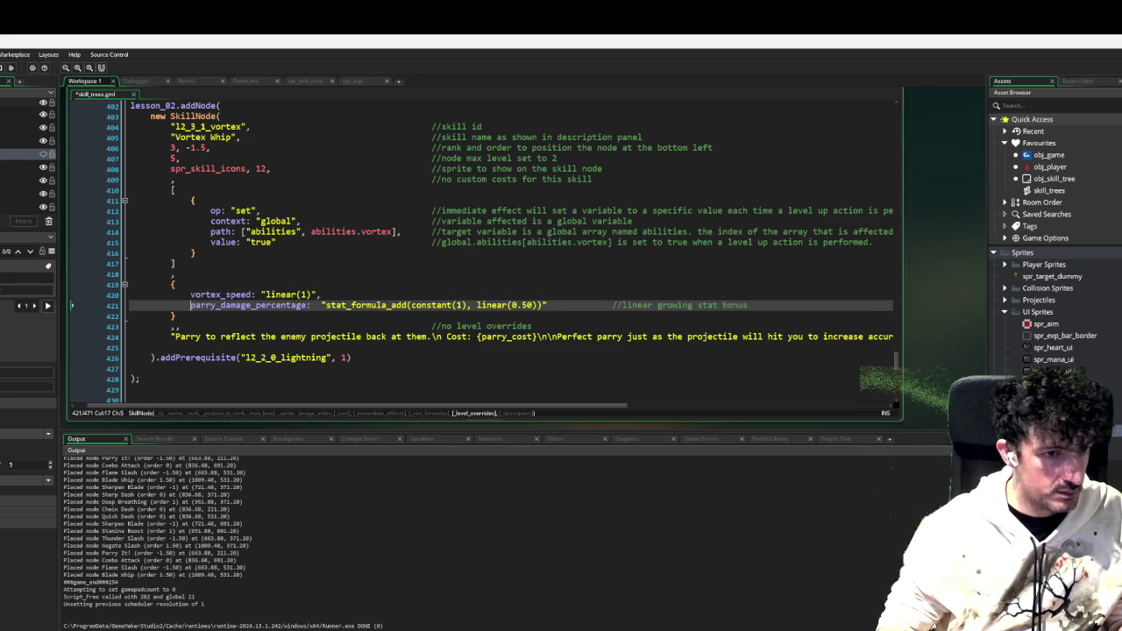
{"action": "key", "text": "shift+End"}
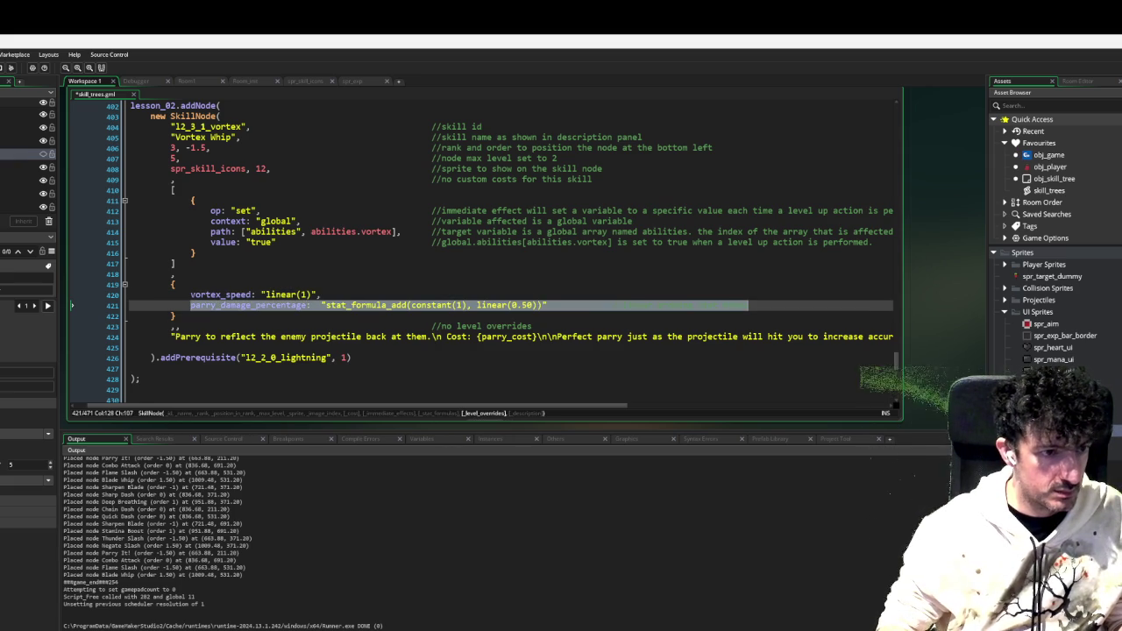
{"action": "key", "text": "BackSpace"}
{"action": "key", "text": "Up"}
{"action": "key", "text": "End"}
{"action": "key", "text": "BackSpace"}
{"action": "key", "text": "Down"}
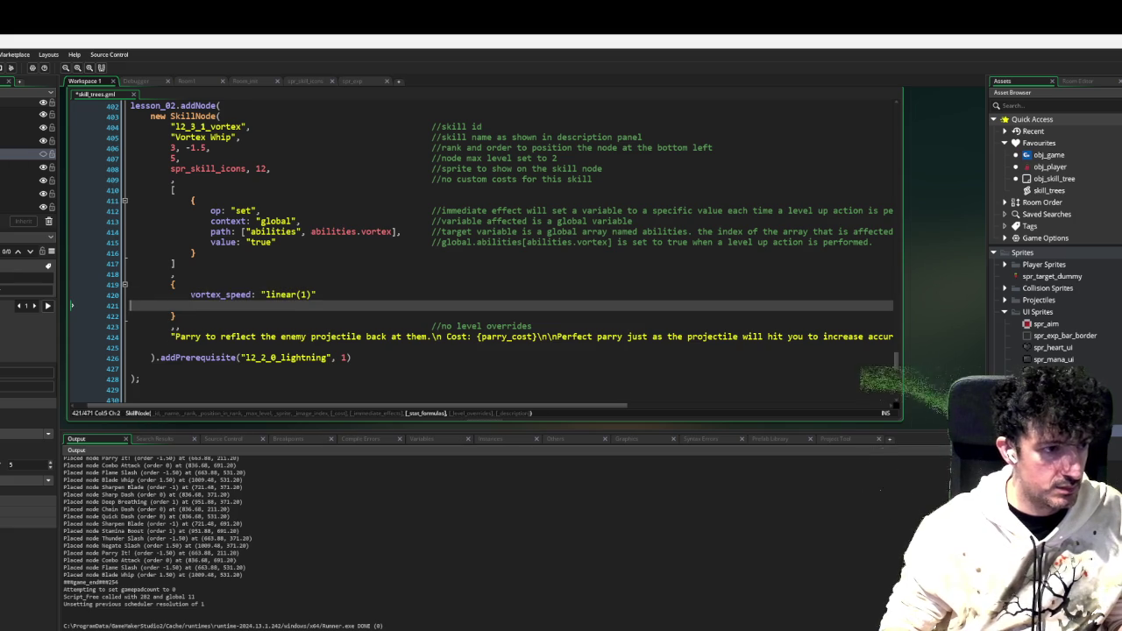
{"action": "key", "text": "BackSpace"}
{"action": "key", "text": "BackSpace"}
{"action": "key", "text": "BackSpace"}
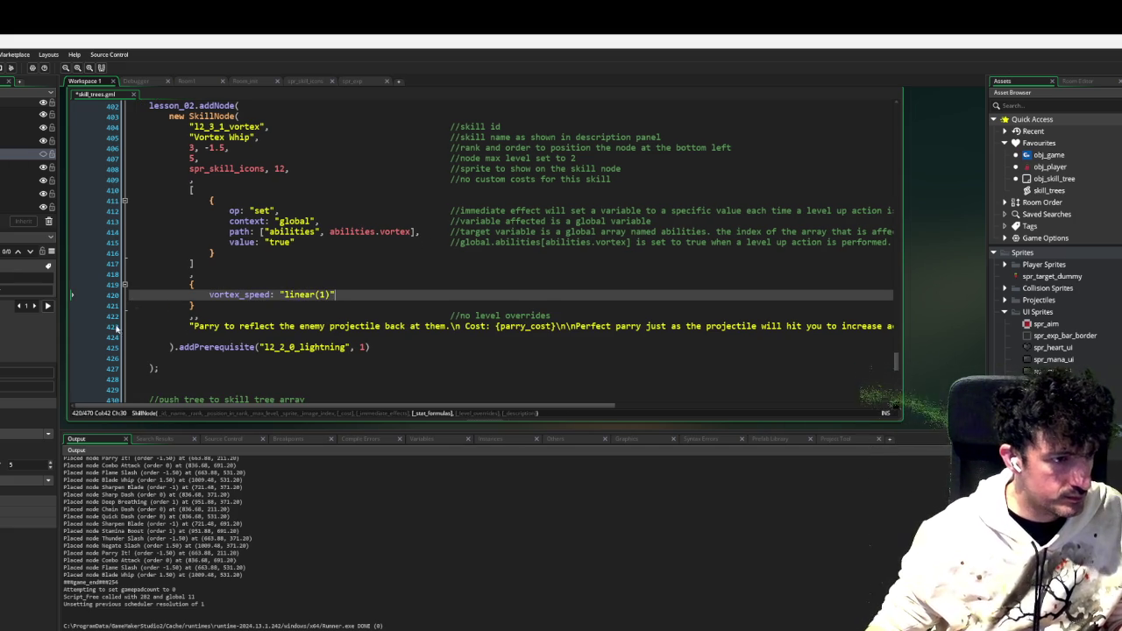
Replace the old parry description on line 423 with 'Slash exp orbs to suck them in from afar.'
{"action": "mouse_move", "coordinate": [192, 326]}
{"action": "left_mouse_down"}
{"action": "mouse_move", "coordinate": [931, 330]}
{"action": "mouse_move", "coordinate": [845, 336]}
{"action": "left_mouse_up"}
{"action": "type", "text": "Slash"}
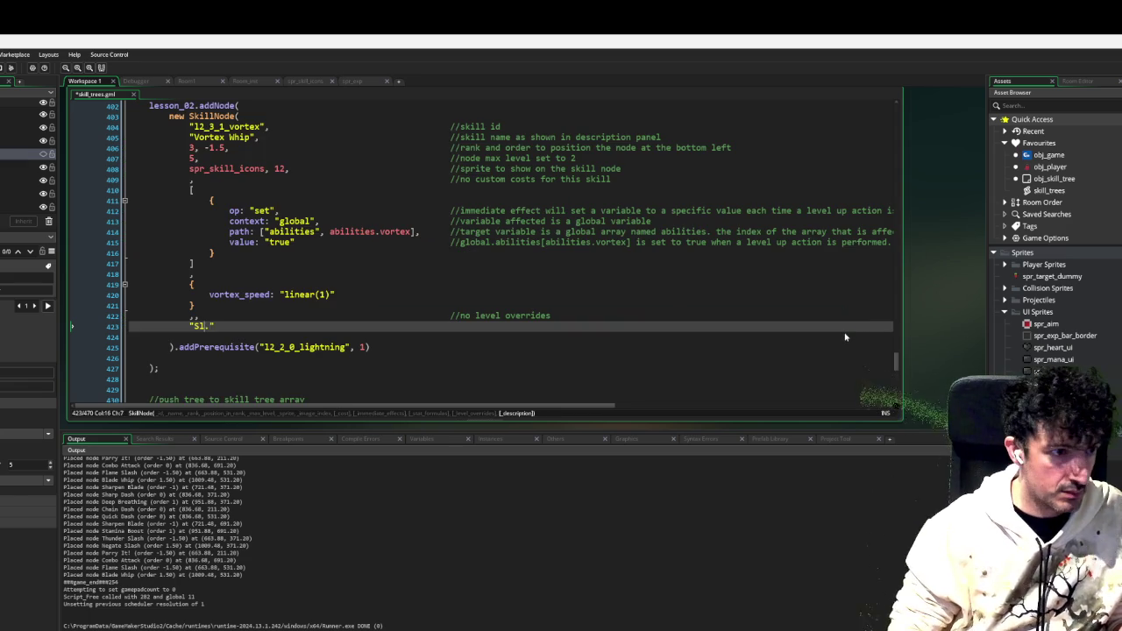
{"action": "type", "text": " exp"}
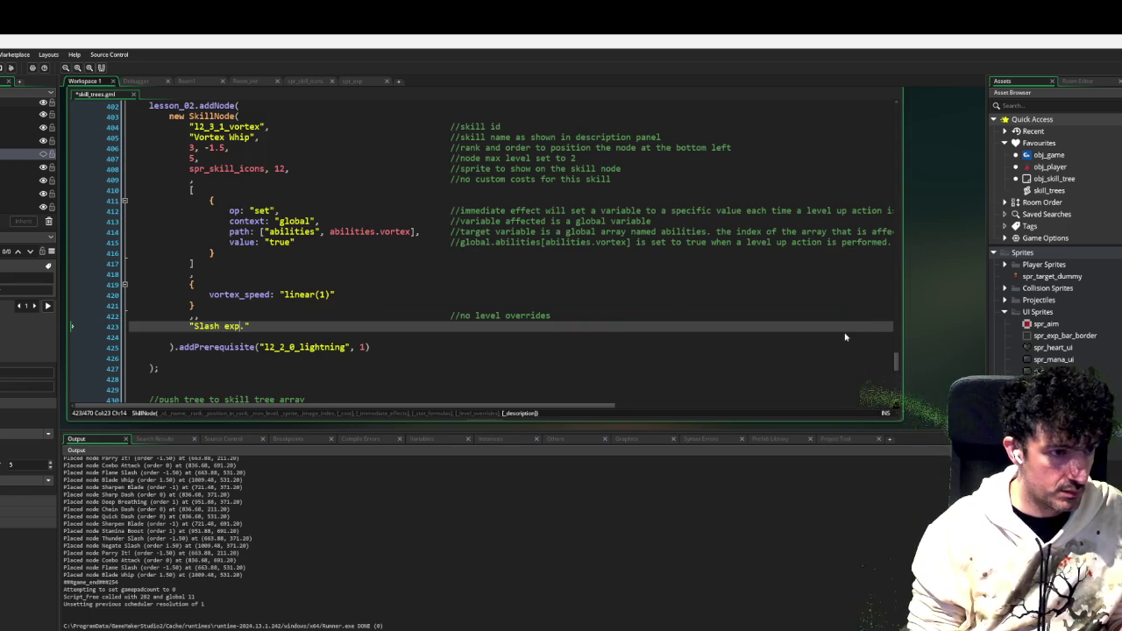
{"action": "type", "text": " orbs to."}
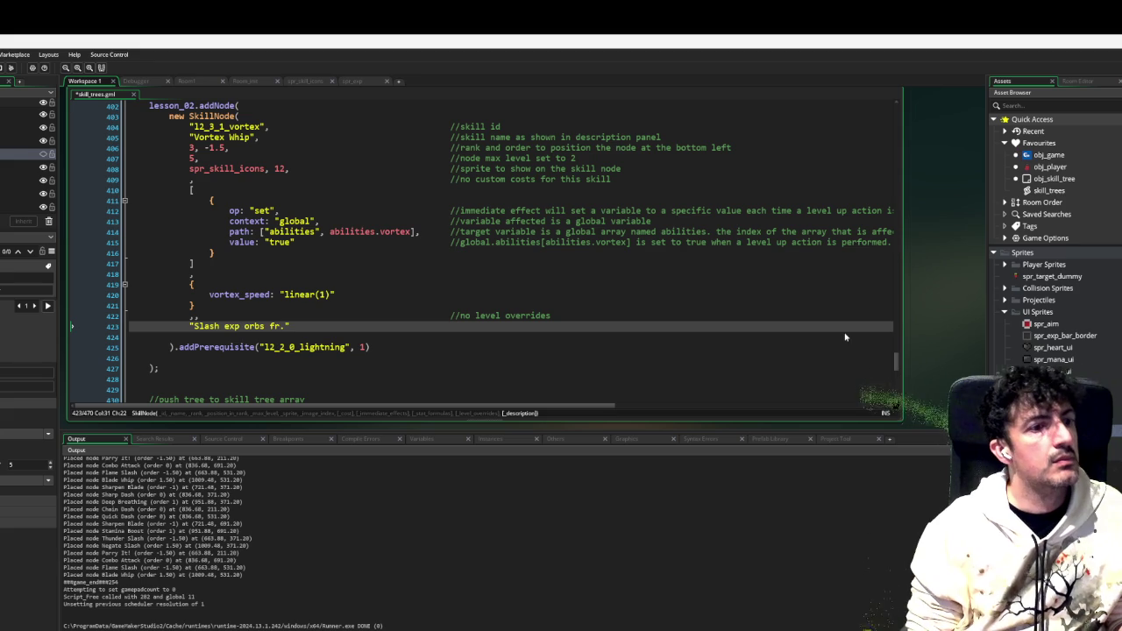
{"action": "type", "text": " suck them i"}
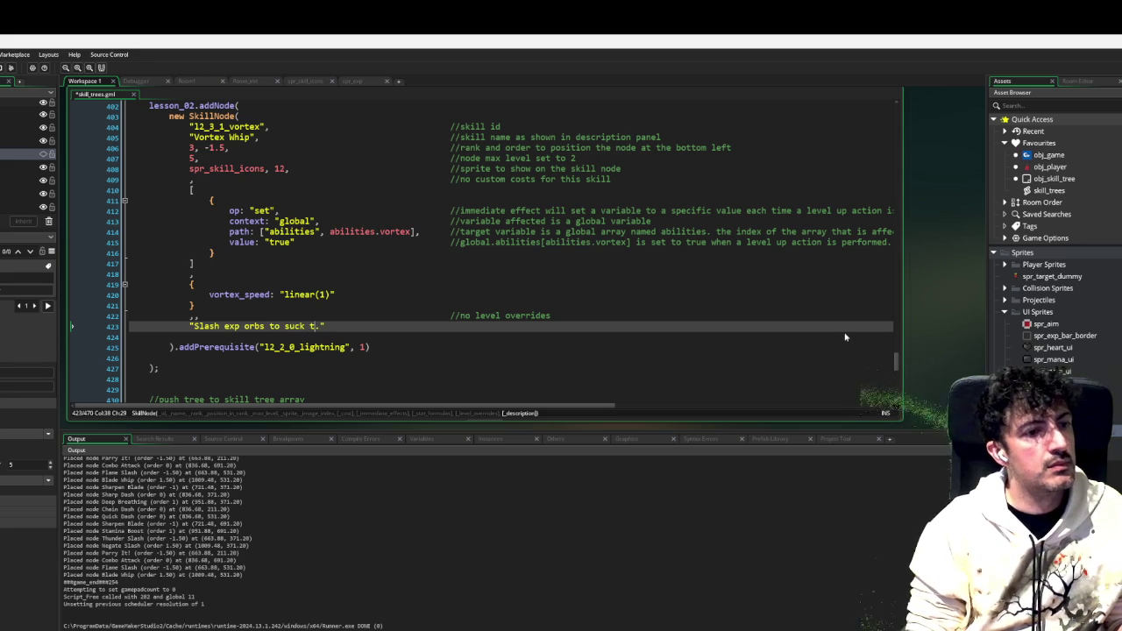
{"action": "type", "text": "n"}
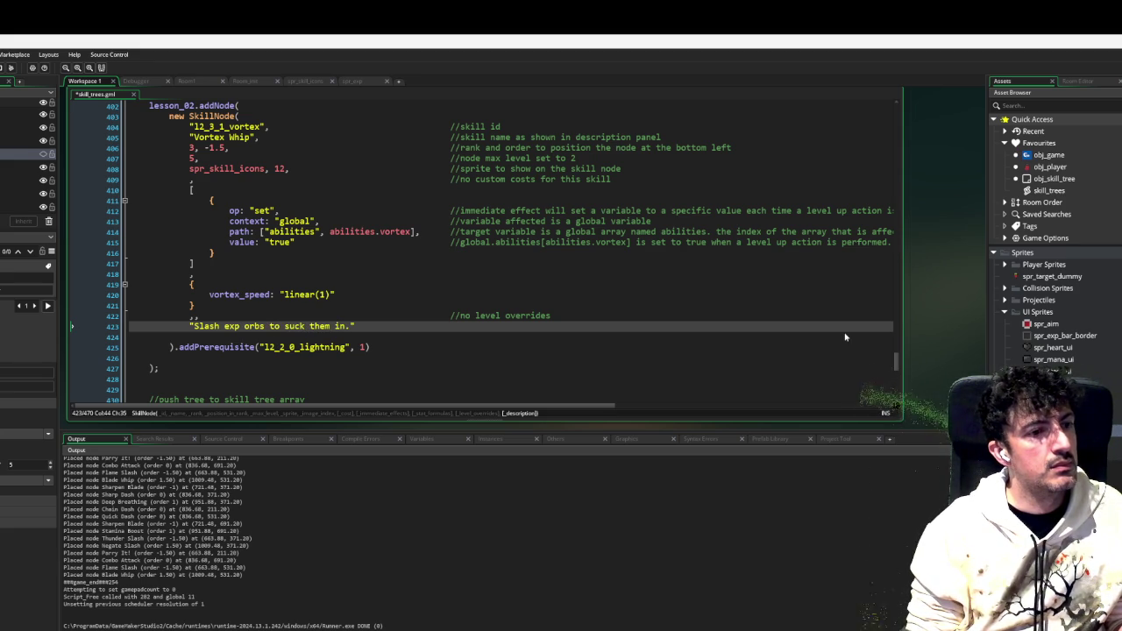
{"action": "type", "text": " from afar"}
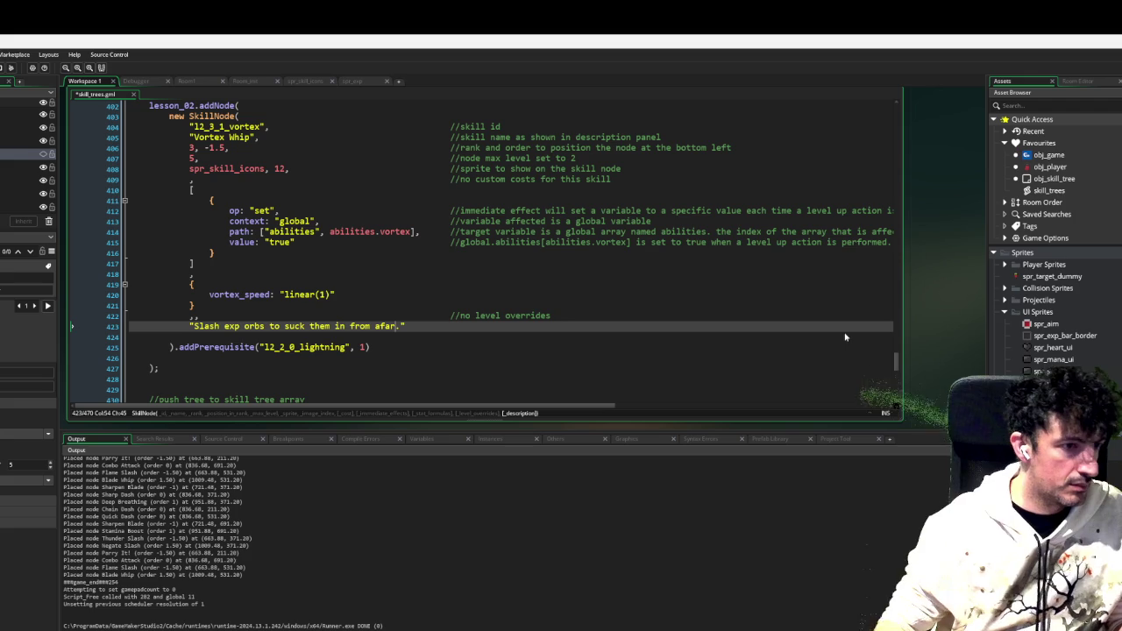
{"action": "scroll", "coordinate": [285, 211], "scroll_direction": "up", "scroll_amount": 6}
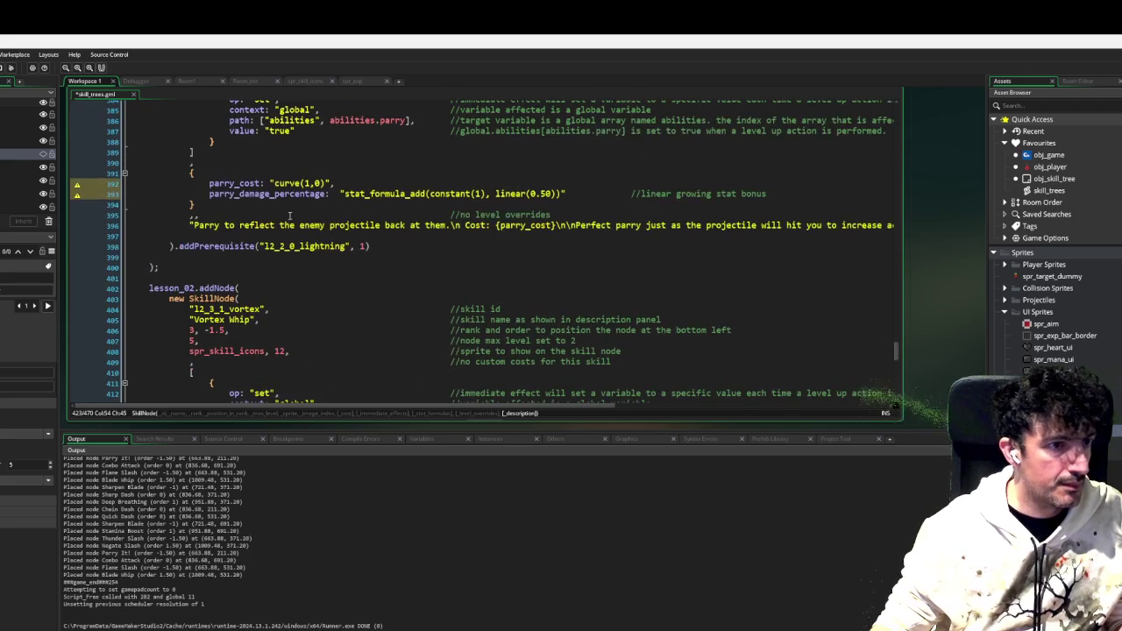
Replace Vortex Whip's l2_2_0_lightning prerequisite with l2_2_1_negate copied from the Negate Slash node
{"action": "scroll", "coordinate": [329, 245], "scroll_direction": "up", "scroll_amount": 5}
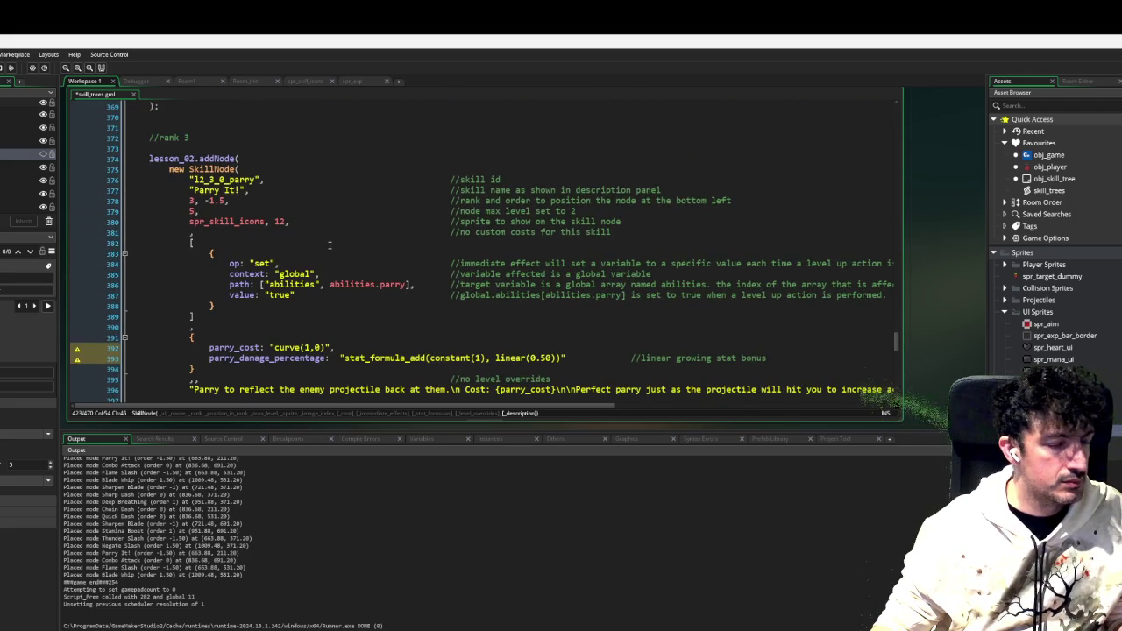
{"action": "scroll", "coordinate": [330, 246], "scroll_direction": "up", "scroll_amount": 3}
{"action": "double_click", "coordinate": [315, 250]}
{"action": "scroll", "coordinate": [316, 255], "scroll_direction": "up", "scroll_amount": 2}
{"action": "double_click", "coordinate": [254, 163]}
{"action": "key", "text": "ctrl+c"}
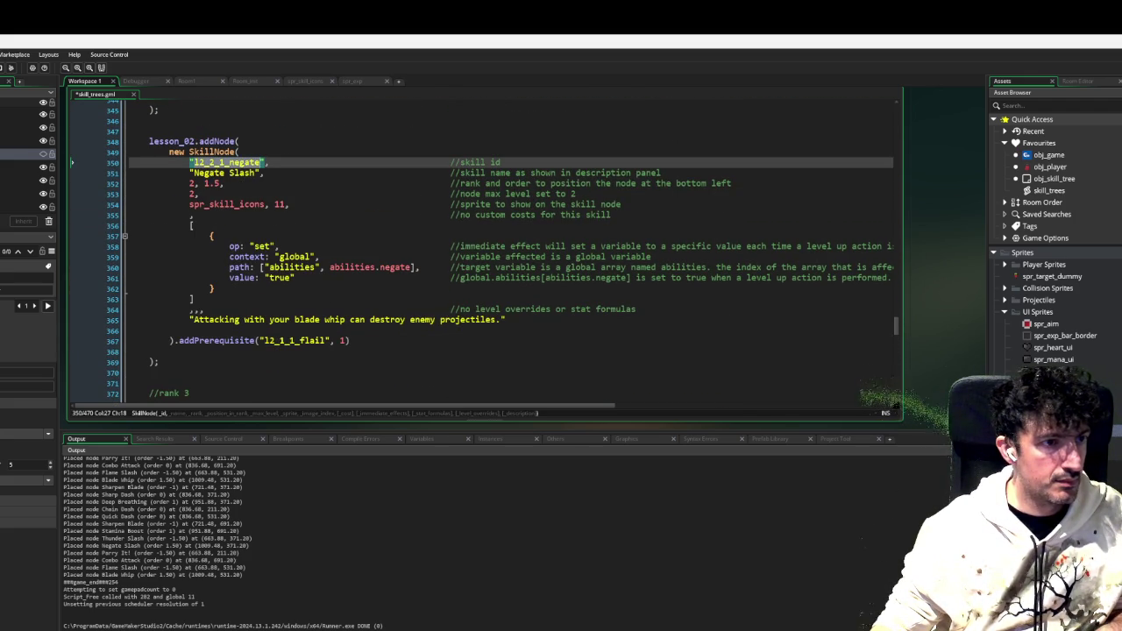
{"action": "scroll", "coordinate": [333, 228], "scroll_direction": "down", "scroll_amount": 9}
{"action": "scroll", "coordinate": [333, 229], "scroll_direction": "down", "scroll_amount": 8}
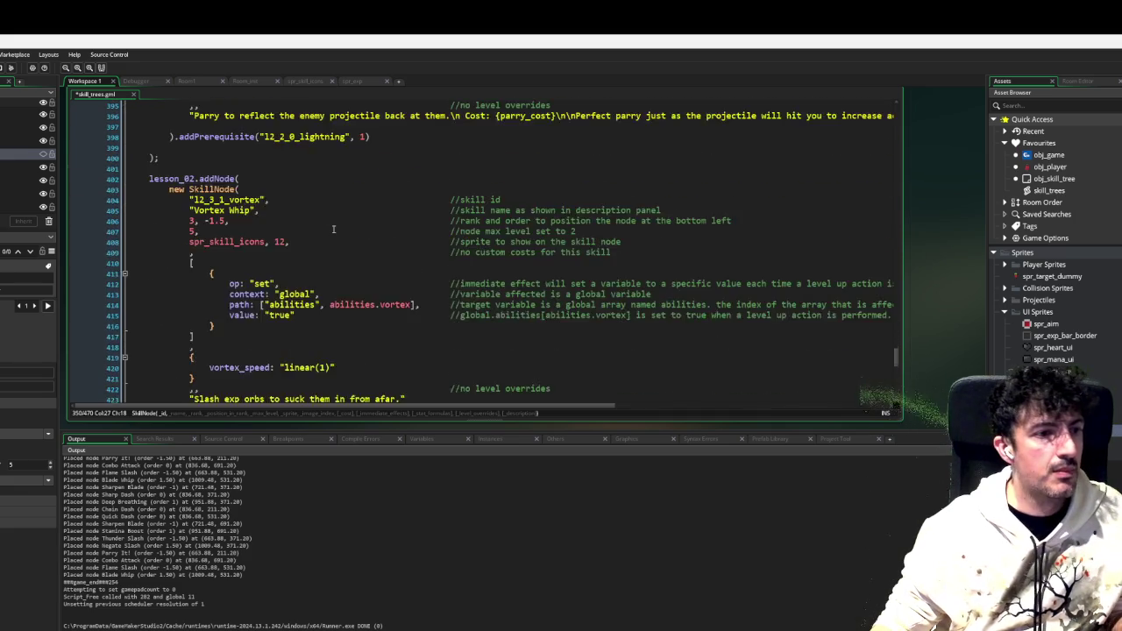
{"action": "scroll", "coordinate": [325, 252], "scroll_direction": "down", "scroll_amount": 2}
{"action": "scroll", "coordinate": [326, 245], "scroll_direction": "up", "scroll_amount": 2}
{"action": "double_click", "coordinate": [308, 256]}
{"action": "key", "text": "ctrl+v"}
{"action": "scroll", "coordinate": [463, 249], "scroll_direction": "up", "scroll_amount": 2}
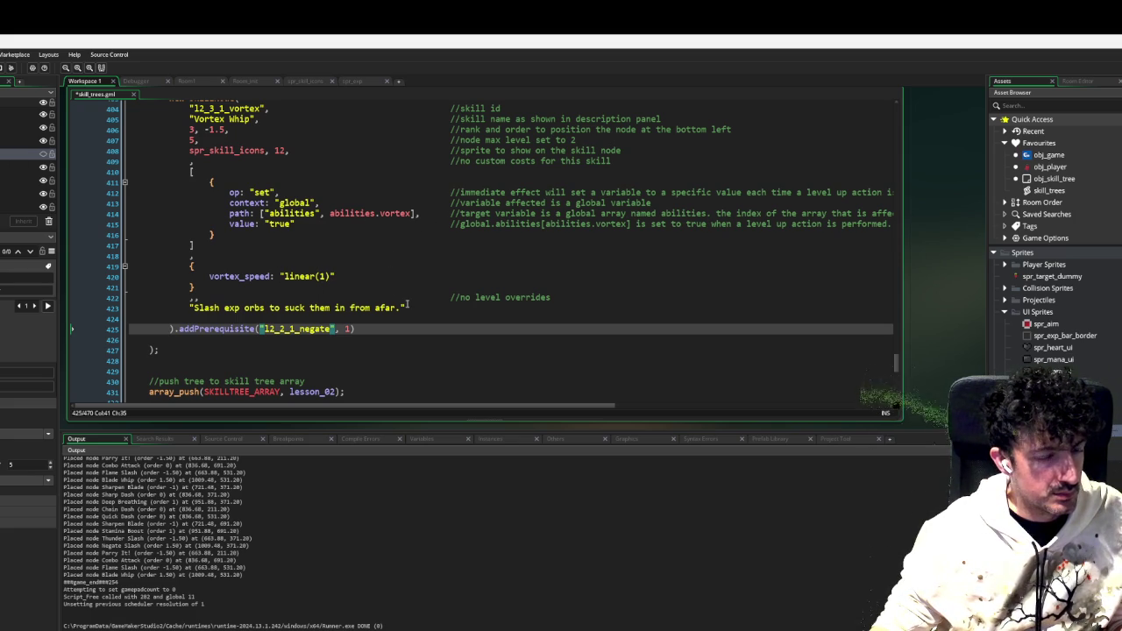
{"action": "left_click", "coordinate": [425, 305]}
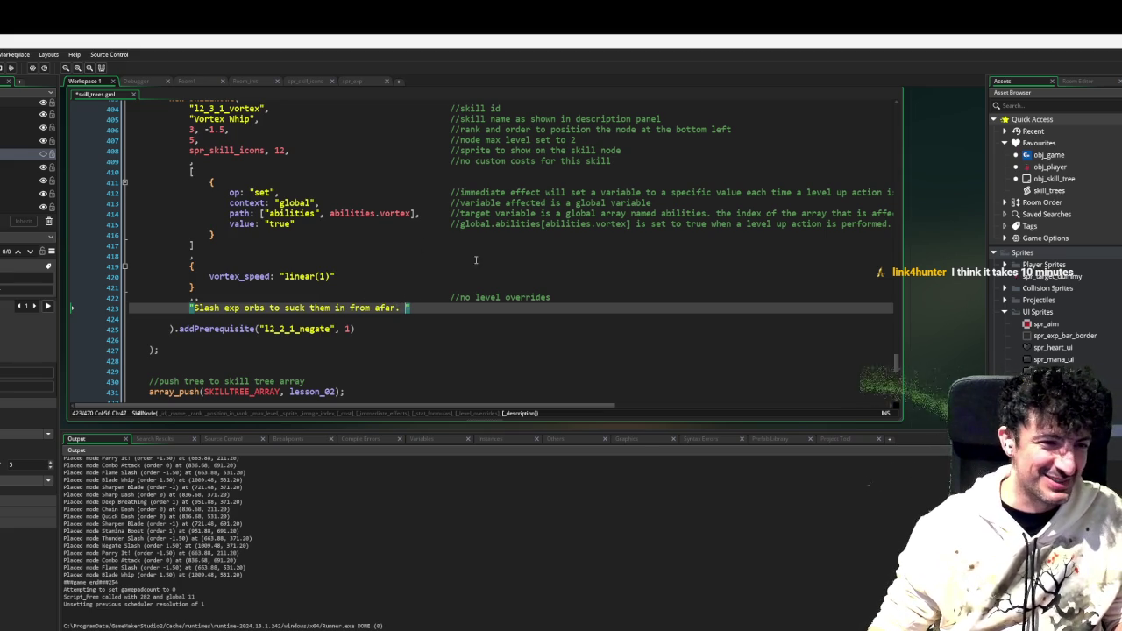
Add a new description line after 'afar.' reading 'Vortex Speed: x{}'
{"action": "scroll", "coordinate": [469, 263], "scroll_direction": "up", "scroll_amount": 1}
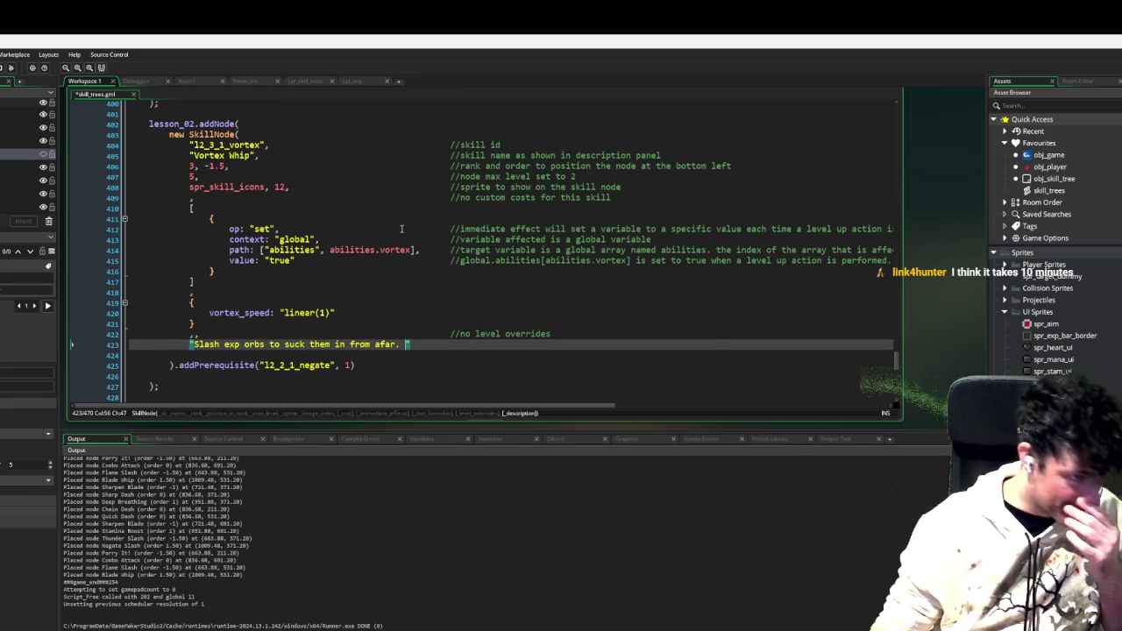
{"action": "key", "text": "Left"}
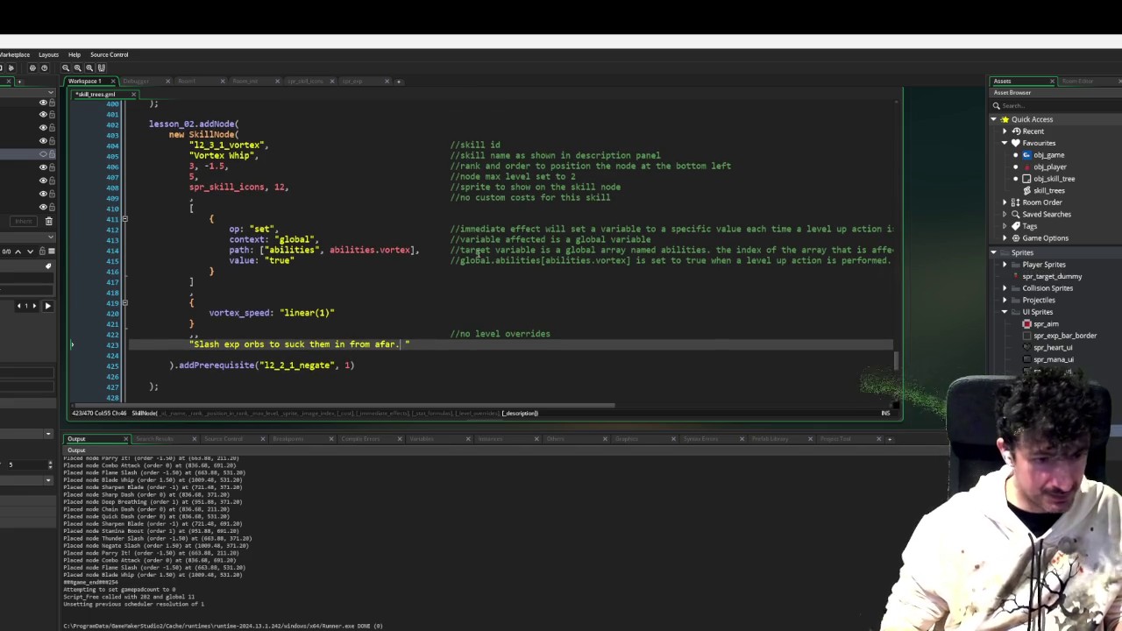
{"action": "type", "text": "S"}
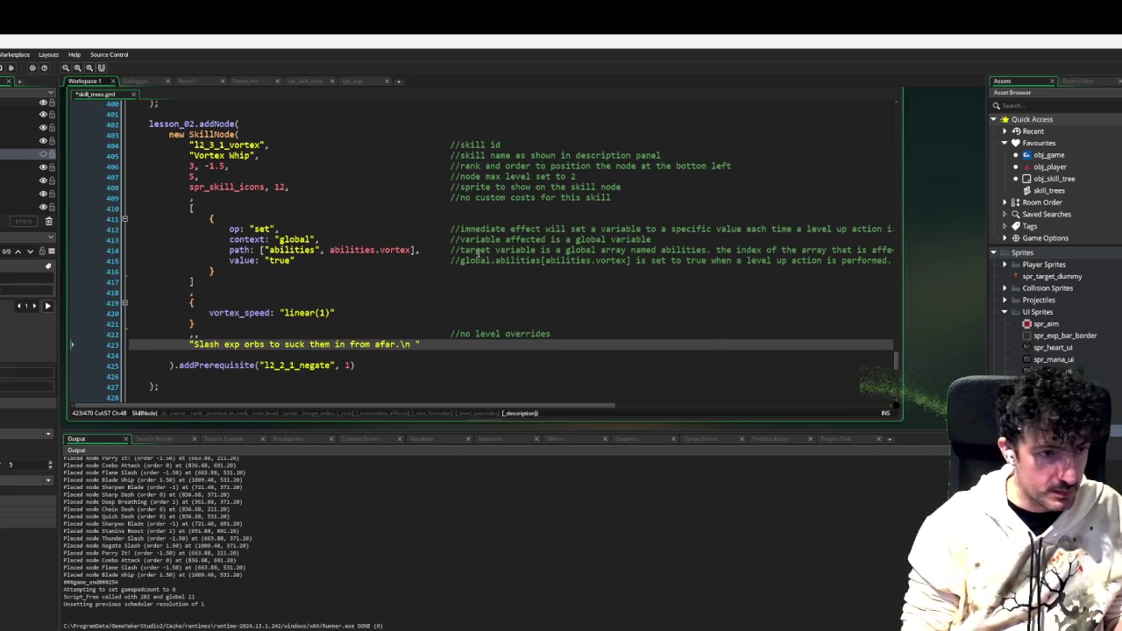
{"action": "type", "text": "uck"}
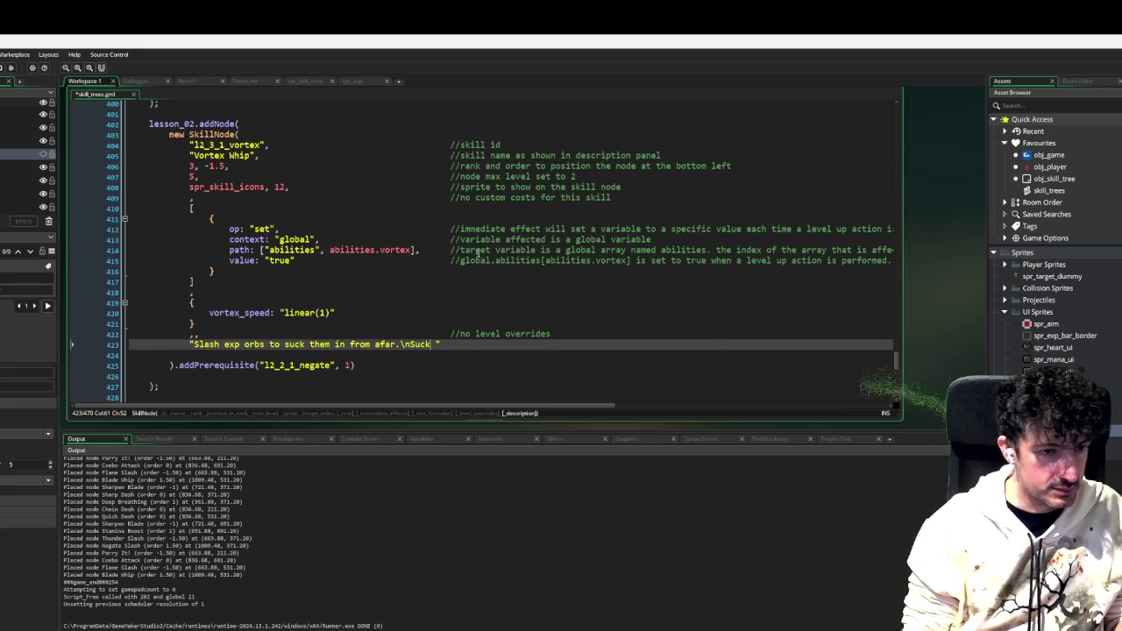
{"action": "key", "text": "BackSpace"}
{"action": "key", "text": "BackSpace"}
{"action": "key", "text": "BackSpace"}
{"action": "type", "text": "Vortex Speed:"}
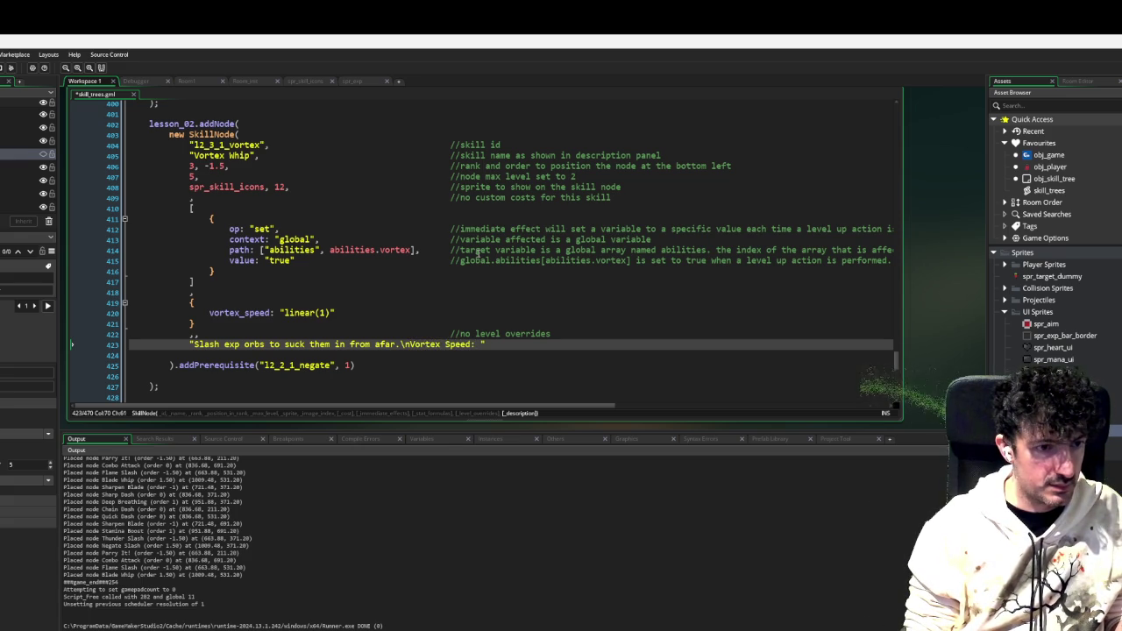
{"action": "type", "text": " x{}"}
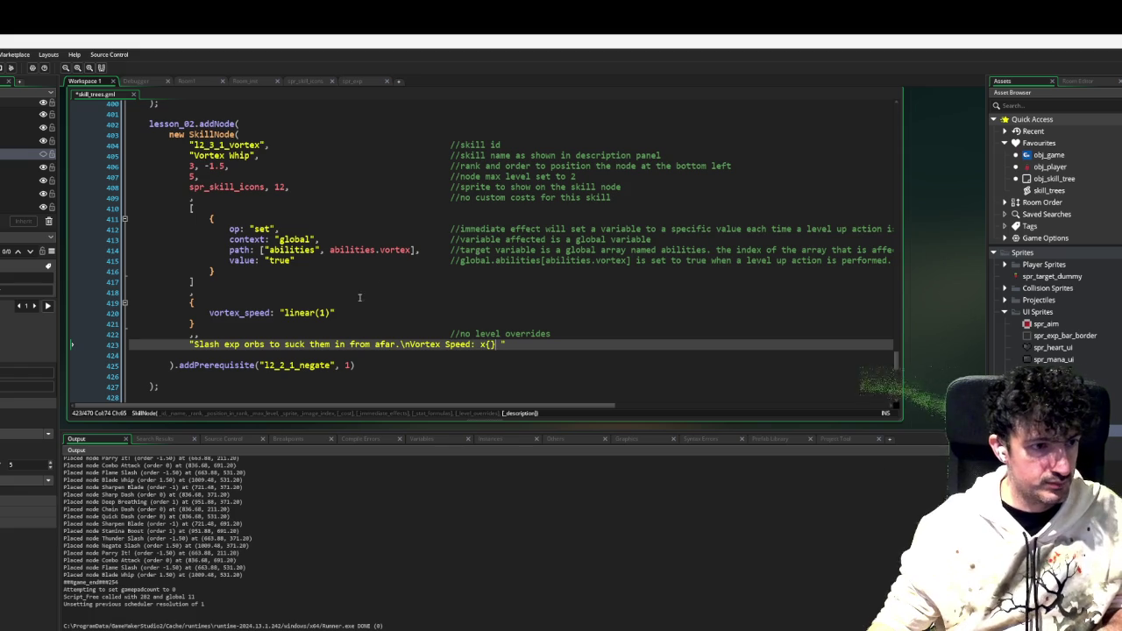
Put vortex_speed inside the braces and end the description with a period
{"action": "left_click", "coordinate": [274, 312]}
{"action": "key", "text": "ctrl+c"}
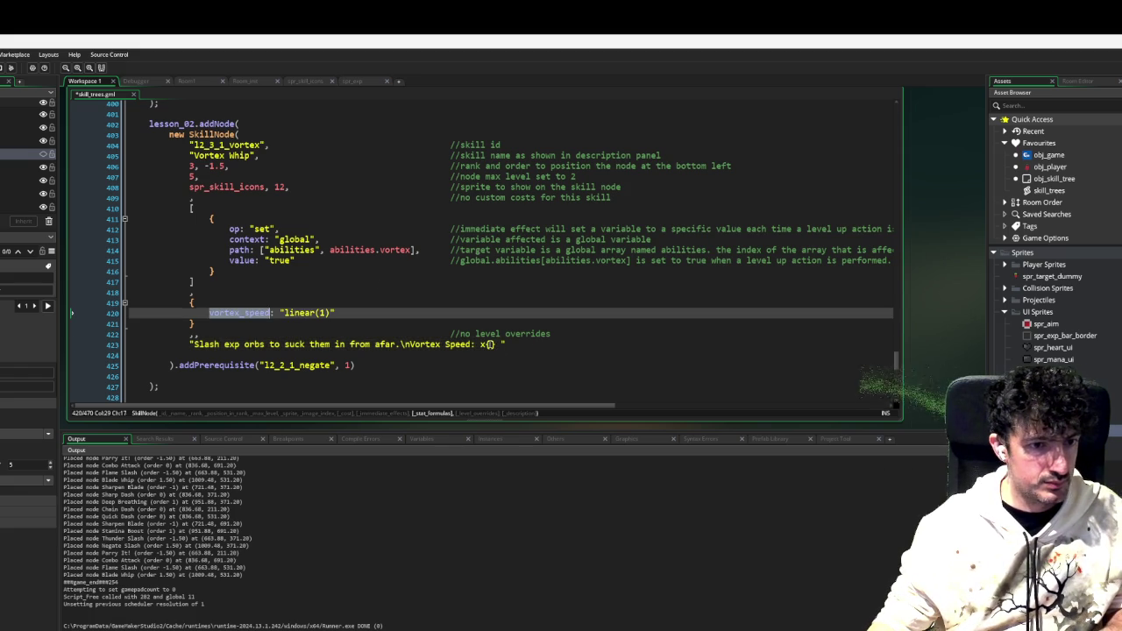
{"action": "left_click", "coordinate": [492, 345]}
{"action": "key", "text": "ctrl+v"}
{"action": "key", "text": "End"}
{"action": "key", "text": "BackSpace"}
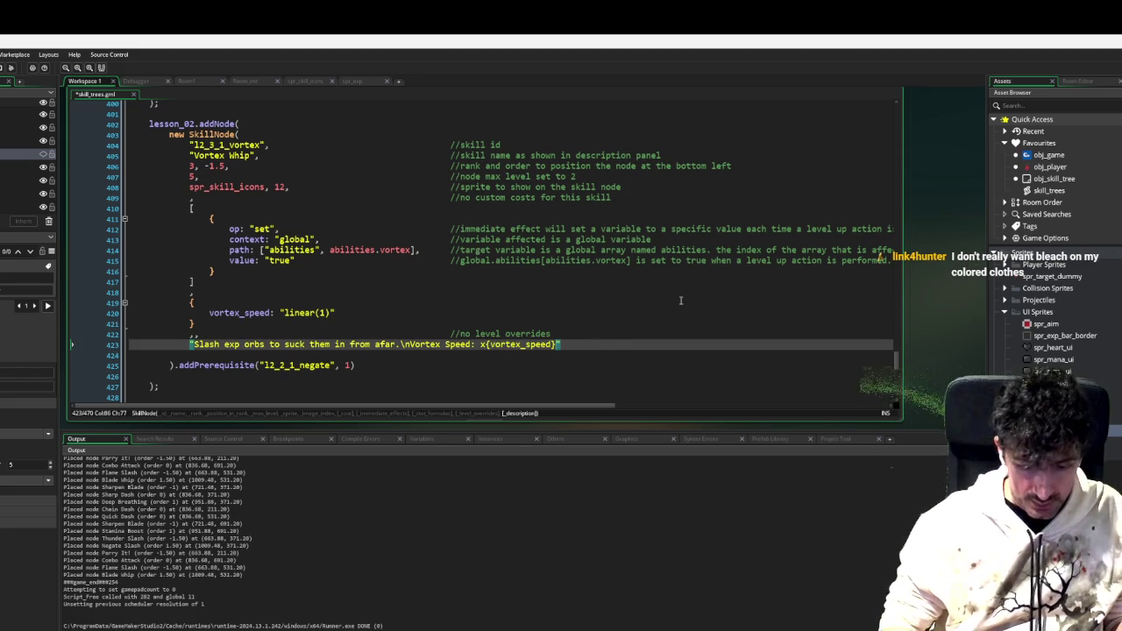
{"action": "type", "text": "."}
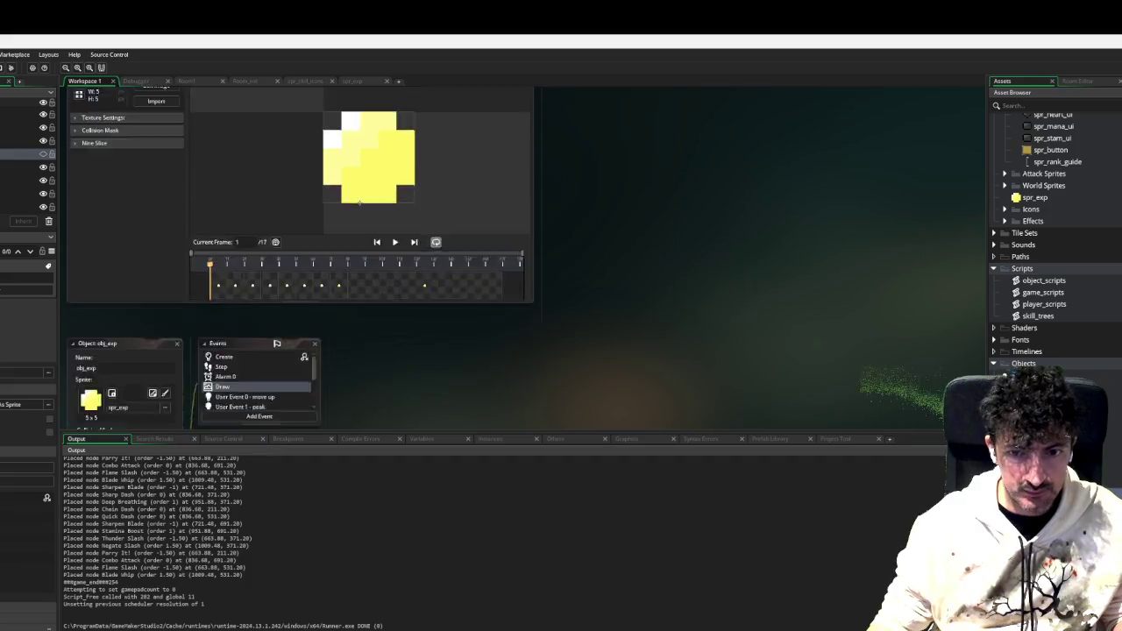
Append a new line 'speed_ = 2;' at the end of obj_exp's Create event code
{"action": "left_click", "coordinate": [736, 320]}
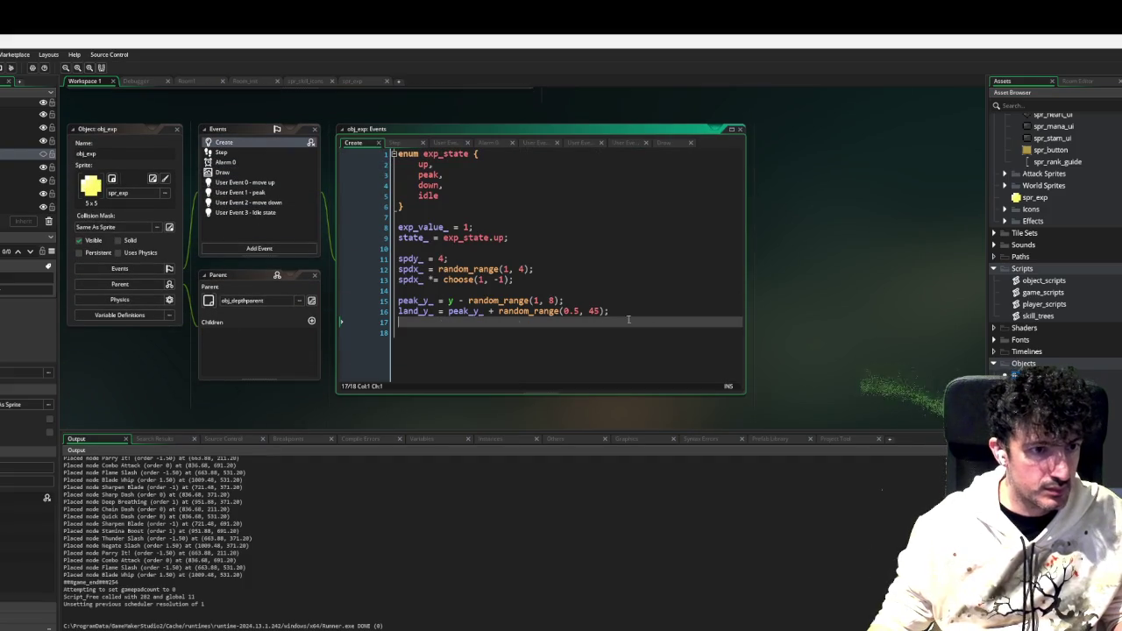
{"action": "key", "text": "Return"}
{"action": "type", "text": "vpry"}
{"action": "key", "text": "BackSpace"}
{"action": "key", "text": "BackSpace"}
{"action": "key", "text": "BackSpace"}
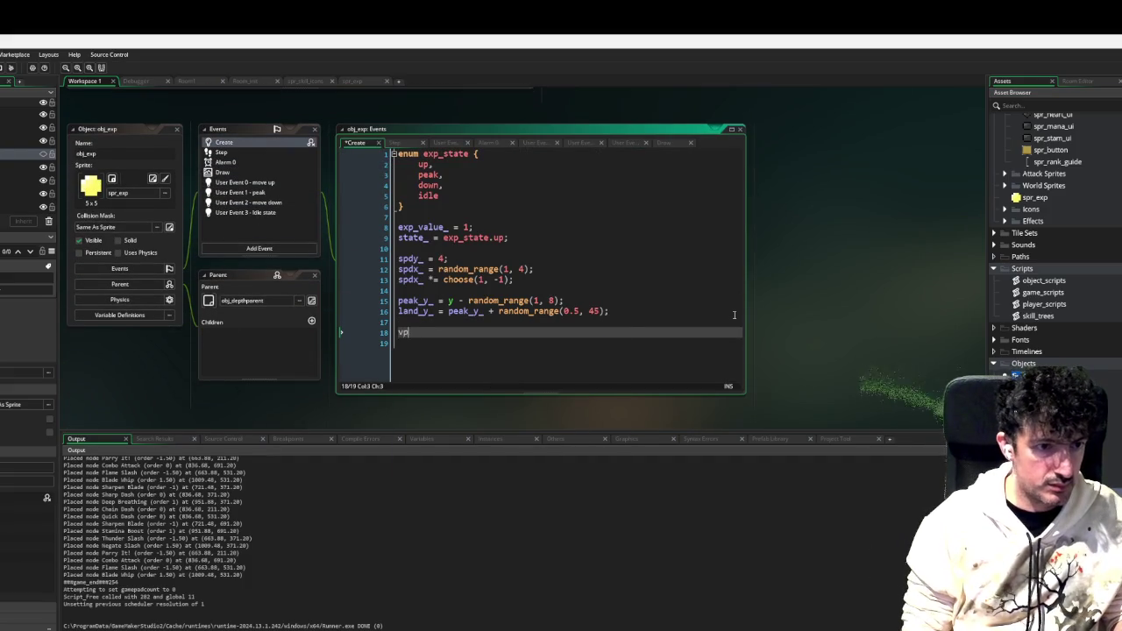
{"action": "type", "text": "ortex"}
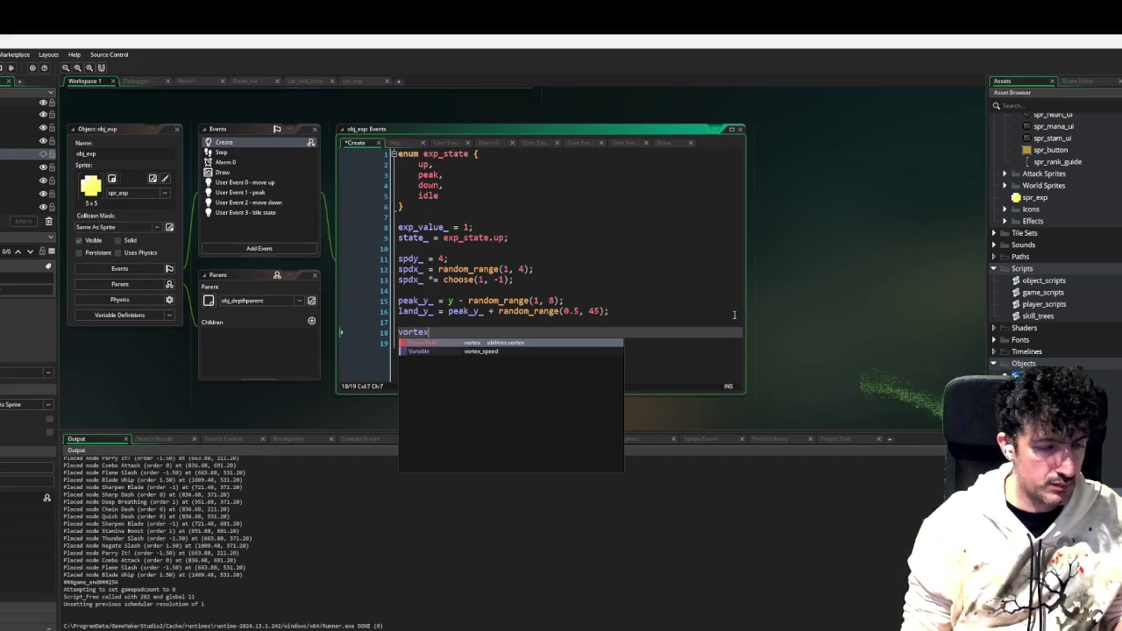
{"action": "key", "text": "BackSpace"}
{"action": "key", "text": "BackSpace"}
{"action": "key", "text": "BackSpace"}
{"action": "type", "text": "speed"}
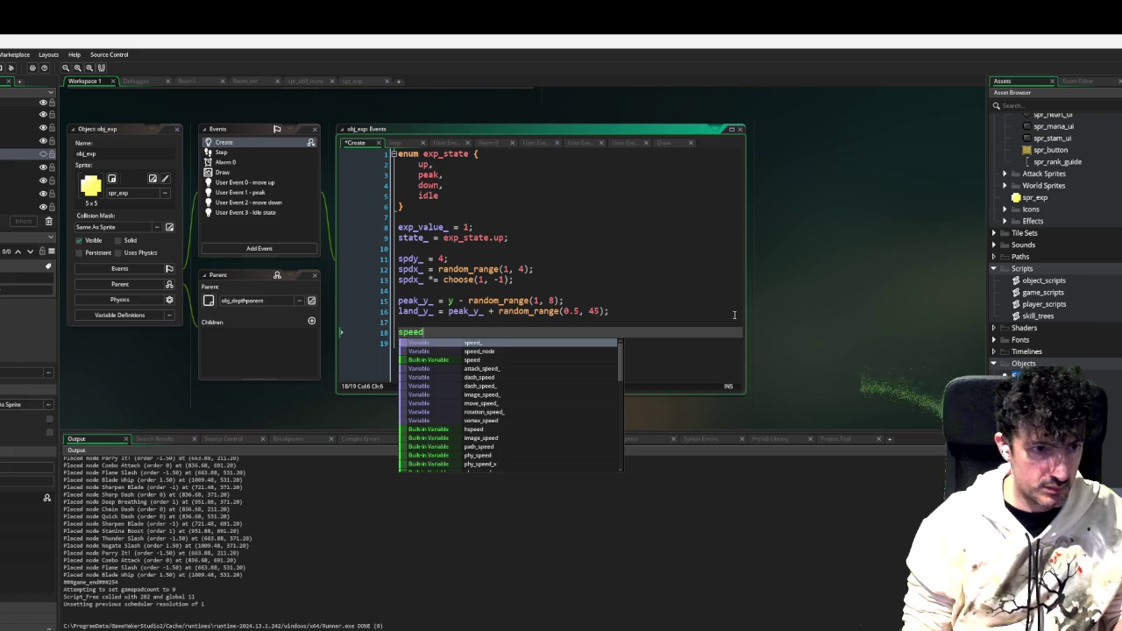
{"action": "type", "text": "_ = "}
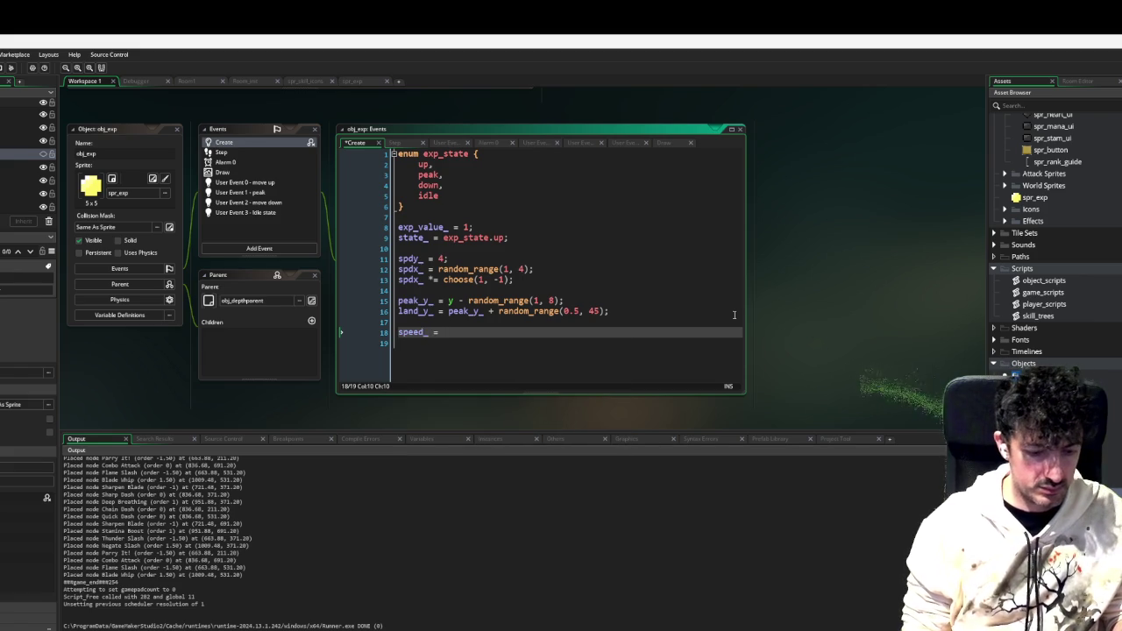
{"action": "type", "text": "2;"}
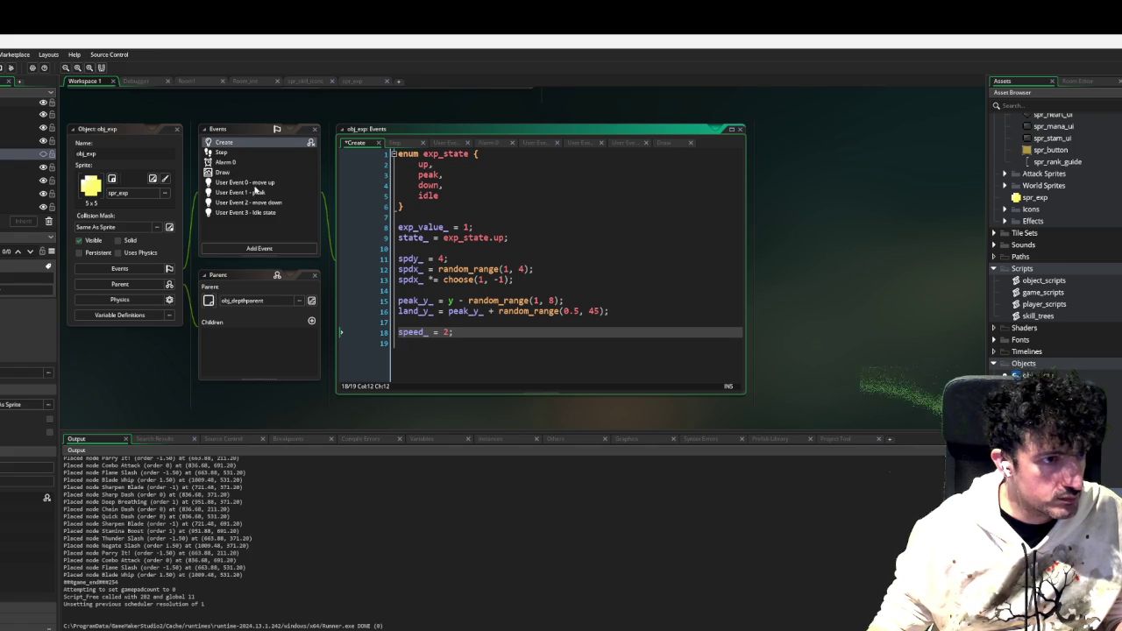
{"action": "left_click", "coordinate": [263, 249]}
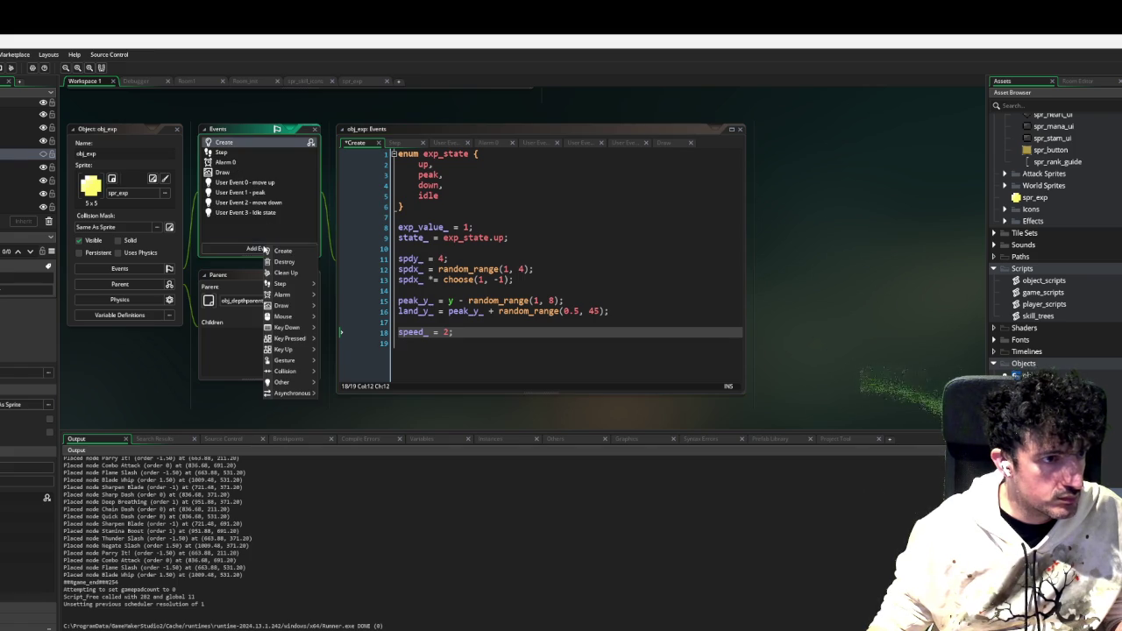
Look over obj_exp's existing Step event code, then go back to the Create event
{"action": "mouse_move", "coordinate": [301, 292]}
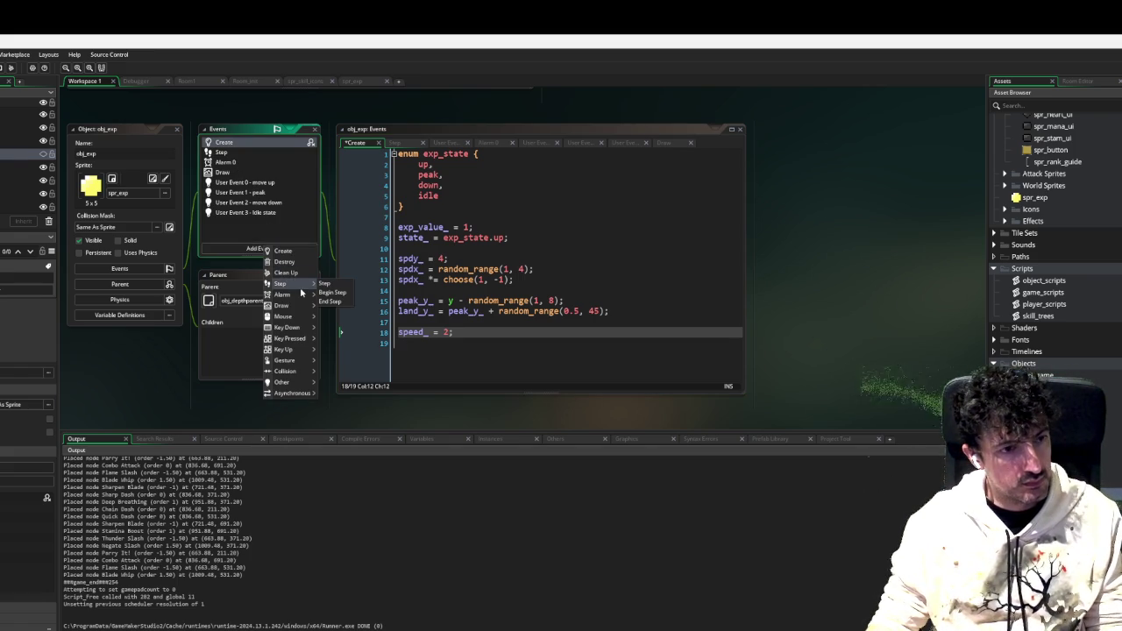
{"action": "left_click", "coordinate": [326, 287]}
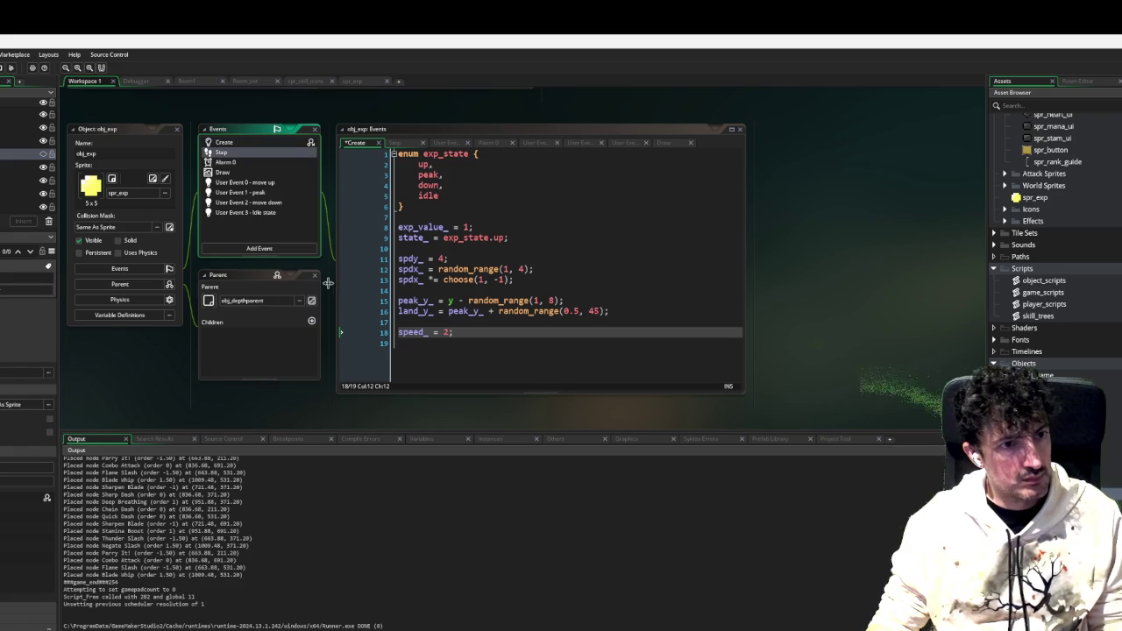
{"action": "left_click", "coordinate": [260, 154]}
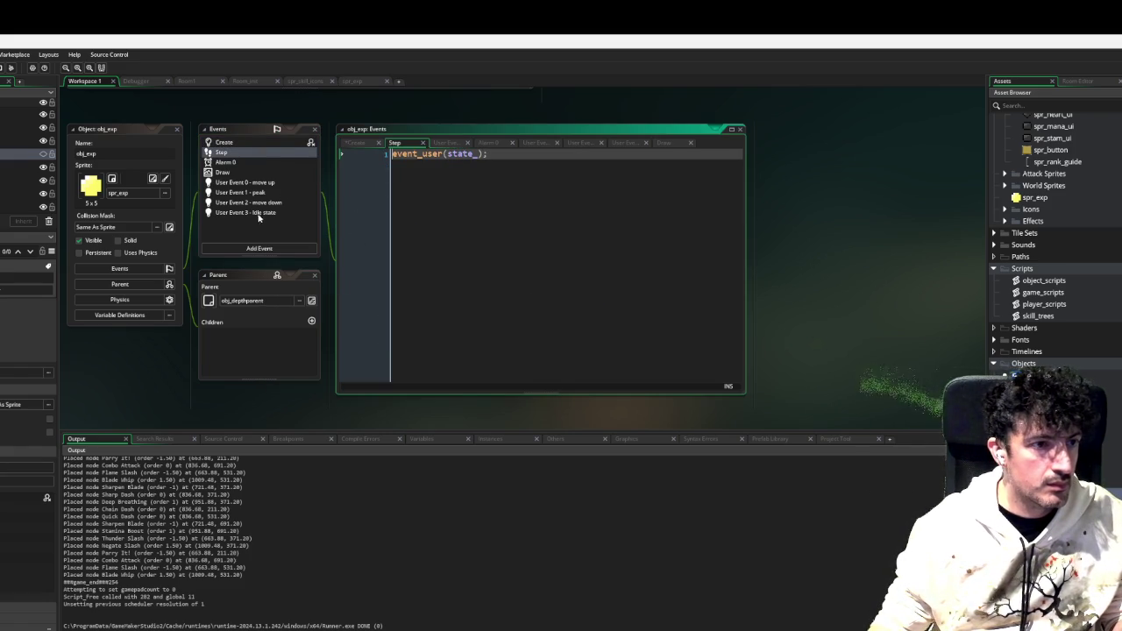
{"action": "left_click", "coordinate": [233, 143]}
Insert 'attract' as a new exp_state enum value on its own line after idle
{"action": "left_click", "coordinate": [449, 196]}
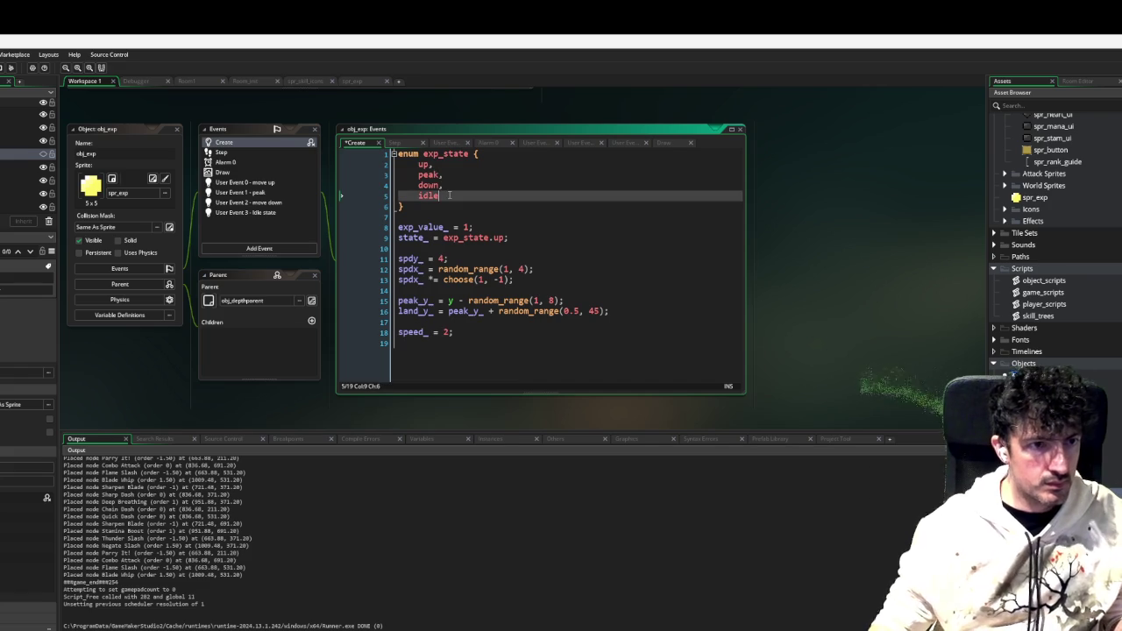
{"action": "type", "text": ","}
{"action": "key", "text": "Return"}
{"action": "type", "text": "suck"}
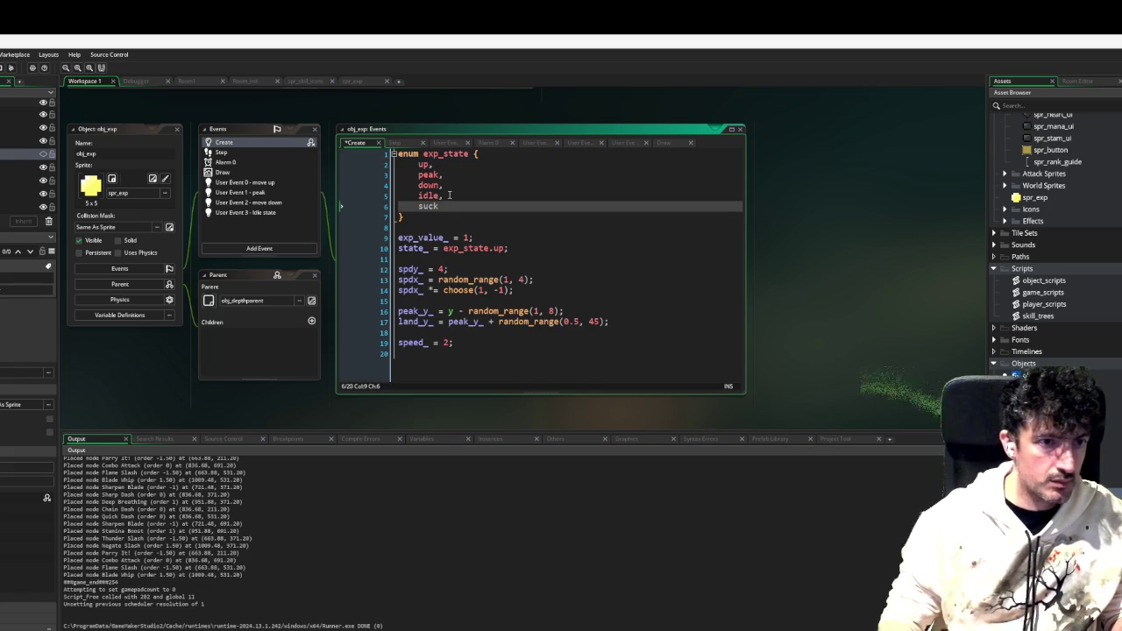
{"action": "left_click", "coordinate": [258, 248]}
{"action": "mouse_move", "coordinate": [276, 360]}
{"action": "mouse_move", "coordinate": [284, 319]}
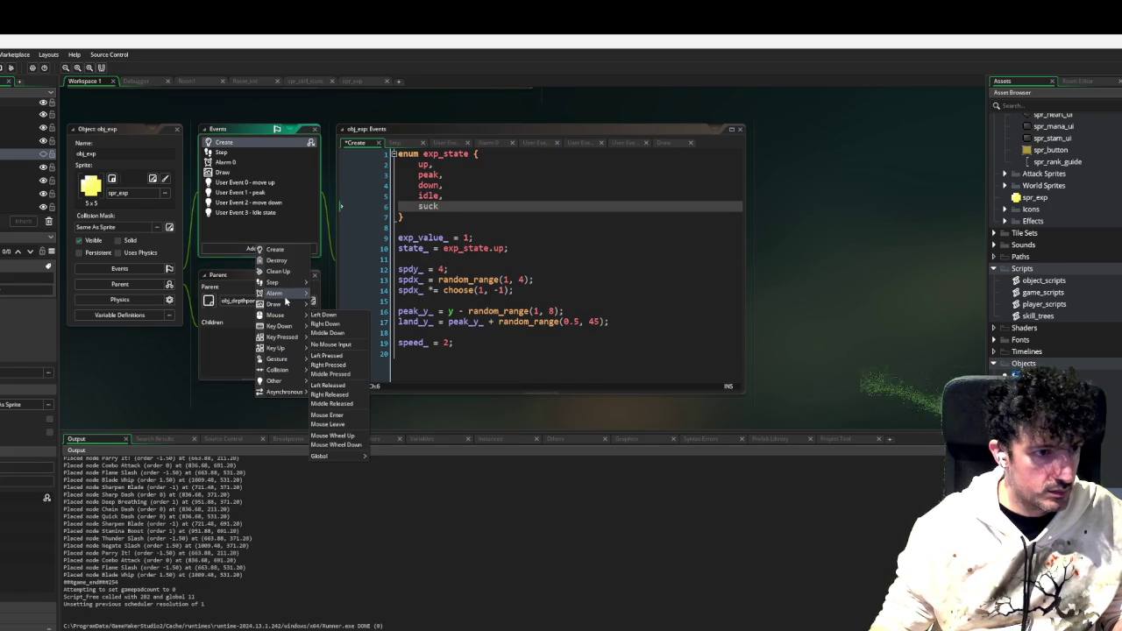
{"action": "mouse_move", "coordinate": [284, 295]}
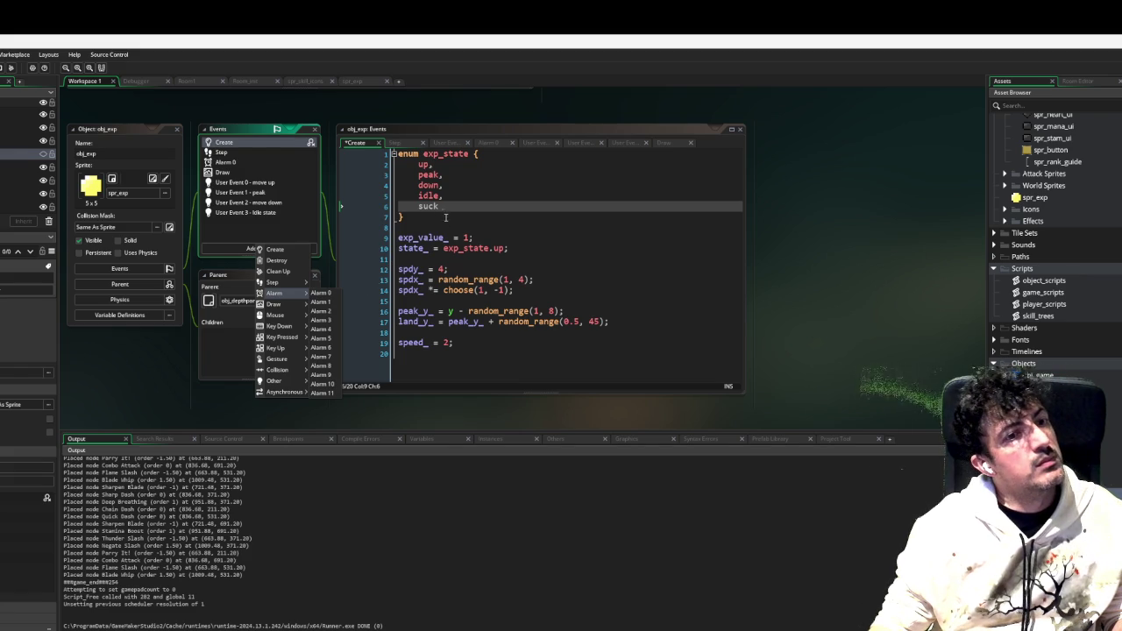
{"action": "key", "text": "Escape"}
{"action": "type", "text": "attac"}
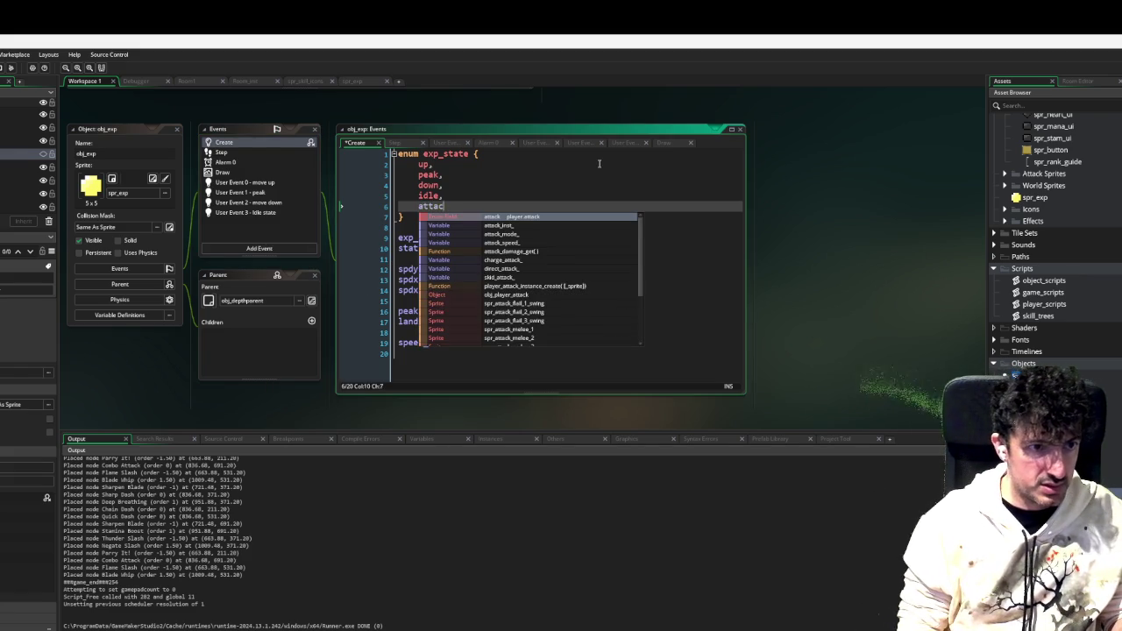
{"action": "key", "text": "BackSpace"}
{"action": "key", "text": "BackSpace"}
{"action": "type", "text": "ract"}
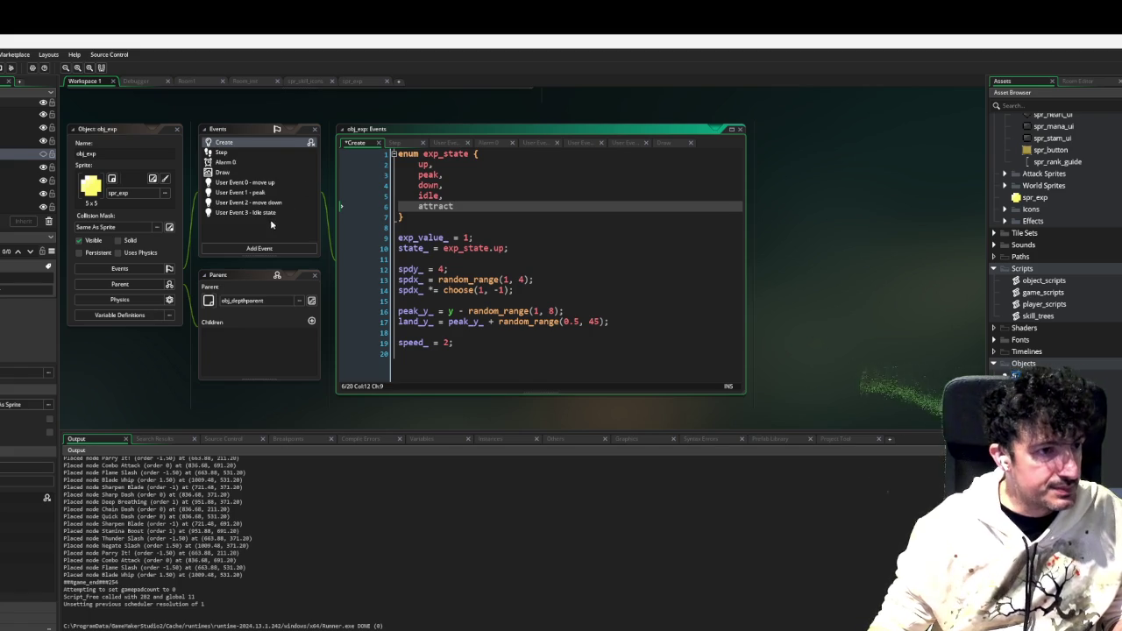
{"action": "left_click", "coordinate": [260, 249]}
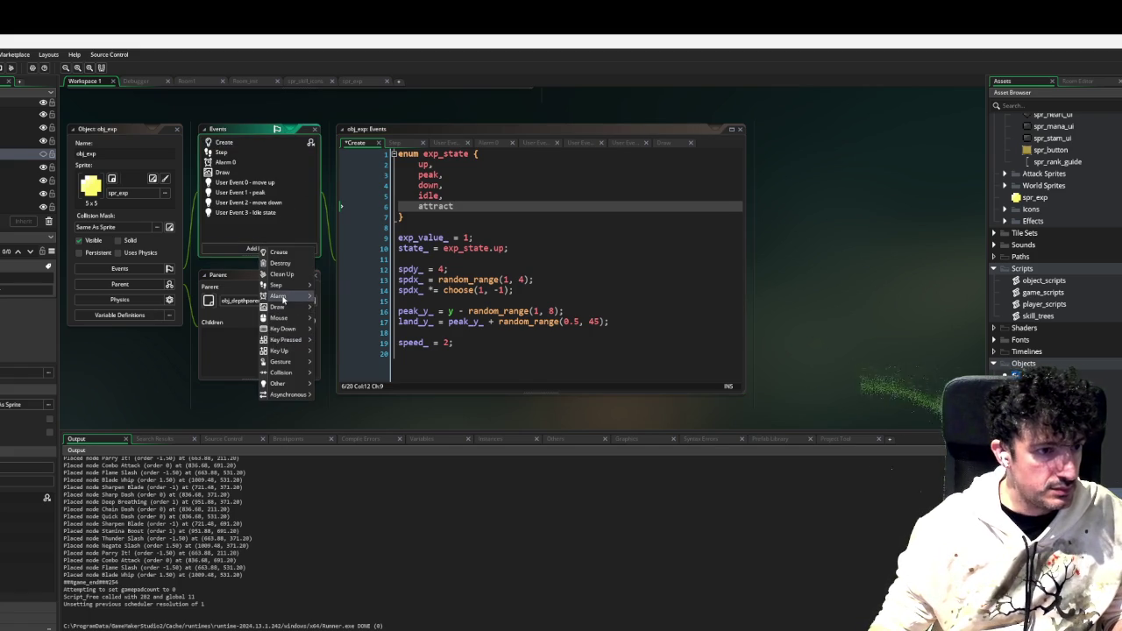
Add User Event 4 to obj_exp and describe it as 'Attract state'
{"action": "mouse_move", "coordinate": [279, 386]}
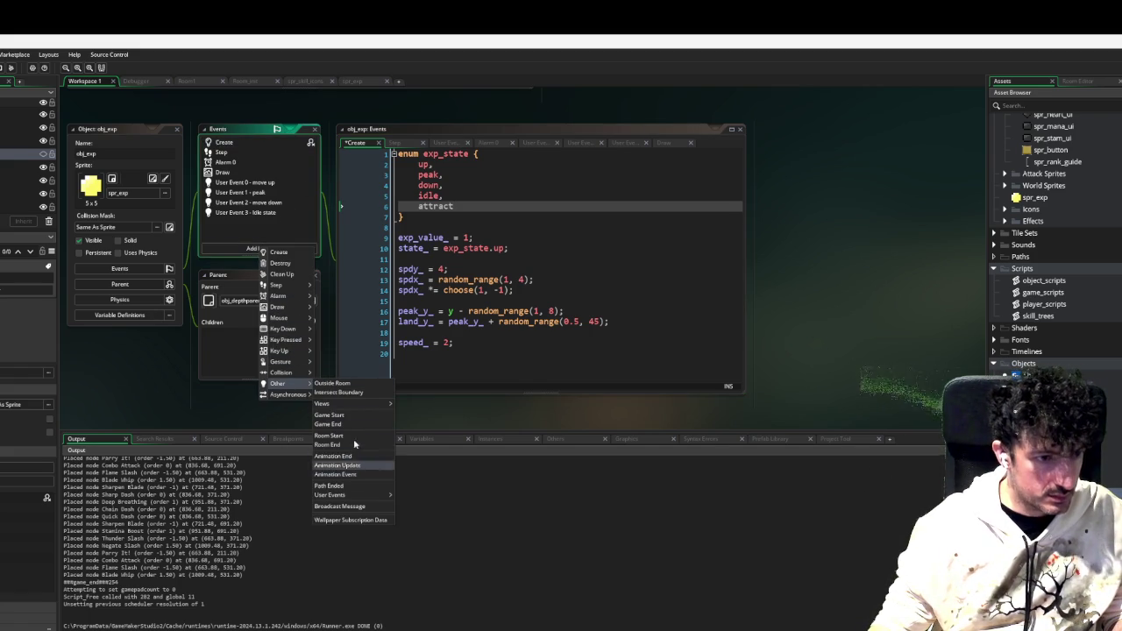
{"action": "mouse_move", "coordinate": [355, 496]}
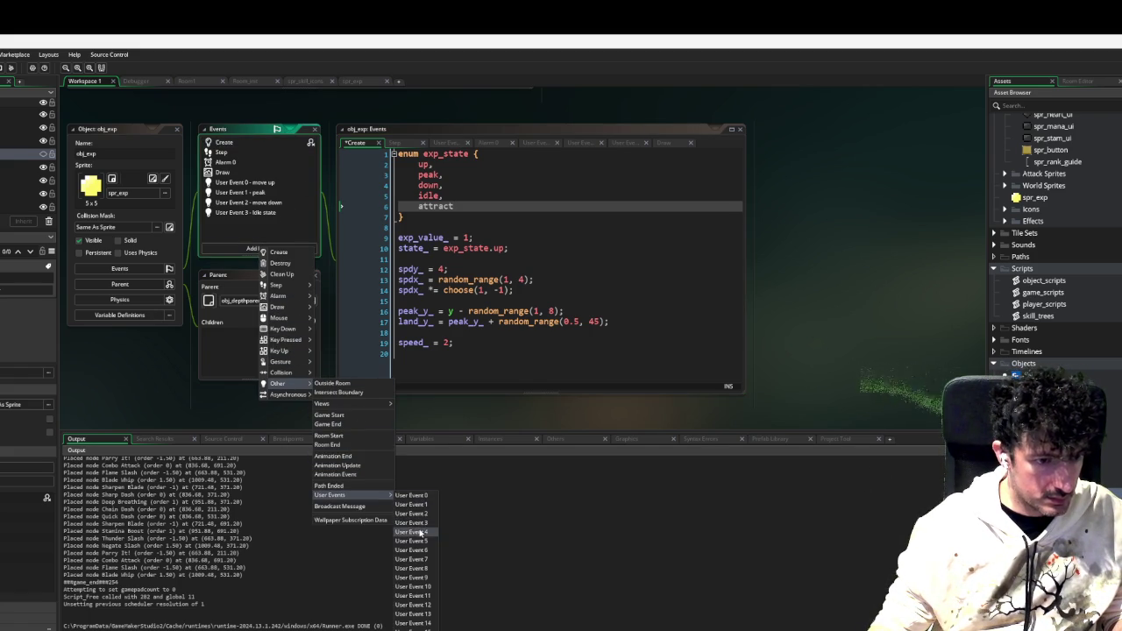
{"action": "left_click", "coordinate": [412, 531]}
{"action": "left_click_drag", "start_coordinate": [478, 154], "coordinate": [531, 173]}
{"action": "key", "text": "BackSpace"}
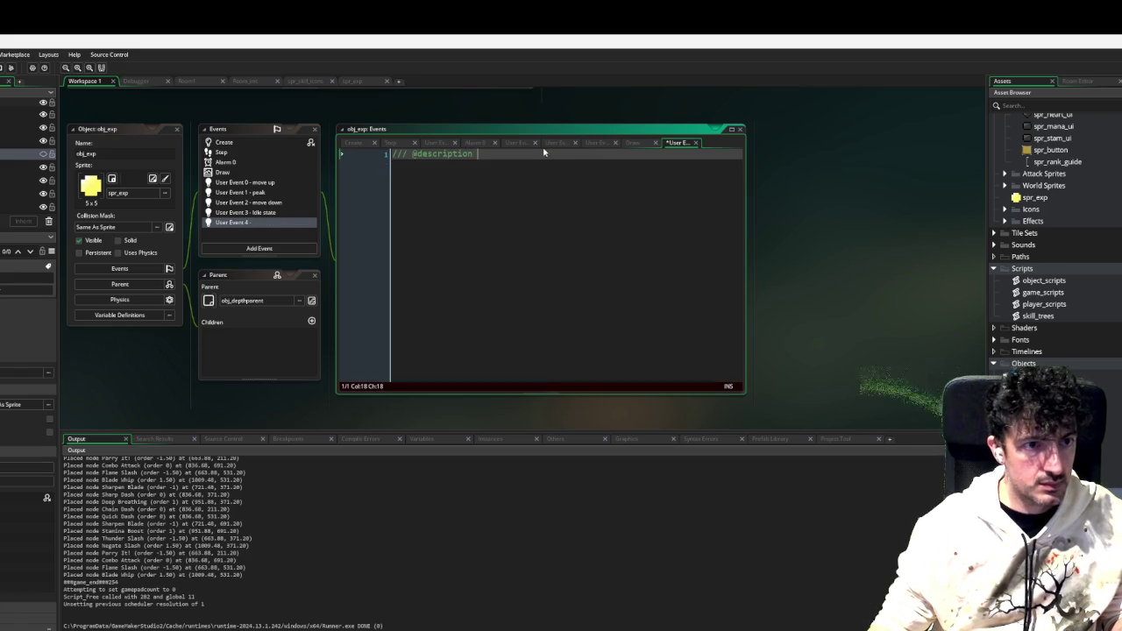
{"action": "type", "text": "Attract state"}
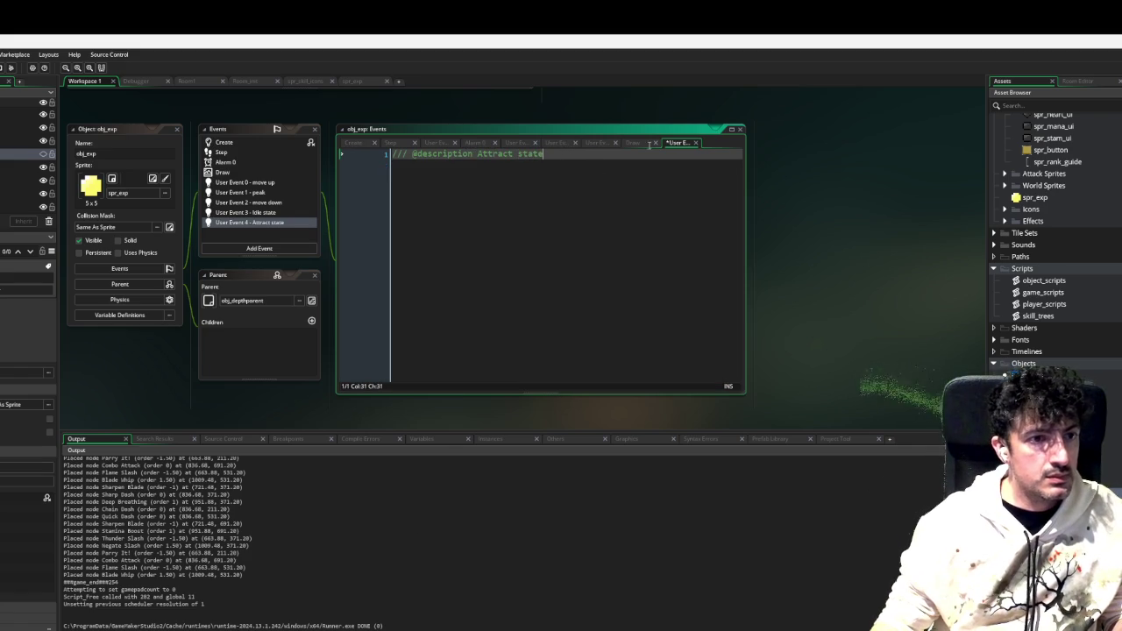
Write an if instance_exists(obj_player) block calling move_towards_point toward obj_player's position
{"action": "key", "text": "Return"}
{"action": "key", "text": "Return"}
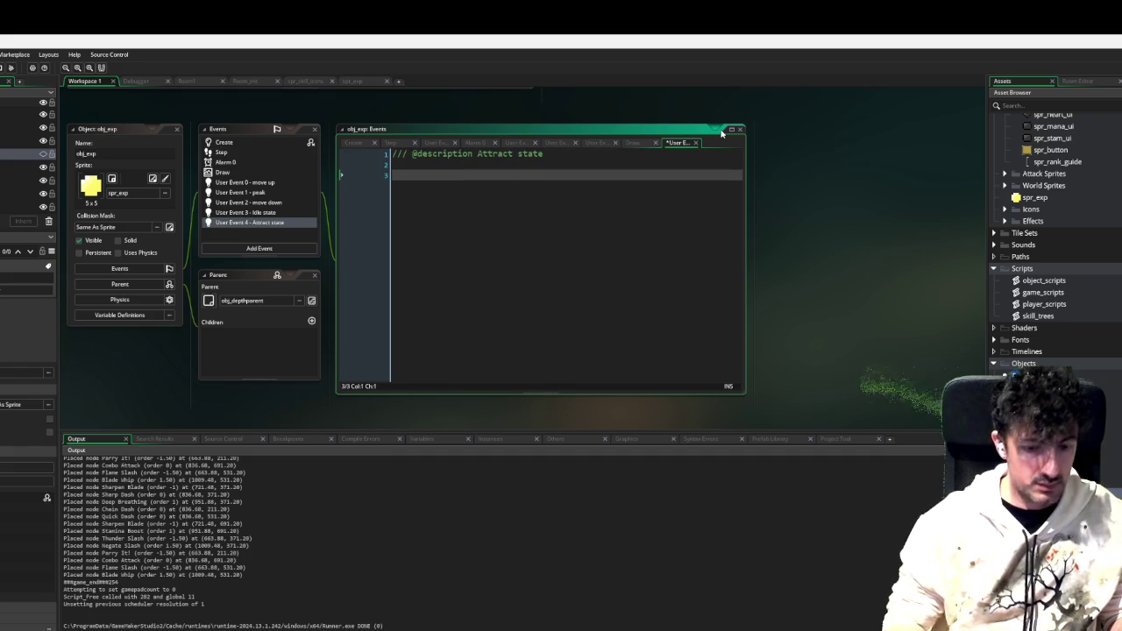
{"action": "type", "text": "if instance_ex"}
{"action": "key", "text": "Return"}
{"action": "type", "text": "obj_player"}
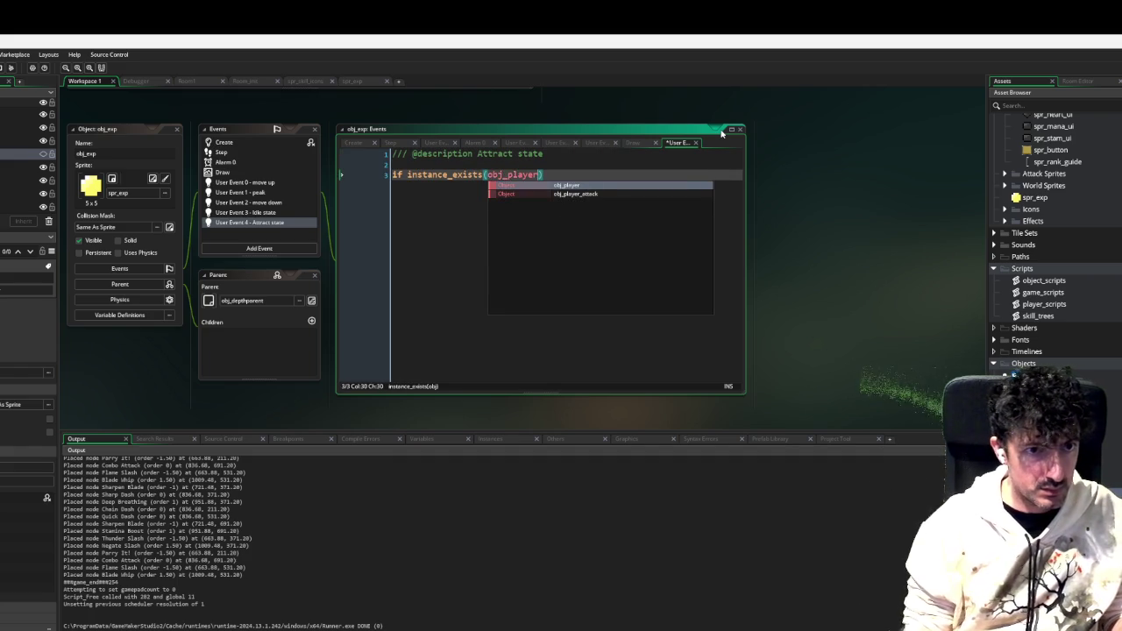
{"action": "type", "text": ") {"}
{"action": "key", "text": "Return"}
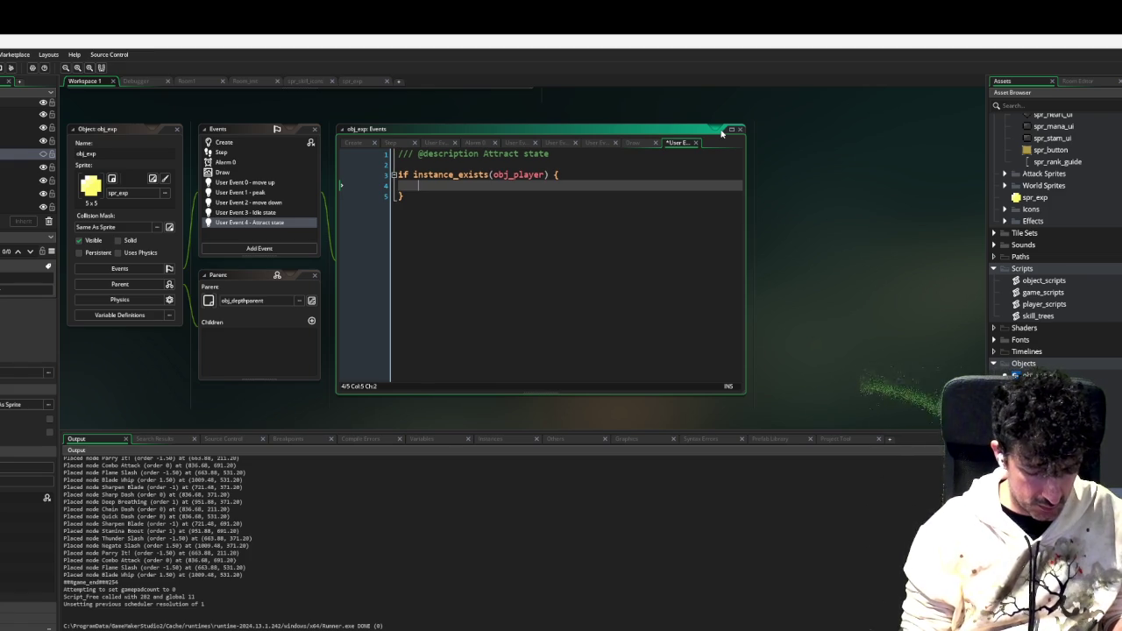
{"action": "type", "text": "m"}
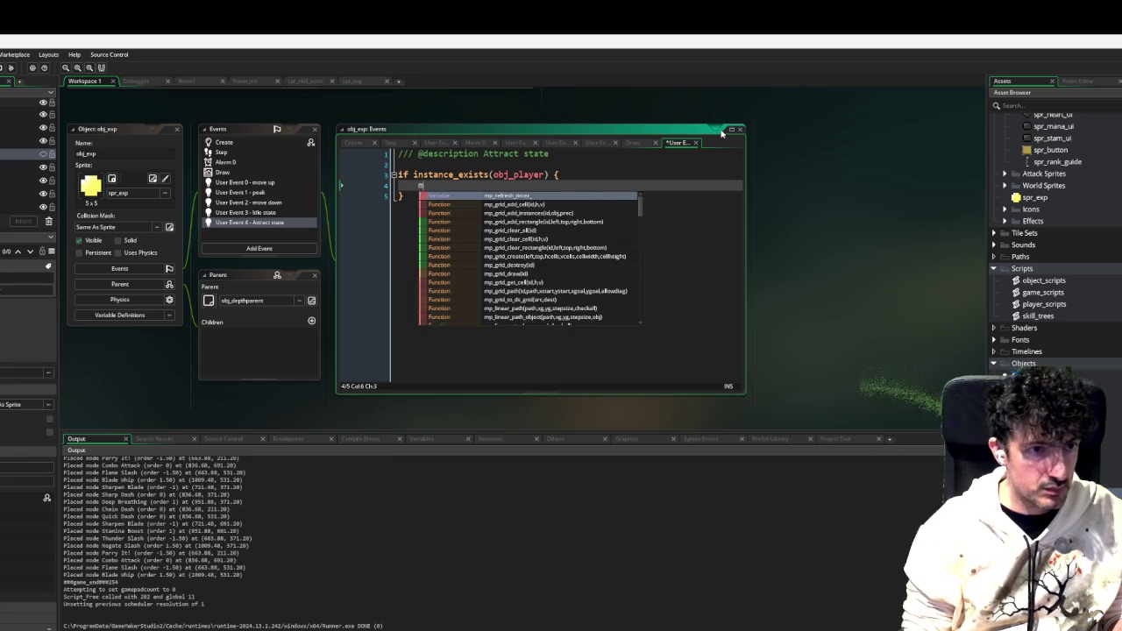
{"action": "type", "text": "ove_tow"}
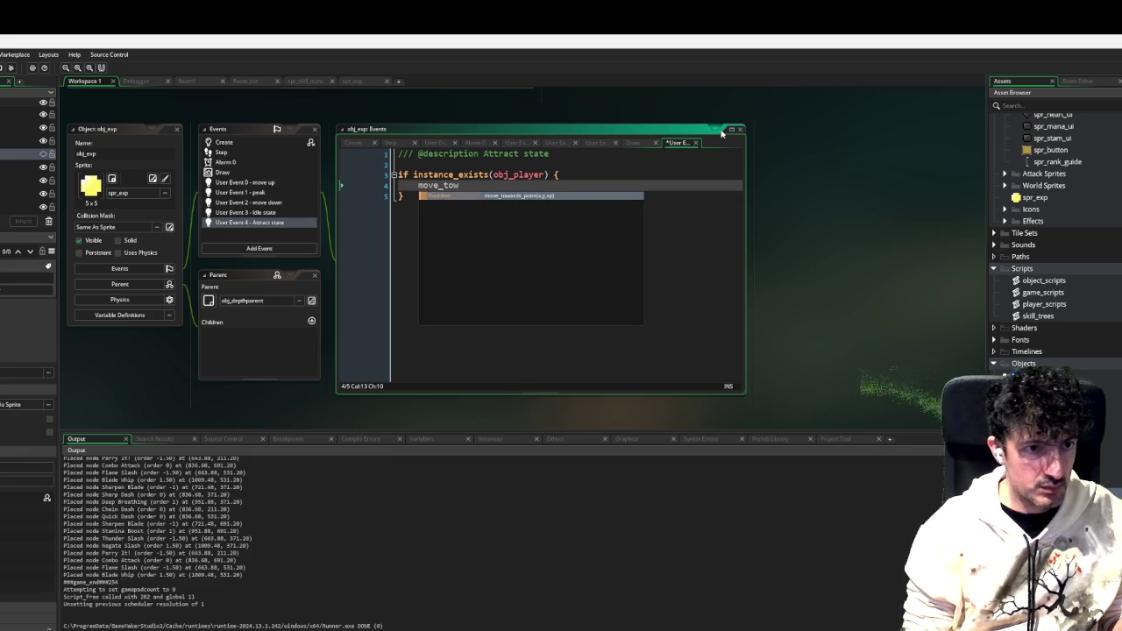
{"action": "key", "text": "Return"}
{"action": "type", "text": "obj"}
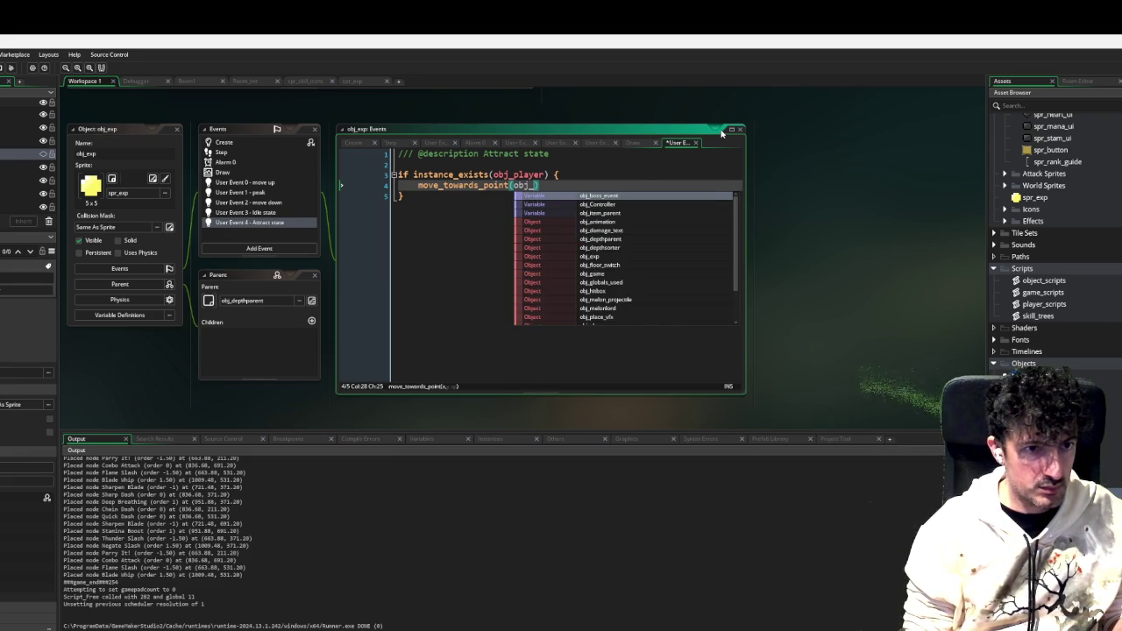
{"action": "type", "text": "_player"}
{"action": "type", "text": ".x, "}
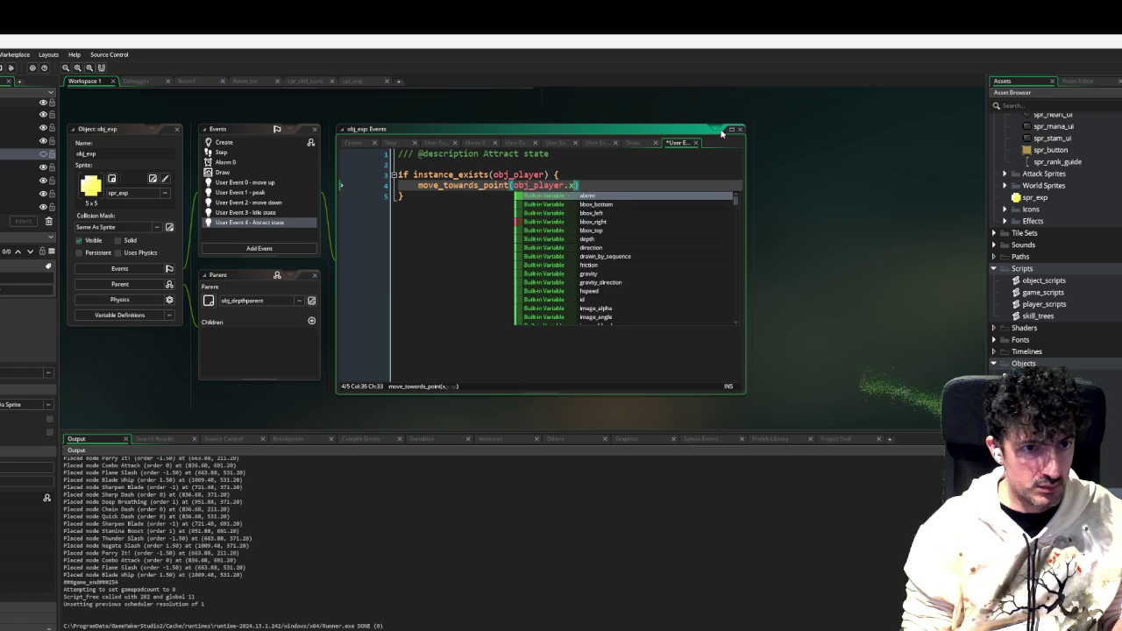
{"action": "type", "text": "obj_playe"}
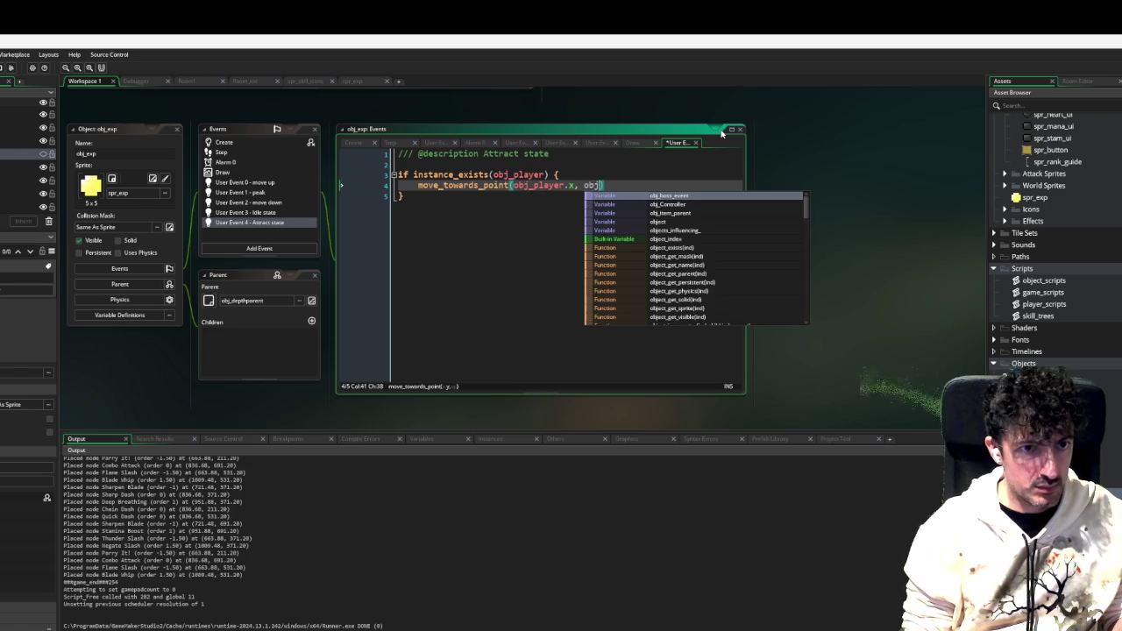
{"action": "type", "text": "r.y * "}
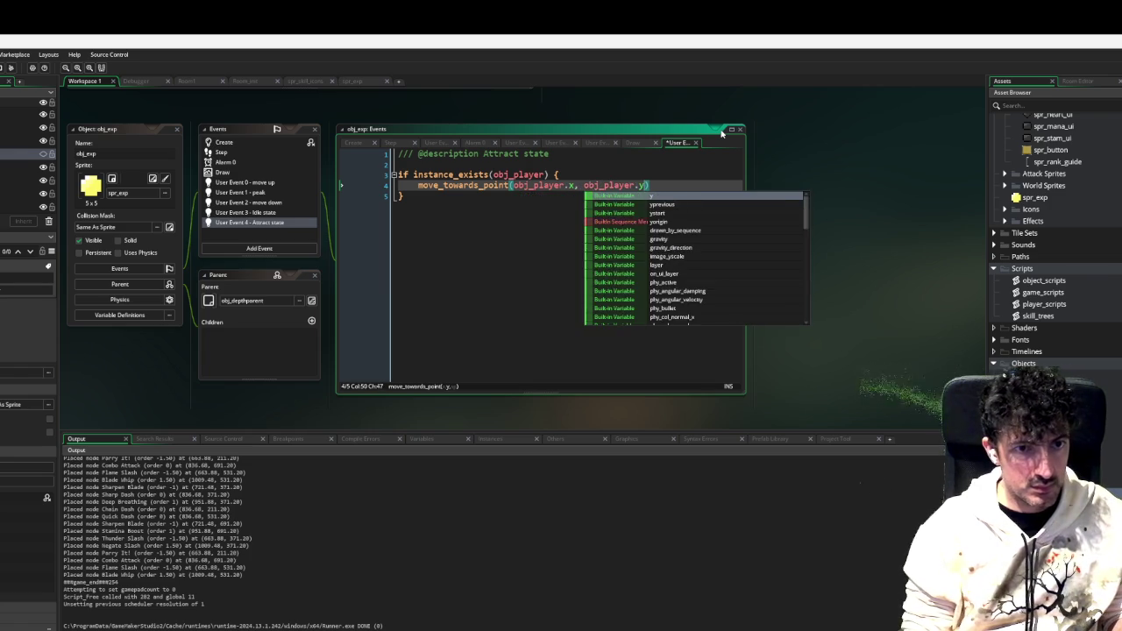
{"action": "type", "text": "obj_player.sp"}
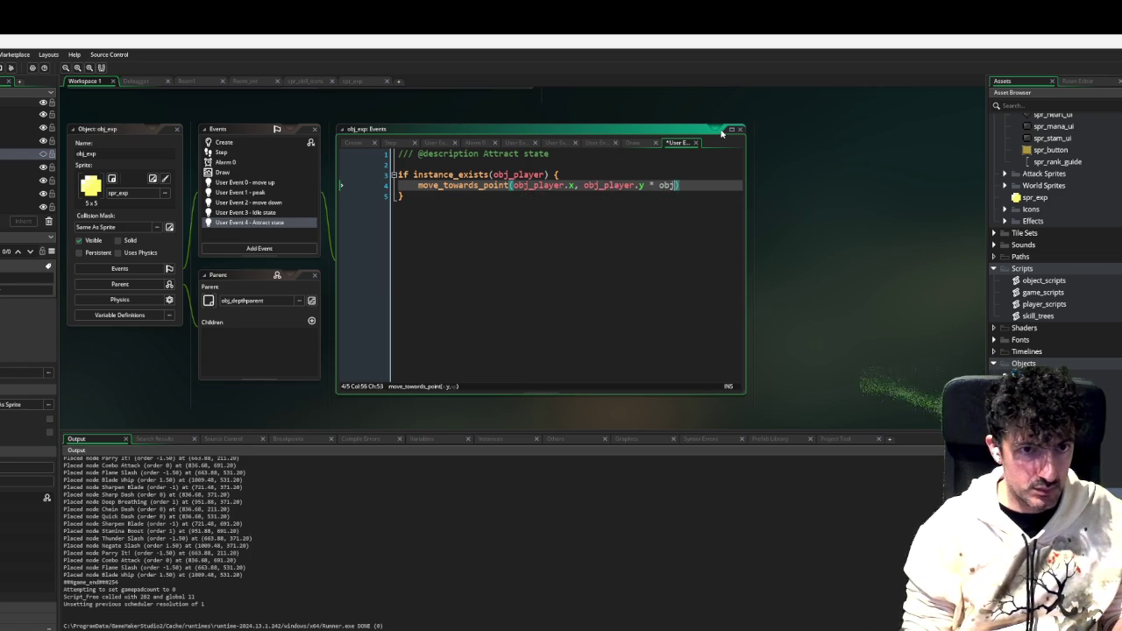
{"action": "type", "text": "rite_height "}
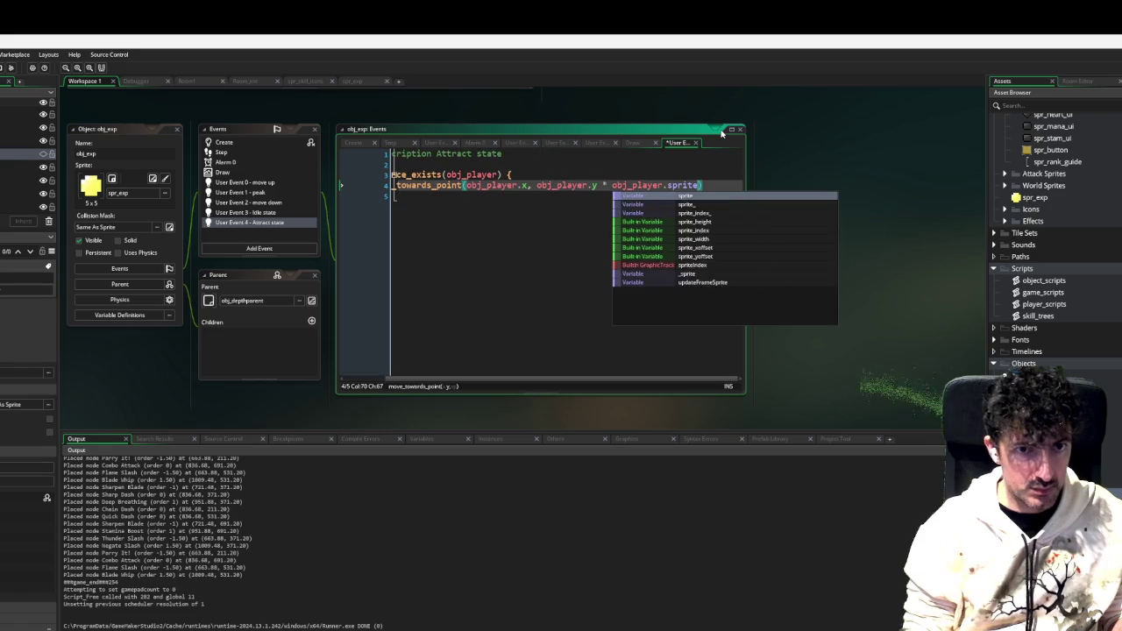
{"action": "type", "text": "* 0.25,"}
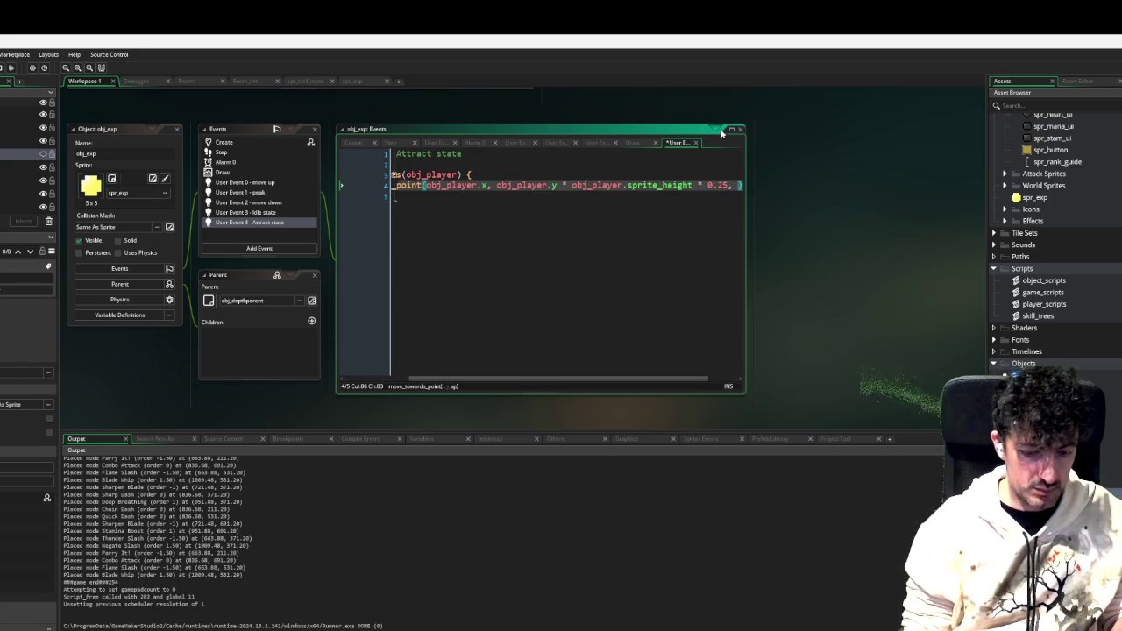
Copy speed_ from the Create code and use it as the move_towards_point speed argument
{"action": "left_click", "coordinate": [230, 143]}
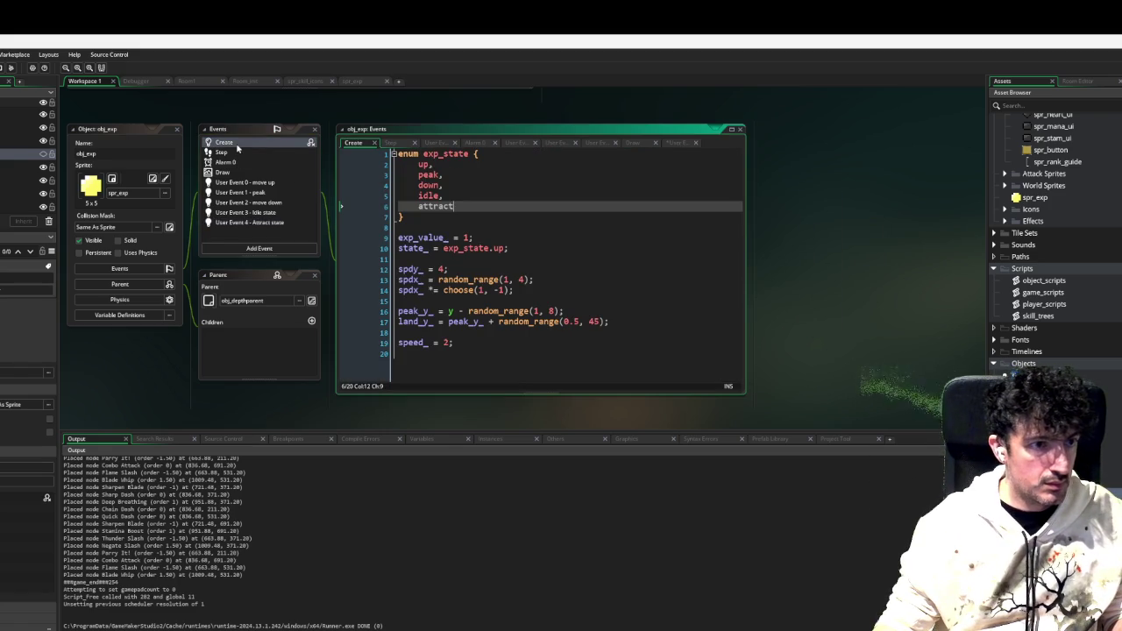
{"action": "double_click", "coordinate": [406, 342]}
{"action": "key", "text": "ctrl+c"}
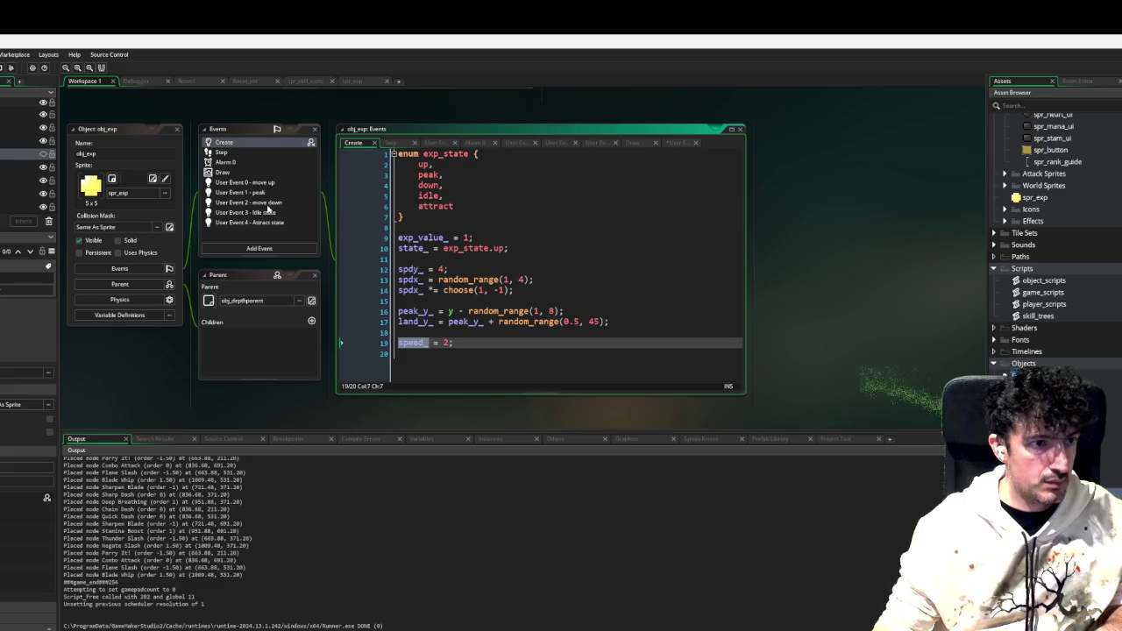
{"action": "left_click", "coordinate": [265, 223]}
{"action": "key", "text": "ctrl+v"}
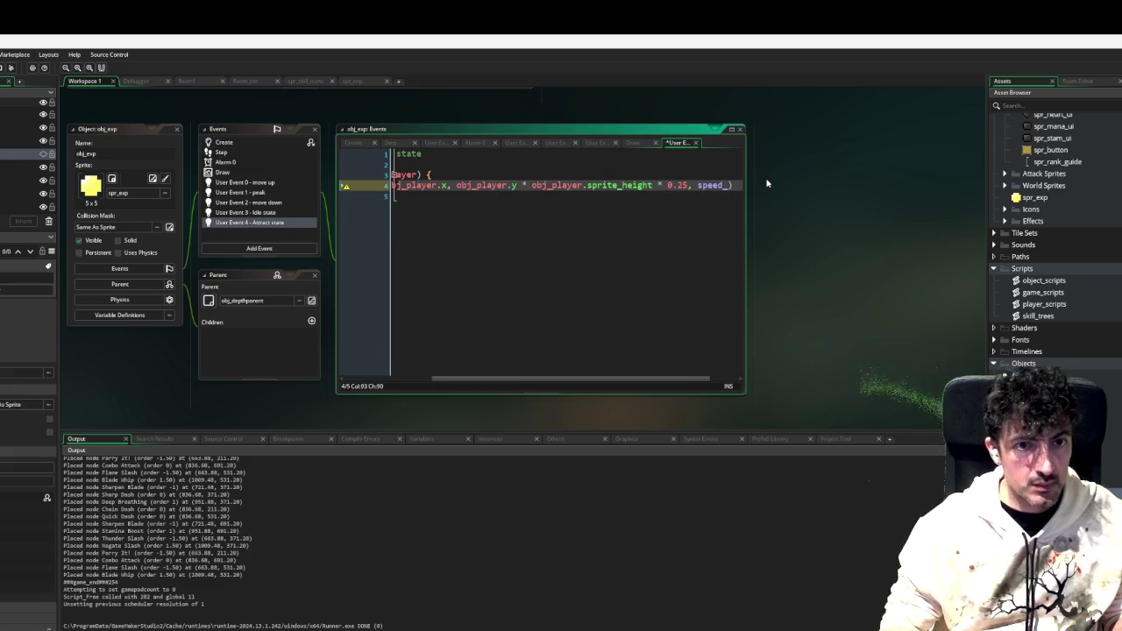
{"action": "type", "text": ";"}
{"action": "key", "text": "Down"}
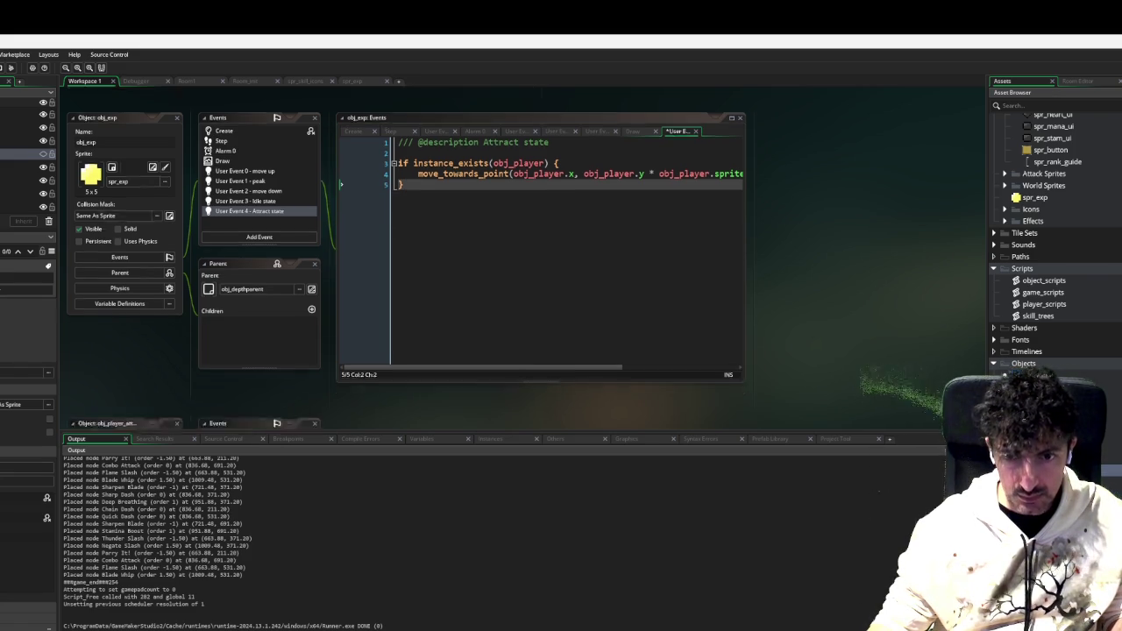
{"action": "scroll", "coordinate": [583, 309], "scroll_direction": "down", "scroll_amount": 6}
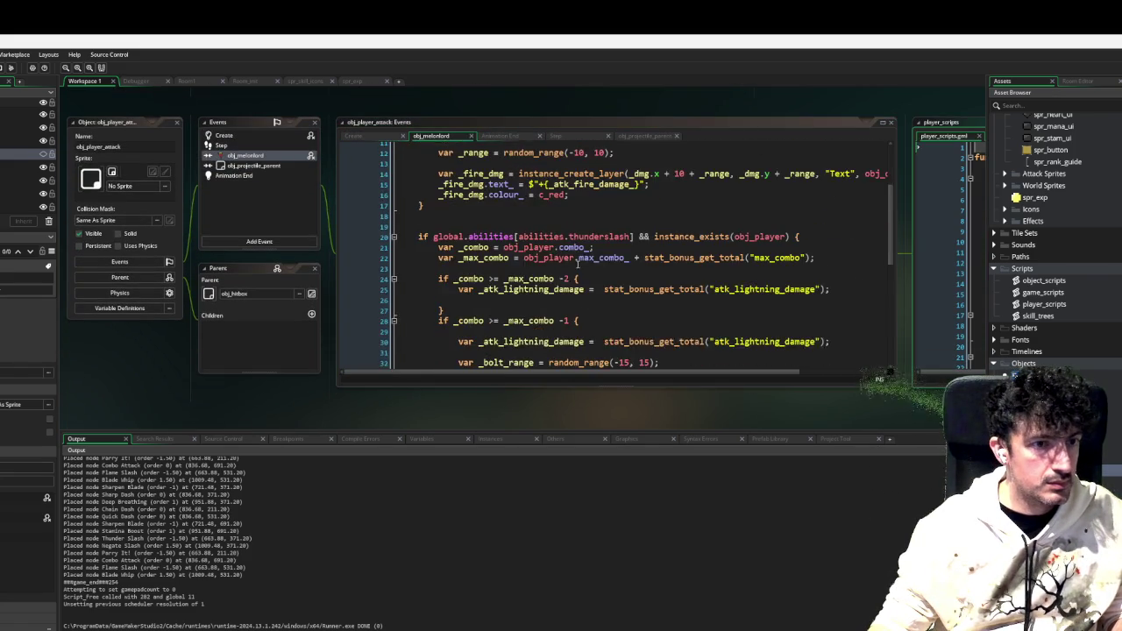
Add a collision event with obj_exp to obj_player_attack
{"action": "left_click", "coordinate": [283, 241]}
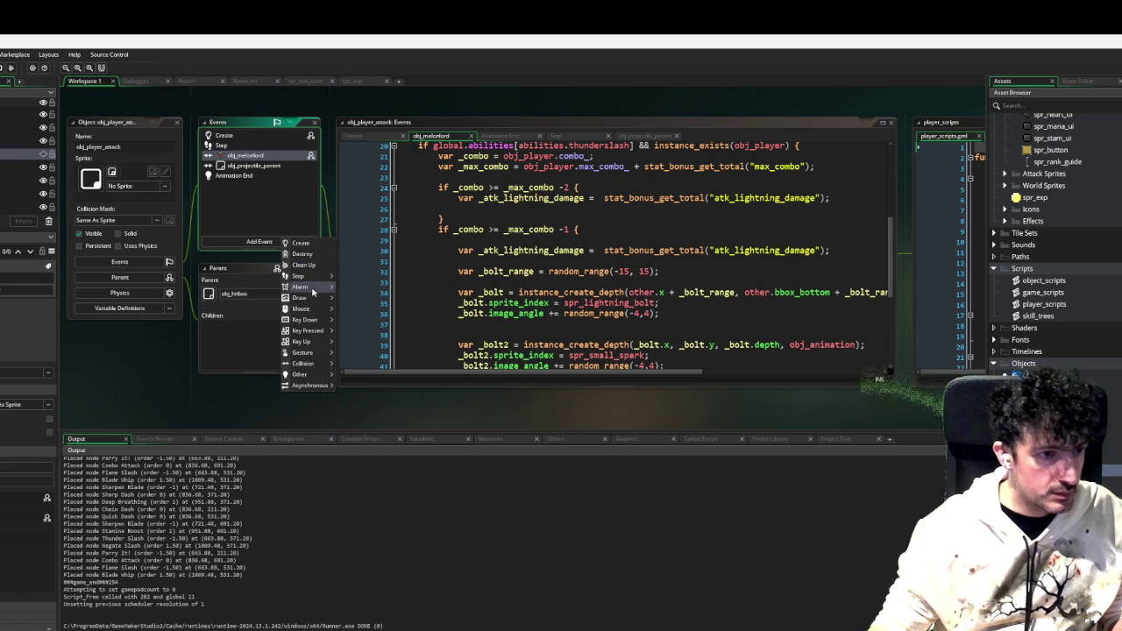
{"action": "mouse_move", "coordinate": [306, 352]}
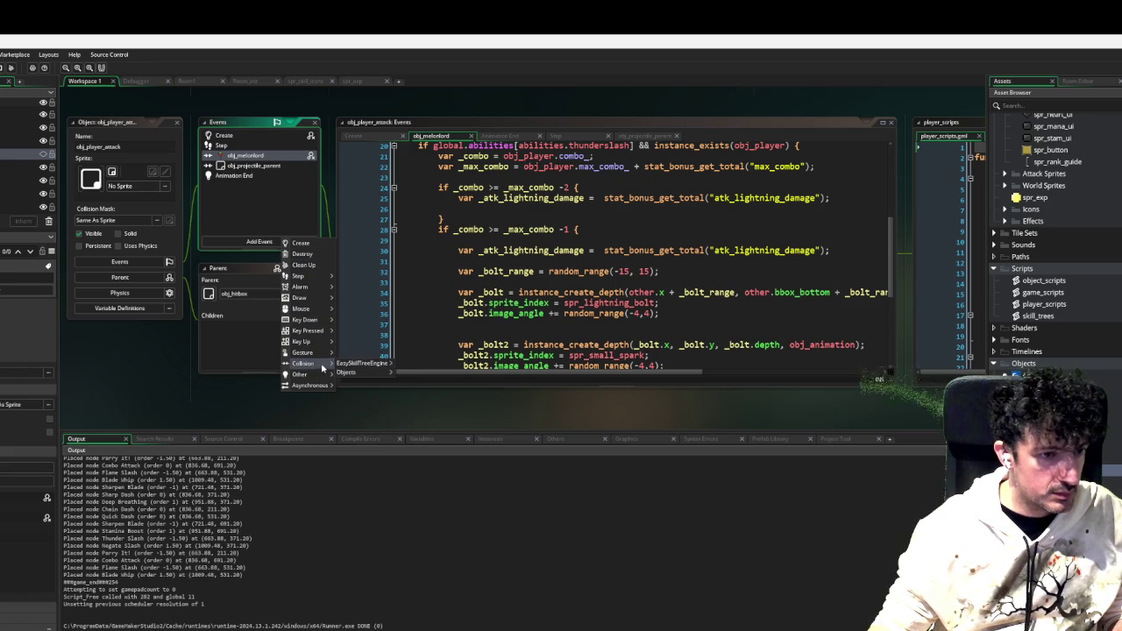
{"action": "mouse_move", "coordinate": [350, 372]}
{"action": "left_click", "coordinate": [431, 412]}
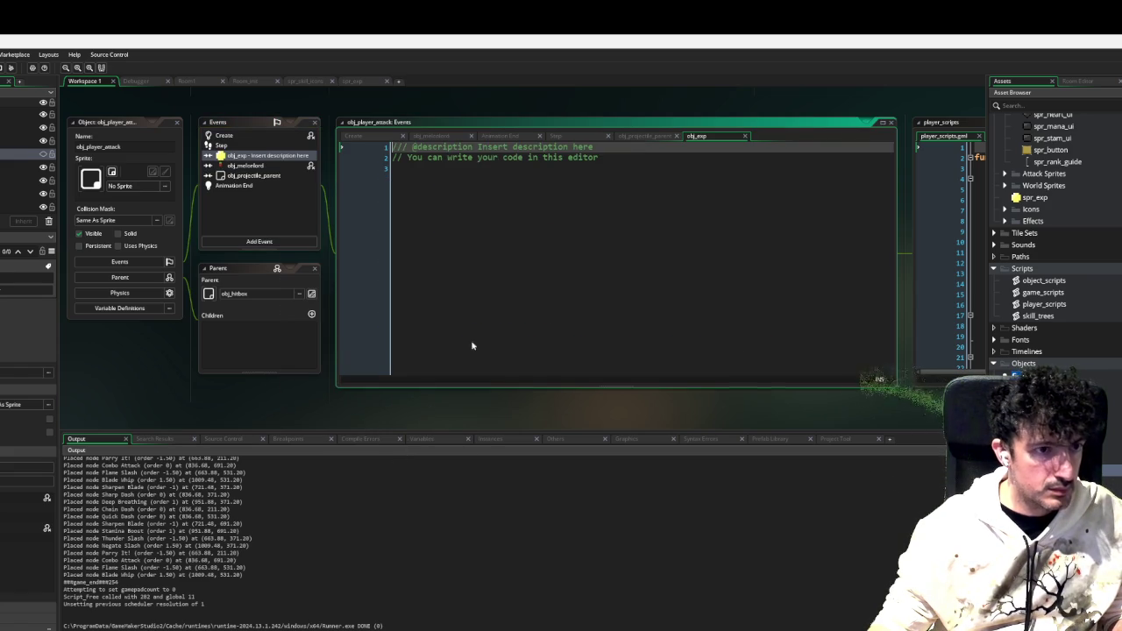
Replace the template with an if global.abilities[abilities.vortex] block starting 'other.speed_ *='
{"action": "key", "text": "ctrl+a"}
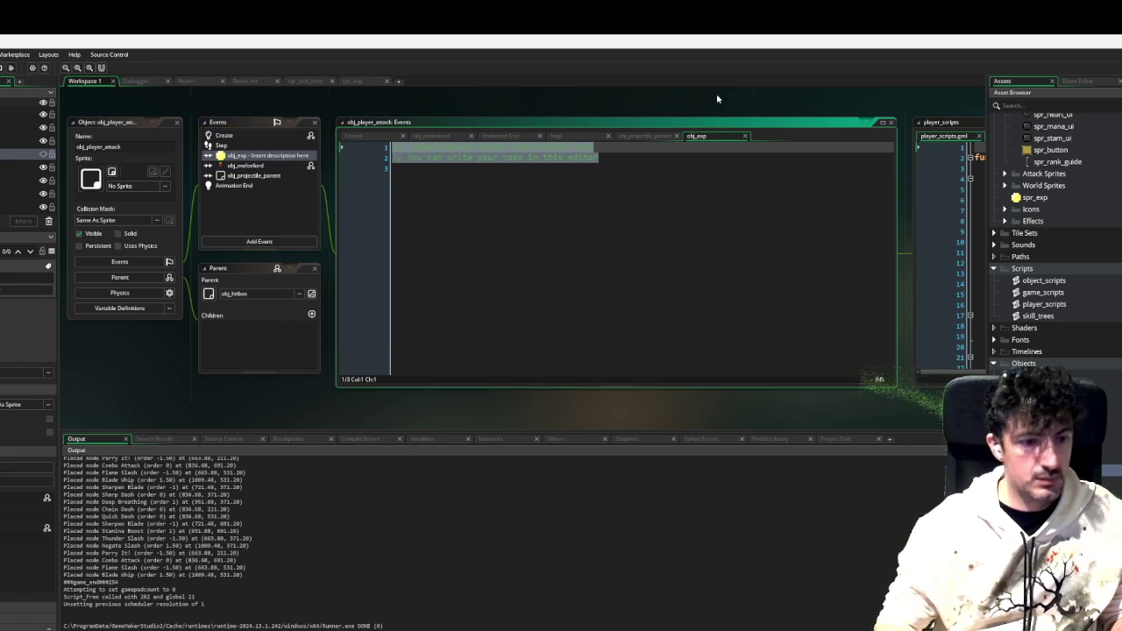
{"action": "type", "text": "if "}
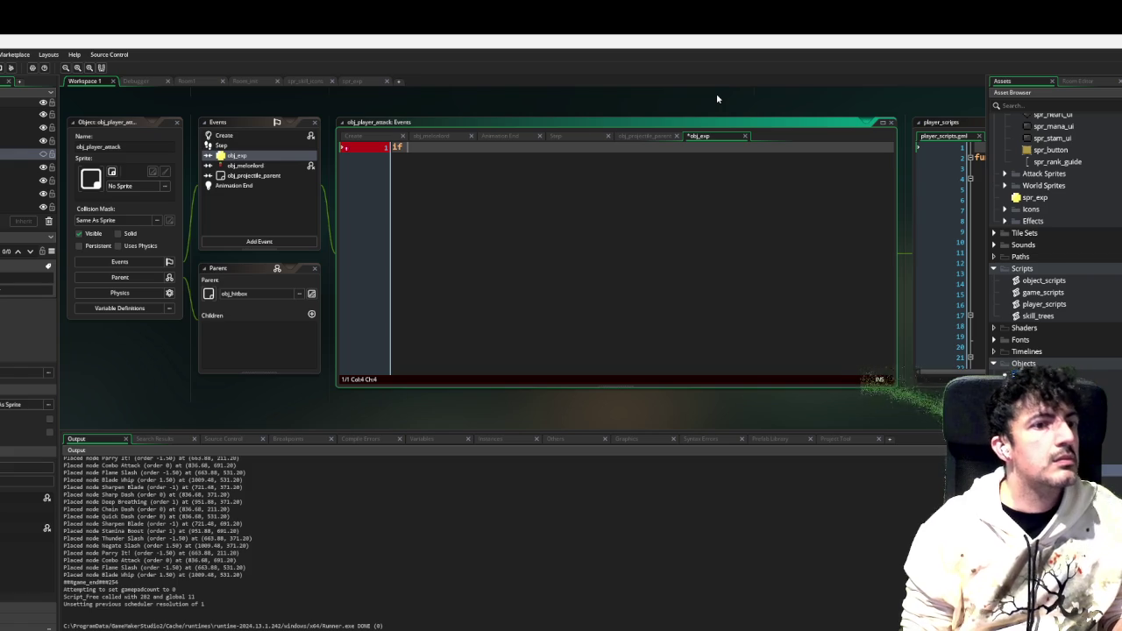
{"action": "type", "text": "glob"}
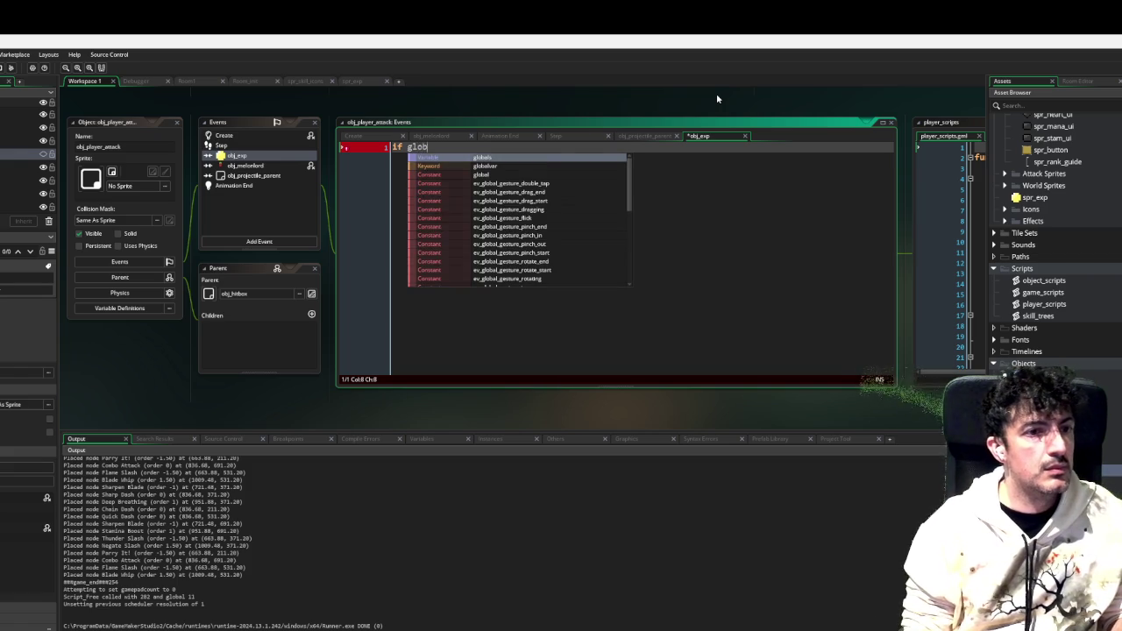
{"action": "type", "text": "al.abilities"}
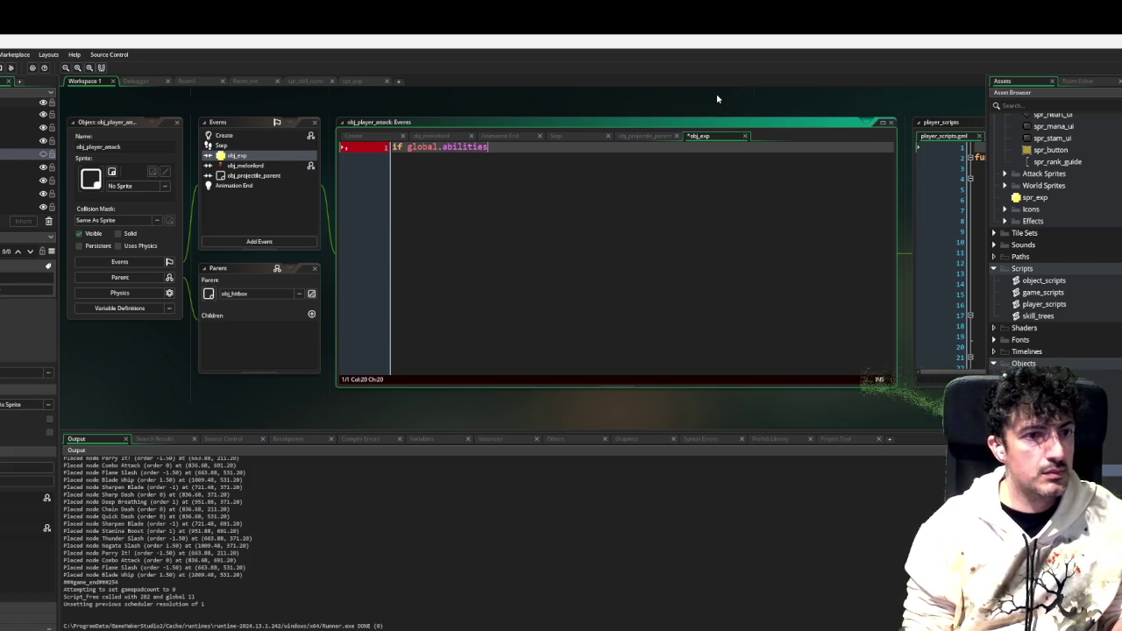
{"action": "type", "text": "[abilitie"}
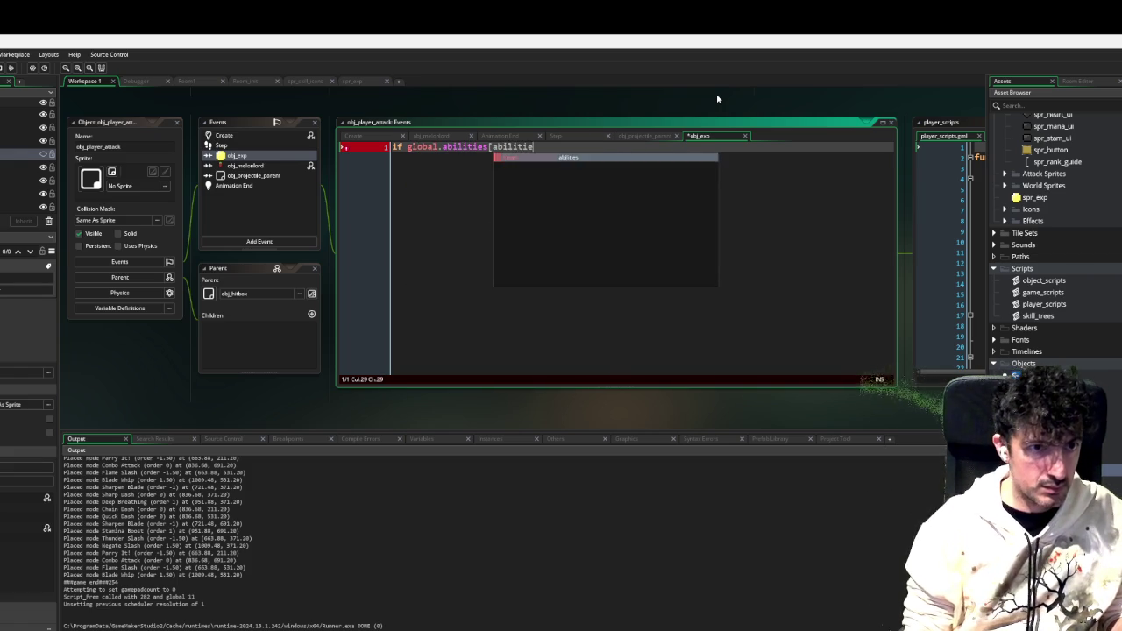
{"action": "type", "text": "s.vortex]"}
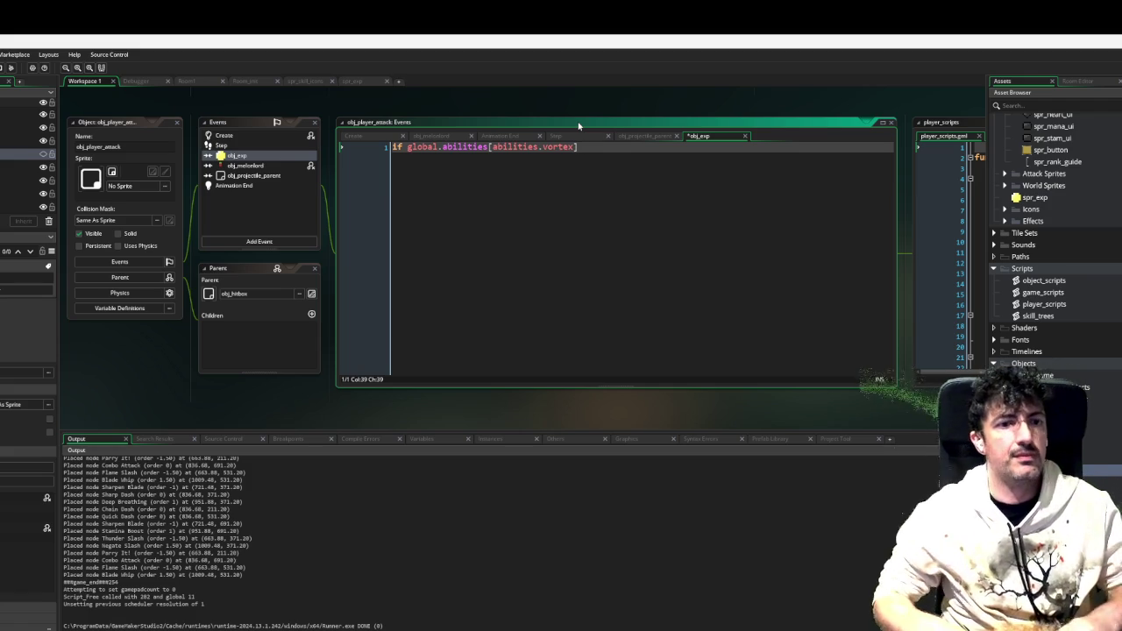
{"action": "type", "text": "{"}
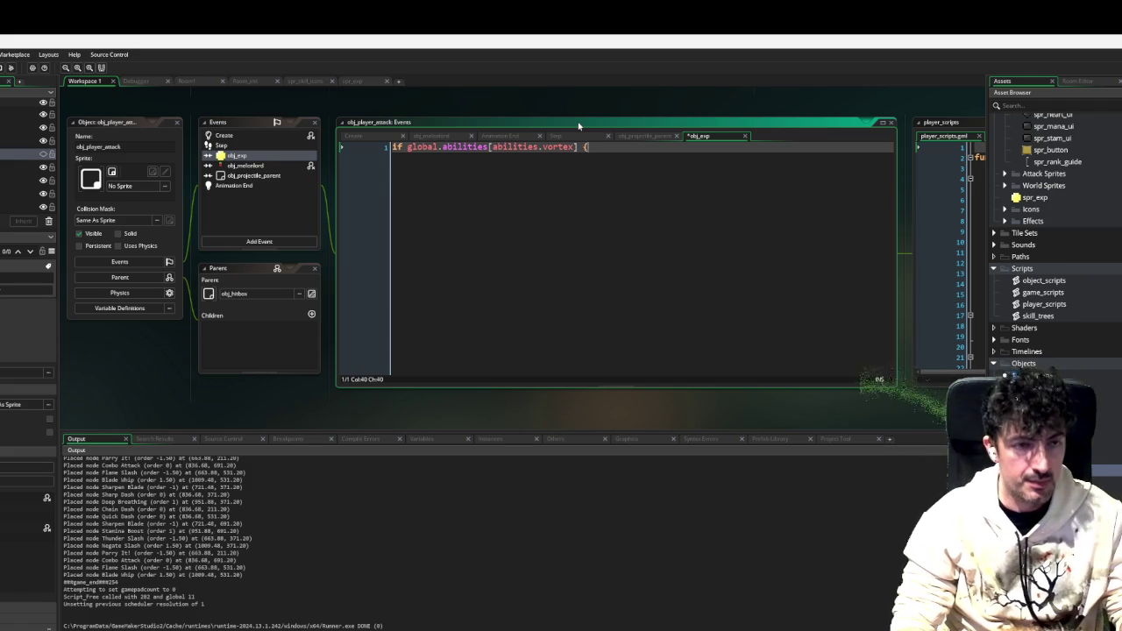
{"action": "key", "text": "Return"}
{"action": "key", "text": "Return"}
{"action": "type", "text": "}"}
{"action": "key", "text": "Up"}
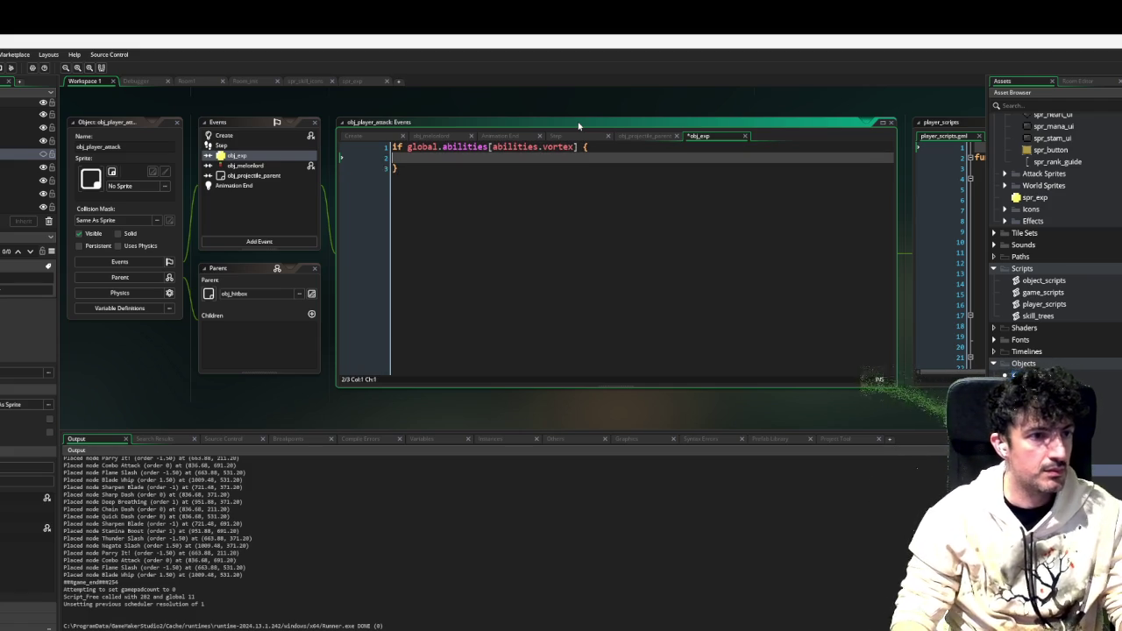
{"action": "type", "text": "other"}
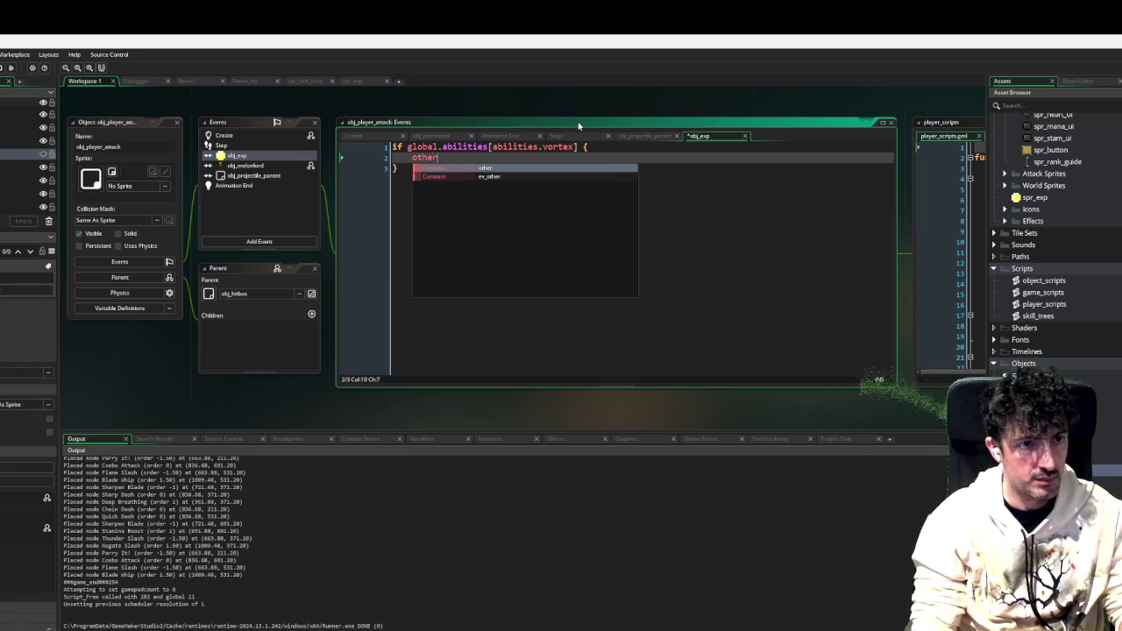
{"action": "type", "text": "."}
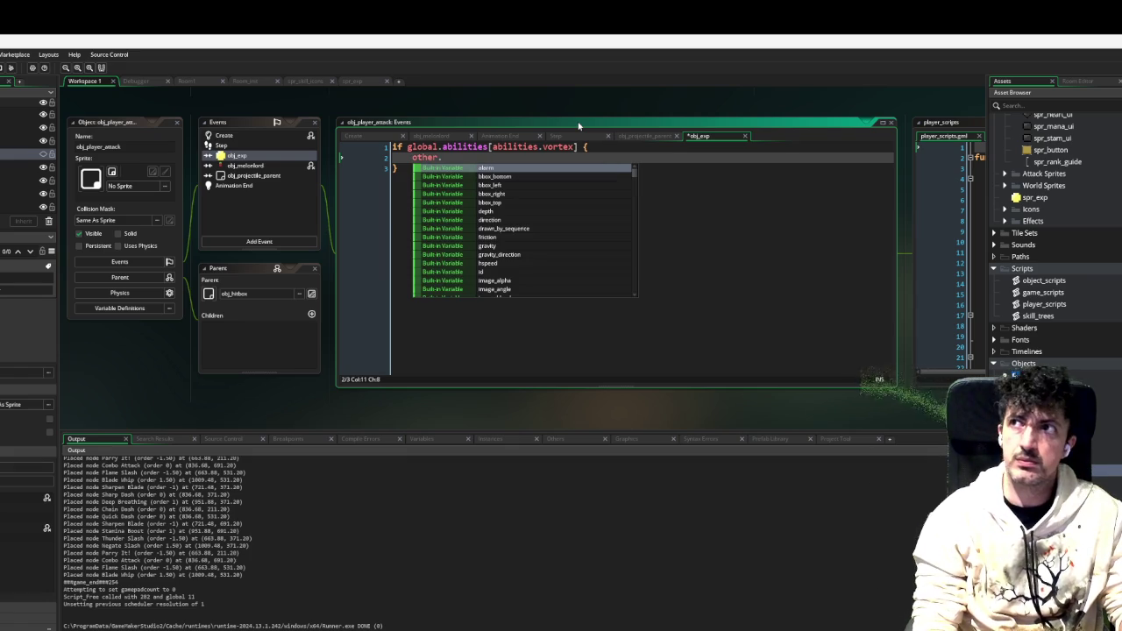
{"action": "type", "text": "speed_"}
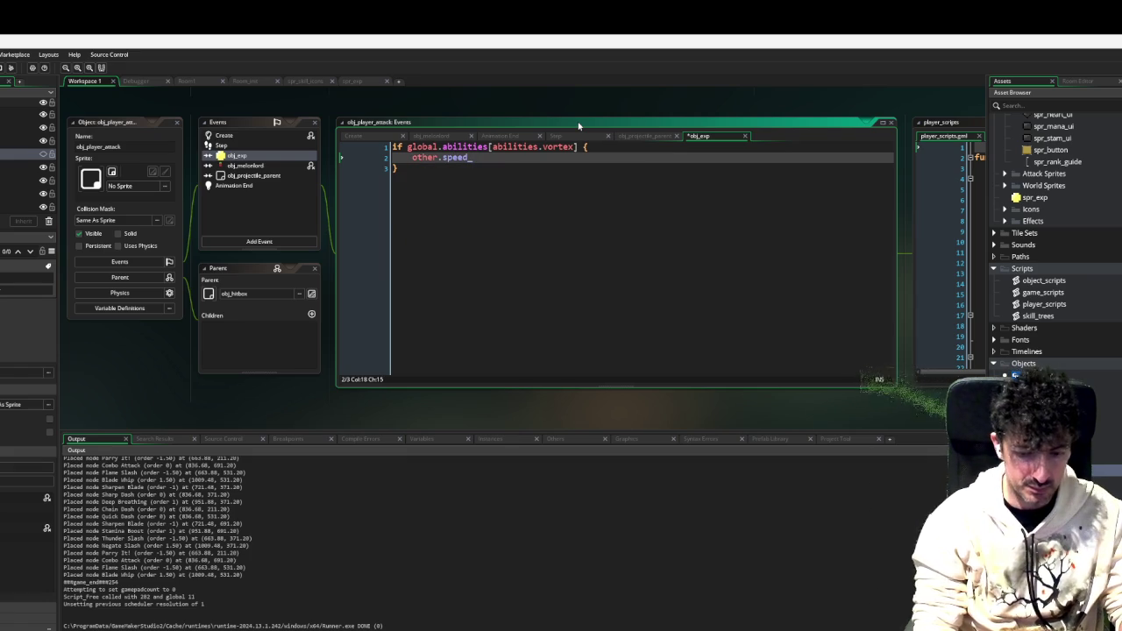
{"action": "type", "text": " *="}
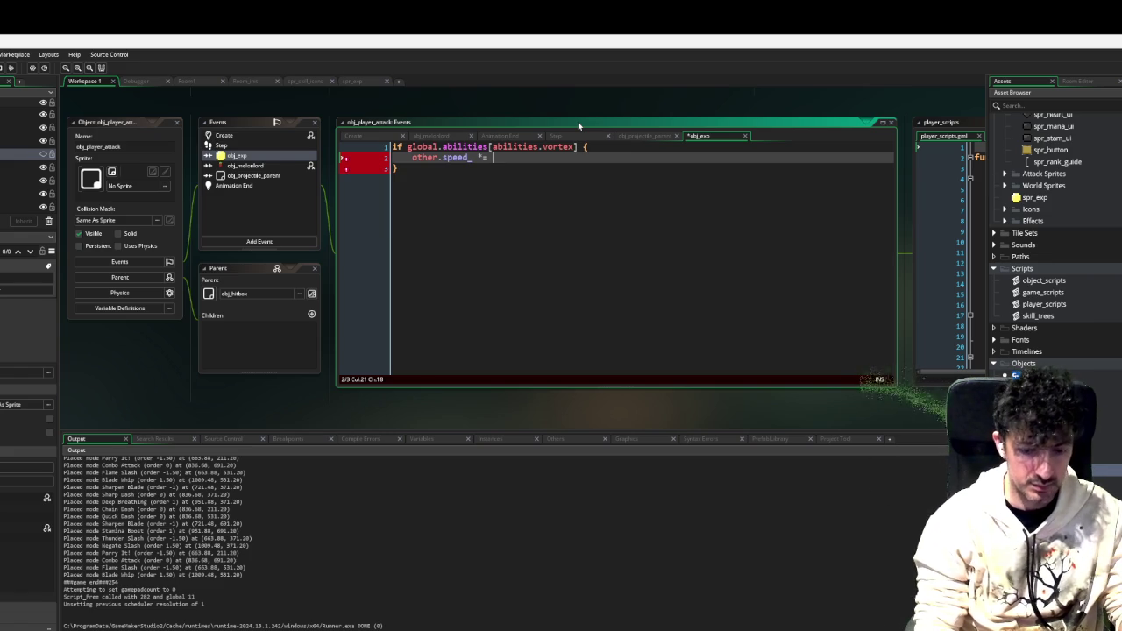
Finish the multiplier with stat_bonus_get_total("vortex_speed"), checking the stat name in skill_trees
{"action": "type", "text": "stat_bonus_get"}
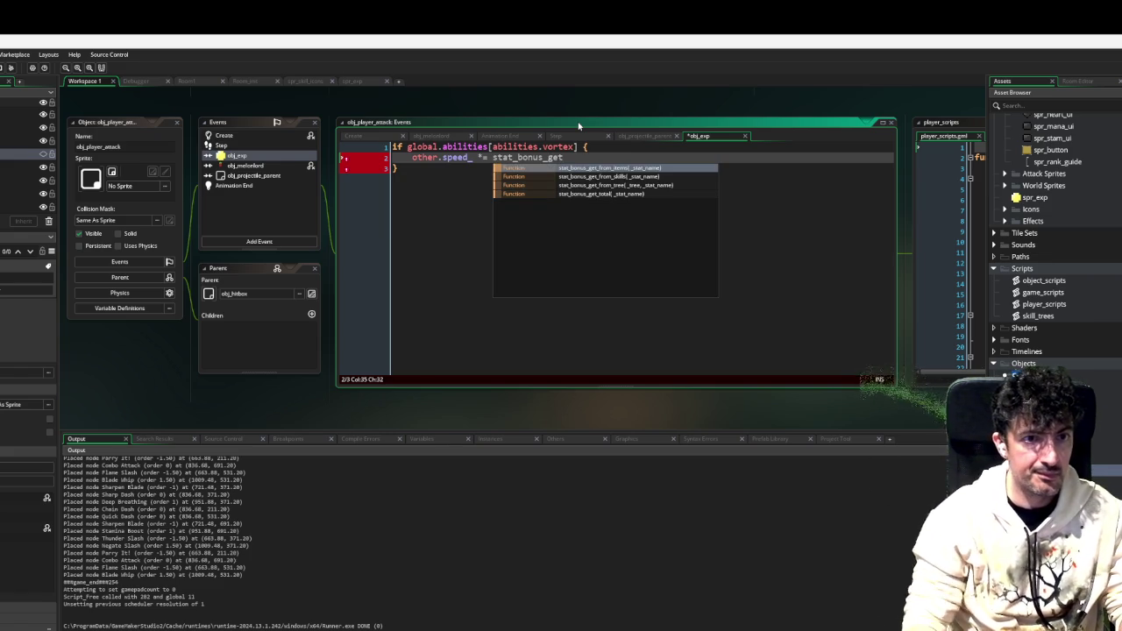
{"action": "key", "text": "Return"}
{"action": "type", "text": "\""}
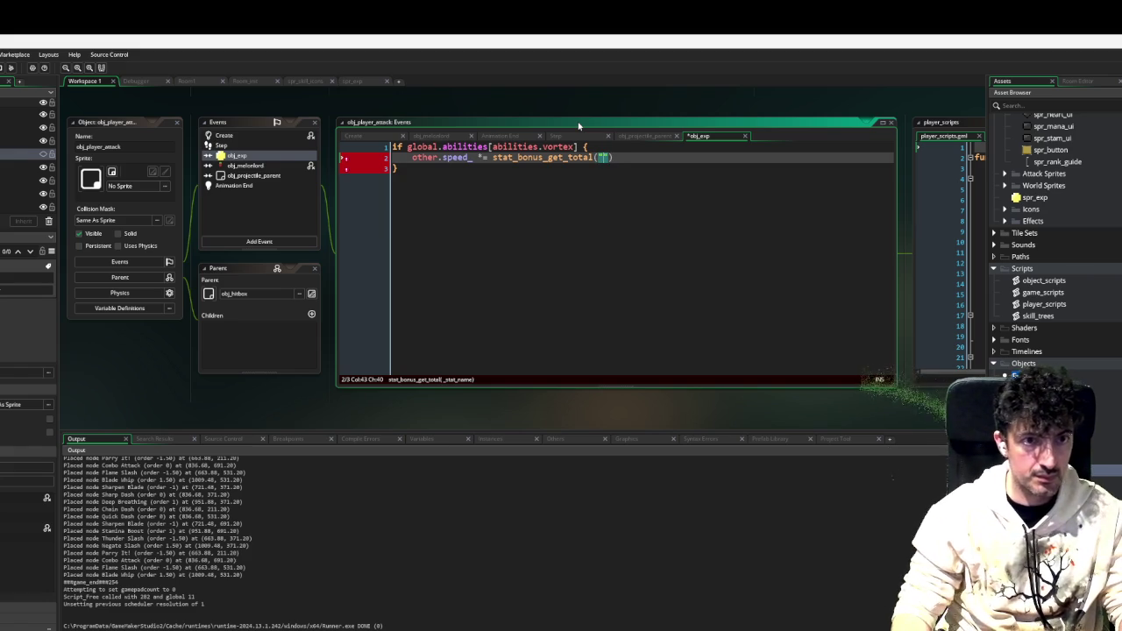
{"action": "type", "text": "vortex_pe"}
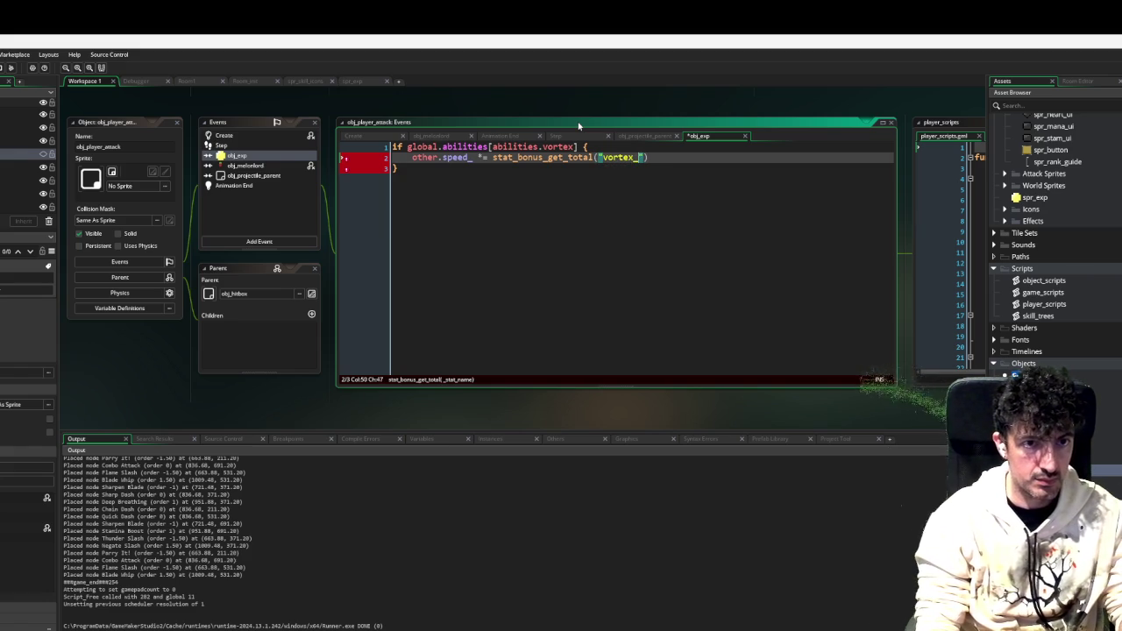
{"action": "key", "text": "BackSpace"}
{"action": "key", "text": "BackSpace"}
{"action": "type", "text": "speed"}
{"action": "key", "text": "End"}
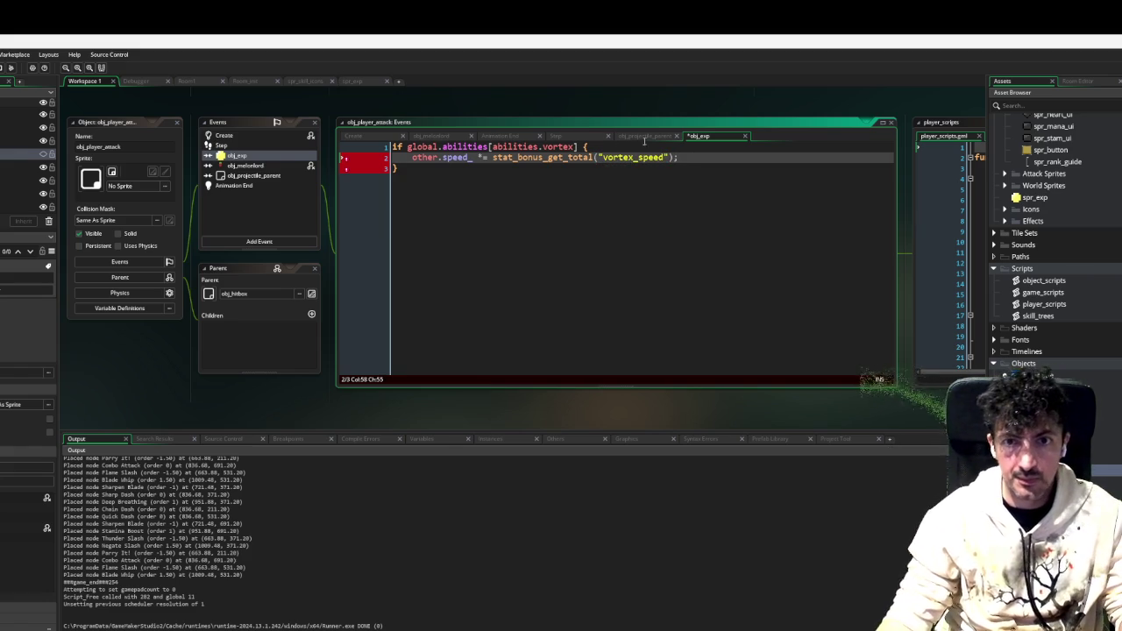
{"action": "double_click", "coordinate": [1043, 317]}
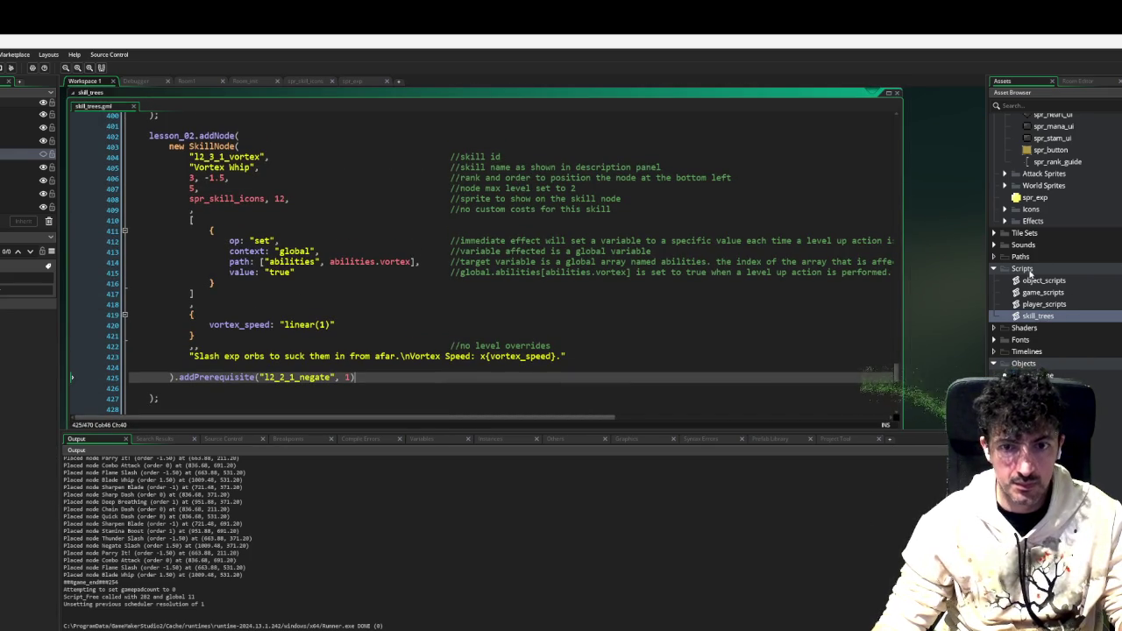
{"action": "key", "text": "ctrl+w"}
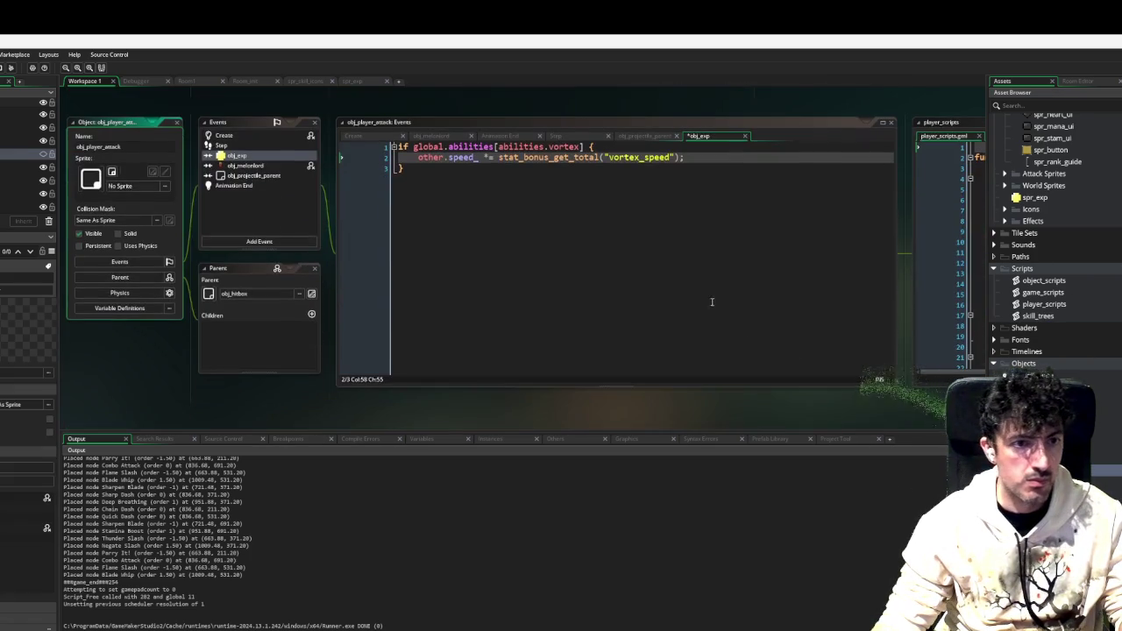
{"action": "left_click", "coordinate": [711, 158]}
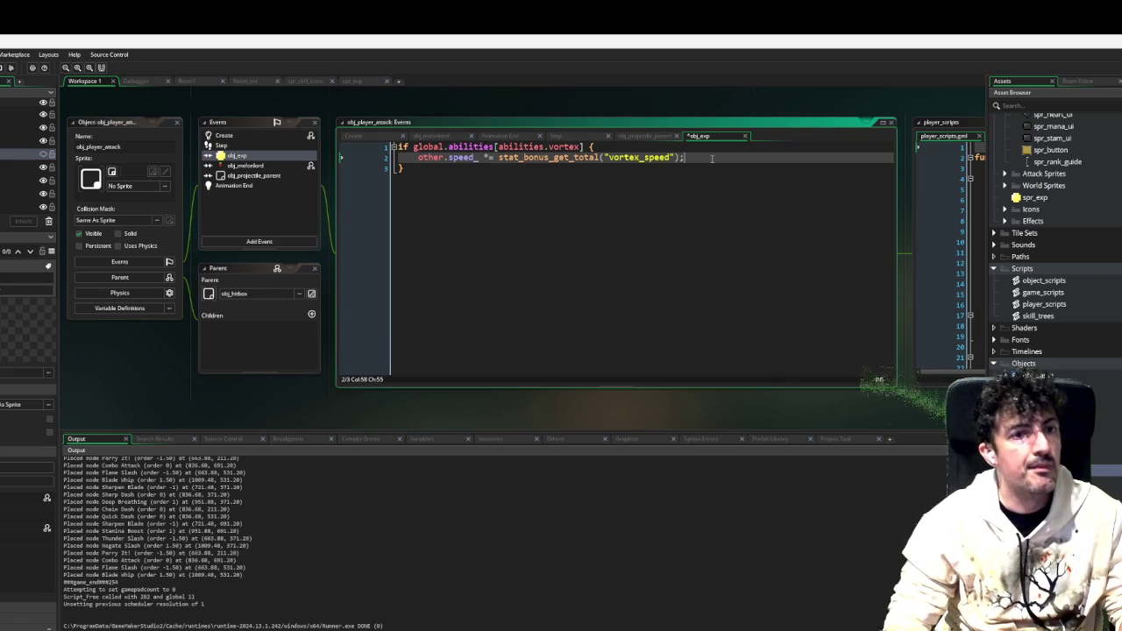
Extend the vortex condition with '&& other.state_ != exp_state.attract'
{"action": "key", "text": "Up"}
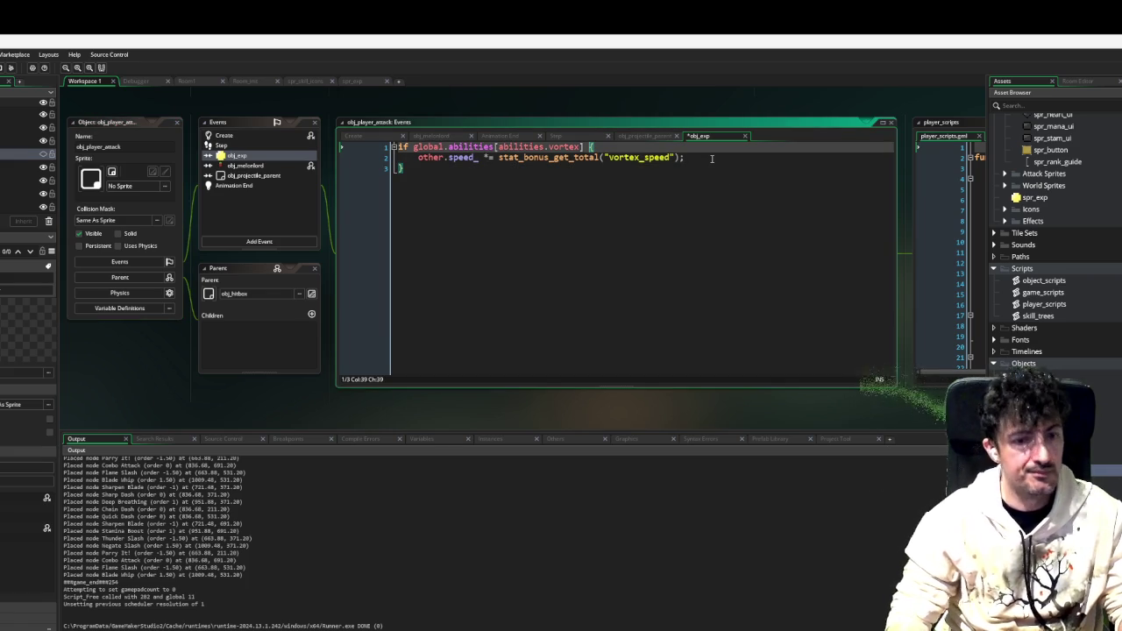
{"action": "type", "text": "&& other.stat"}
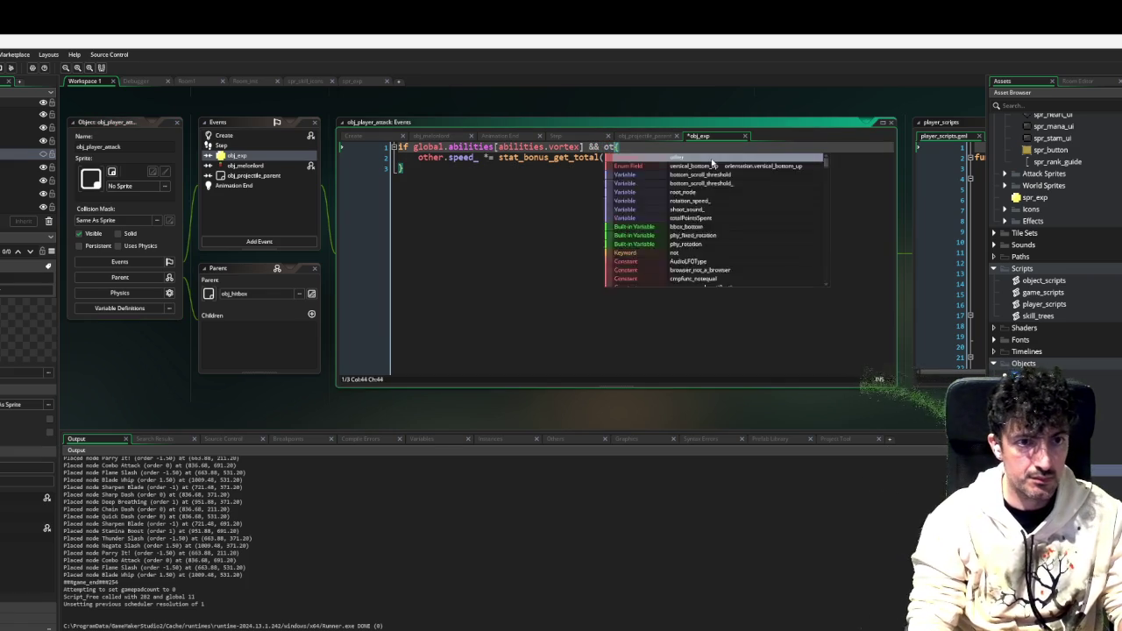
{"action": "type", "text": "e"}
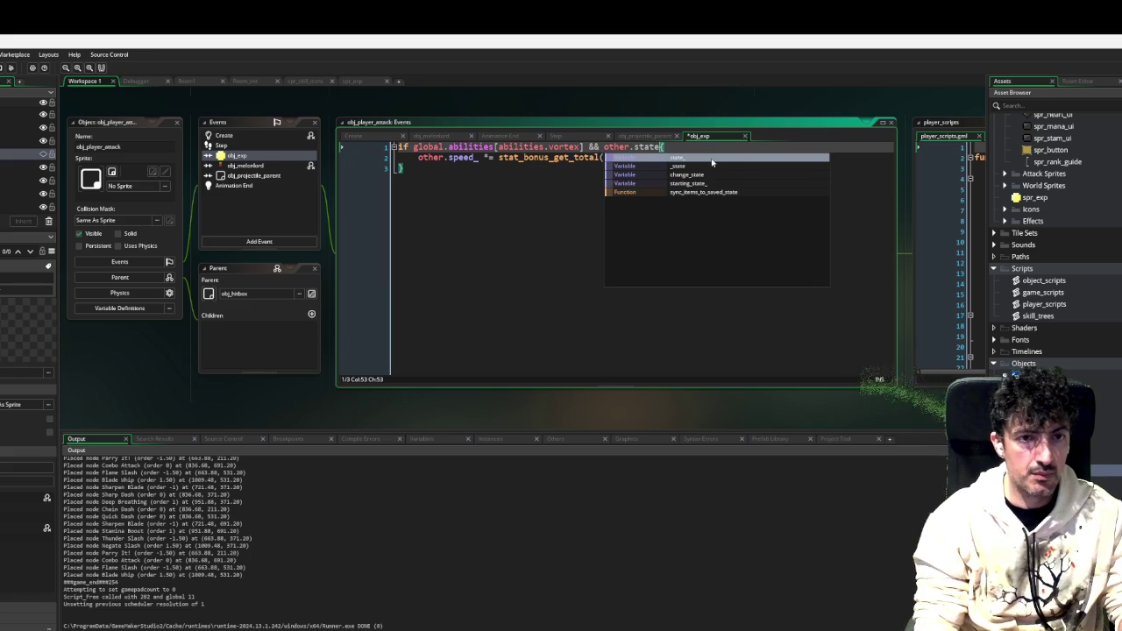
{"action": "type", "text": "_ != e"}
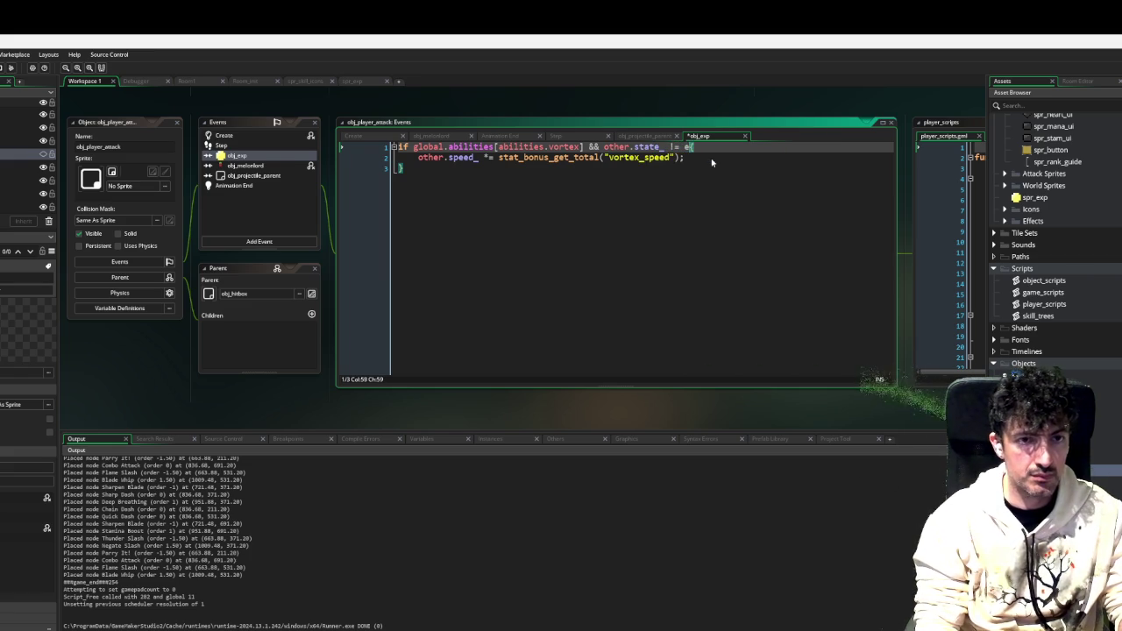
{"action": "type", "text": "xp"}
{"action": "type", "text": "_st"}
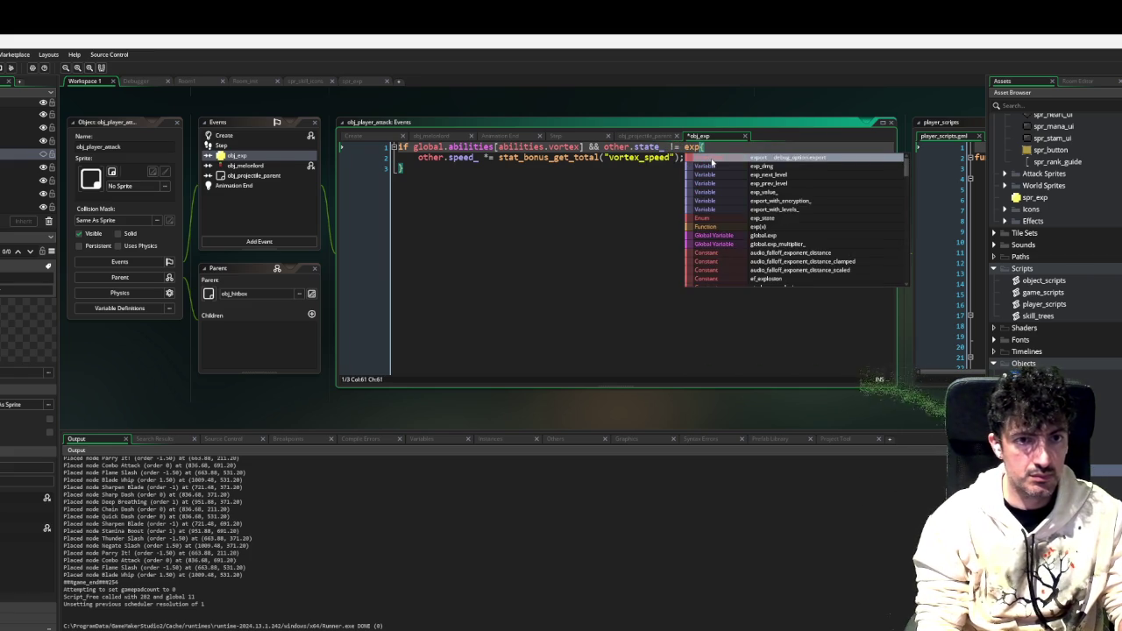
{"action": "key", "text": "Return"}
{"action": "type", "text": "."}
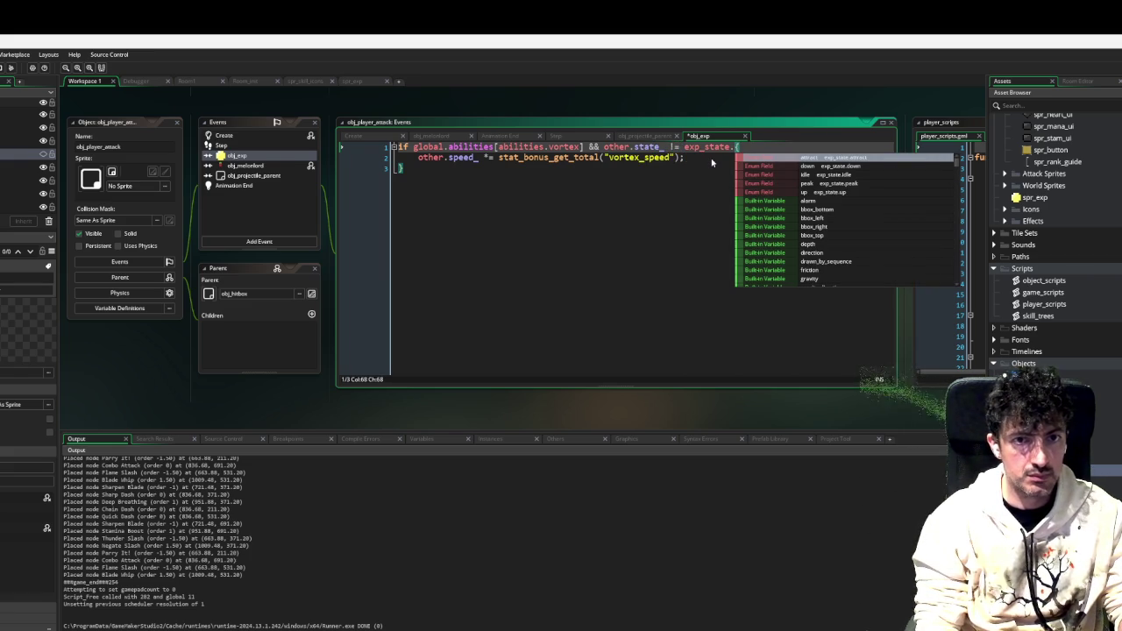
{"action": "key", "text": "Return"}
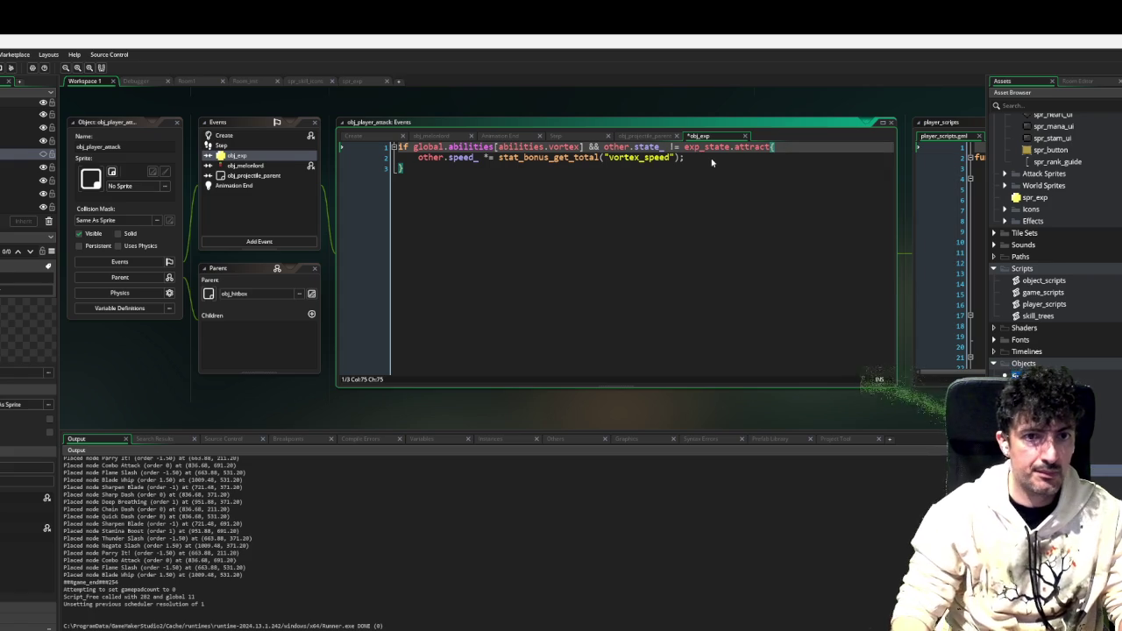
{"action": "type", "text": "{"}
Add a line setting other.state_ = exp_state.attract inside the vortex block
{"action": "key", "text": "Down"}
{"action": "key", "text": "Return"}
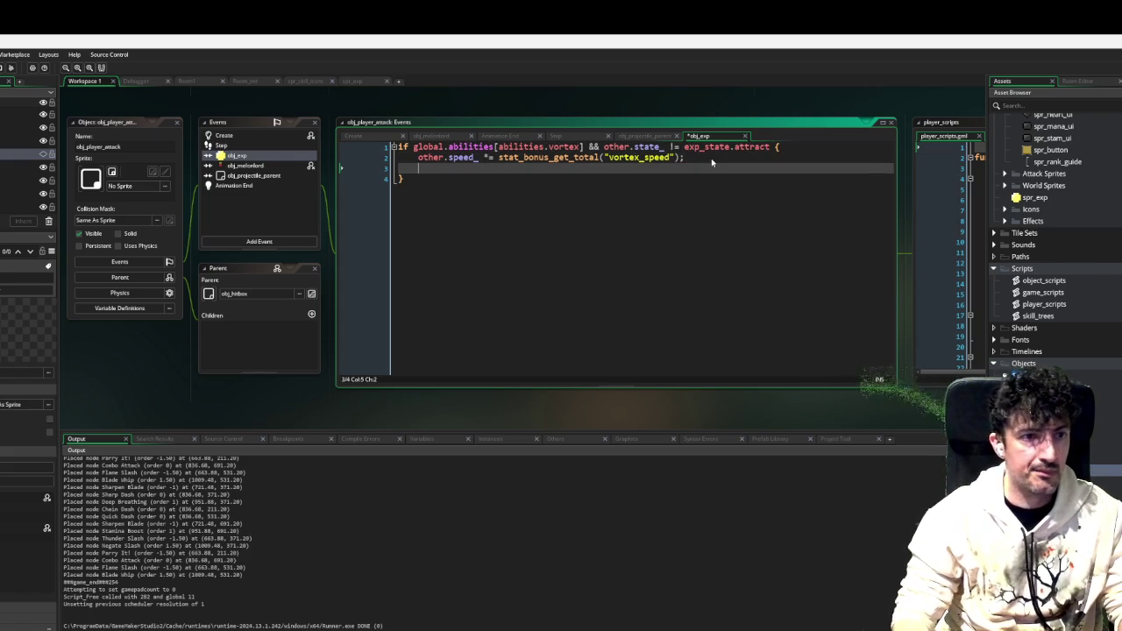
{"action": "type", "text": "other.state_ ="}
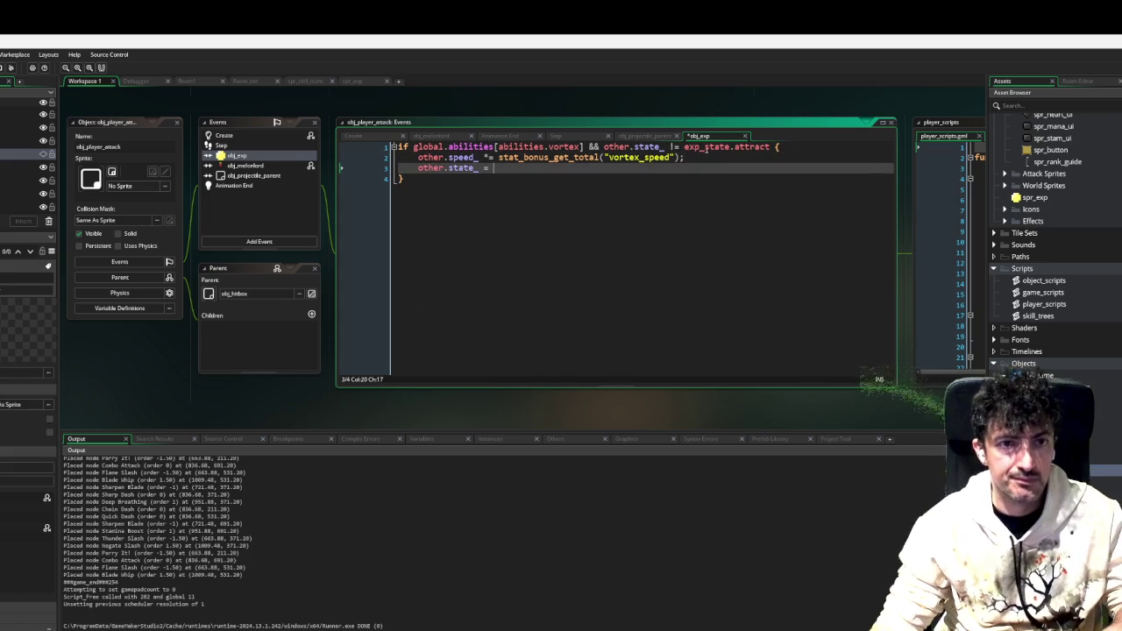
{"action": "left_click_drag", "start_coordinate": [685, 147], "coordinate": [773, 149]}
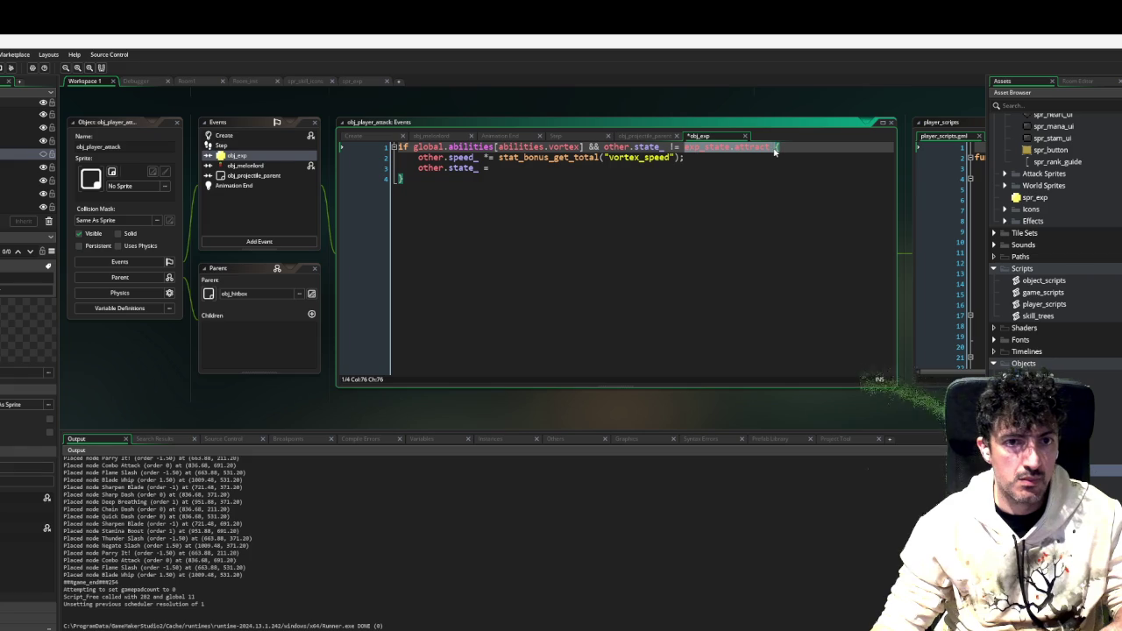
{"action": "key", "text": "shift+Left"}
{"action": "key", "text": "ctrl+c"}
{"action": "key", "text": "Down"}
{"action": "key", "text": "Down"}
{"action": "key", "text": "ctrl+v"}
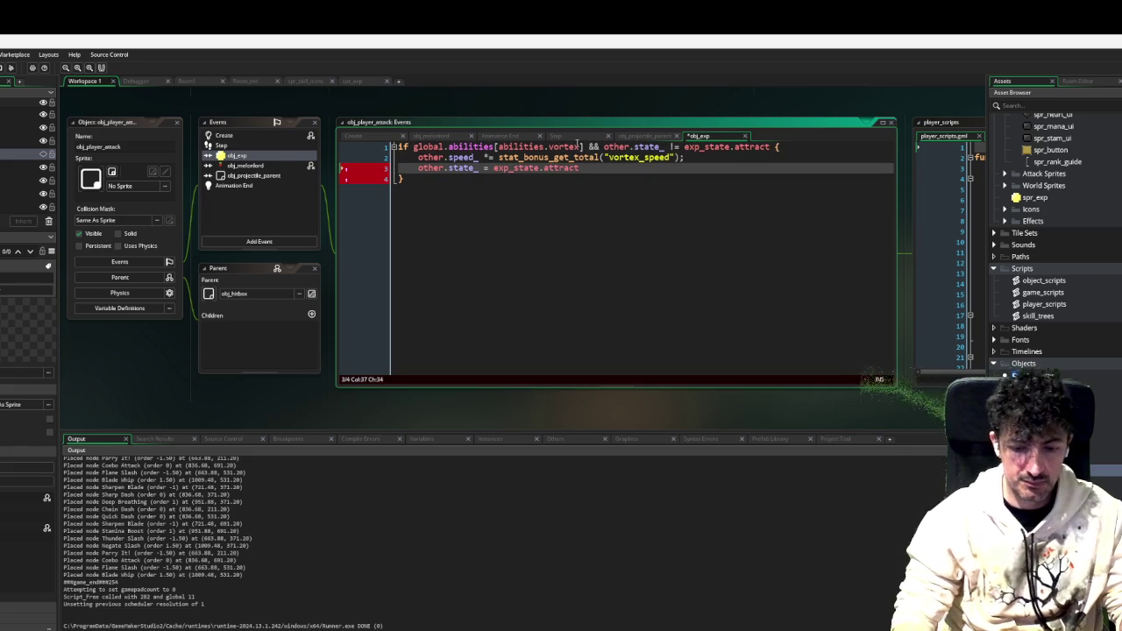
{"action": "type", "text": ";"}
Add a change_state(exp_state.attract); call before the vortex block's closing brace
{"action": "left_click", "coordinate": [515, 229]}
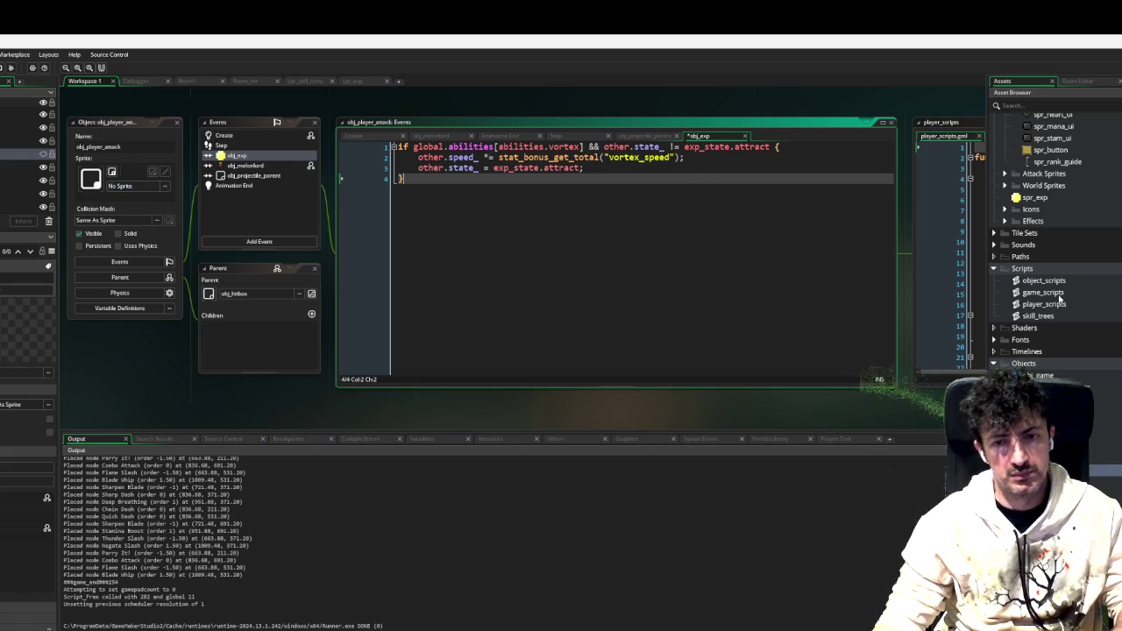
{"action": "left_click", "coordinate": [596, 168]}
{"action": "key", "text": "Return"}
{"action": "type", "text": "change_"}
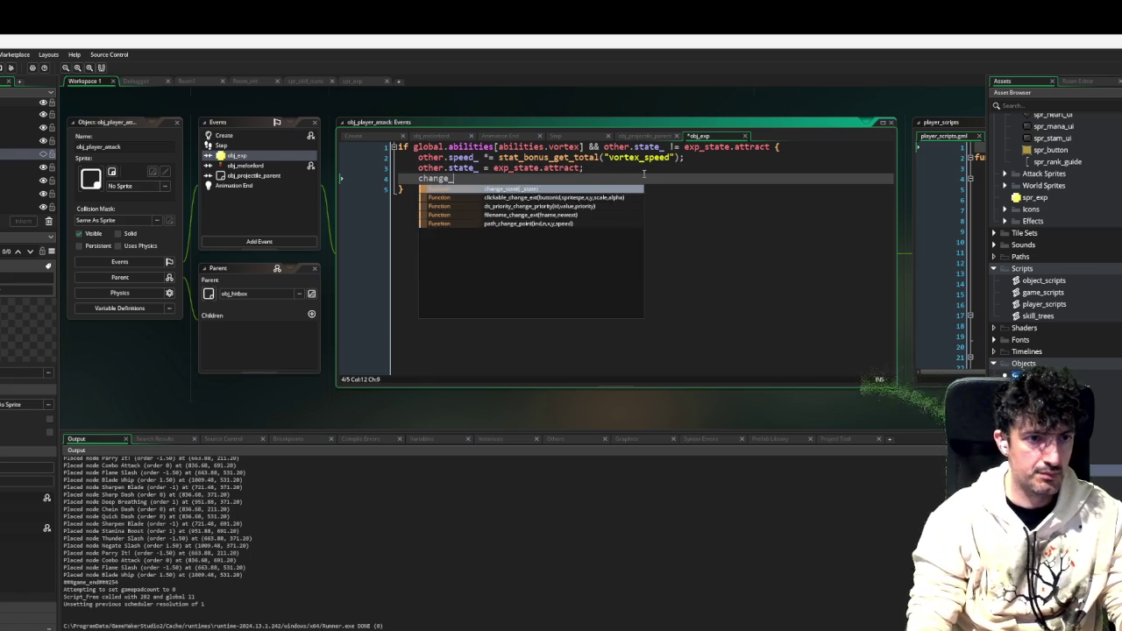
{"action": "type", "text": "state(exp."}
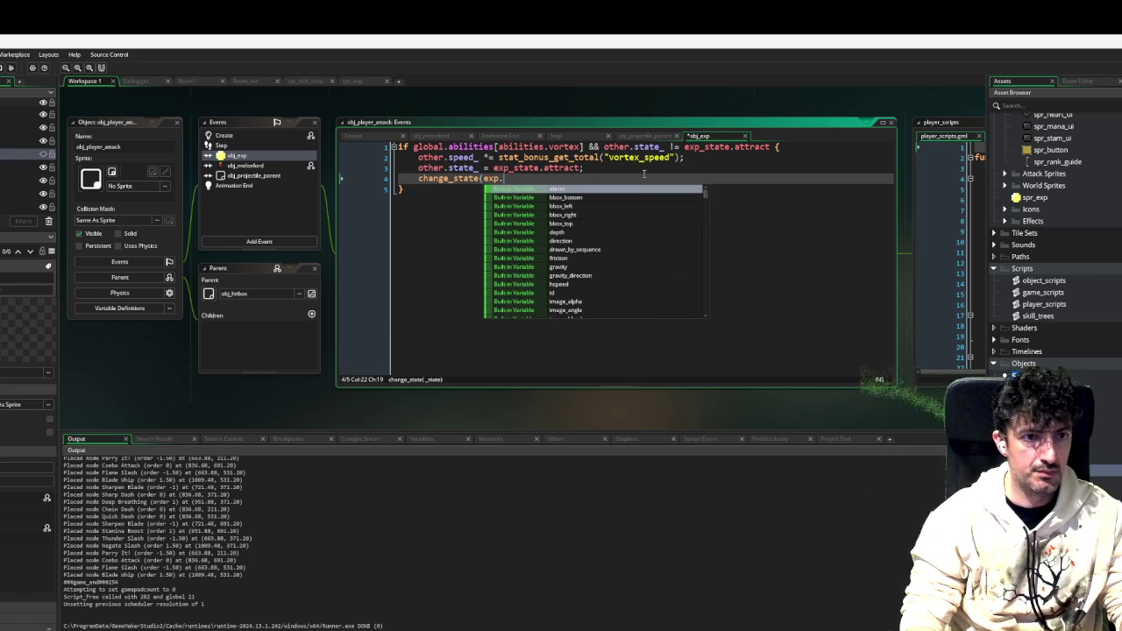
{"action": "key", "text": "BackSpace"}
{"action": "type", "text": "_"}
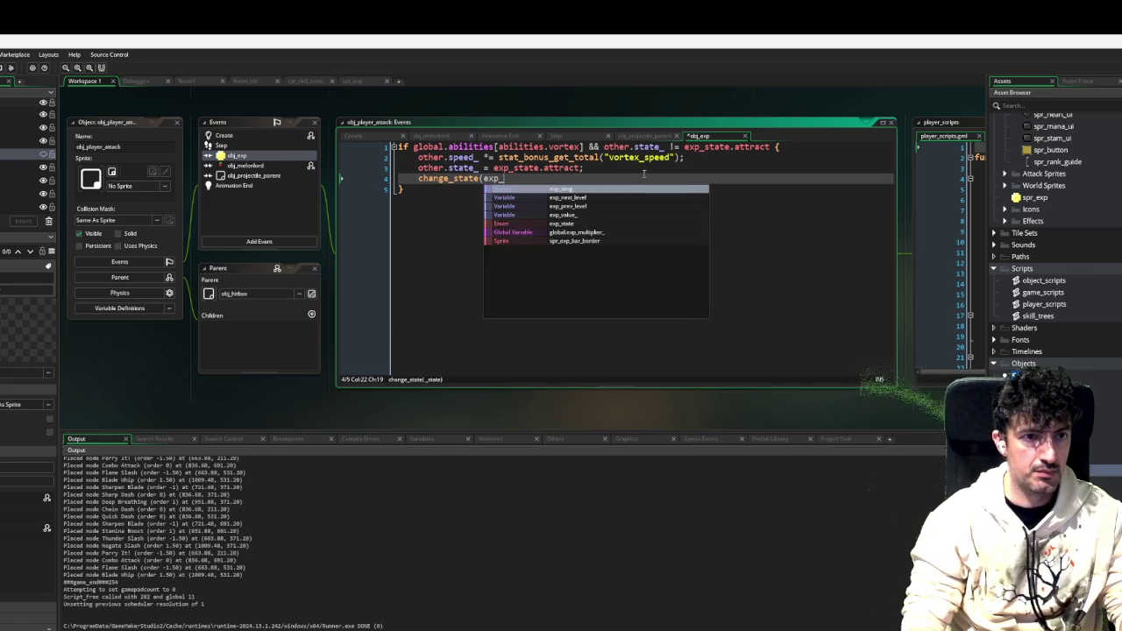
{"action": "type", "text": "state.attra"}
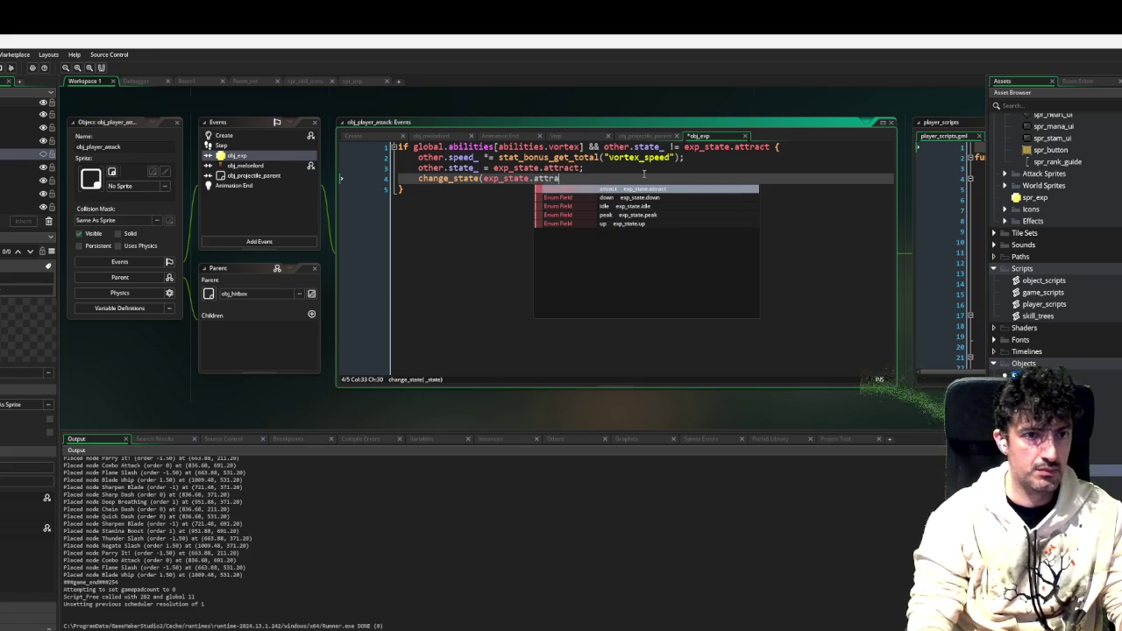
{"action": "type", "text": "ct);"}
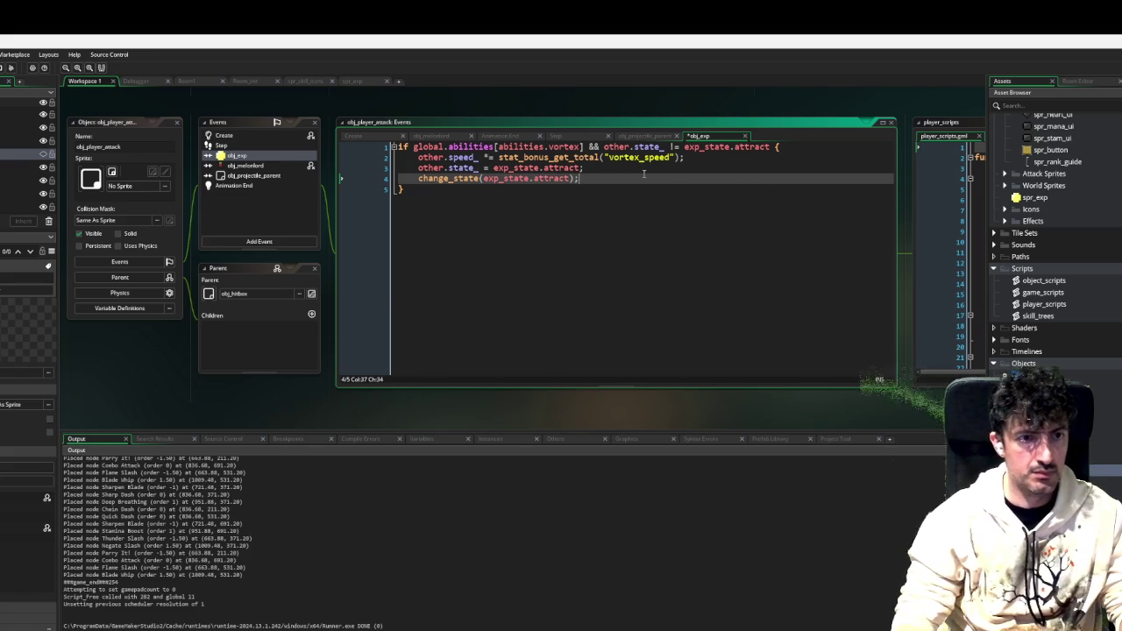
{"action": "key", "text": "F12"}
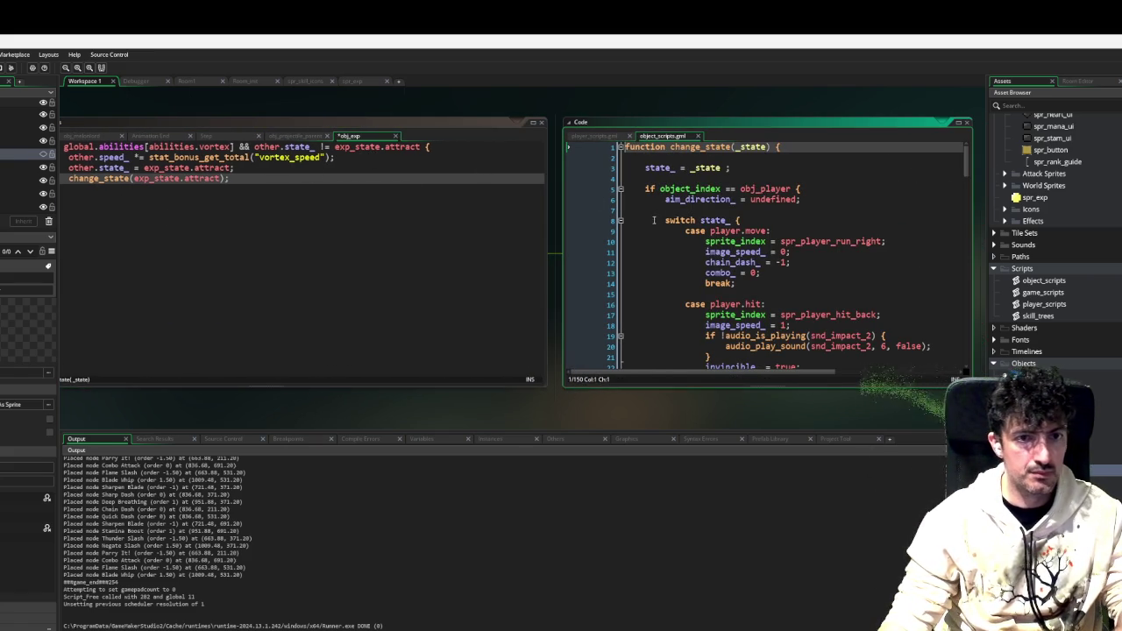
Duplicate the obj_melonlord else-if header below it as a new obj_exp branch with braces
{"action": "left_click", "coordinate": [791, 188]}
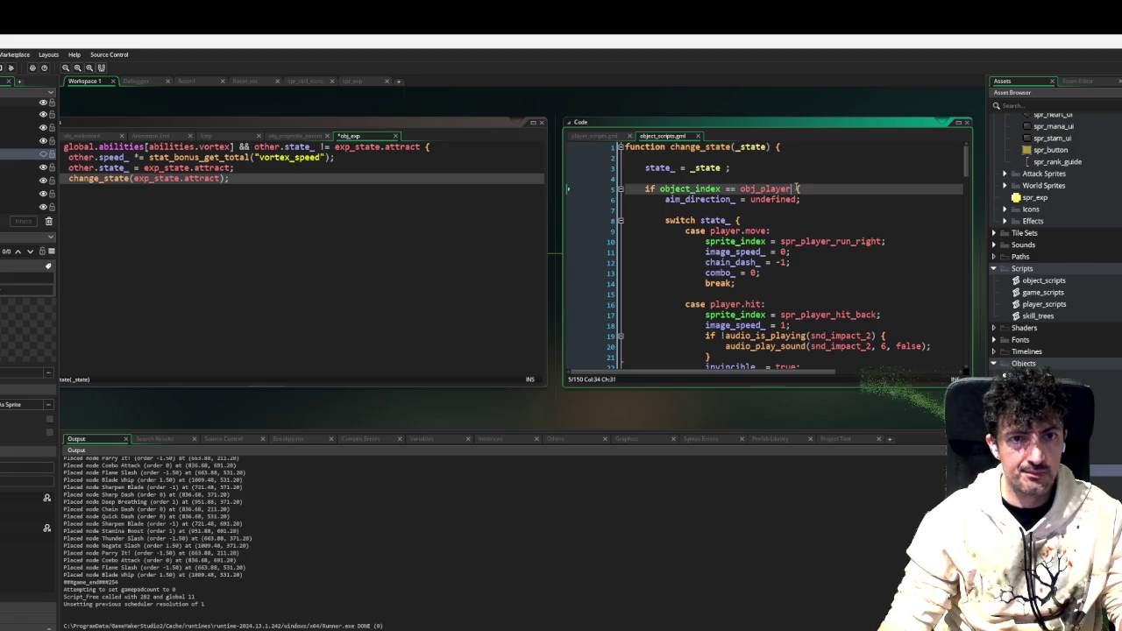
{"action": "scroll", "coordinate": [794, 201], "scroll_direction": "down", "scroll_amount": 10}
{"action": "scroll", "coordinate": [798, 223], "scroll_direction": "down", "scroll_amount": 5}
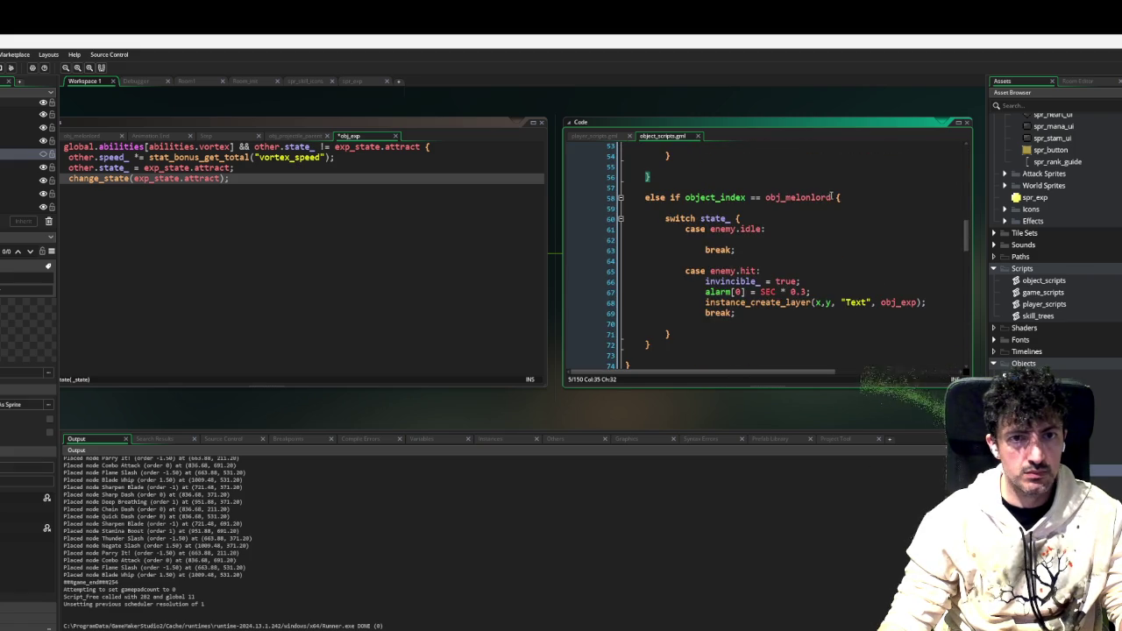
{"action": "scroll", "coordinate": [656, 192], "scroll_direction": "up", "scroll_amount": 1}
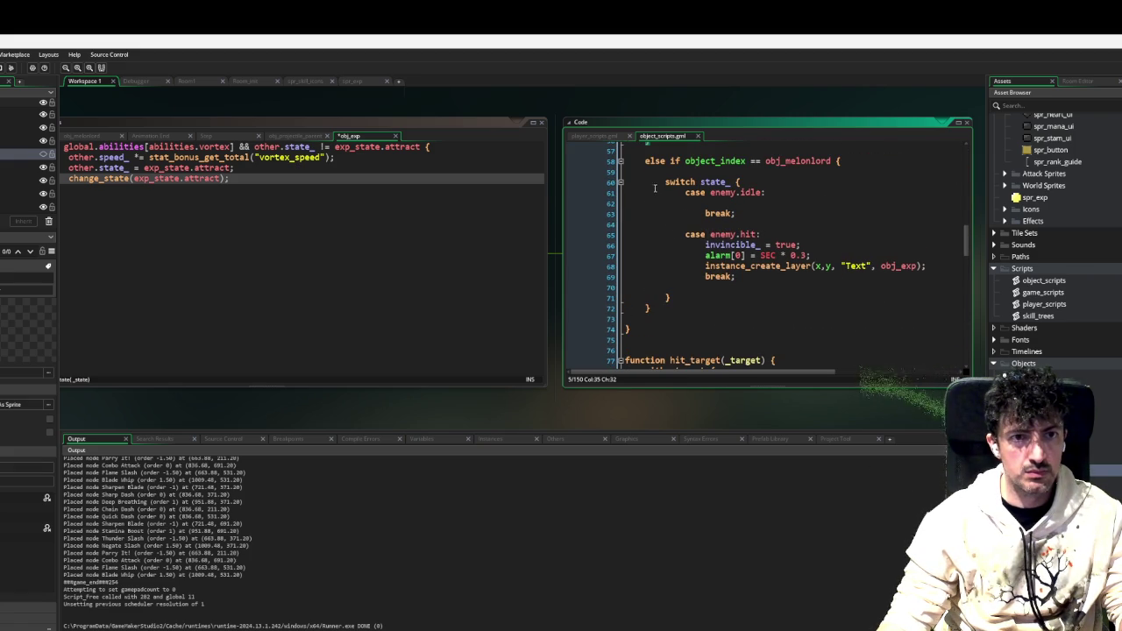
{"action": "left_click_drag", "start_coordinate": [646, 161], "coordinate": [916, 165]}
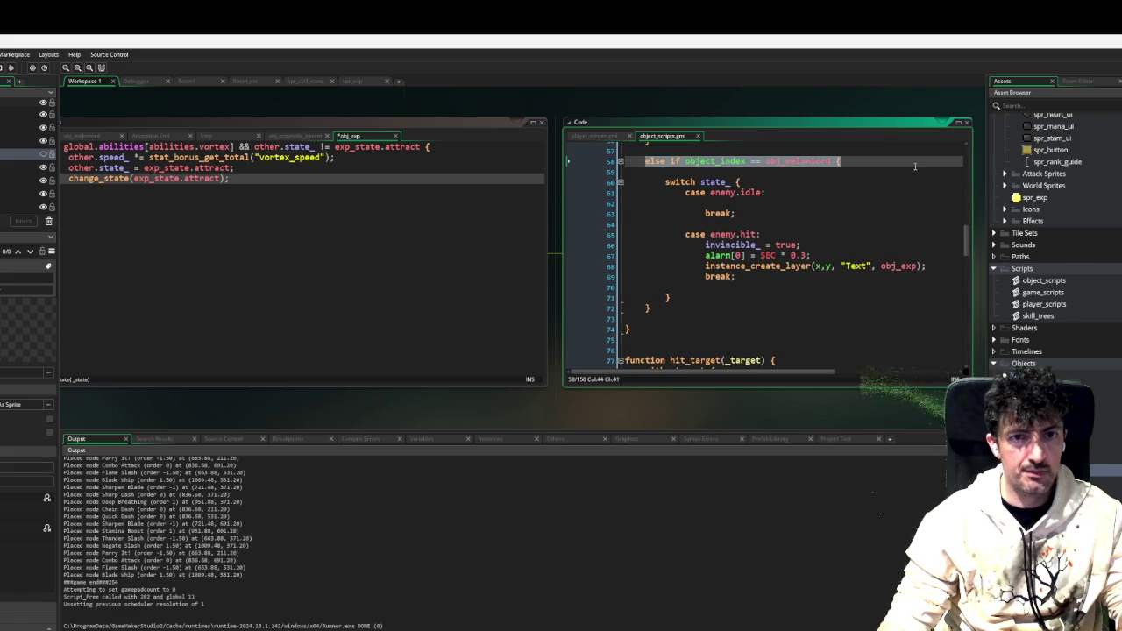
{"action": "left_click", "coordinate": [662, 320]}
{"action": "key", "text": "Return"}
{"action": "key", "text": "ctrl+v"}
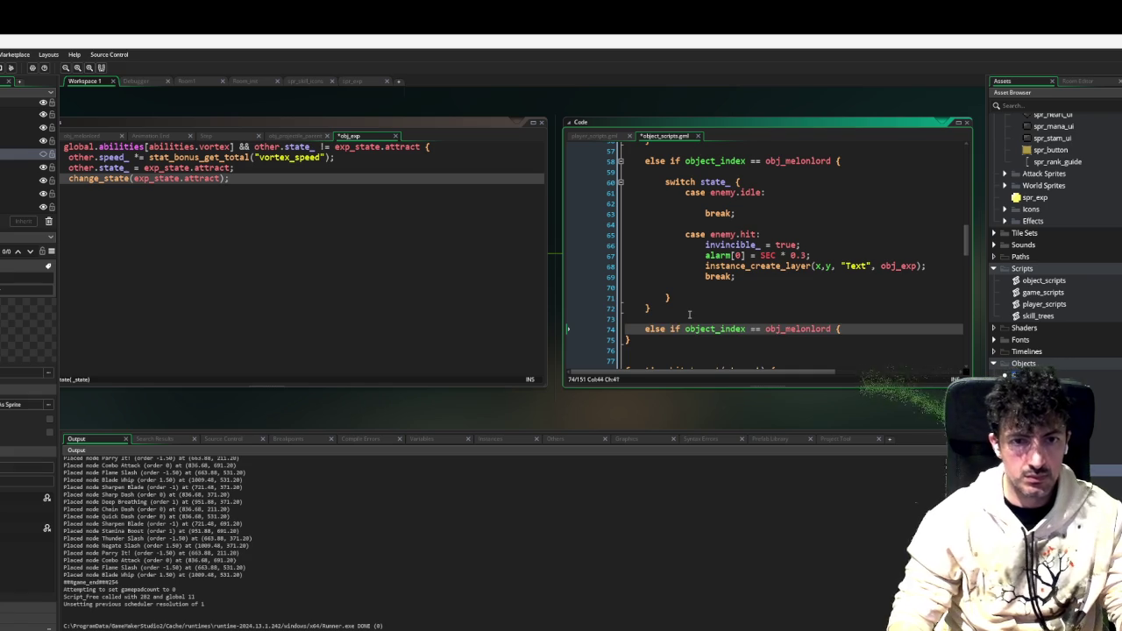
{"action": "key", "text": "BackSpace"}
{"action": "key", "text": "BackSpace"}
{"action": "key", "text": "BackSpace"}
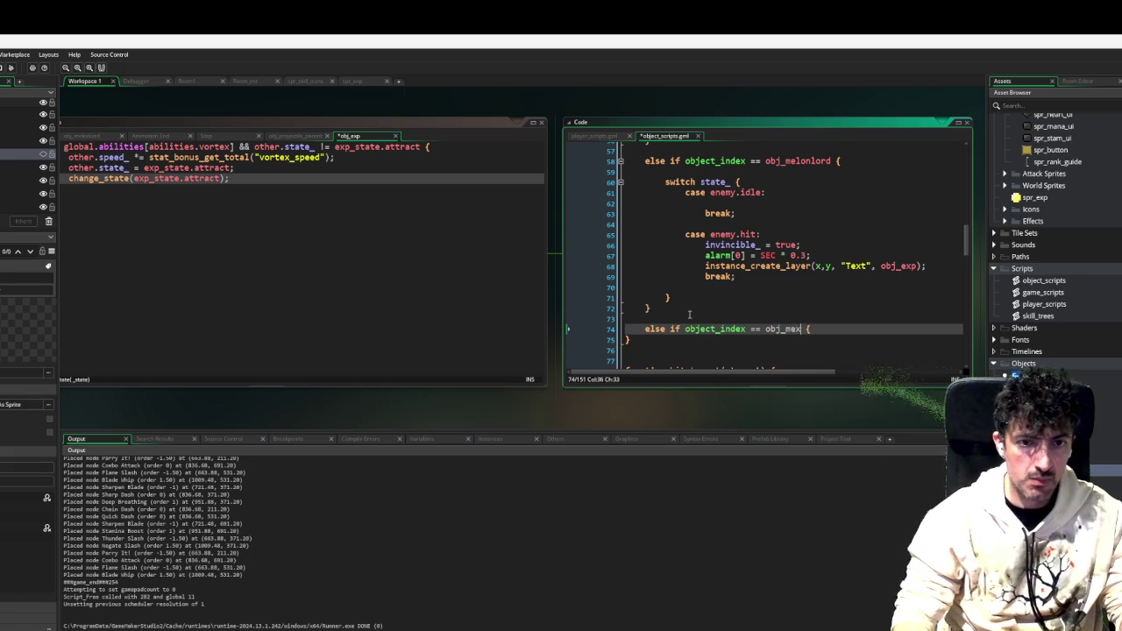
{"action": "key", "text": "BackSpace"}
{"action": "type", "text": "exp"}
{"action": "key", "text": "Return"}
{"action": "key", "text": "Return"}
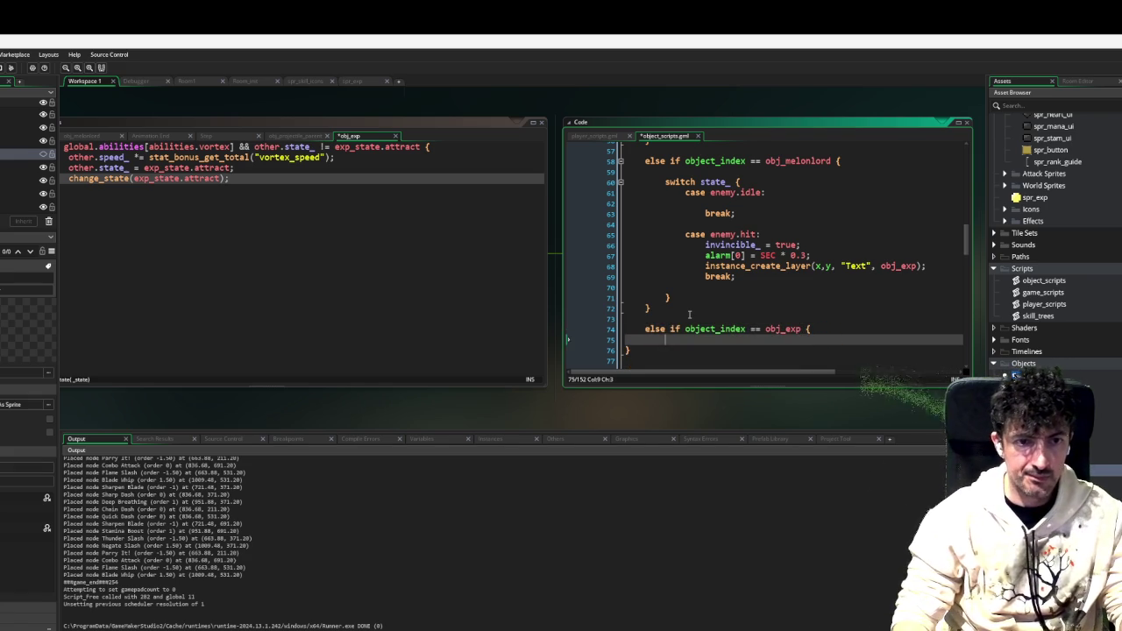
{"action": "type", "text": "}"}
{"action": "key", "text": "Up"}
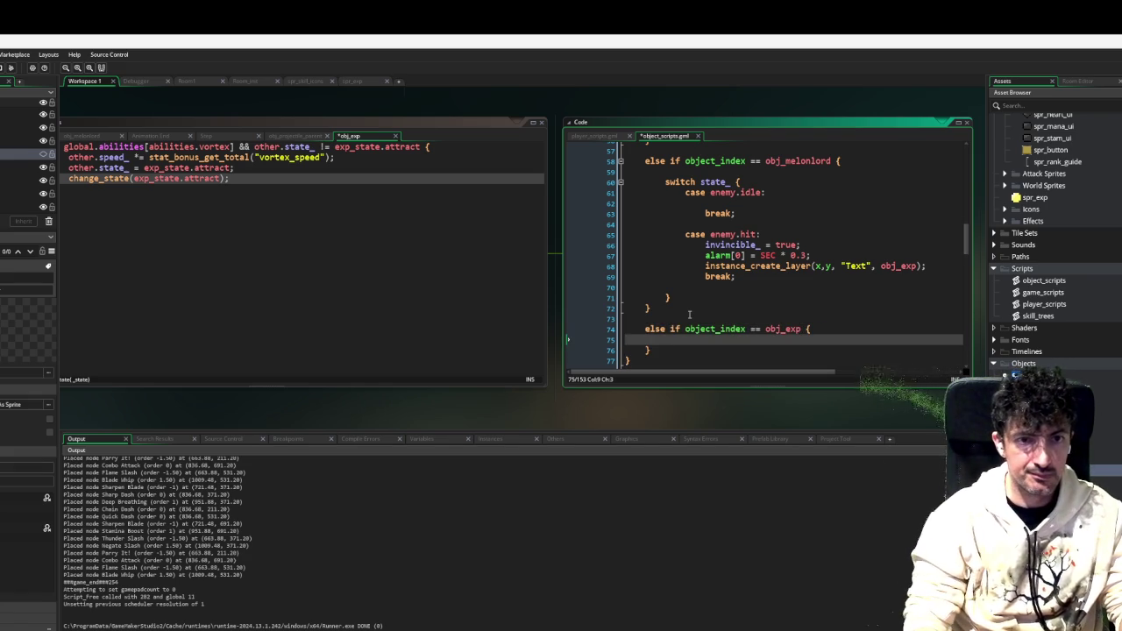
Add 'case exp_state.attract:' followed by 'break;' inside the obj_exp branch
{"action": "type", "text": "case exp_"}
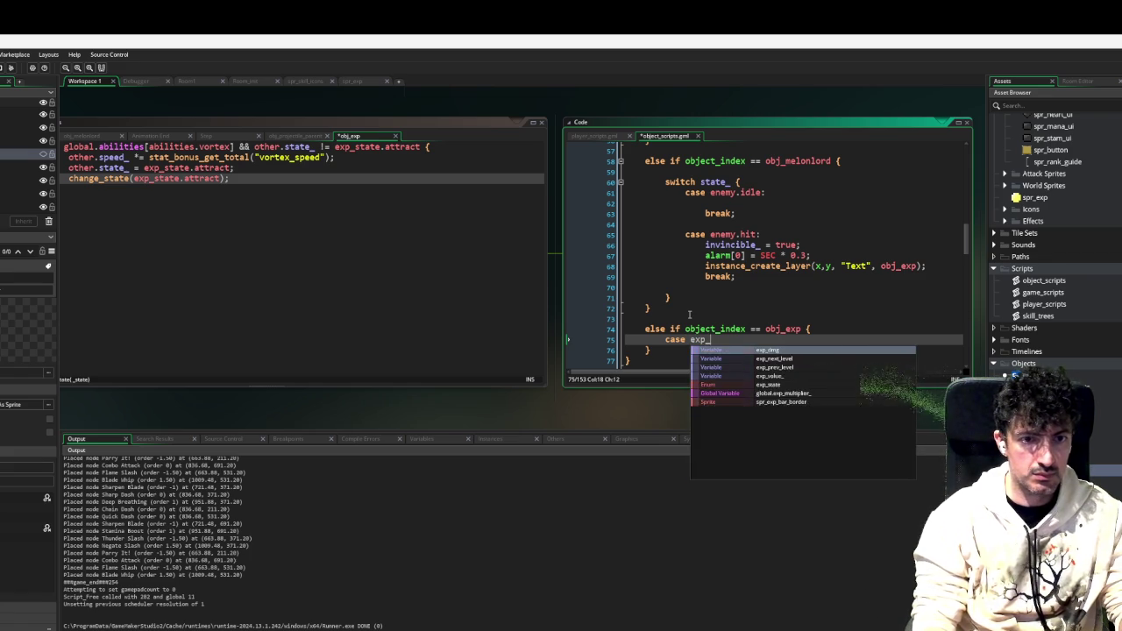
{"action": "type", "text": "sta"}
{"action": "key", "text": "Return"}
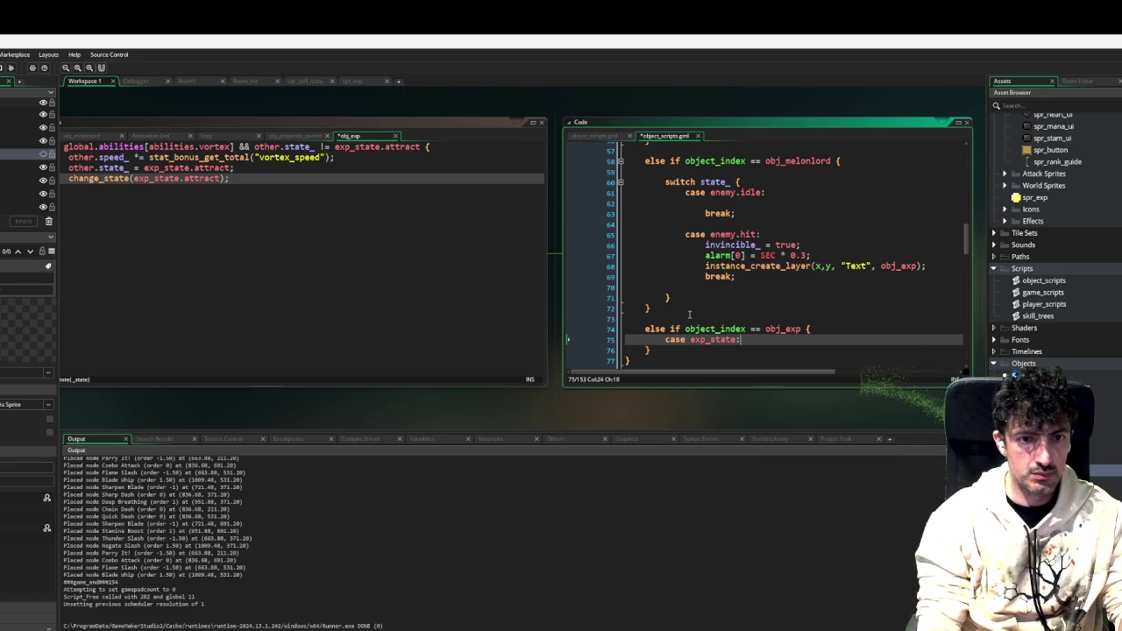
{"action": "type", "text": "."}
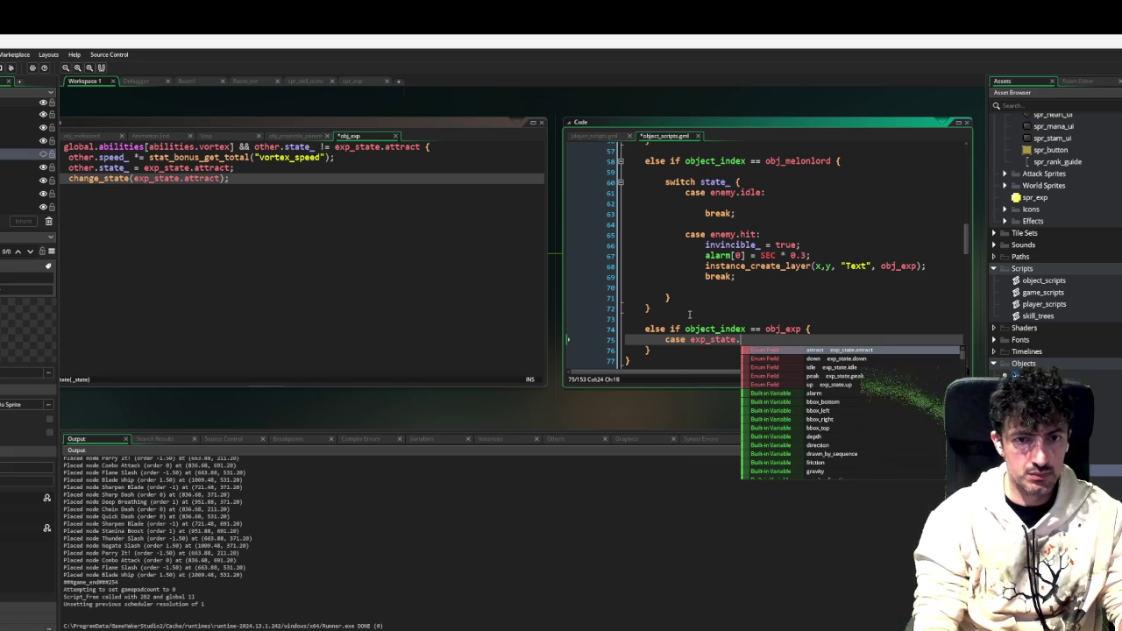
{"action": "key", "text": "Return"}
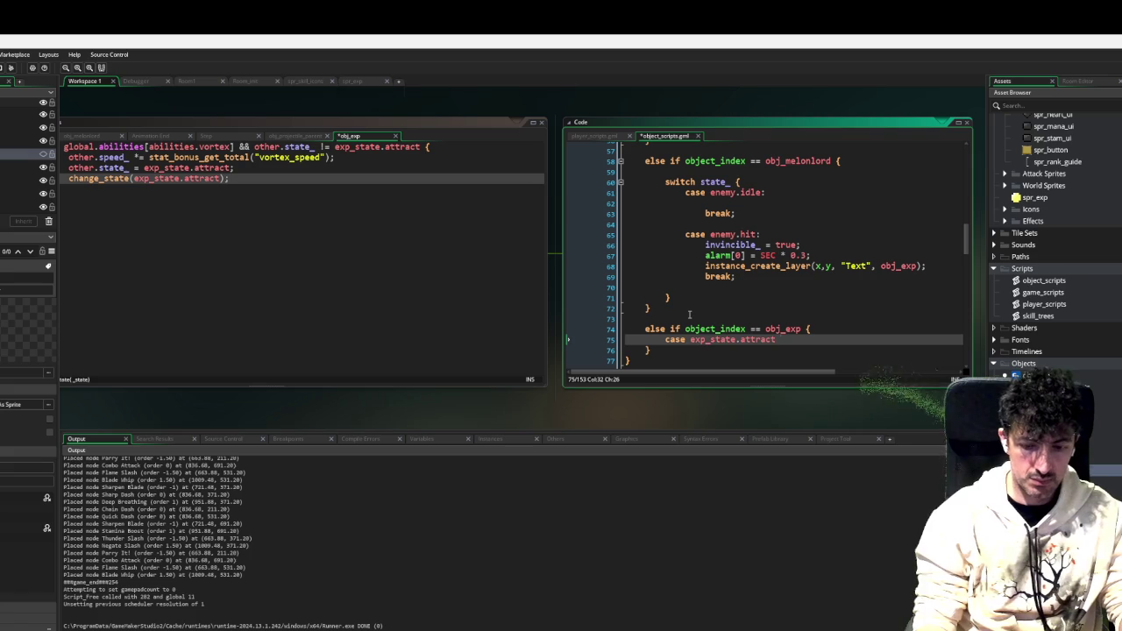
{"action": "type", "text": ":"}
{"action": "key", "text": "Return"}
{"action": "key", "text": "Return"}
{"action": "type", "text": "break;"}
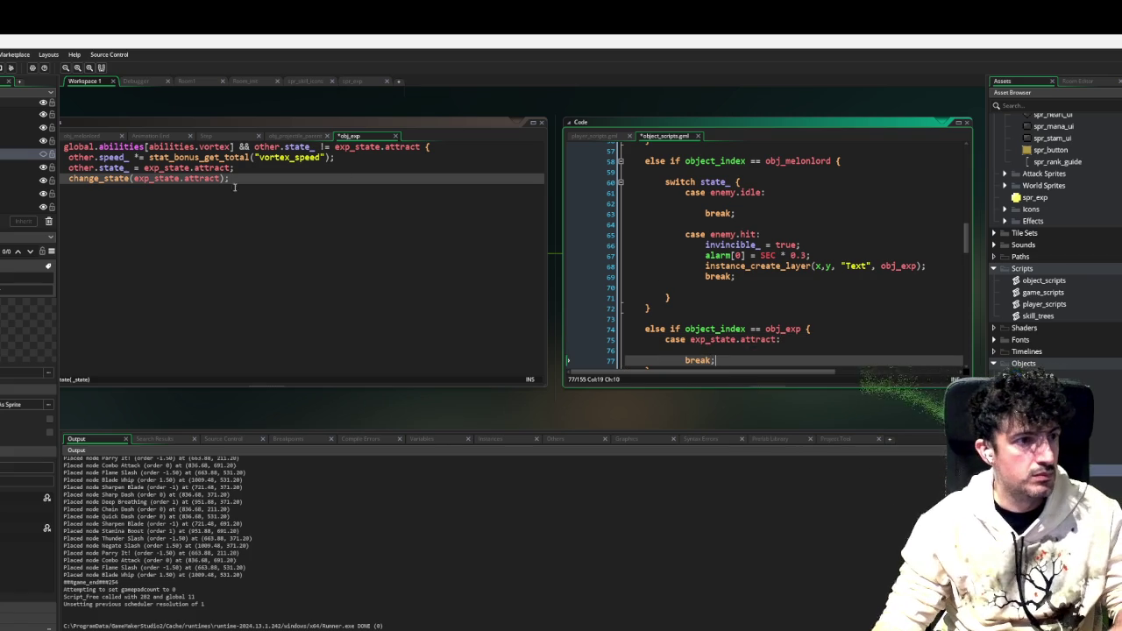
Paste the speed_ *= vortex_speed multiplier line into the attract case
{"action": "mouse_move", "coordinate": [349, 158]}
{"action": "left_mouse_down"}
{"action": "mouse_move", "coordinate": [71, 157]}
{"action": "mouse_move", "coordinate": [101, 157]}
{"action": "left_mouse_up"}
{"action": "key", "text": "ctrl+c"}
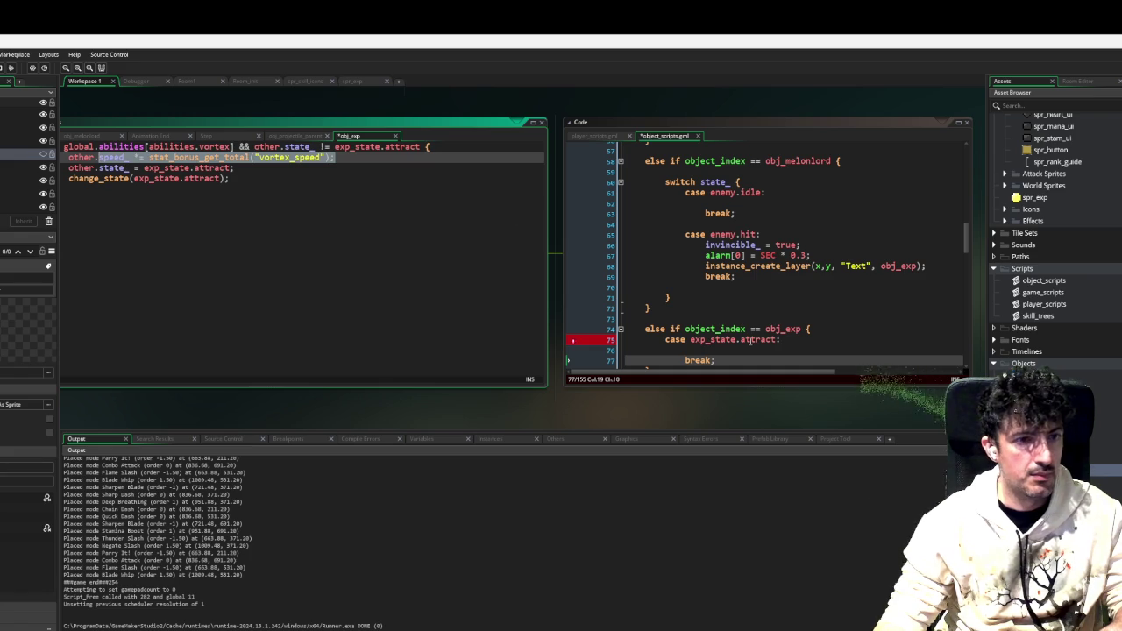
{"action": "left_click", "coordinate": [704, 350]}
{"action": "key", "text": "ctrl+v"}
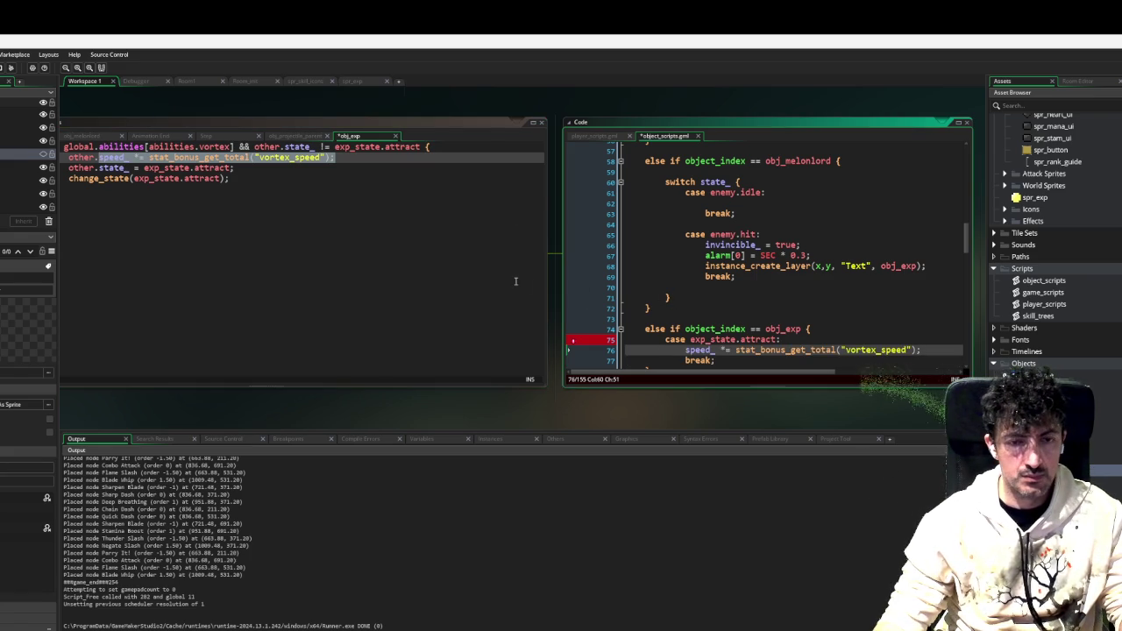
{"action": "left_click", "coordinate": [318, 242]}
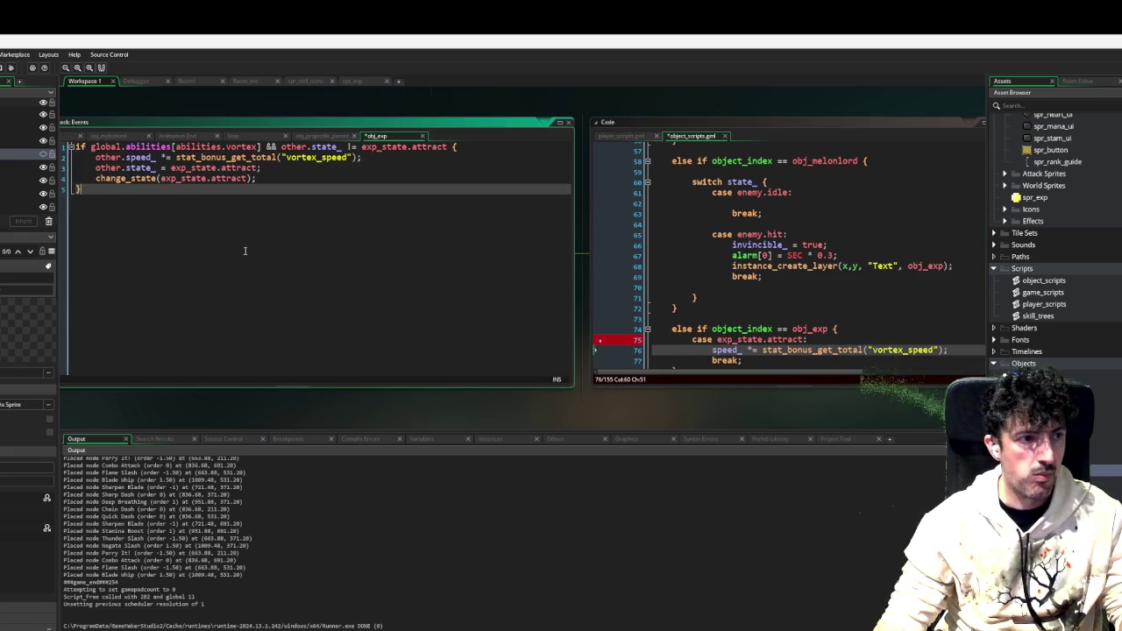
Swap the other.speed_ and other.state_ lines for 'with other { change_state(exp_state.attract); }'
{"action": "left_click_drag", "start_coordinate": [325, 177], "coordinate": [184, 157]}
{"action": "left_click", "coordinate": [326, 170]}
{"action": "mouse_move", "coordinate": [326, 169]}
{"action": "left_mouse_down"}
{"action": "mouse_move", "coordinate": [139, 166]}
{"action": "mouse_move", "coordinate": [158, 157]}
{"action": "left_mouse_up"}
{"action": "type", "text": "with other {"}
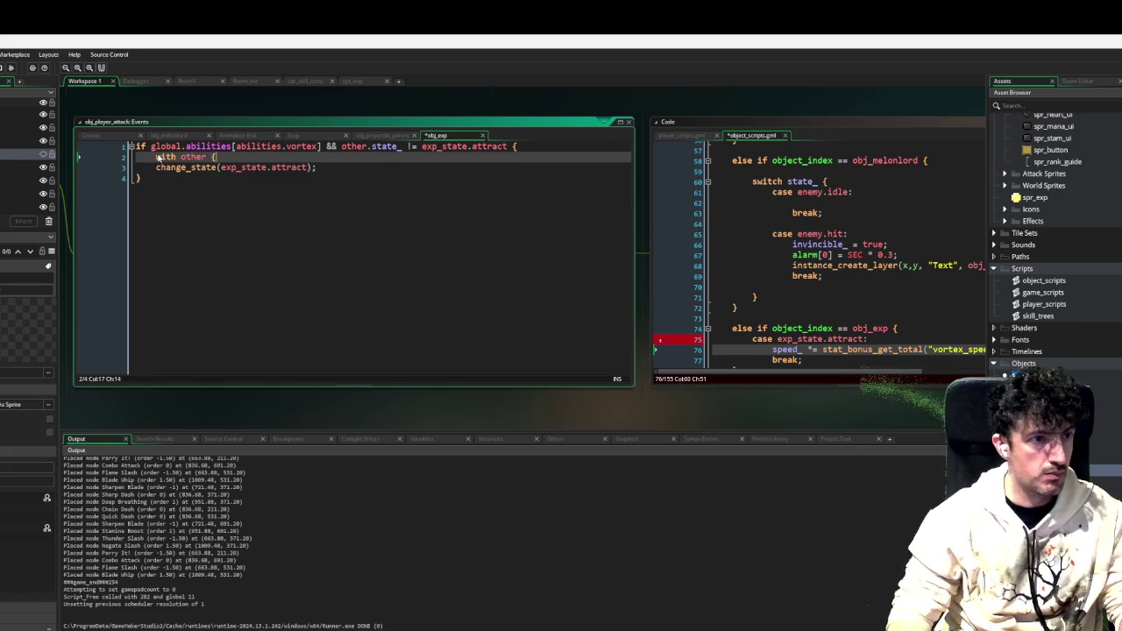
{"action": "key", "text": "Down"}
{"action": "key", "text": "Home"}
{"action": "key", "text": "Tab"}
{"action": "key", "text": "End"}
{"action": "key", "text": "Return"}
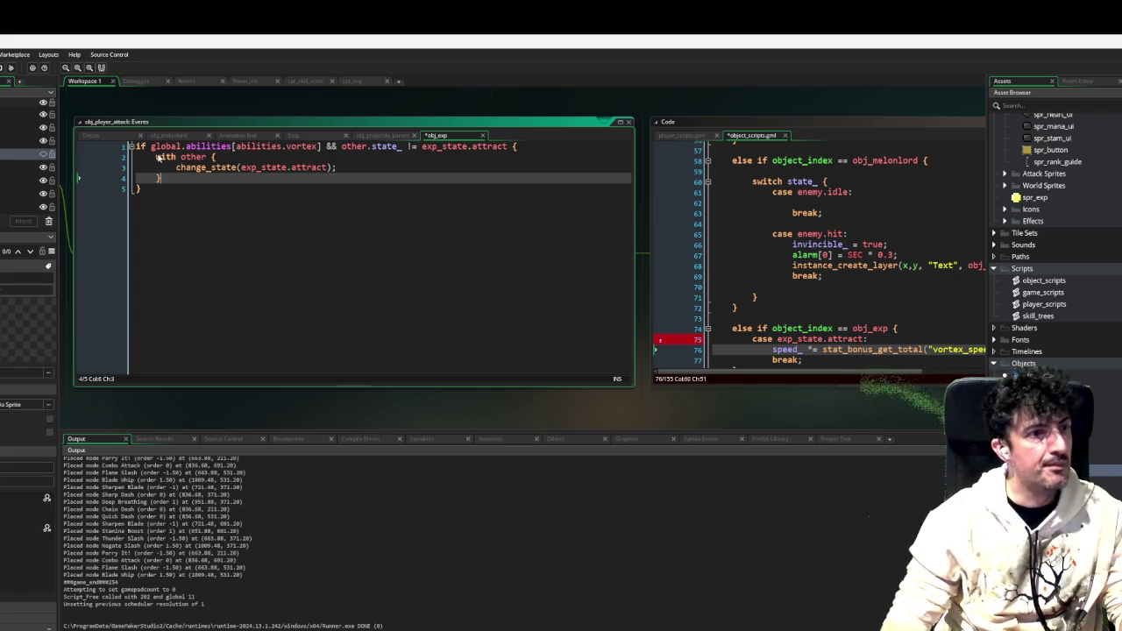
{"action": "key", "text": "Down"}
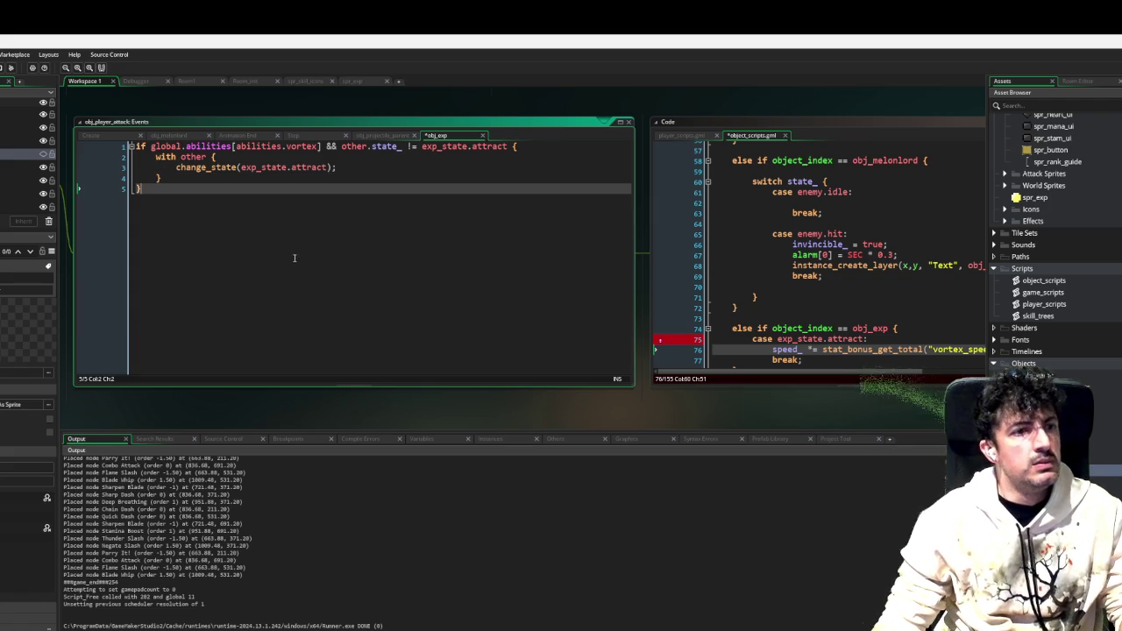
{"action": "left_click", "coordinate": [836, 317]}
{"action": "key", "text": "Down"}
{"action": "key", "text": "Down"}
{"action": "key", "text": "Down"}
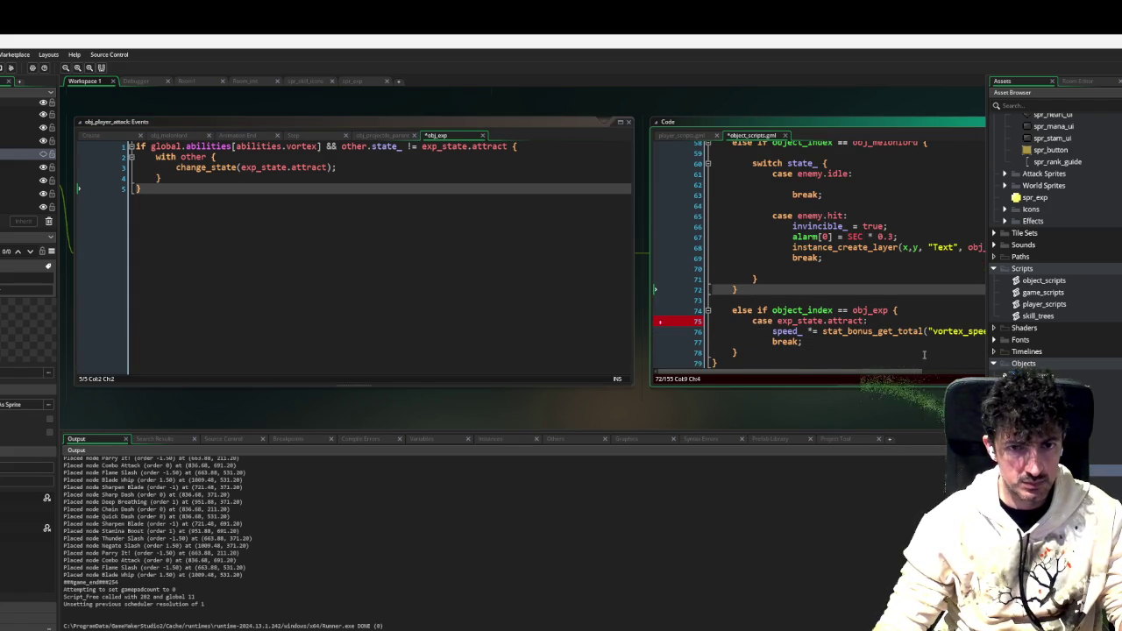
Wrap the obj_exp attract case in a 'switch state_ { ... }' block, indented and closed
{"action": "left_click", "coordinate": [848, 279]}
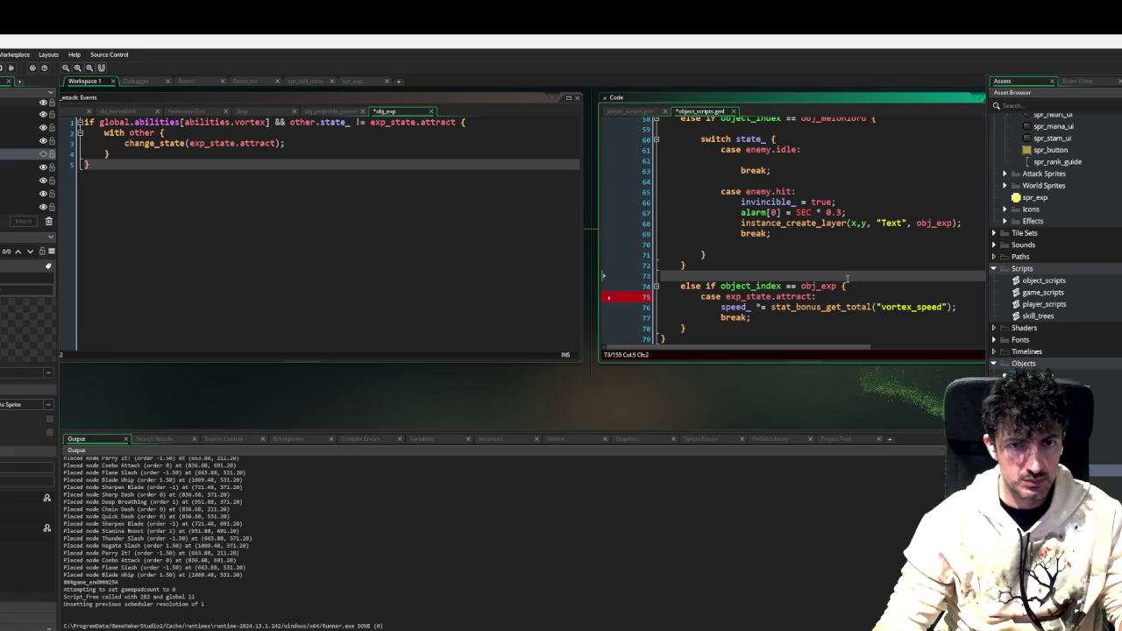
{"action": "left_click_drag", "start_coordinate": [777, 139], "coordinate": [700, 139]}
{"action": "key", "text": "ctrl+c"}
{"action": "left_click", "coordinate": [877, 286]}
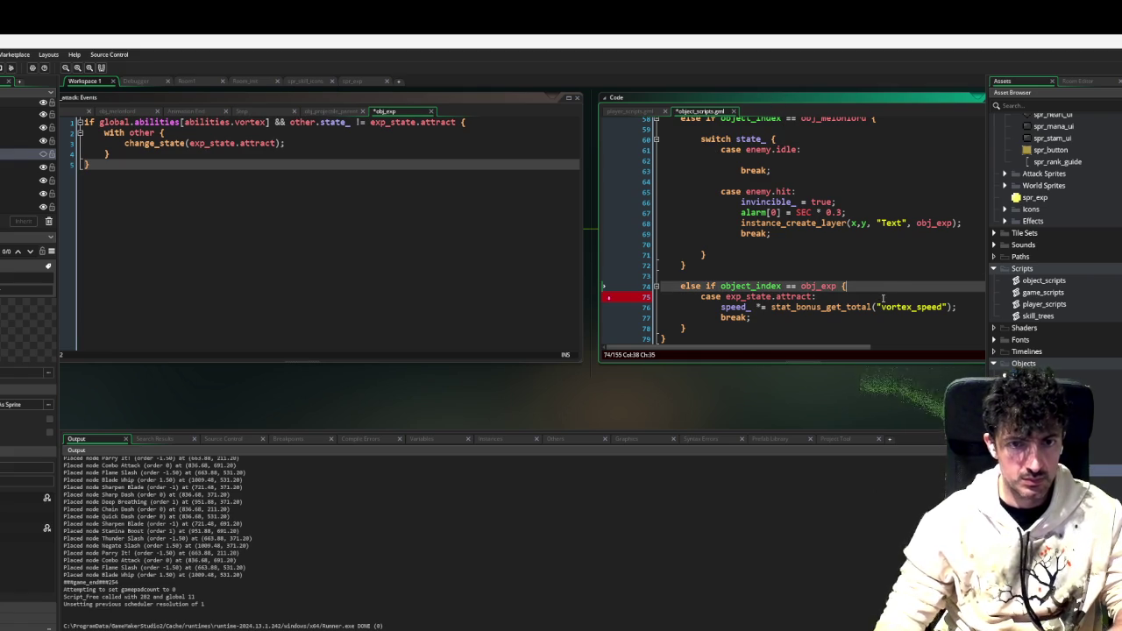
{"action": "key", "text": "Return"}
{"action": "key", "text": "ctrl+v"}
{"action": "key", "text": "Right"}
{"action": "key", "text": "shift+Down"}
{"action": "key", "text": "shift+Down"}
{"action": "key", "text": "shift+End"}
{"action": "key", "text": "Tab"}
{"action": "key", "text": "Right"}
{"action": "key", "text": "Return"}
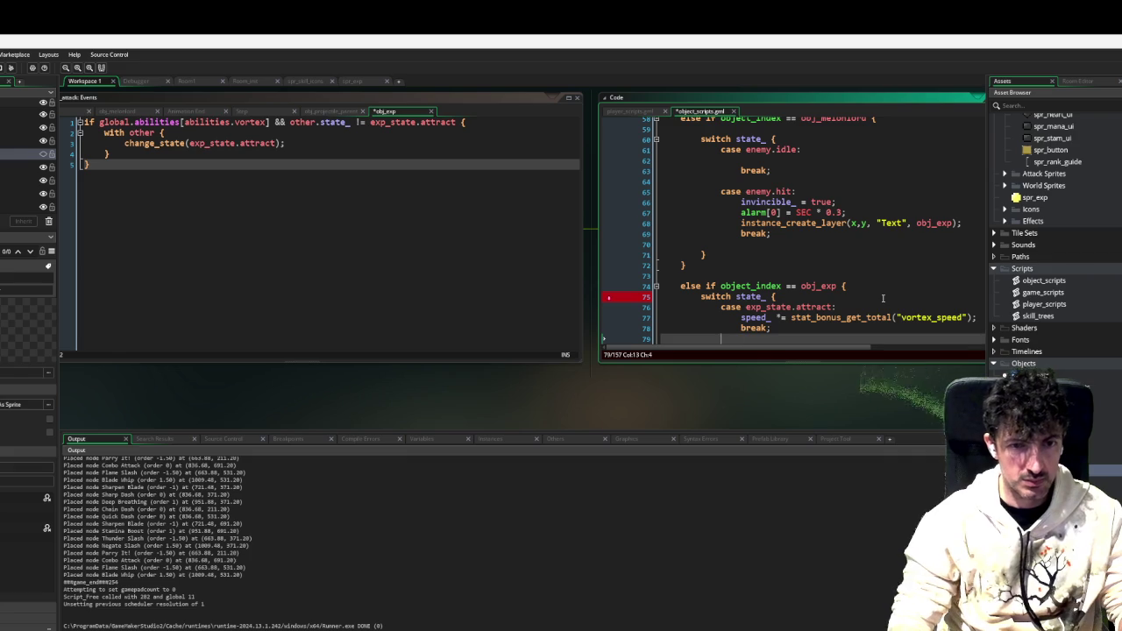
{"action": "type", "text": "}"}
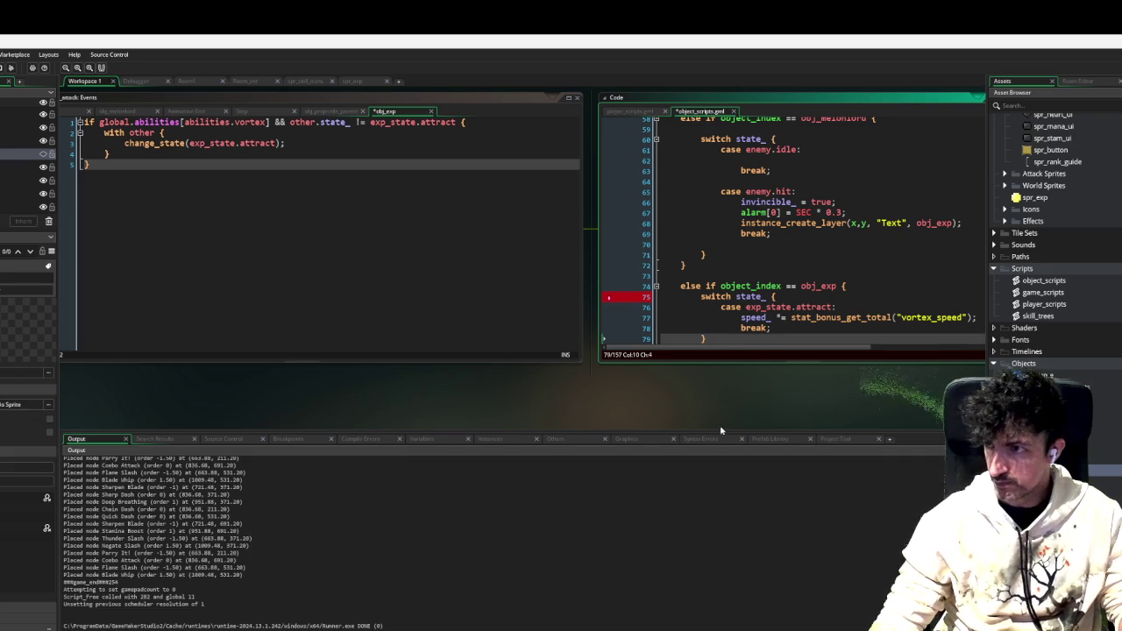
Start a debug run of the game with F6
{"action": "scroll", "coordinate": [789, 262], "scroll_direction": "down", "scroll_amount": 3}
{"action": "left_click", "coordinate": [705, 217]}
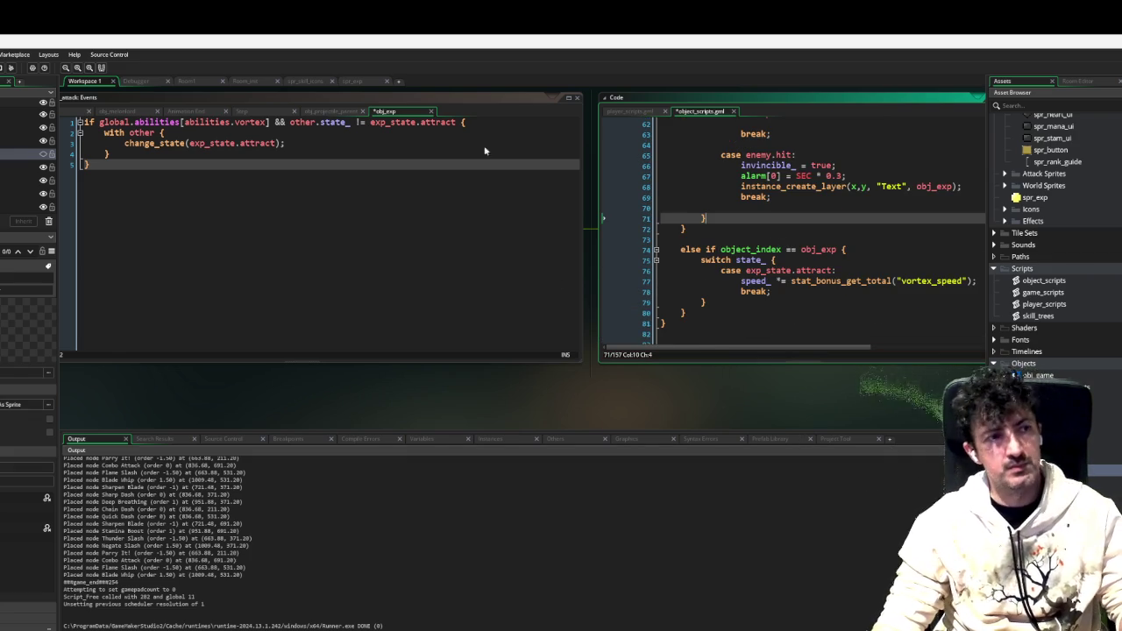
{"action": "key", "text": "F6"}
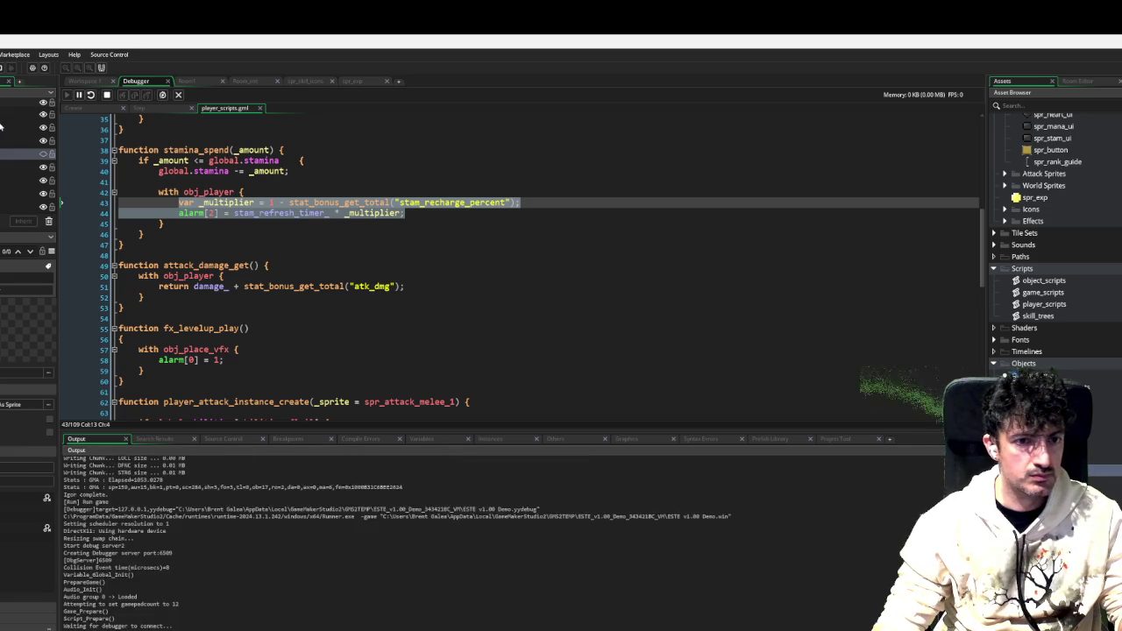
Walk the player right and left, whip-attacking the boss to collect exp orbs
{"action": "key", "text": "d"}
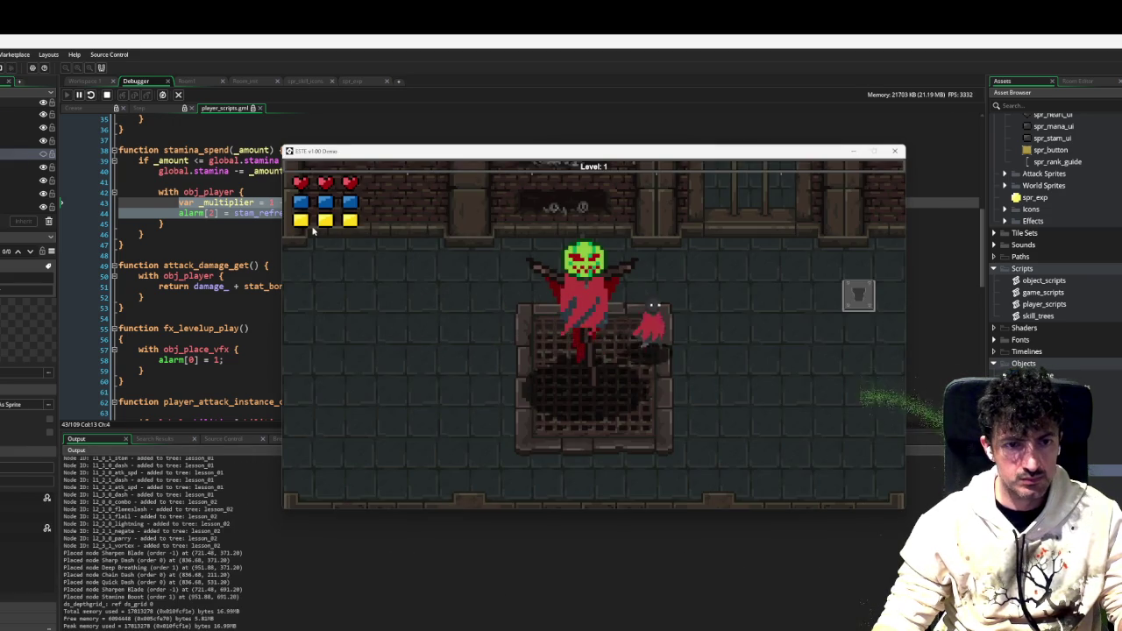
{"action": "key", "text": "a"}
{"action": "key", "text": "a"}
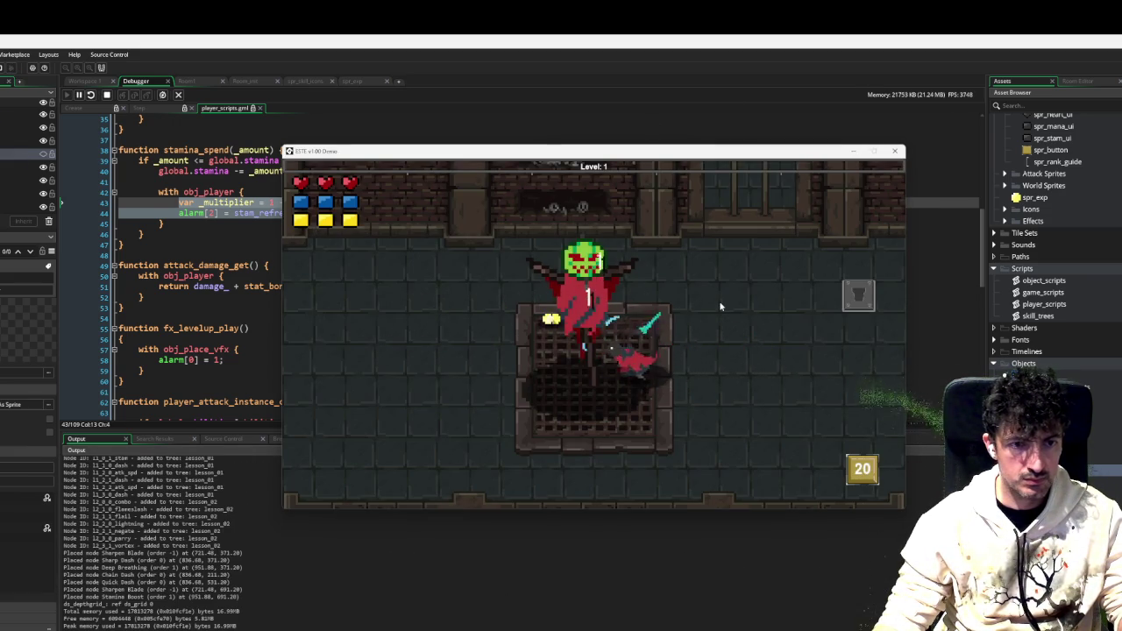
{"action": "key", "text": "d"}
{"action": "key", "text": "a"}
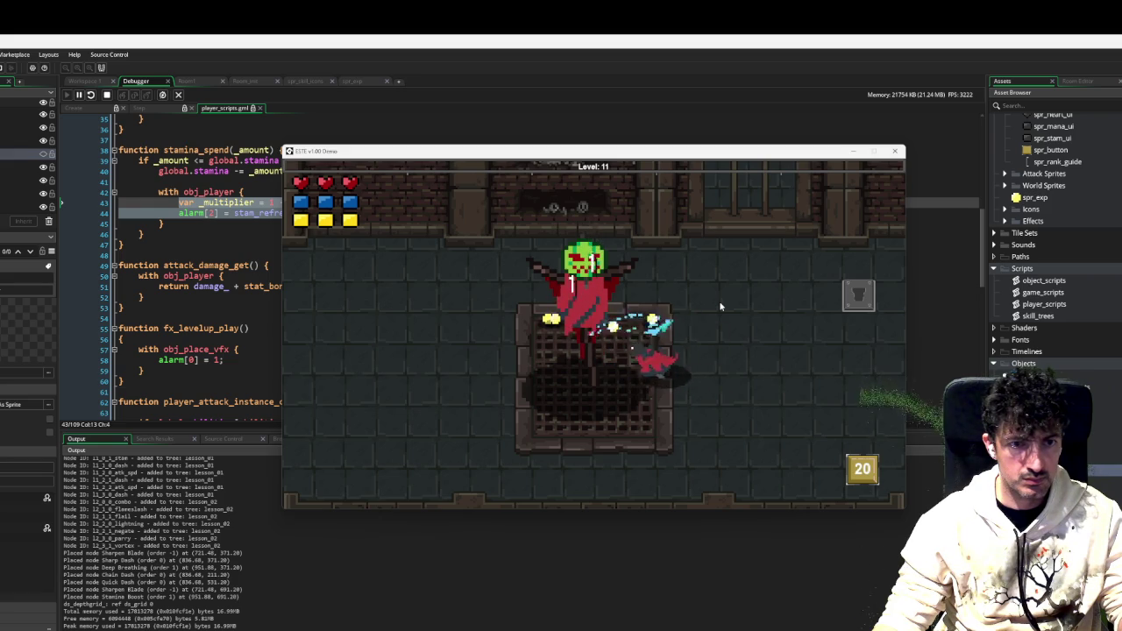
Inspect the Vortex Whip node in the Combo Attack skill tree, then close the game
{"action": "key", "text": "d"}
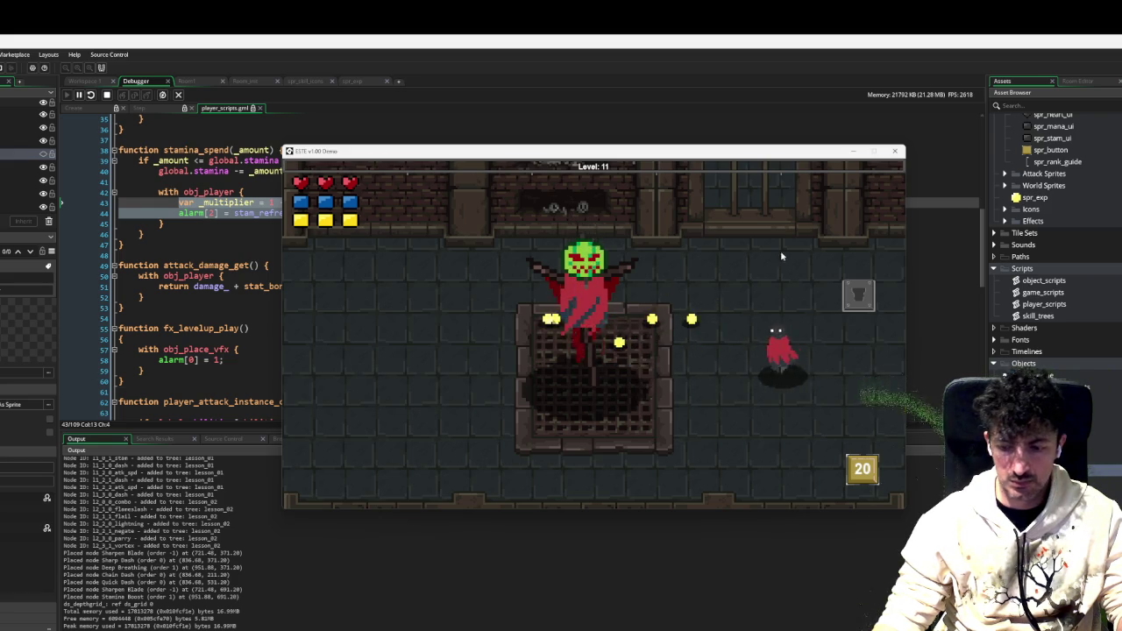
{"action": "key", "text": "u"}
{"action": "key", "text": "Page_Down"}
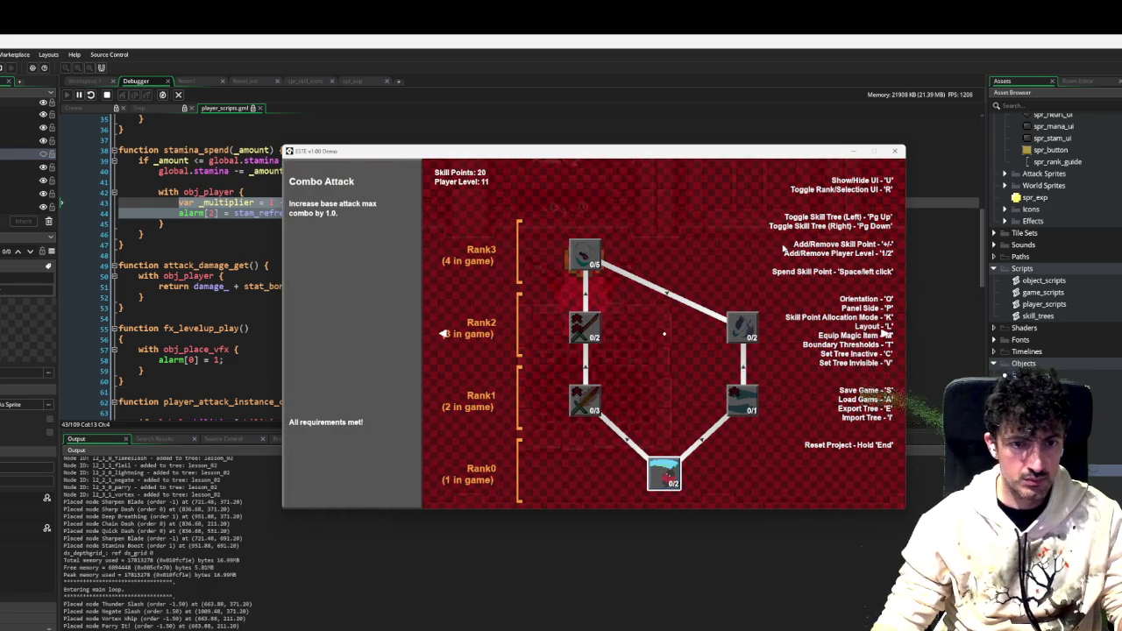
{"action": "mouse_move", "coordinate": [725, 321]}
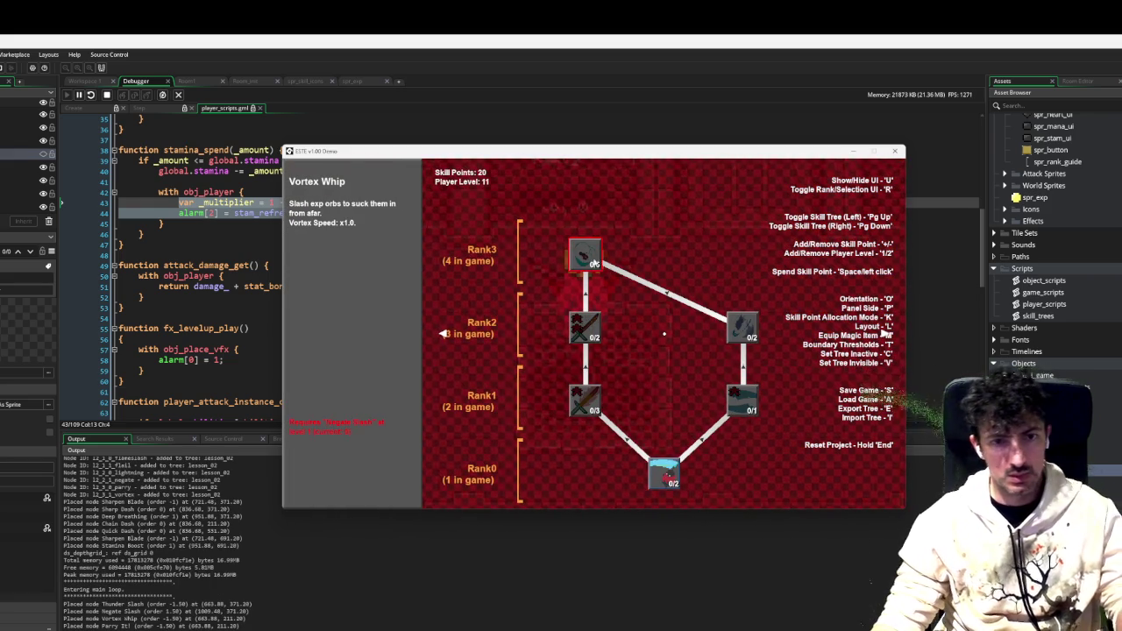
{"action": "mouse_move", "coordinate": [755, 337]}
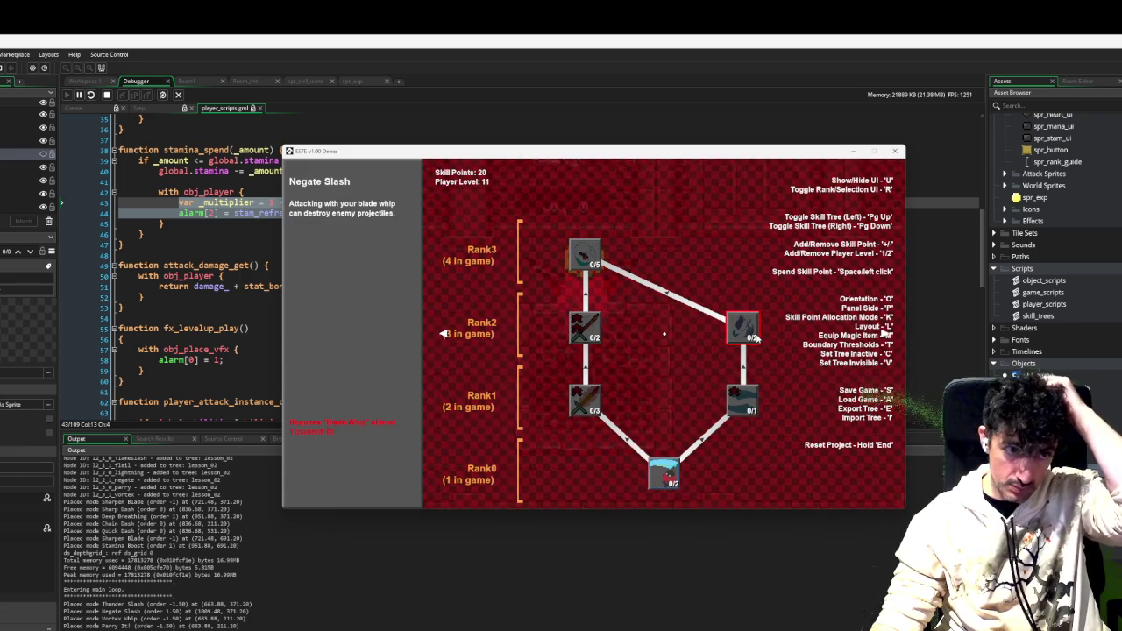
{"action": "left_click", "coordinate": [894, 151]}
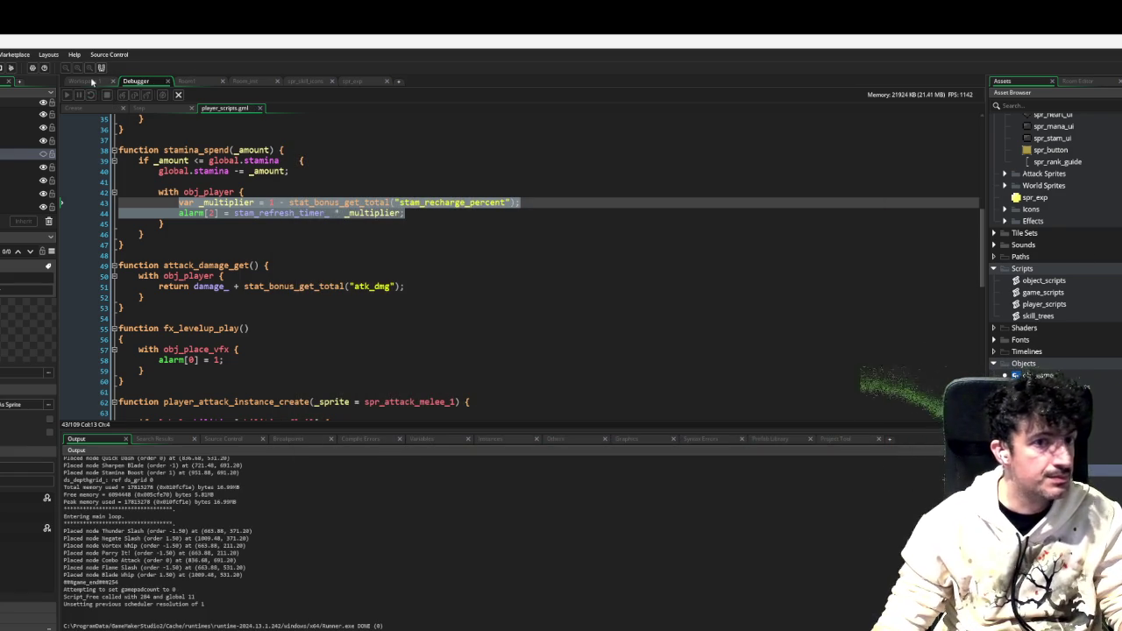
In the skill_trees script, change Vortex Whip's rank-and-order line from '3, -1.5' to '3, 1.5'
{"action": "left_click", "coordinate": [1038, 317]}
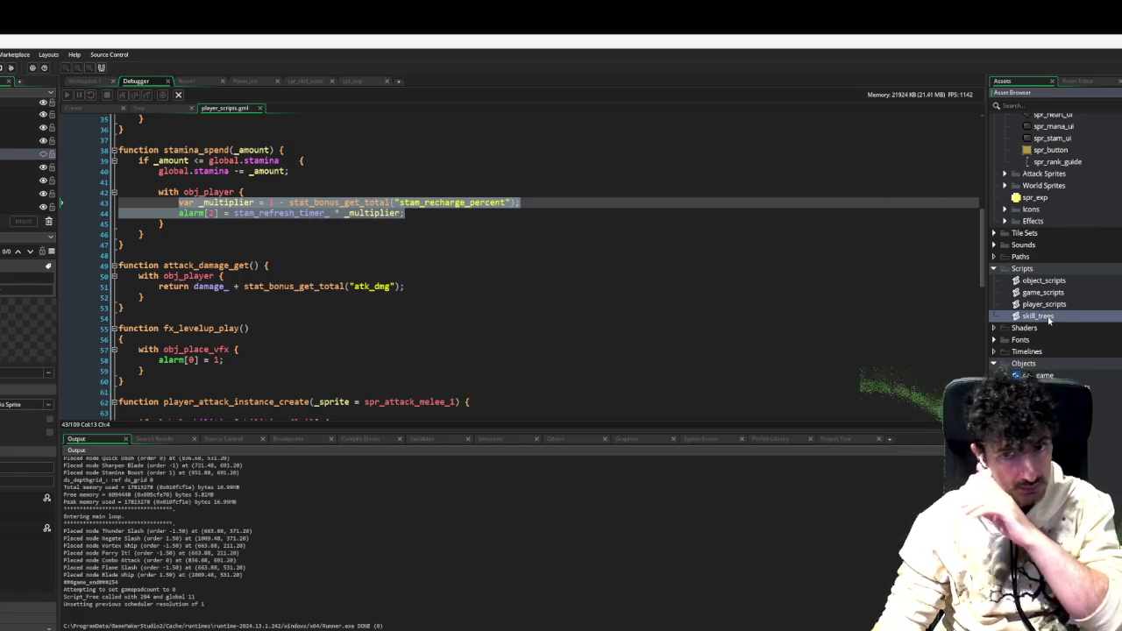
{"action": "double_click", "coordinate": [1034, 317]}
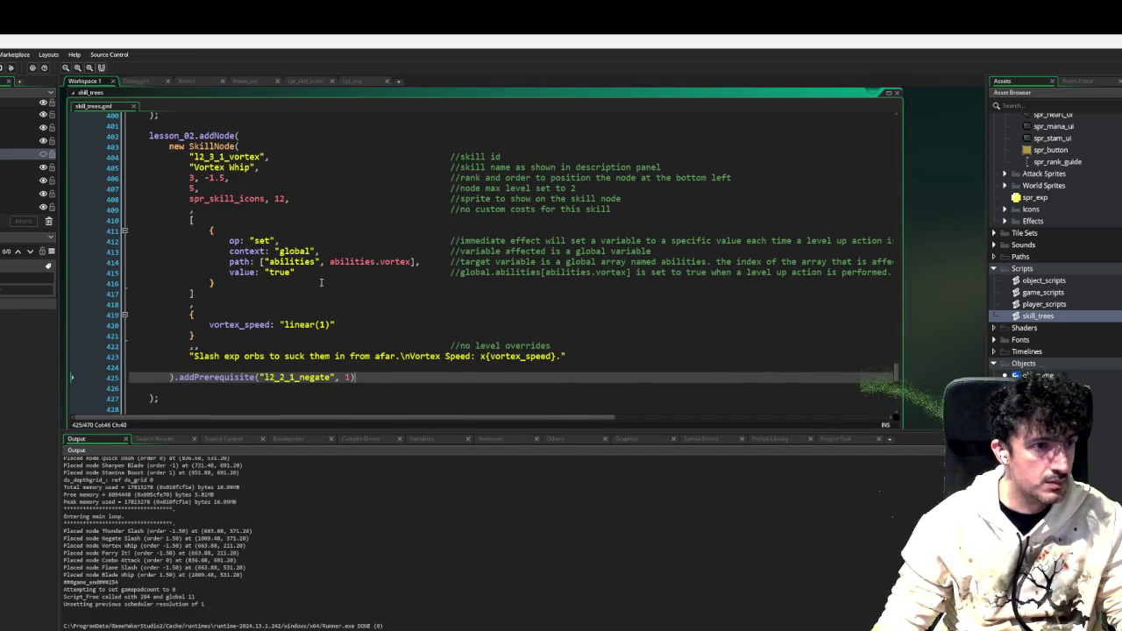
{"action": "scroll", "coordinate": [324, 285], "scroll_direction": "up", "scroll_amount": 1}
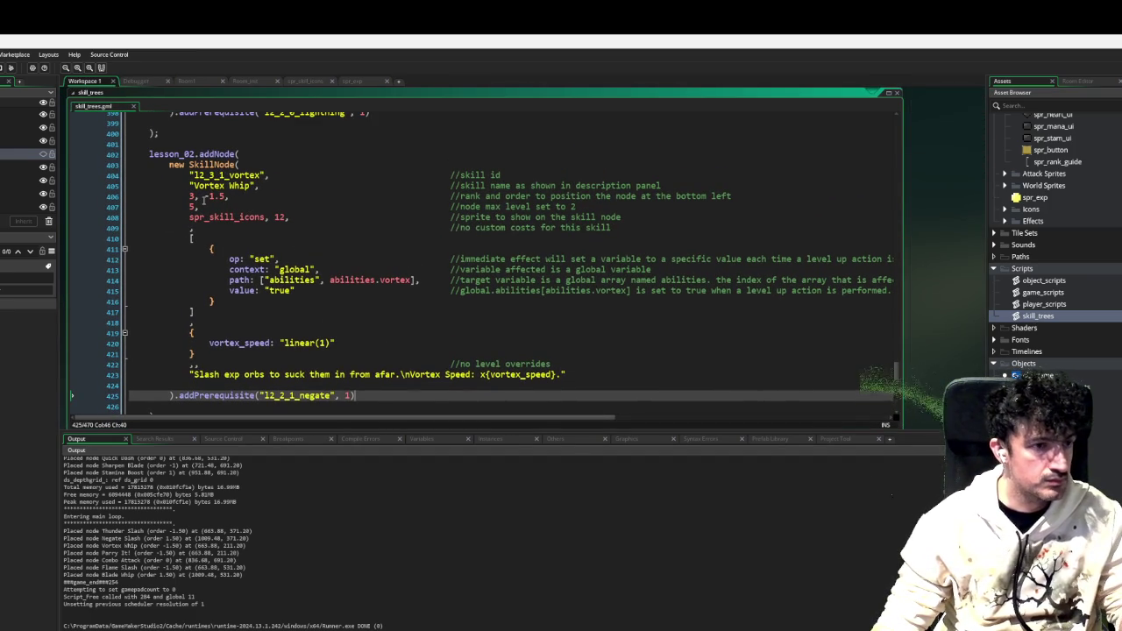
{"action": "scroll", "coordinate": [213, 200], "scroll_direction": "up", "scroll_amount": 10}
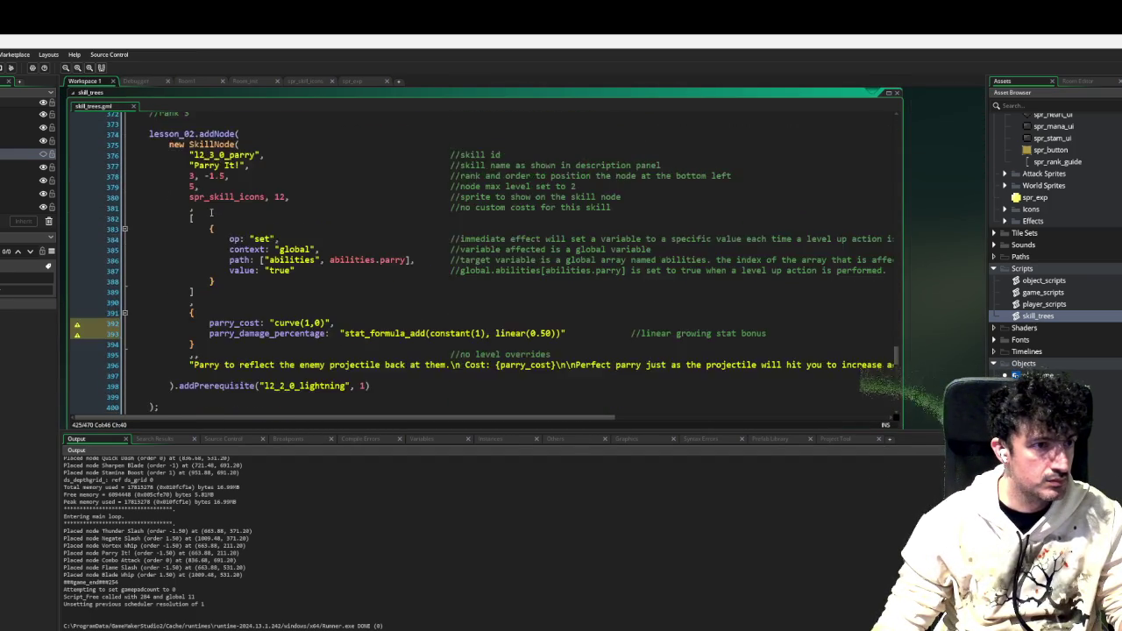
{"action": "scroll", "coordinate": [229, 231], "scroll_direction": "down", "scroll_amount": 1}
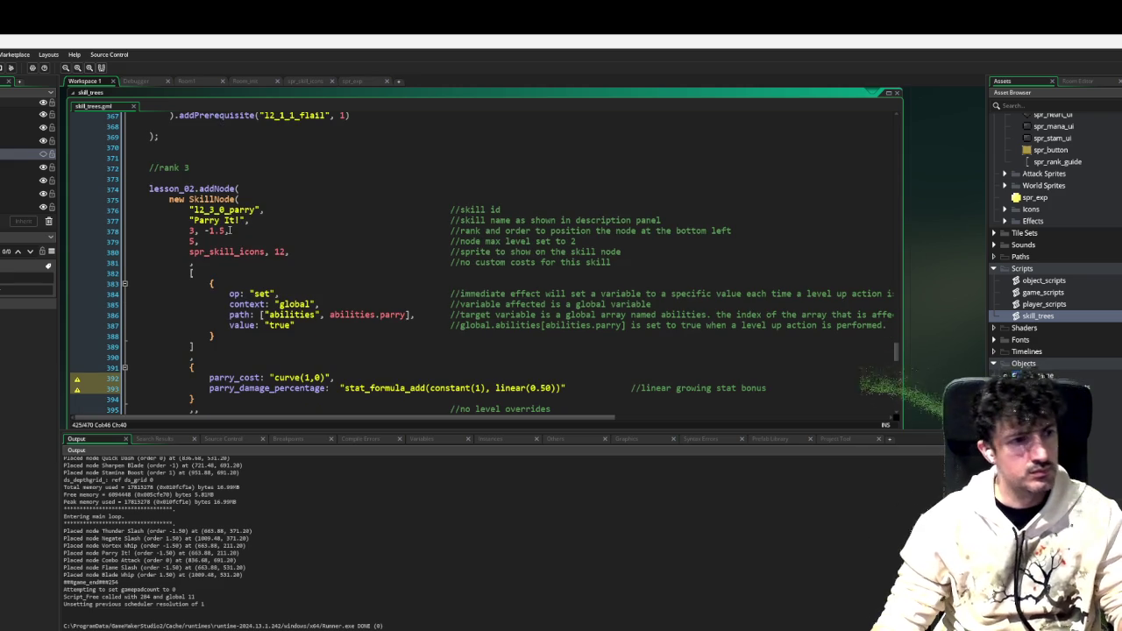
{"action": "scroll", "coordinate": [229, 230], "scroll_direction": "down", "scroll_amount": 5}
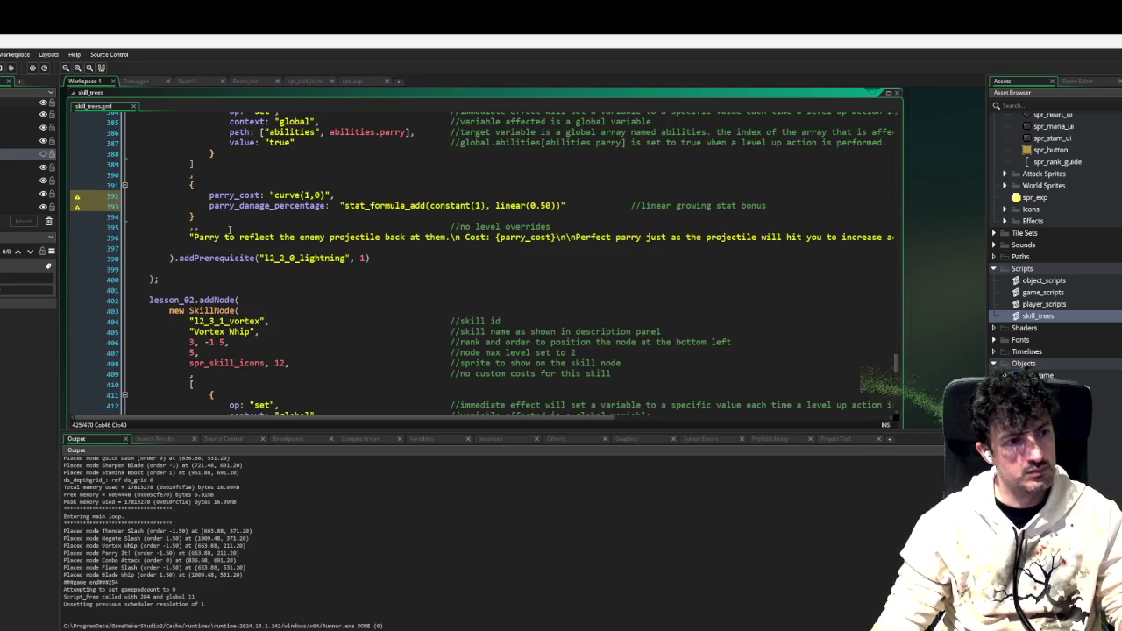
{"action": "scroll", "coordinate": [229, 231], "scroll_direction": "up", "scroll_amount": 1}
{"action": "scroll", "coordinate": [229, 230], "scroll_direction": "down", "scroll_amount": 2}
{"action": "left_click", "coordinate": [211, 306]}
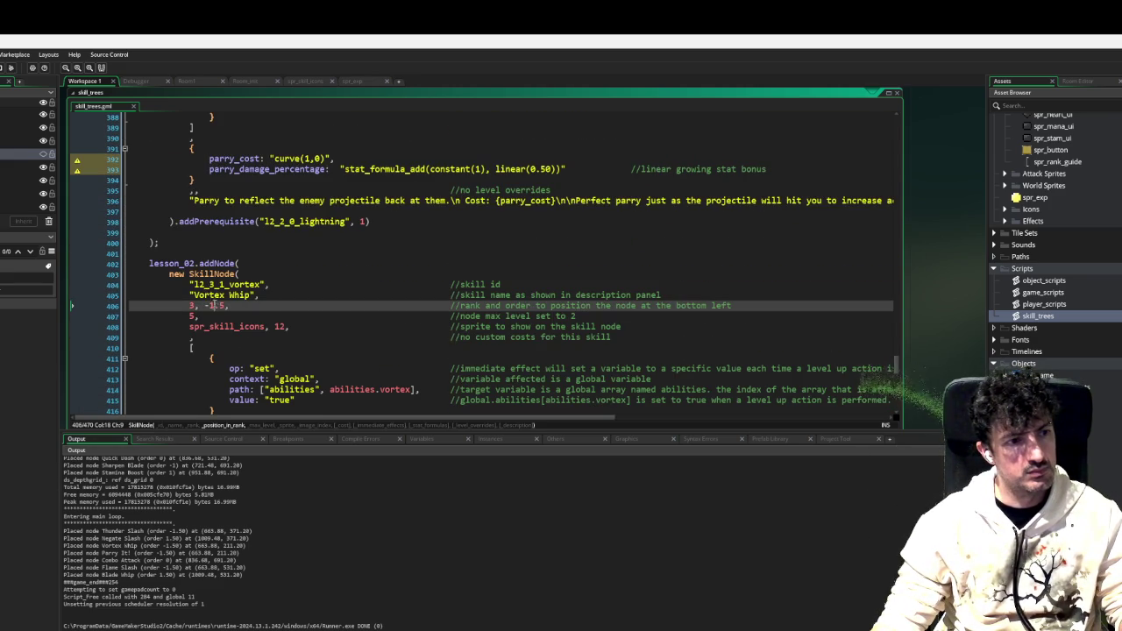
{"action": "key", "text": "BackSpace"}
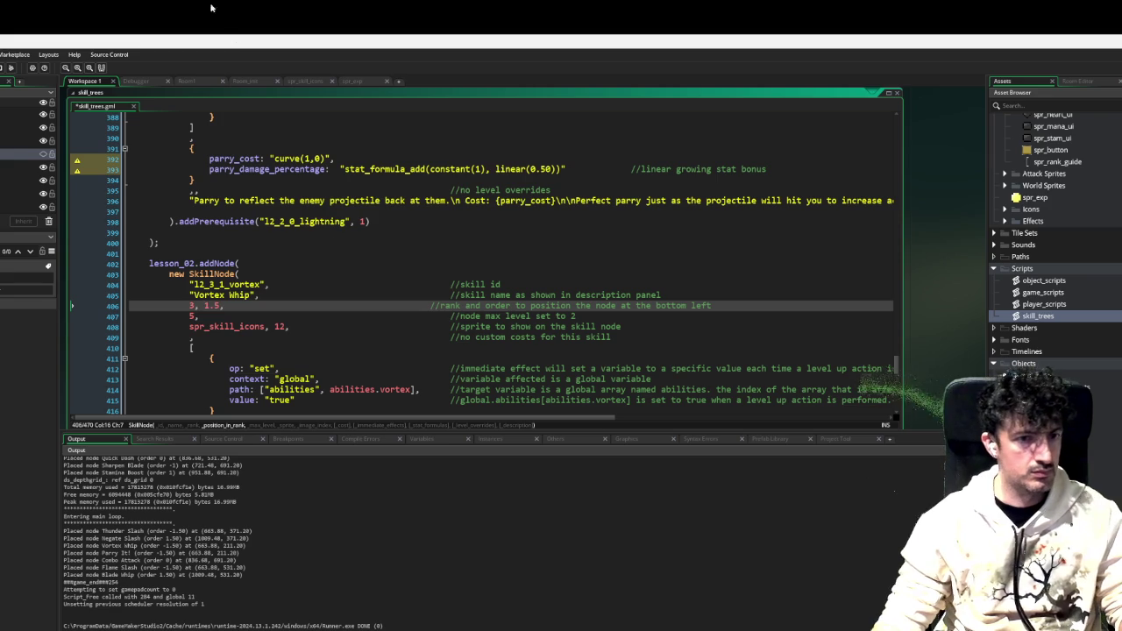
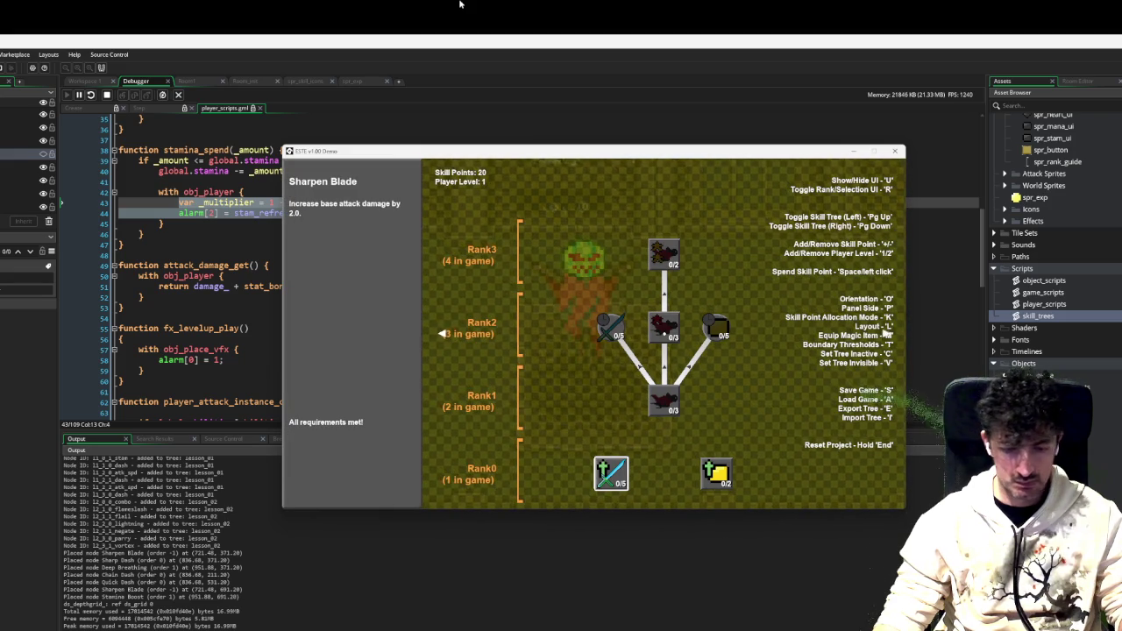
Level up Blade Whip and Negate Slash in the red Combo Attack skill tree
{"action": "key", "text": "Page_Down"}
{"action": "key", "text": "space"}
{"action": "key", "text": "space"}
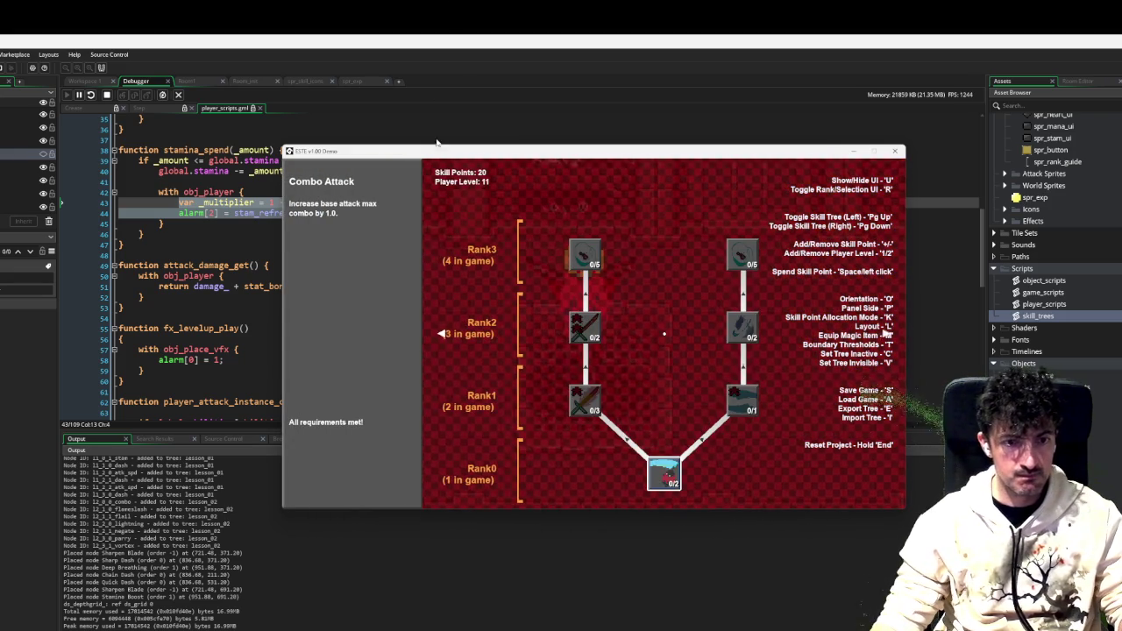
{"action": "left_click", "coordinate": [743, 403]}
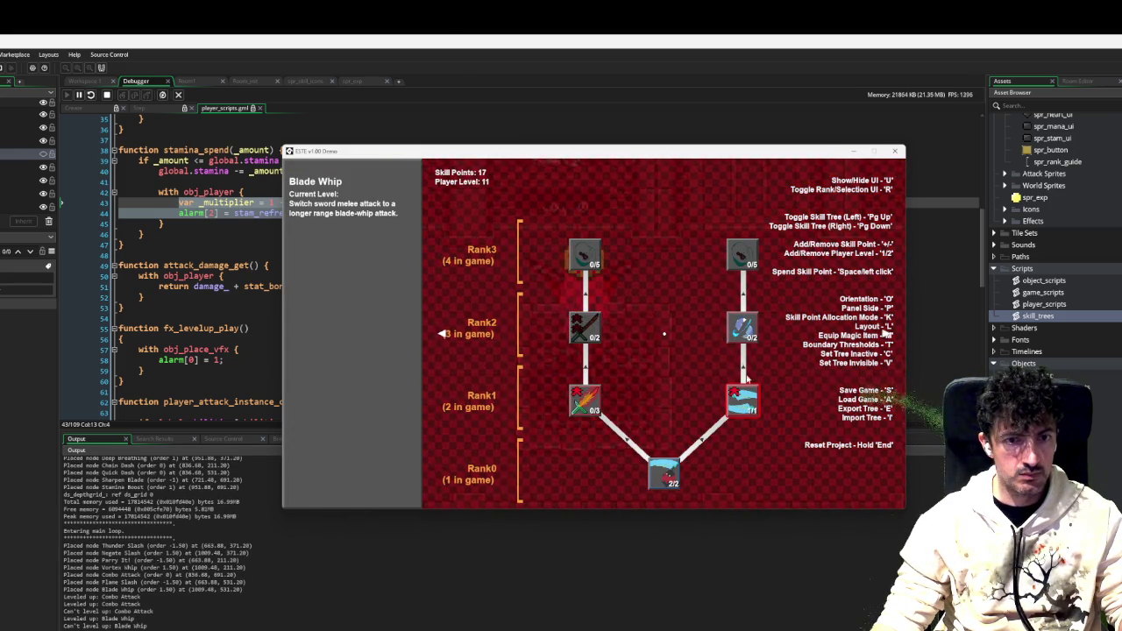
{"action": "key", "text": "Up"}
{"action": "key", "text": "space"}
{"action": "key", "text": "u"}
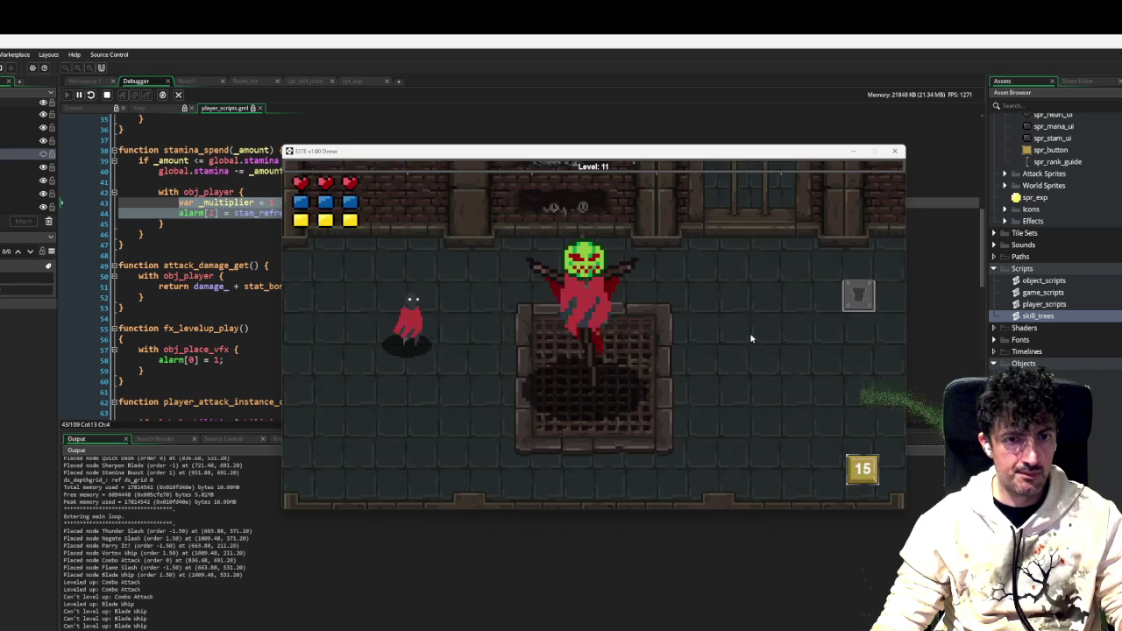
Walk right and slash the boss repeatedly to scatter exp coins
{"action": "key", "text": "d"}
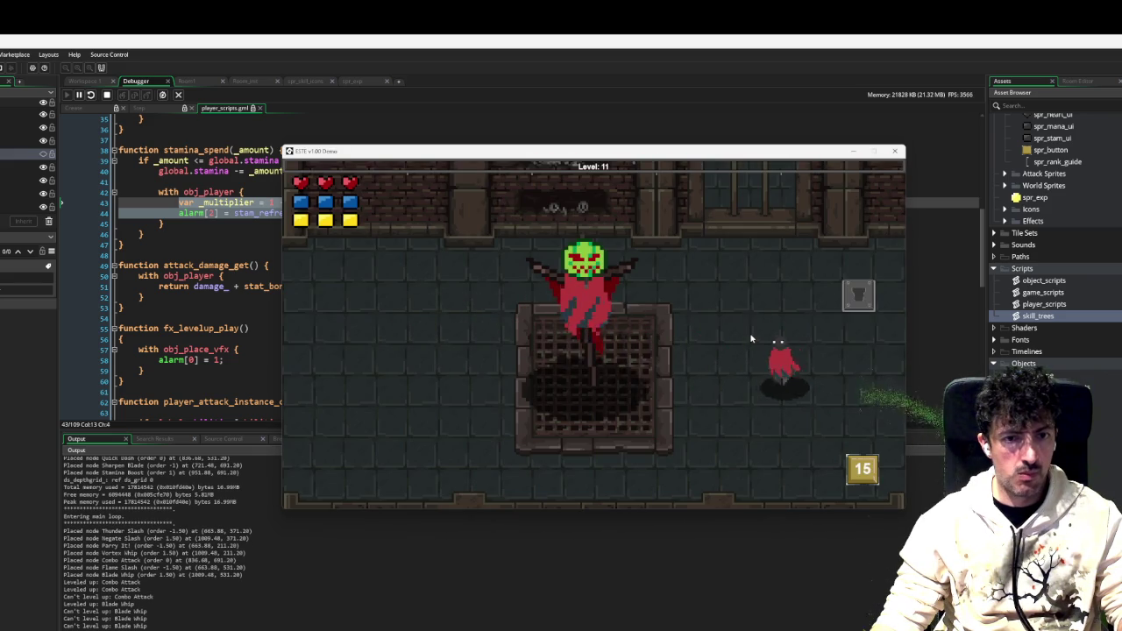
{"action": "left_click", "coordinate": [749, 332]}
{"action": "left_click", "coordinate": [750, 337]}
{"action": "left_click", "coordinate": [750, 337]}
{"action": "left_click", "coordinate": [750, 337]}
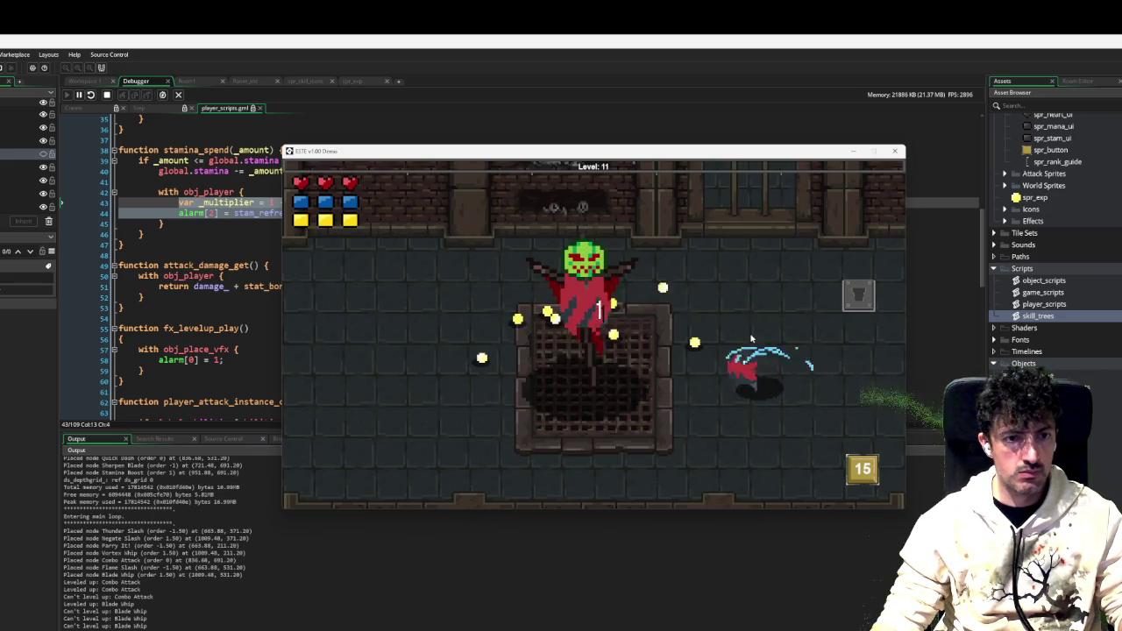
{"action": "left_click", "coordinate": [750, 337]}
{"action": "left_click", "coordinate": [750, 337]}
{"action": "key", "text": "d"}
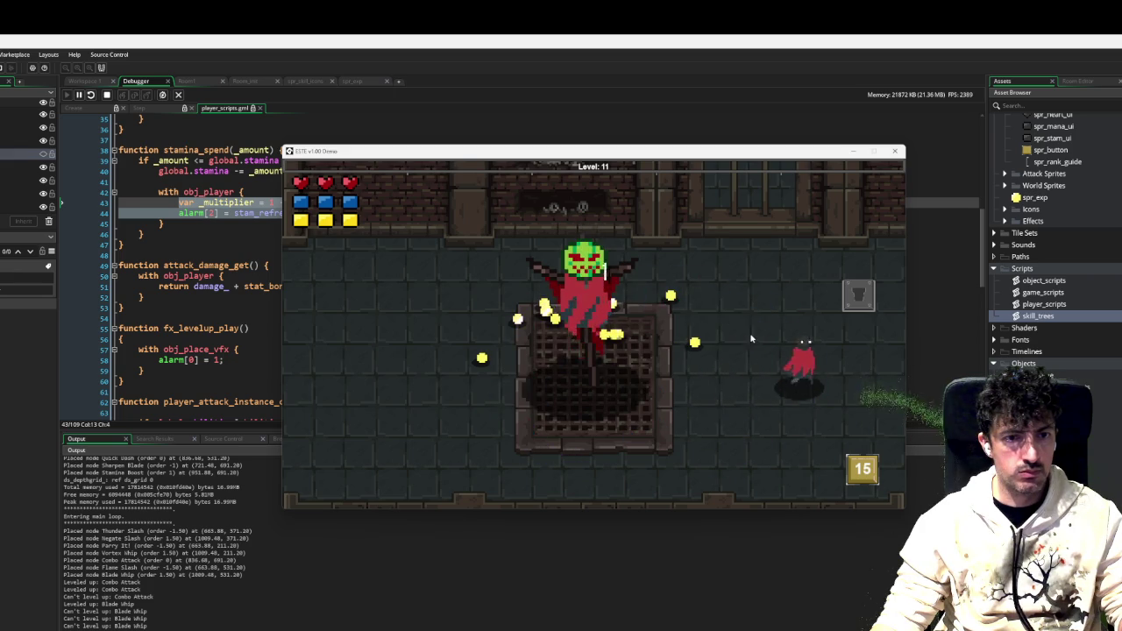
Put a skill point into Vortex Whip and test the whip slash beside the enemy
{"action": "key", "text": "u"}
{"action": "left_click", "coordinate": [751, 265]}
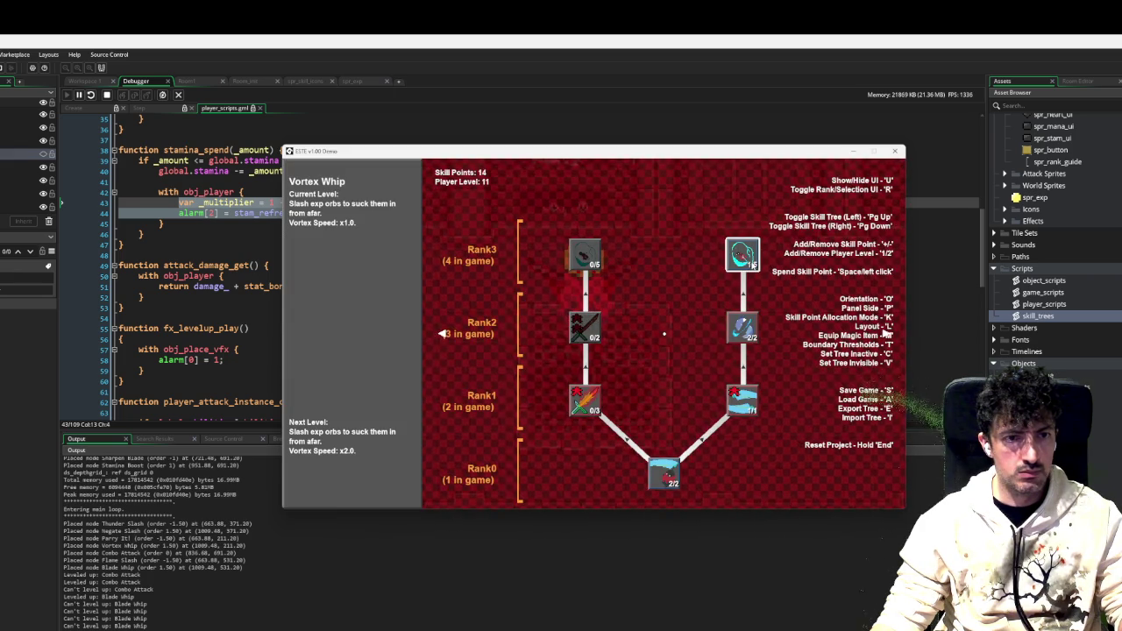
{"action": "key", "text": "u"}
{"action": "left_click", "coordinate": [739, 280]}
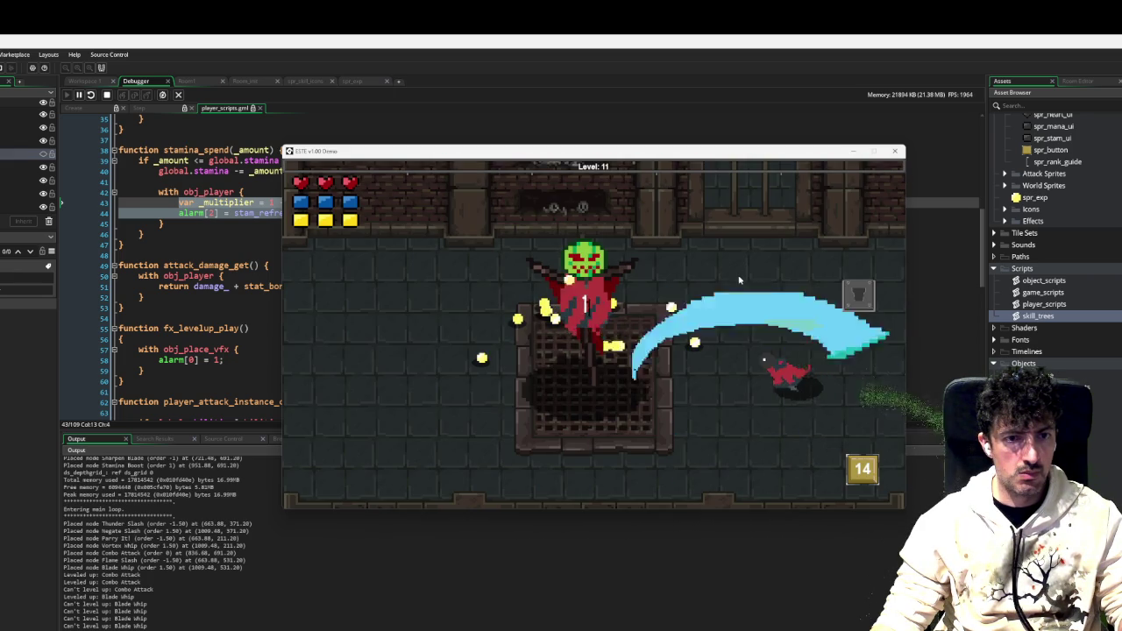
{"action": "left_click", "coordinate": [739, 280]}
Spend another skill point, fire a test slash, then close the game window
{"action": "key", "text": "u"}
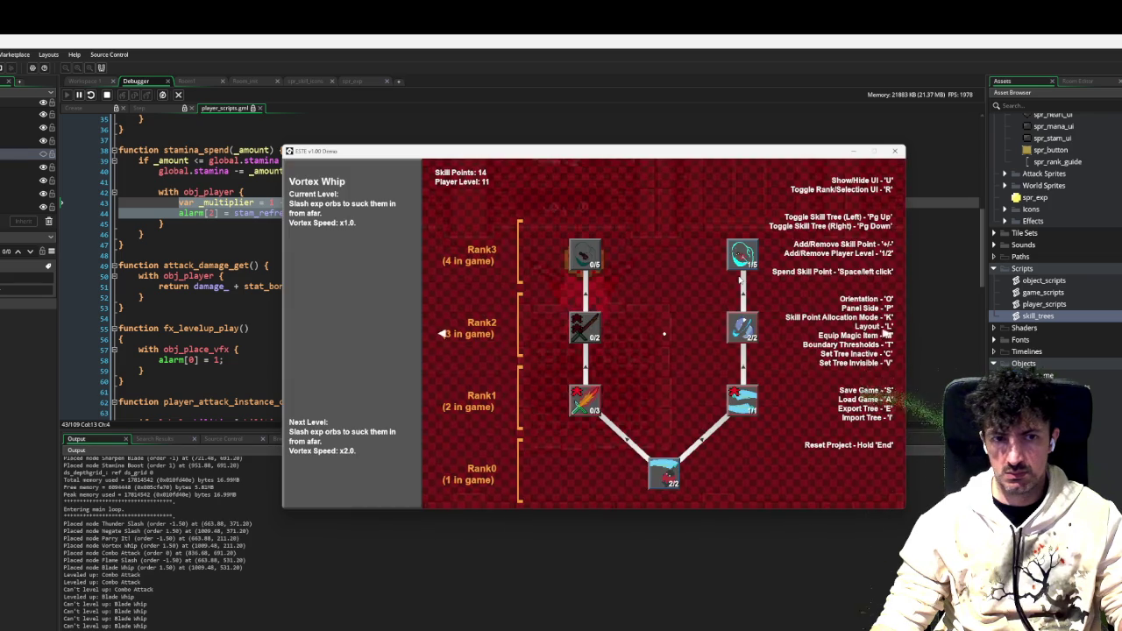
{"action": "left_click", "coordinate": [740, 263]}
{"action": "key", "text": "u"}
{"action": "left_click", "coordinate": [739, 261]}
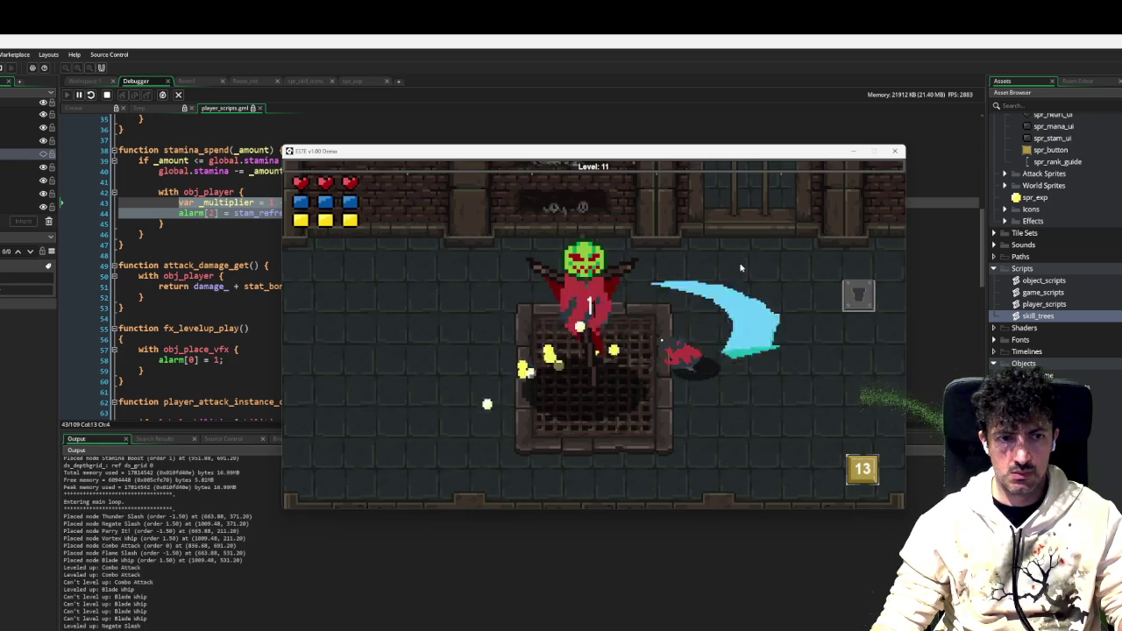
{"action": "left_click", "coordinate": [893, 152]}
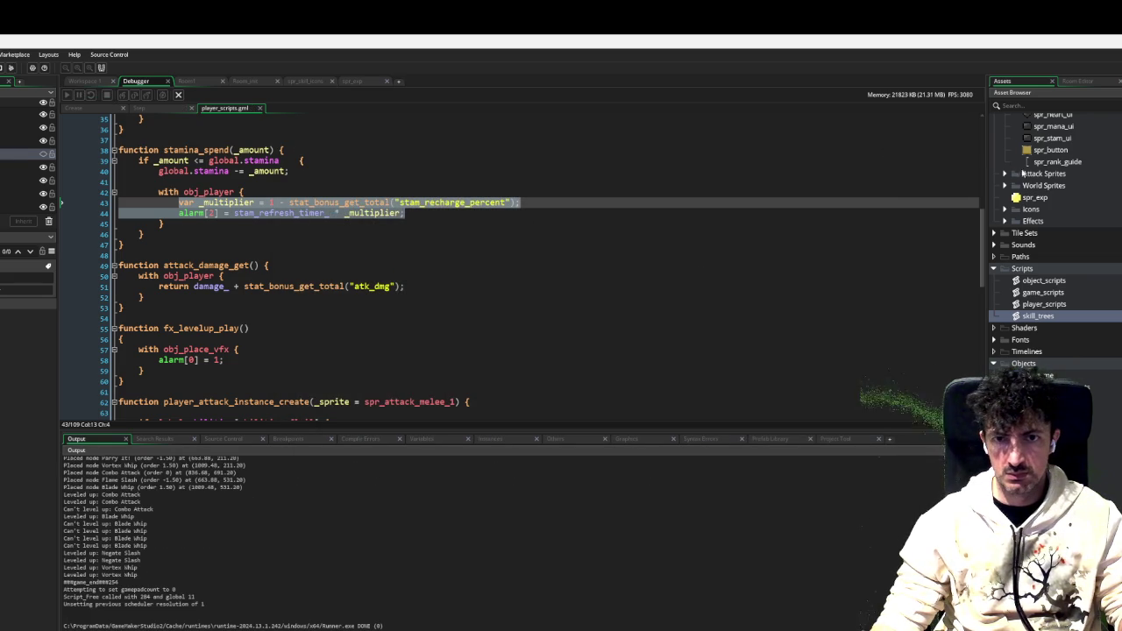
Check the spr_exp sprite, then bring up obj_exp's Attract state code in a widened window
{"action": "double_click", "coordinate": [1034, 197]}
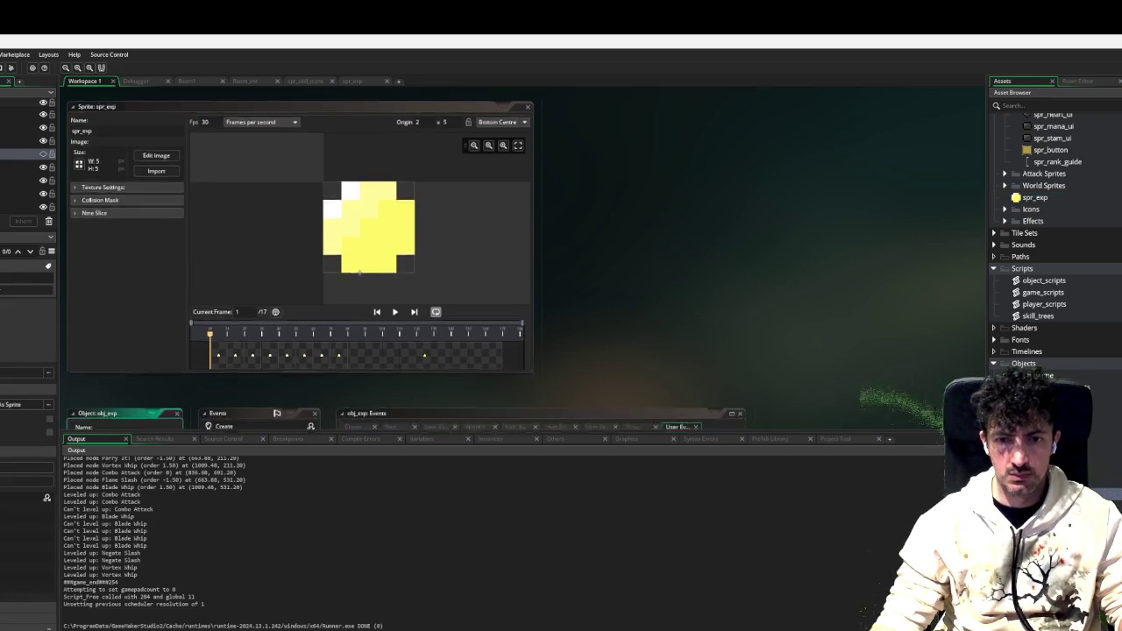
{"action": "key", "text": "Escape"}
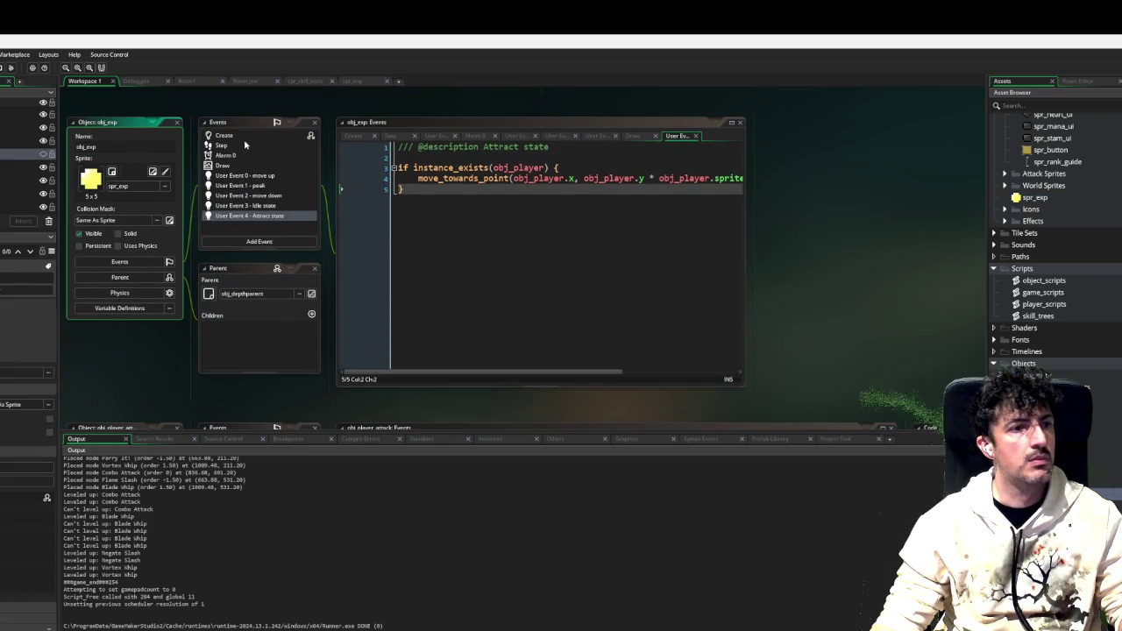
{"action": "left_click", "coordinate": [244, 144]}
{"action": "left_click", "coordinate": [276, 217]}
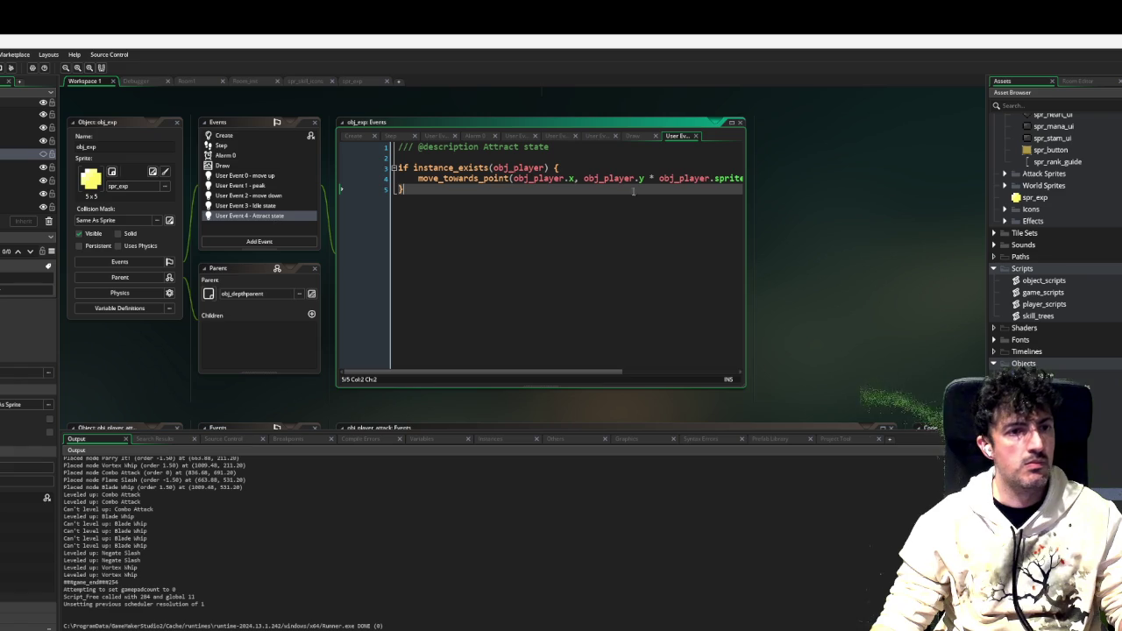
{"action": "left_click_drag", "start_coordinate": [744, 199], "coordinate": [906, 171]}
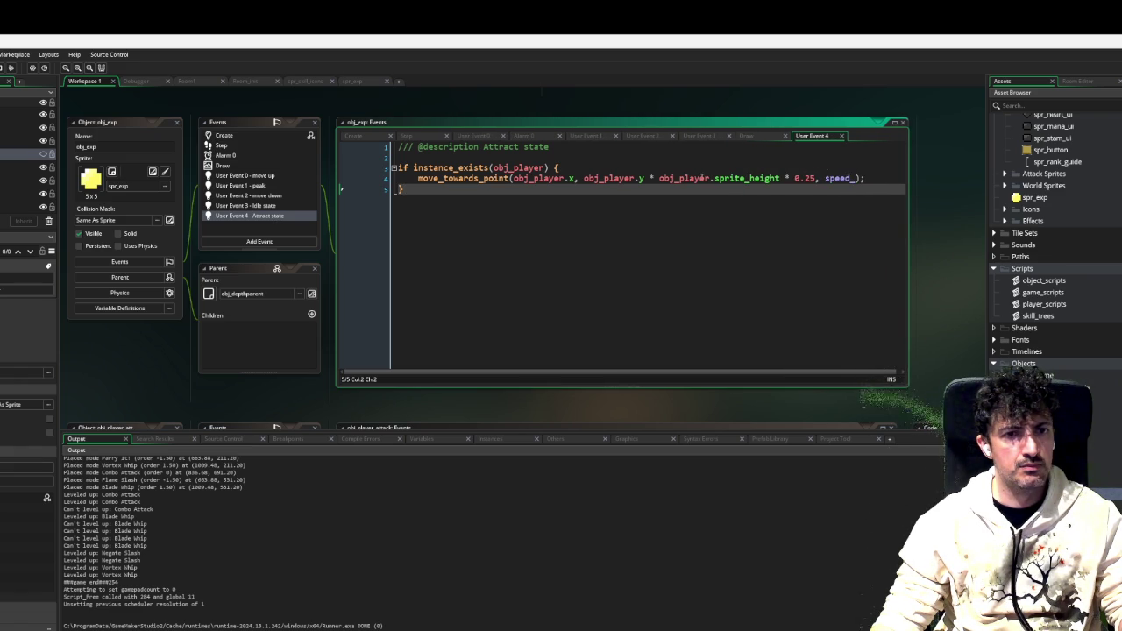
Change the '+' after obj_player.y to '-' in move_towards_point and rerun in debug
{"action": "left_click", "coordinate": [650, 178]}
{"action": "key", "text": "Delete"}
{"action": "type", "text": "-"}
{"action": "left_click", "coordinate": [718, 252]}
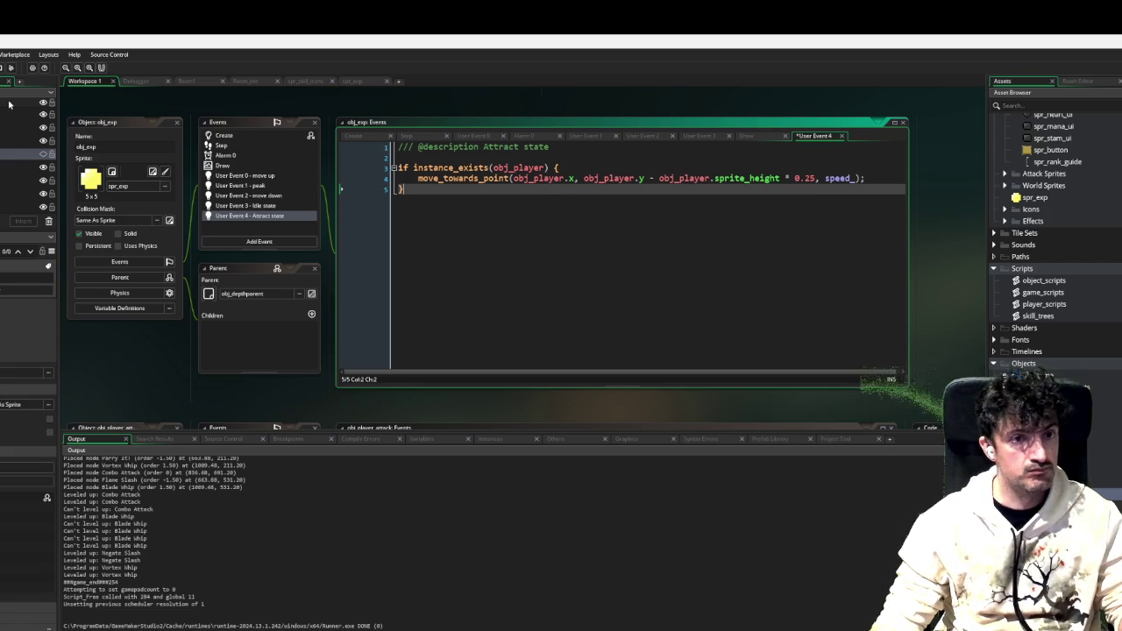
{"action": "left_click", "coordinate": [10, 67]}
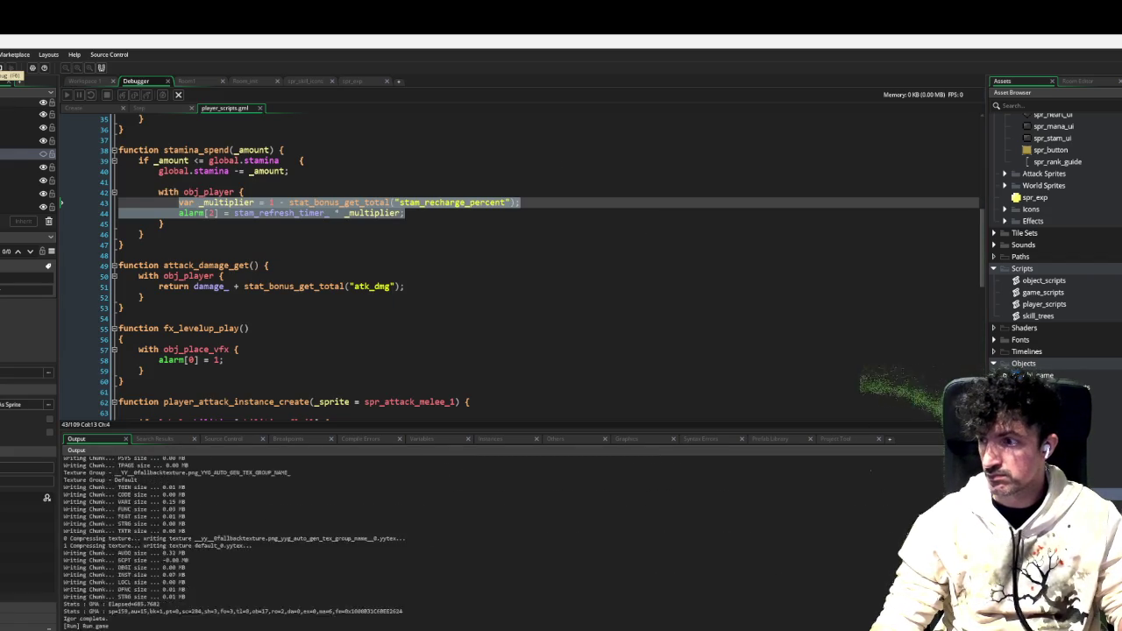
Walk right, view the red Combo Attack tree, then slash around the boss
{"action": "key", "text": "d"}
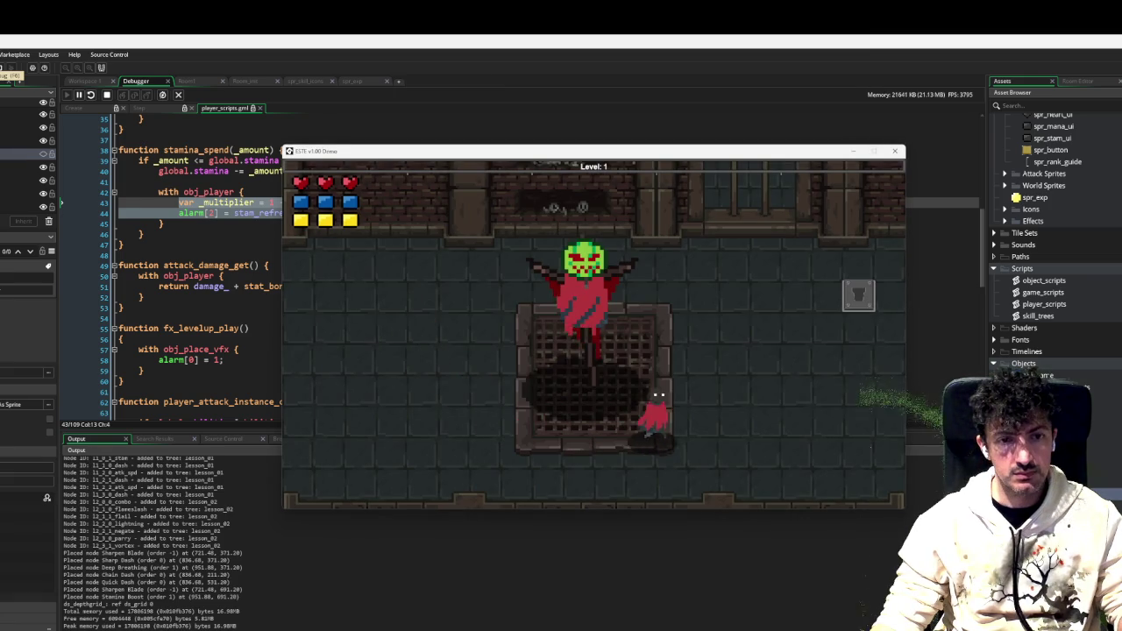
{"action": "key", "text": "u"}
{"action": "key", "text": "Page_Down"}
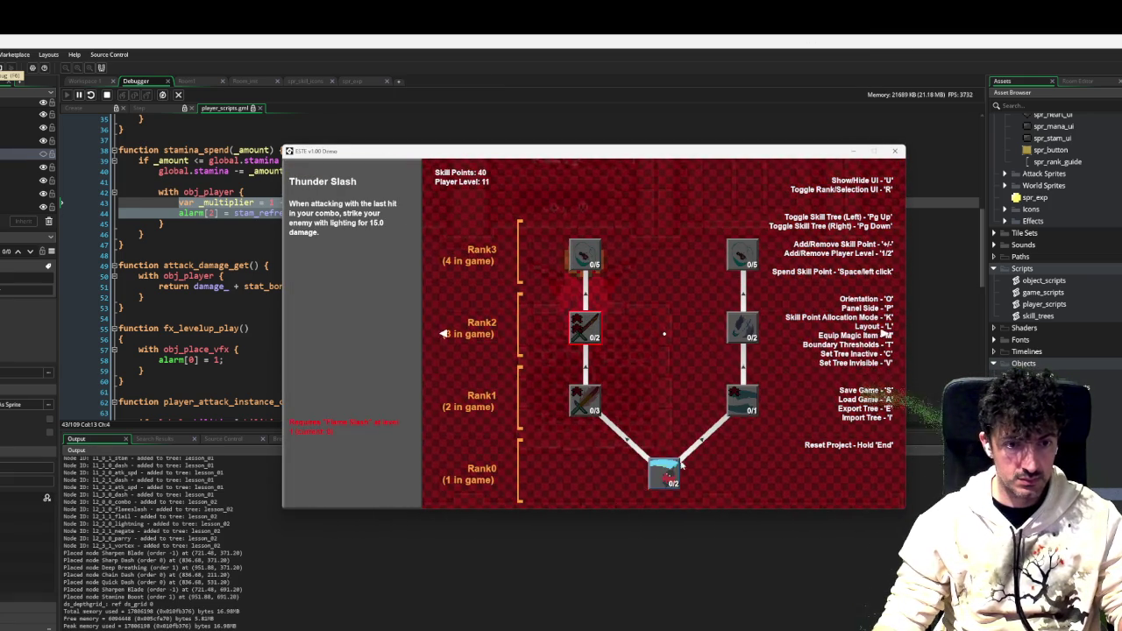
{"action": "key", "text": "u"}
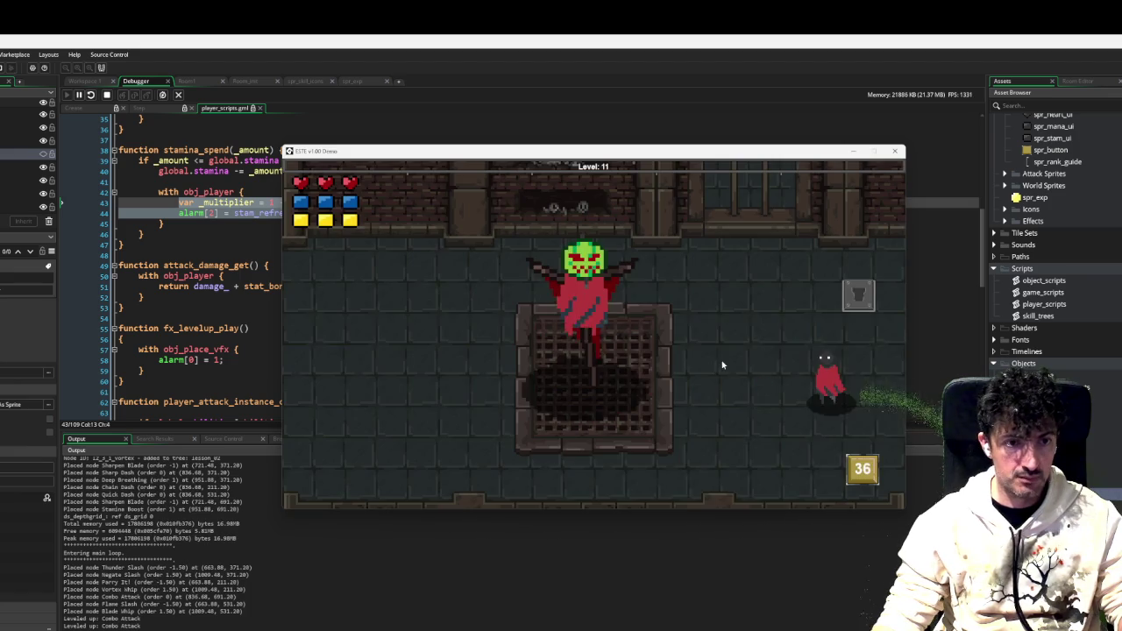
{"action": "left_click", "coordinate": [721, 358]}
{"action": "left_click", "coordinate": [720, 358]}
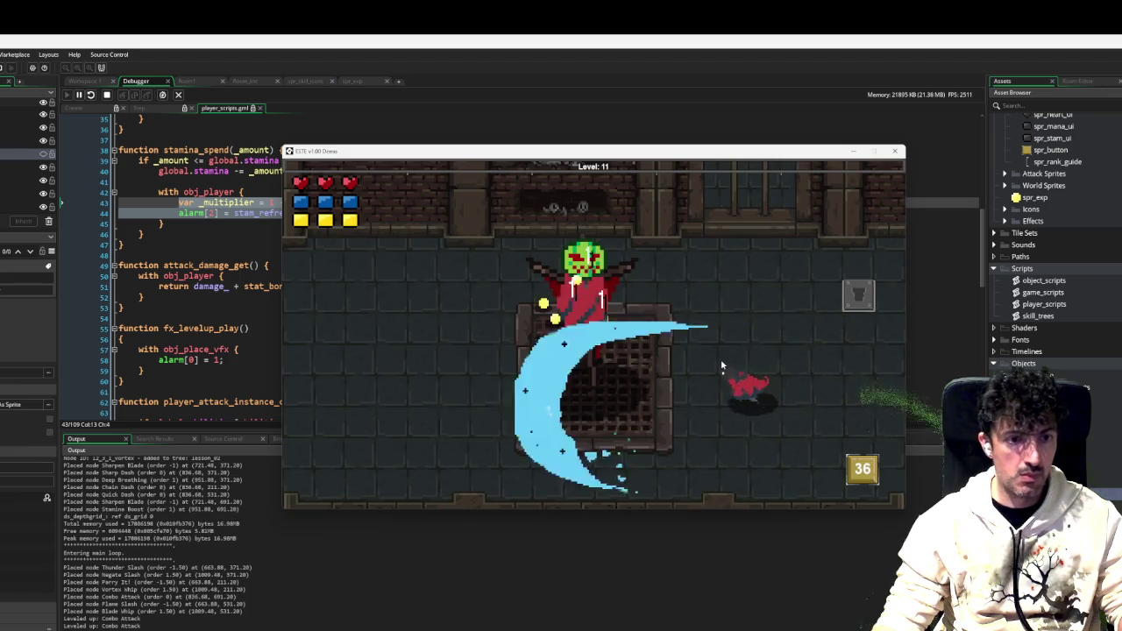
{"action": "left_click", "coordinate": [722, 365]}
{"action": "left_click", "coordinate": [721, 365]}
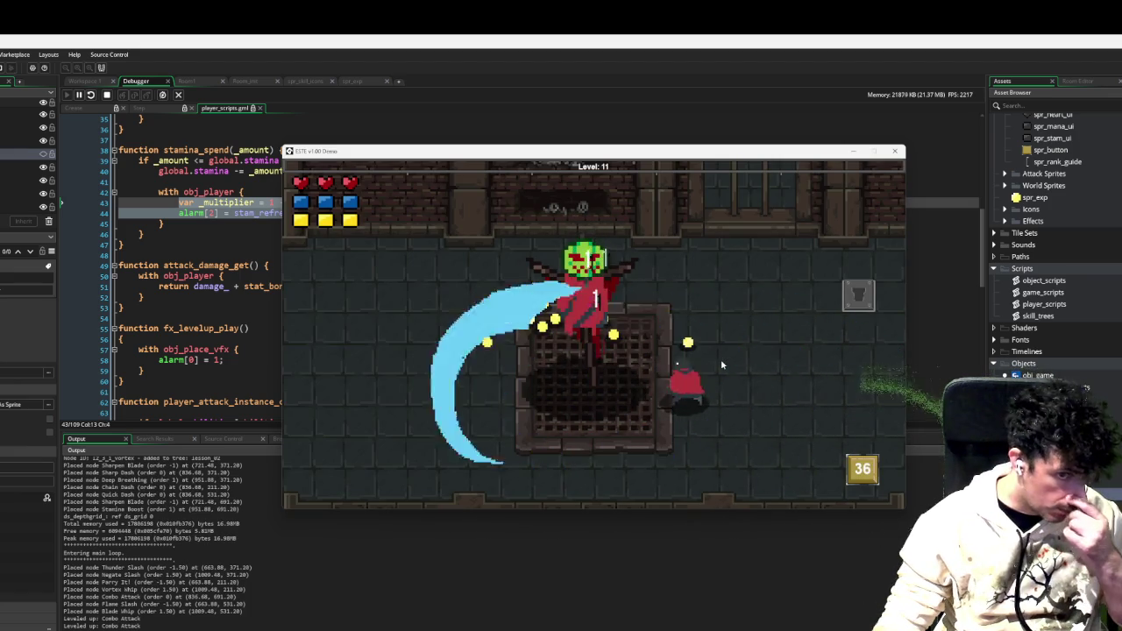
Level up Negate Slash and fire a slash to test it
{"action": "key", "text": "u"}
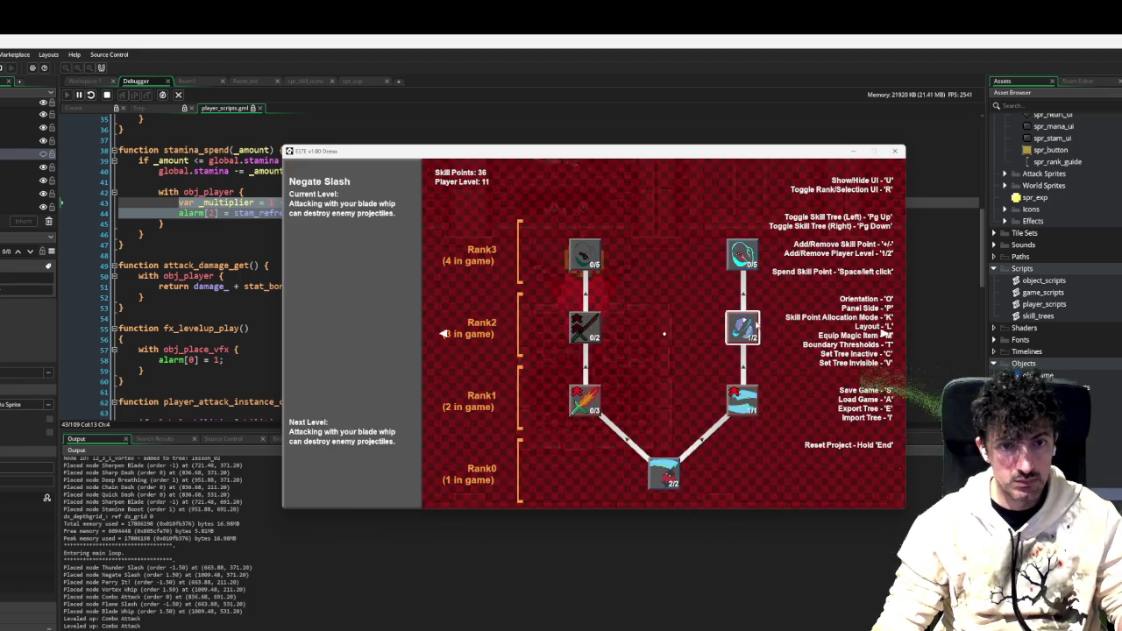
{"action": "key", "text": "u"}
{"action": "left_click", "coordinate": [757, 344]}
{"action": "key", "text": "u"}
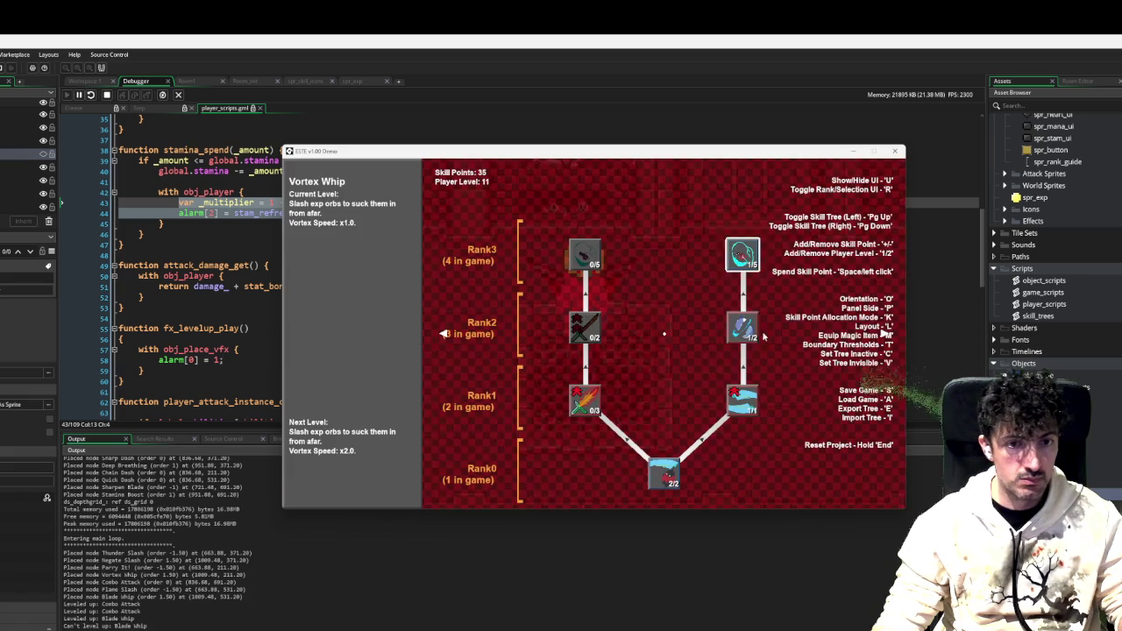
{"action": "left_click", "coordinate": [741, 254]}
{"action": "key", "text": "u"}
{"action": "left_click", "coordinate": [756, 362]}
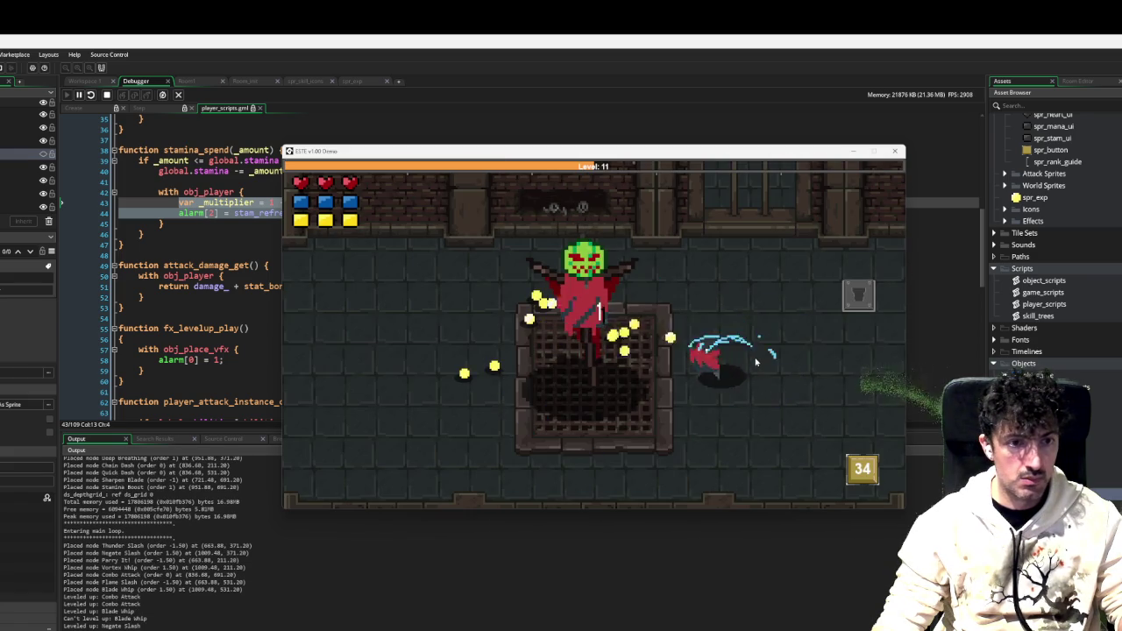
Raise Vortex Whip to 4/5, slashing between points to pull in orbs
{"action": "key", "text": "u"}
{"action": "left_click", "coordinate": [742, 254]}
{"action": "key", "text": "u"}
{"action": "left_click", "coordinate": [717, 349]}
{"action": "key", "text": "u"}
{"action": "left_click", "coordinate": [742, 255]}
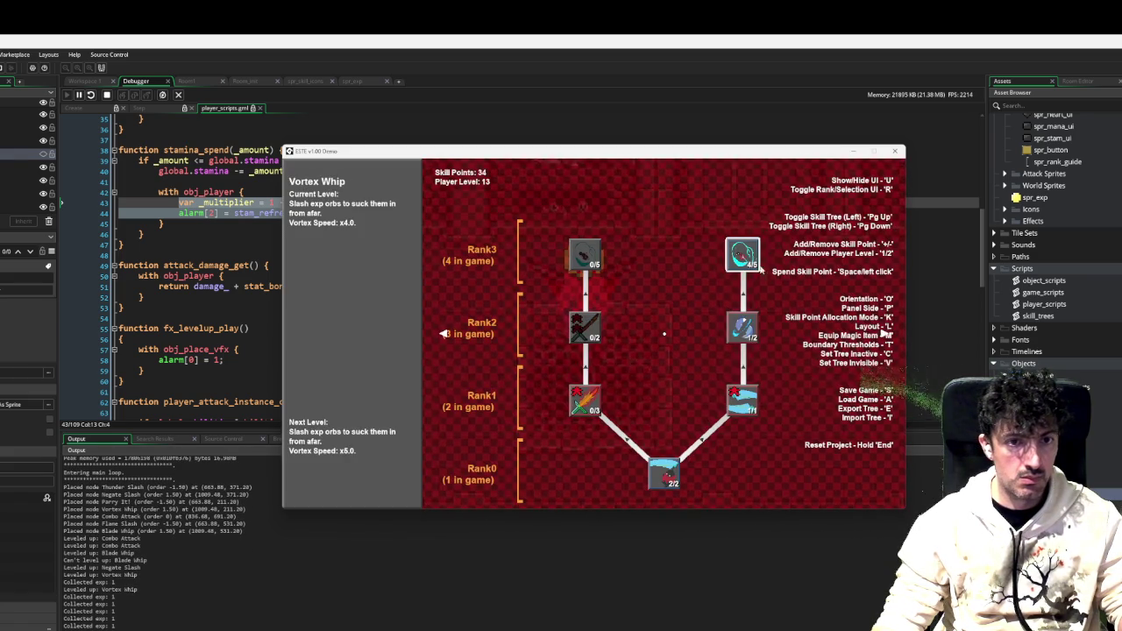
{"action": "key", "text": "u"}
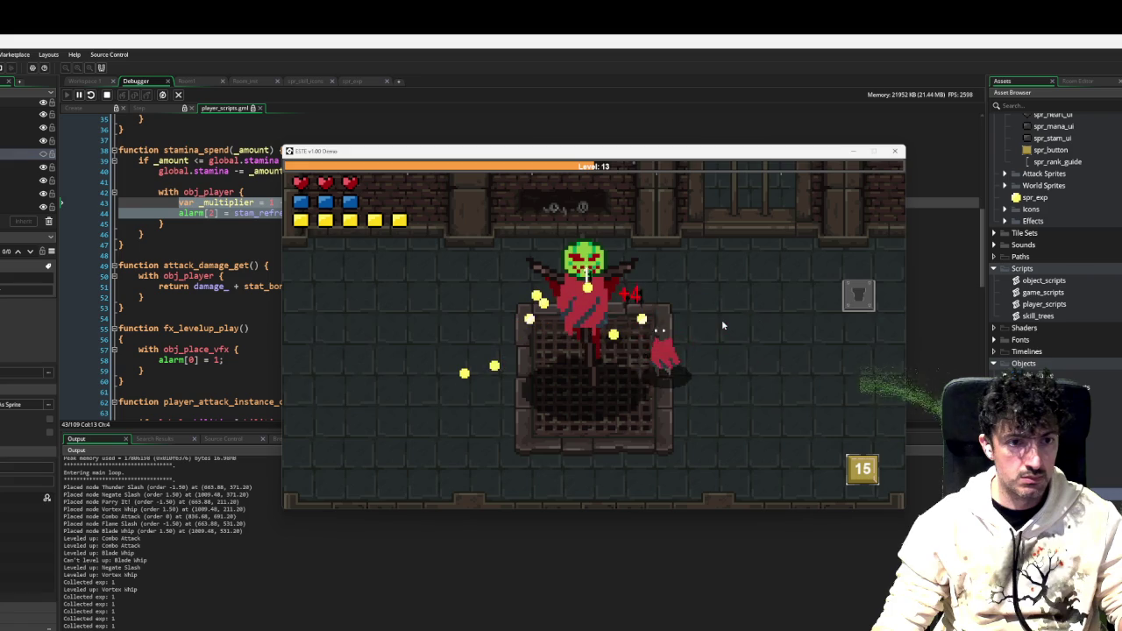
Spend the remaining points on Negate Slash and Vortex Whip to max them
{"action": "key", "text": "u"}
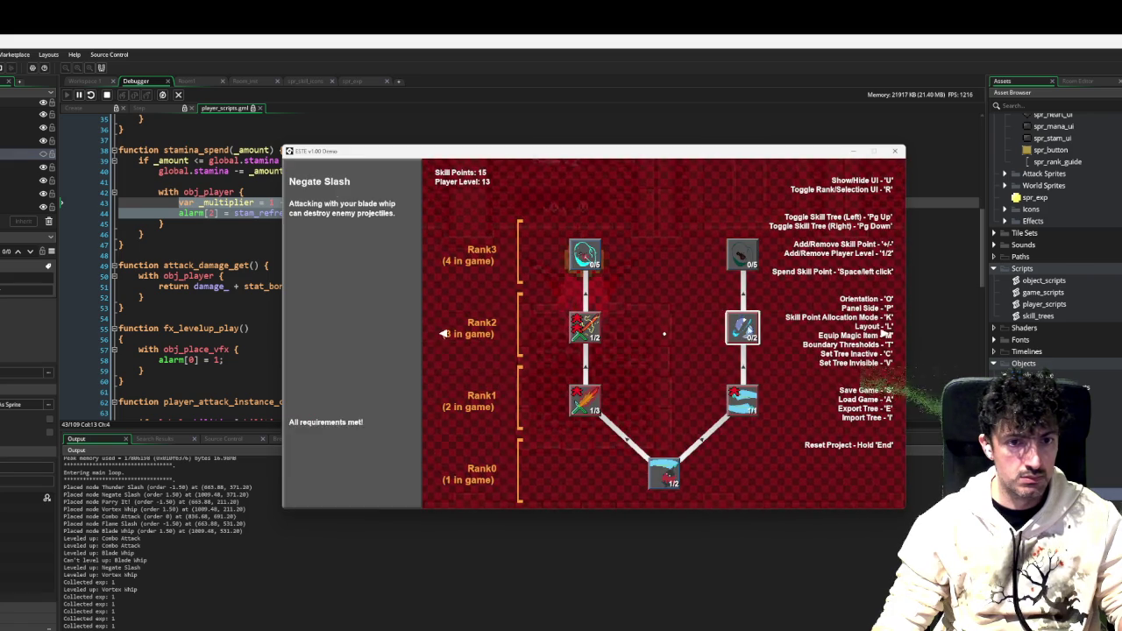
{"action": "left_click", "coordinate": [742, 329]}
{"action": "left_click", "coordinate": [741, 328]}
{"action": "left_click", "coordinate": [742, 254]}
{"action": "left_click", "coordinate": [742, 255]}
{"action": "left_click", "coordinate": [741, 254]}
{"action": "left_click", "coordinate": [741, 255]}
{"action": "left_click", "coordinate": [741, 254]}
{"action": "key", "text": "u"}
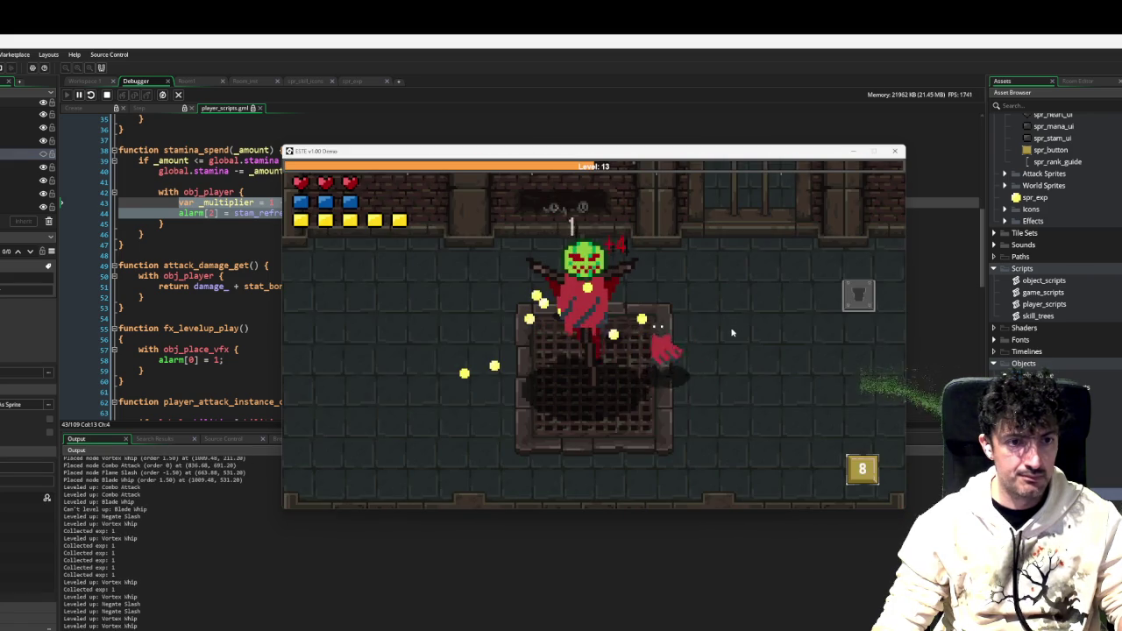
Slash the enemies and boss to collect exp orbs and trigger lightning, moving left and right
{"action": "left_click", "coordinate": [733, 331]}
{"action": "left_click", "coordinate": [733, 332]}
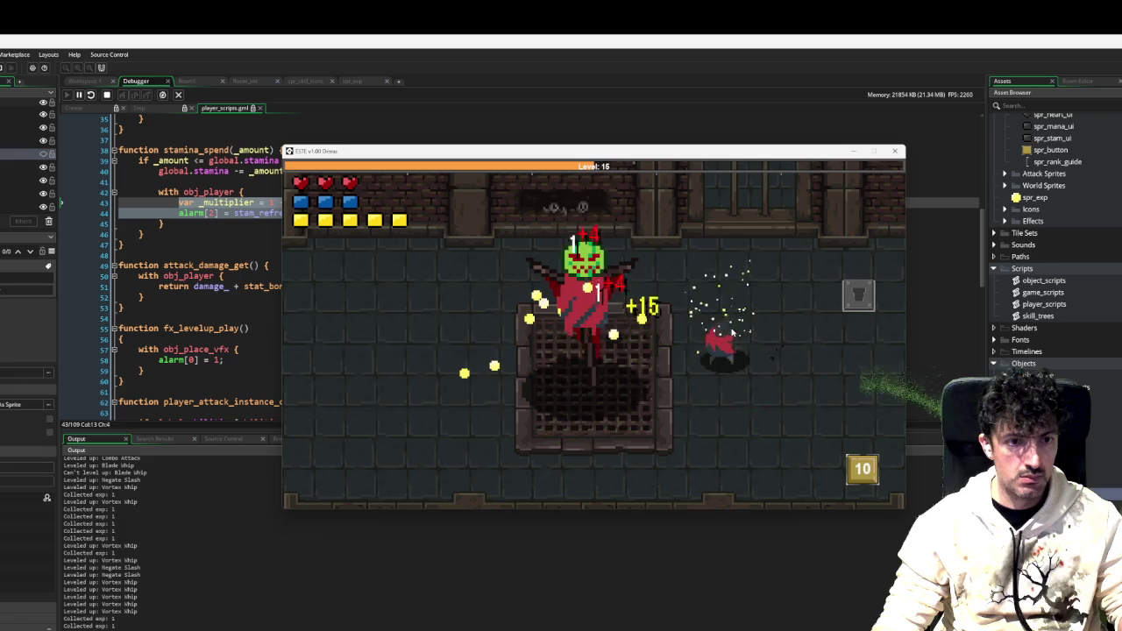
{"action": "left_click", "coordinate": [732, 331]}
{"action": "left_click", "coordinate": [731, 331]}
{"action": "key", "text": "d"}
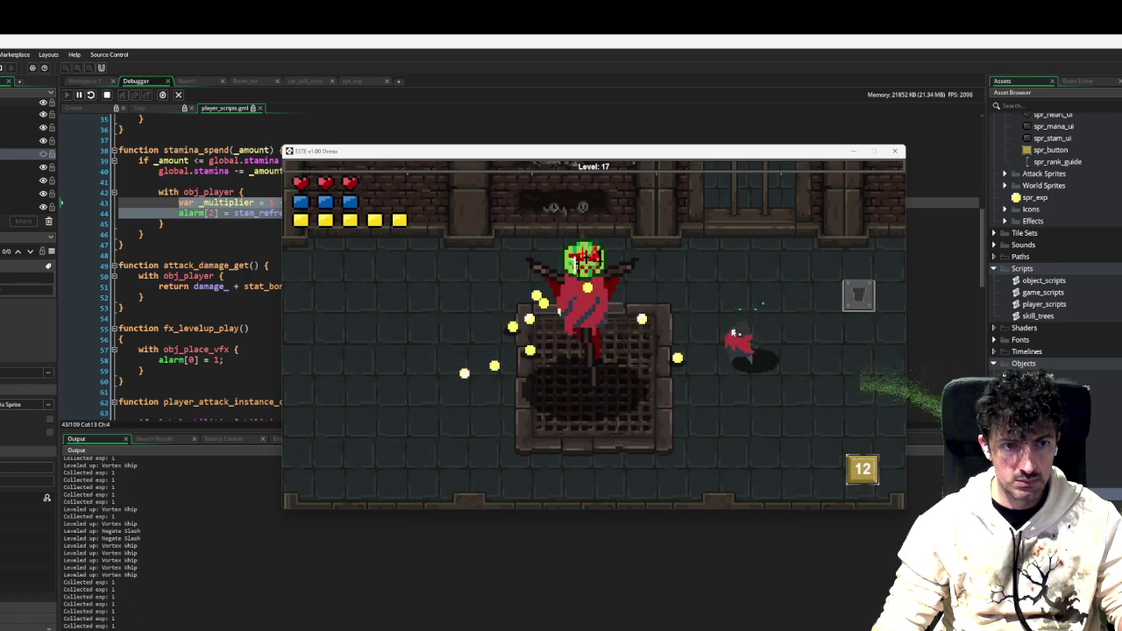
{"action": "key", "text": "d"}
{"action": "left_click", "coordinate": [732, 331]}
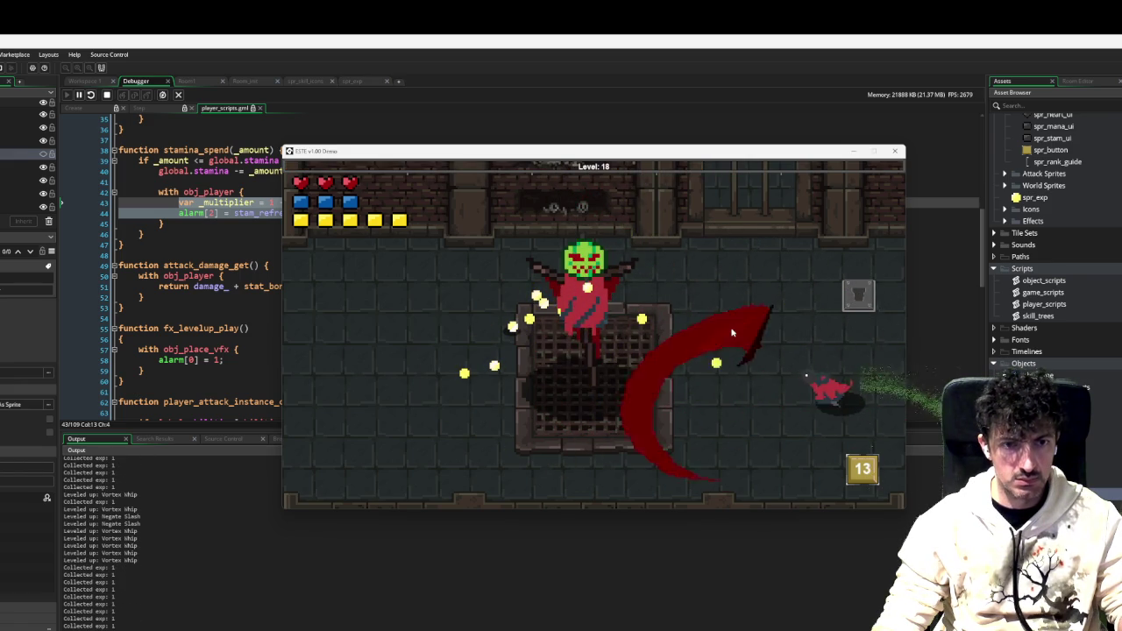
{"action": "key", "text": "a"}
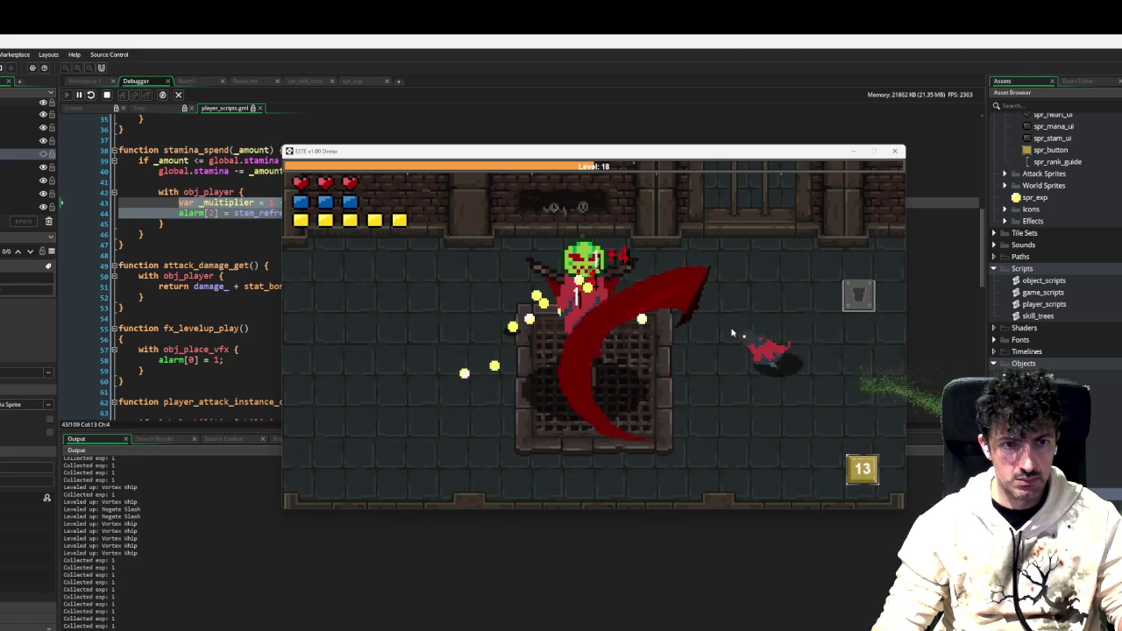
{"action": "key", "text": "d"}
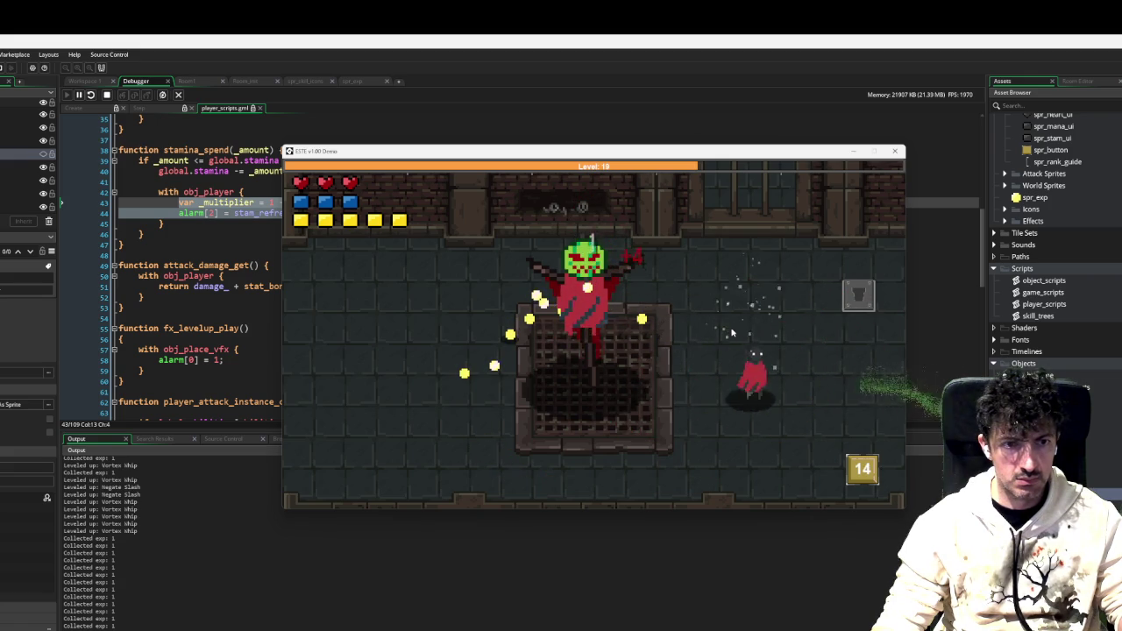
{"action": "left_click", "coordinate": [732, 331]}
{"action": "key", "text": "d"}
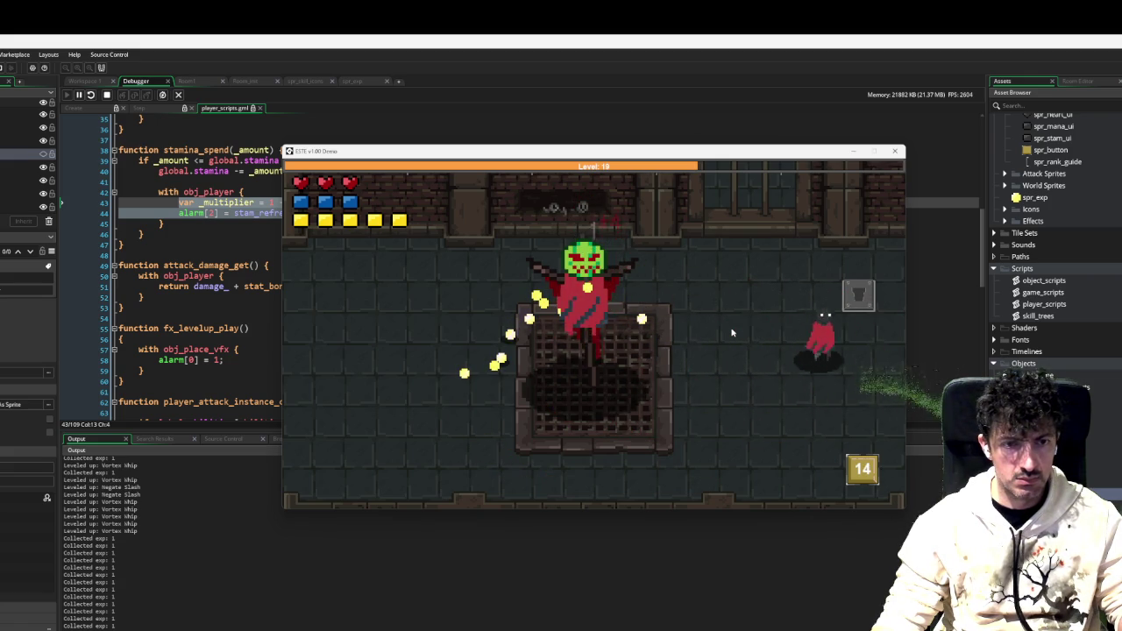
{"action": "left_click", "coordinate": [732, 332]}
Circle the boss to the left and below, attacking it repeatedly
{"action": "key", "text": "a"}
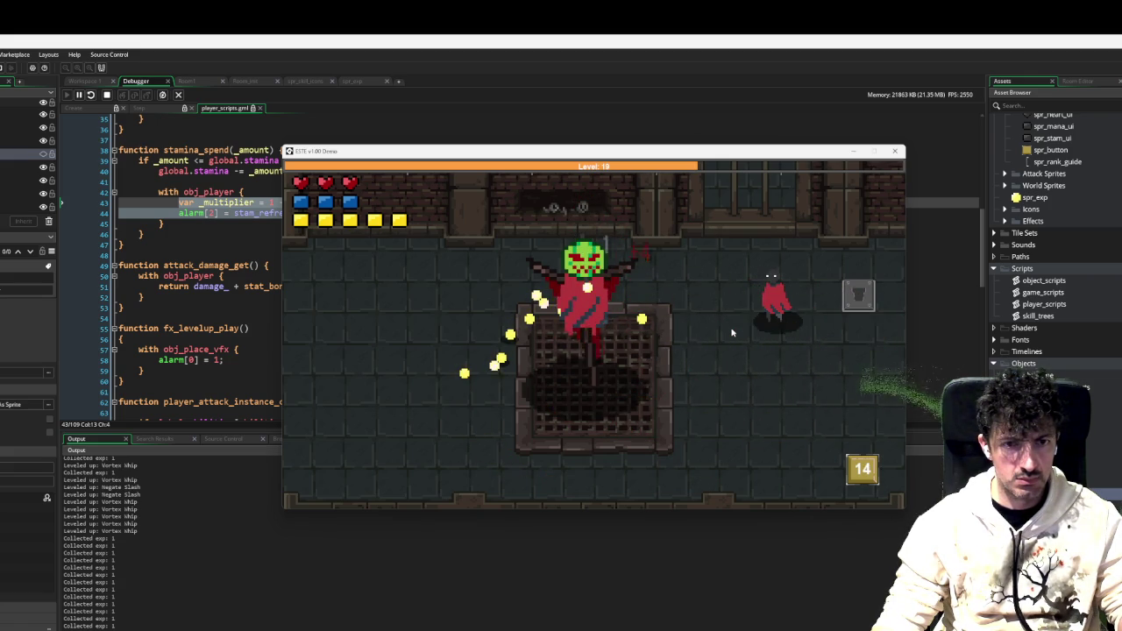
{"action": "left_click", "coordinate": [732, 331]}
{"action": "left_click", "coordinate": [732, 331]}
{"action": "key", "text": "a"}
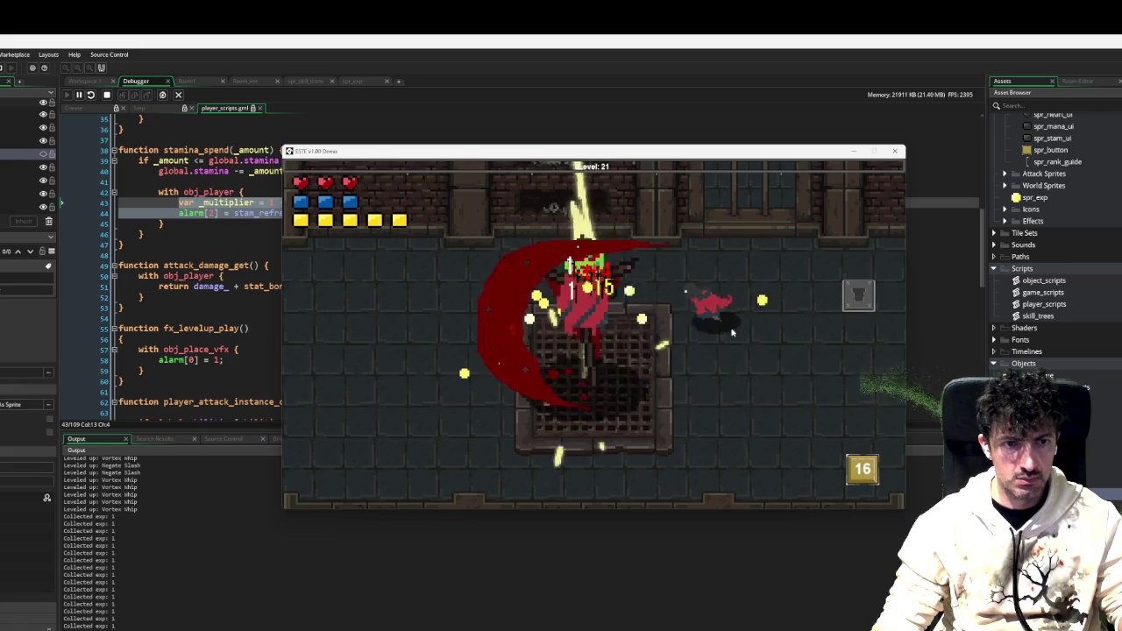
{"action": "key", "text": "a"}
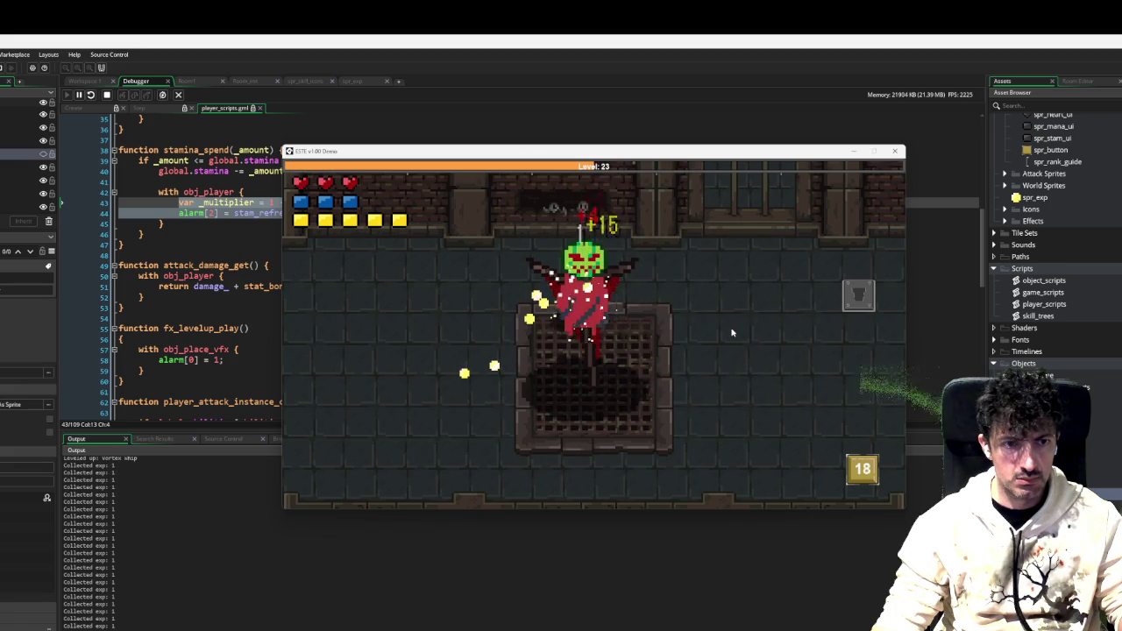
{"action": "key", "text": "s"}
{"action": "left_click", "coordinate": [732, 331]}
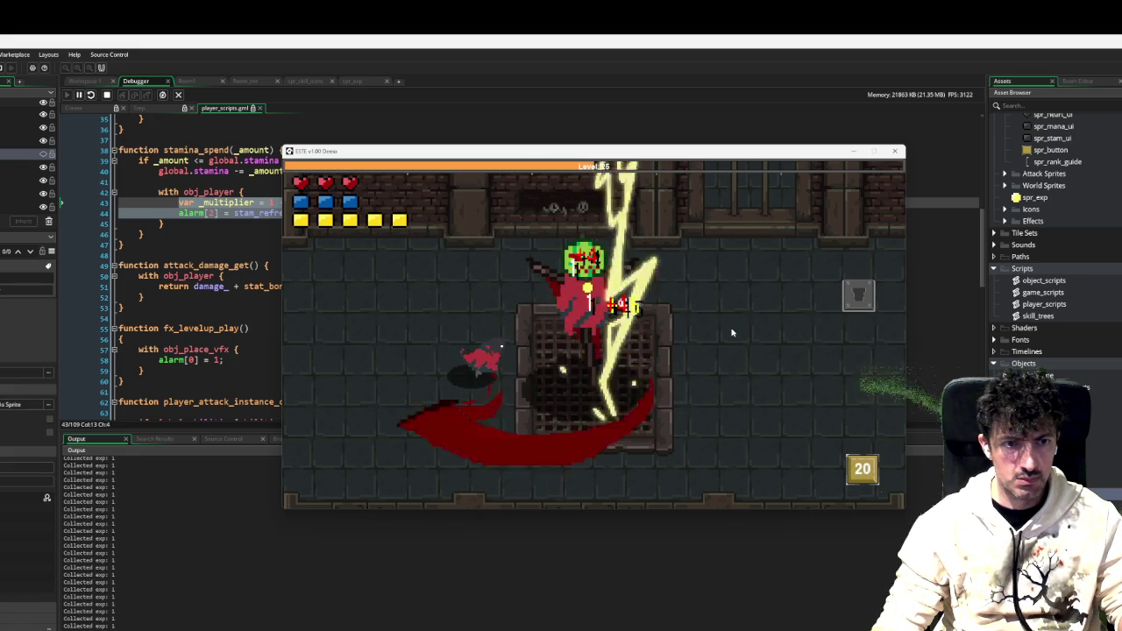
{"action": "left_click", "coordinate": [732, 331]}
{"action": "key", "text": "a"}
{"action": "left_click", "coordinate": [732, 331]}
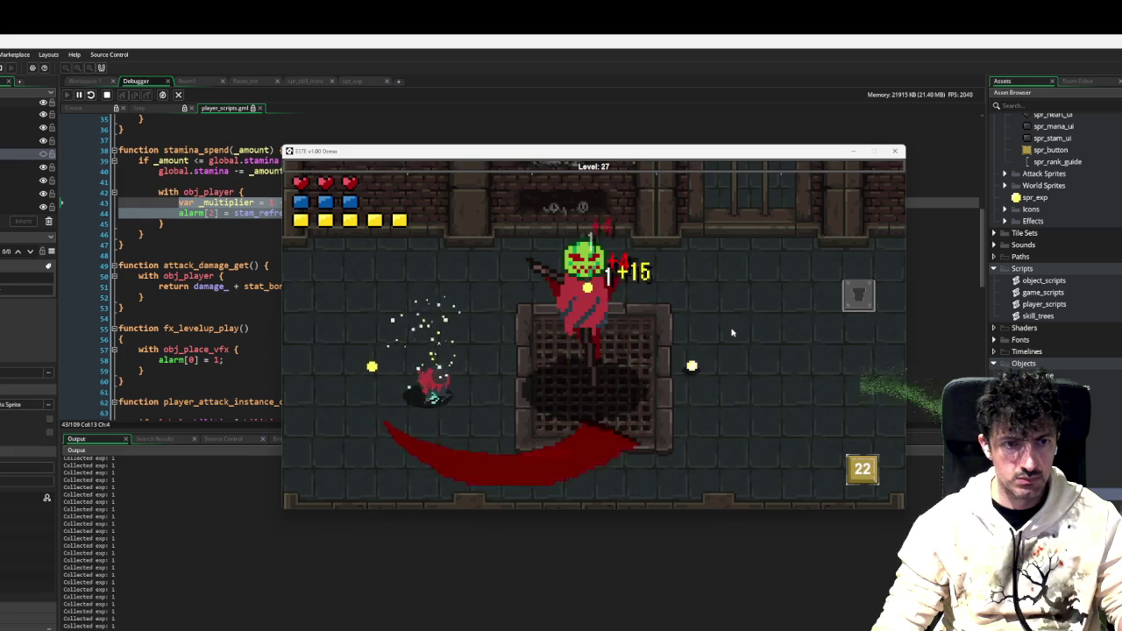
{"action": "left_click", "coordinate": [732, 331]}
{"action": "left_click", "coordinate": [732, 331]}
Move on and off the grate while swinging slashes beside the player
{"action": "key", "text": "d"}
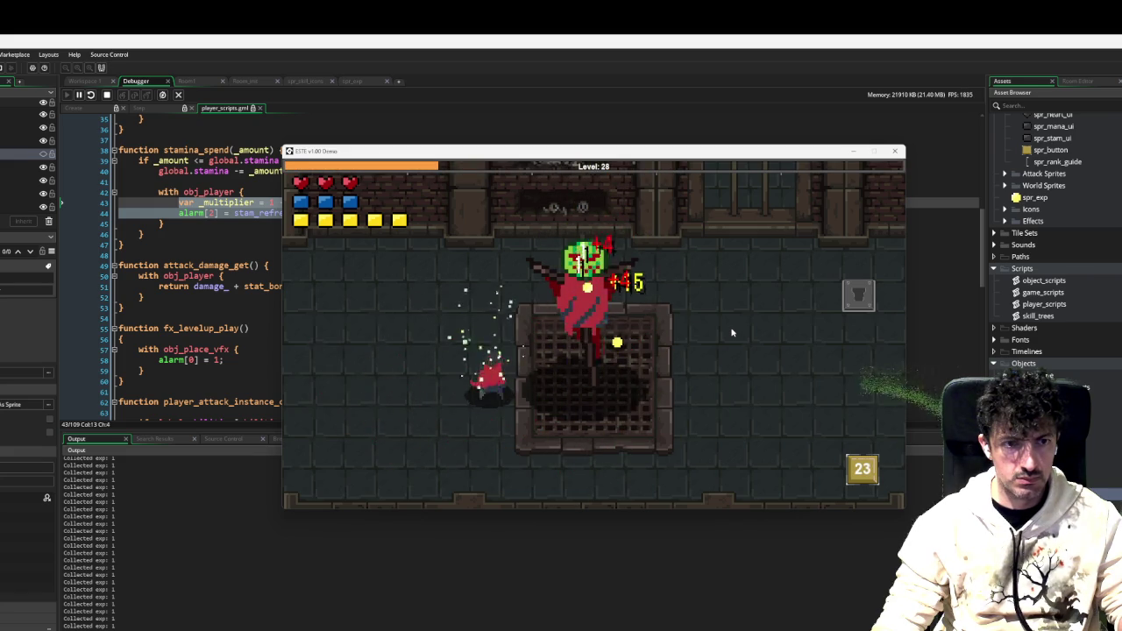
{"action": "key", "text": "d"}
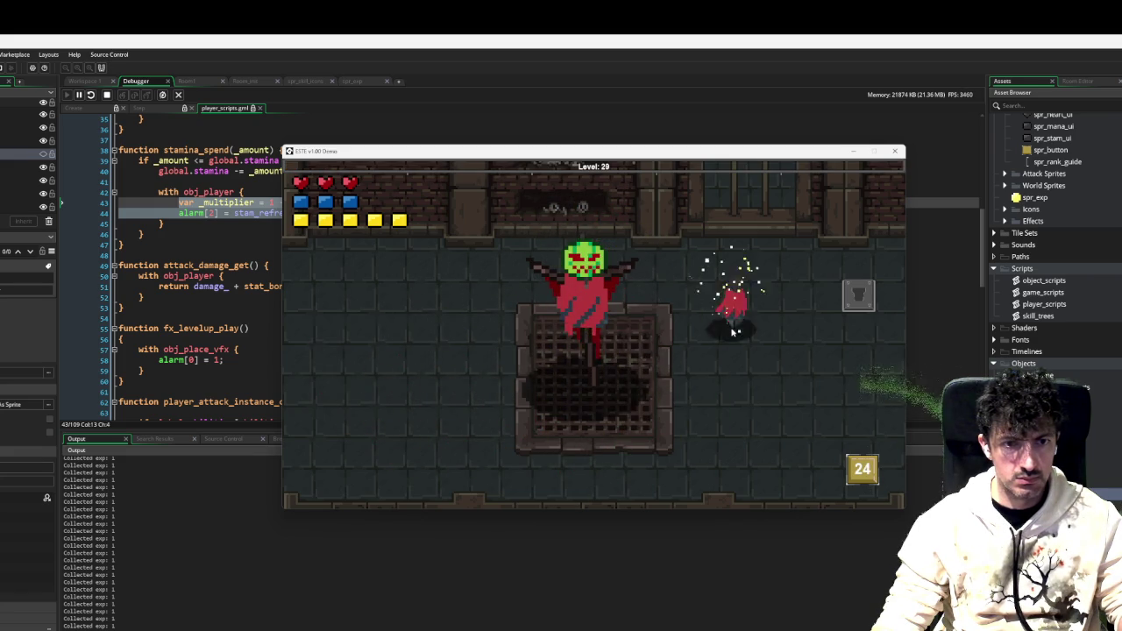
{"action": "left_click", "coordinate": [732, 331]}
{"action": "key", "text": "a"}
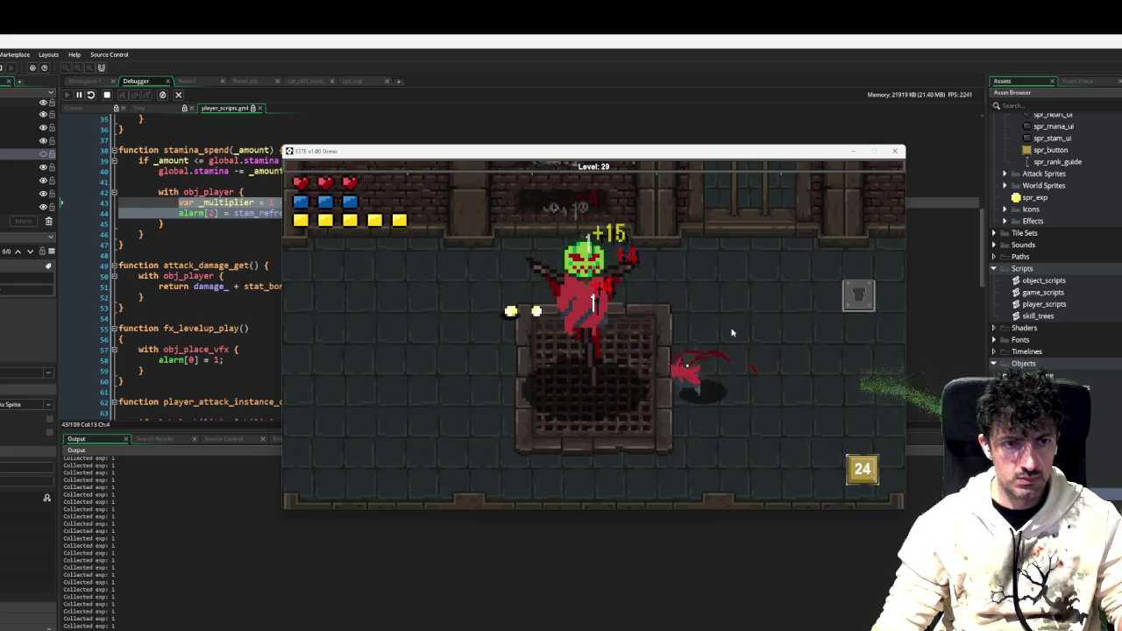
{"action": "key", "text": "a"}
{"action": "left_click", "coordinate": [732, 331]}
{"action": "key", "text": "d"}
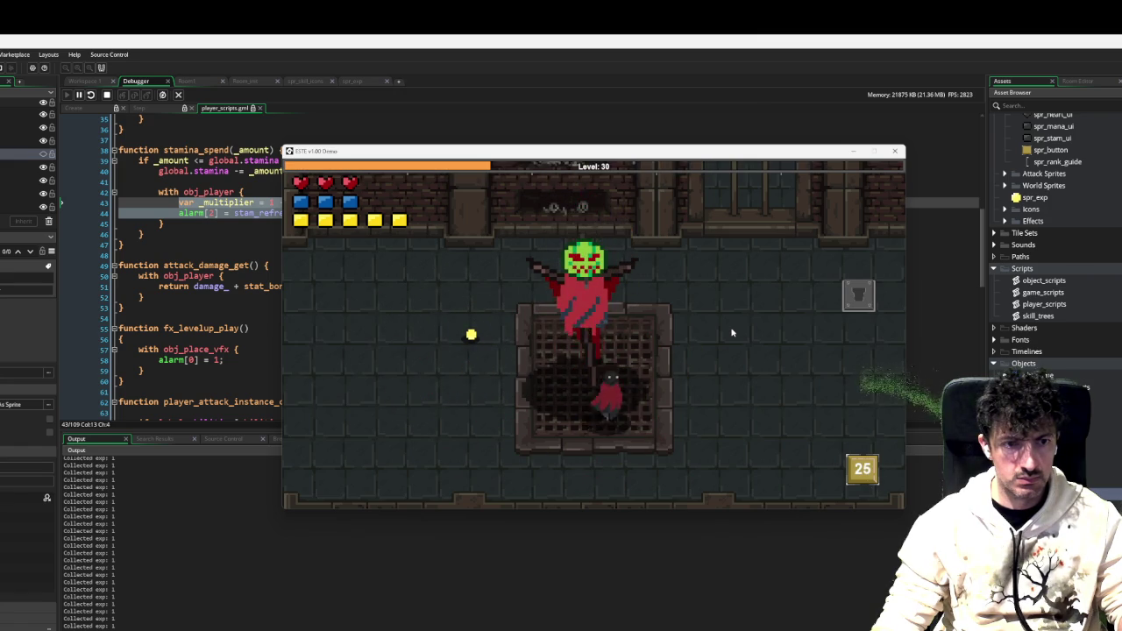
{"action": "key", "text": "a"}
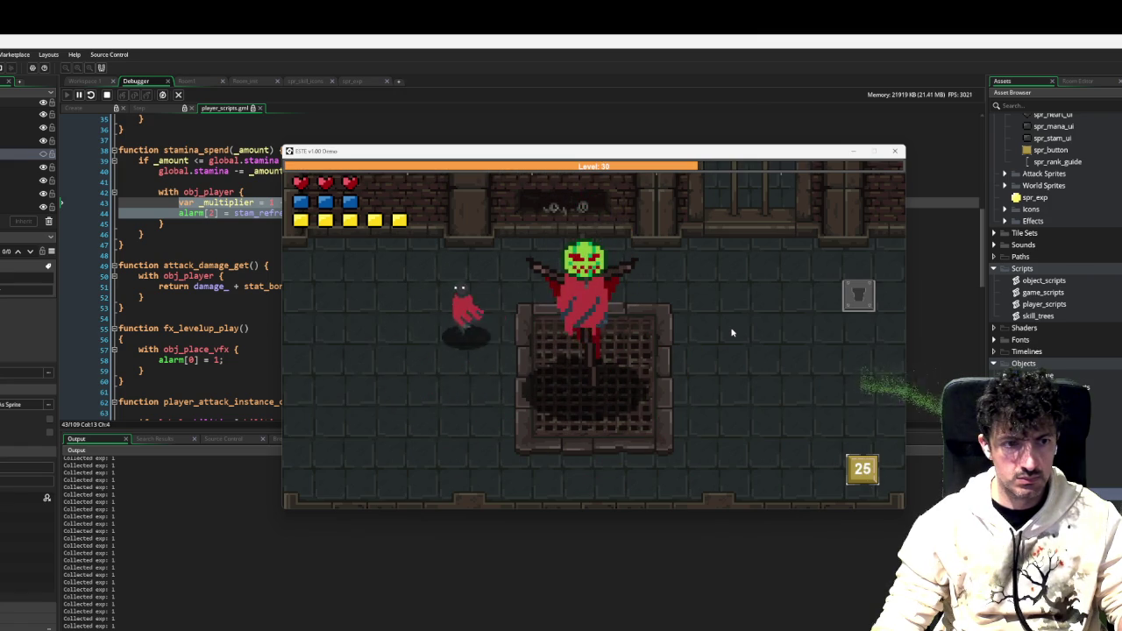
{"action": "left_click", "coordinate": [731, 331]}
{"action": "key", "text": "d"}
{"action": "left_click", "coordinate": [732, 331]}
{"action": "key", "text": "a"}
{"action": "key", "text": "a"}
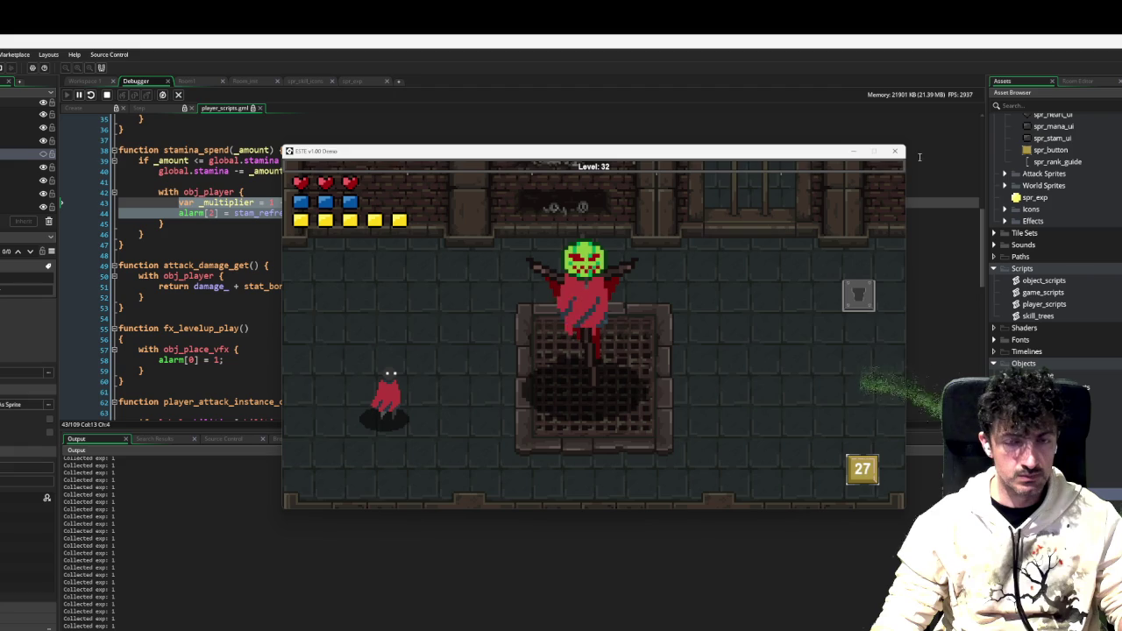
Keep slashing the enemy while moving around the room's left side and the grate
{"action": "key", "text": "d"}
{"action": "left_click", "coordinate": [733, 281]}
{"action": "left_click", "coordinate": [733, 291]}
{"action": "key", "text": "a"}
{"action": "left_click", "coordinate": [730, 291]}
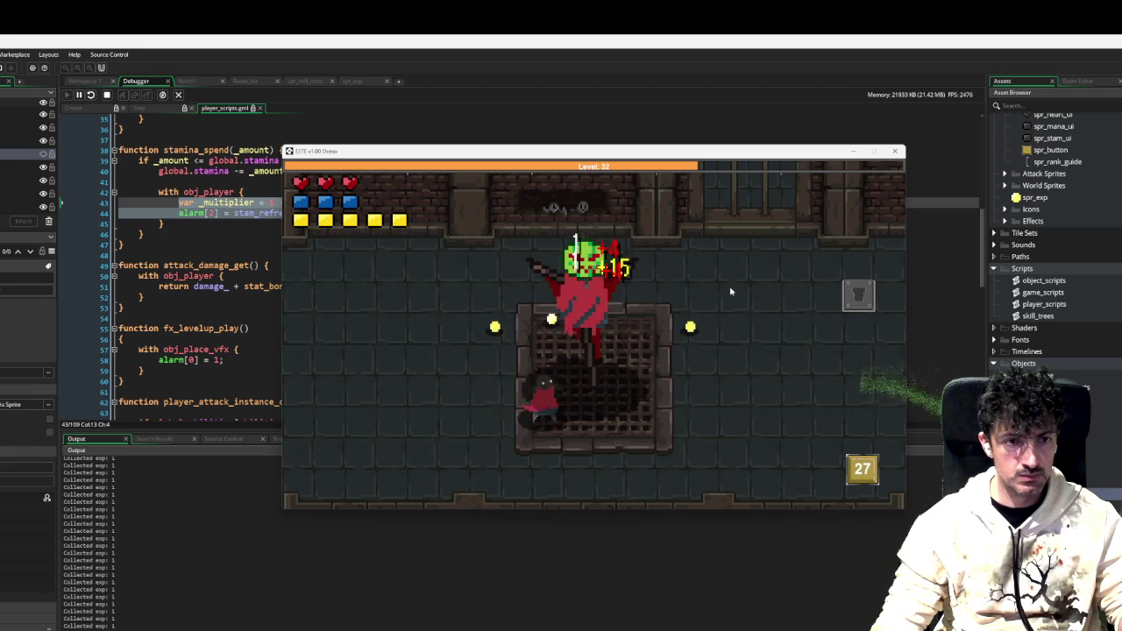
{"action": "key", "text": "w"}
{"action": "left_click", "coordinate": [730, 291]}
{"action": "key", "text": "d"}
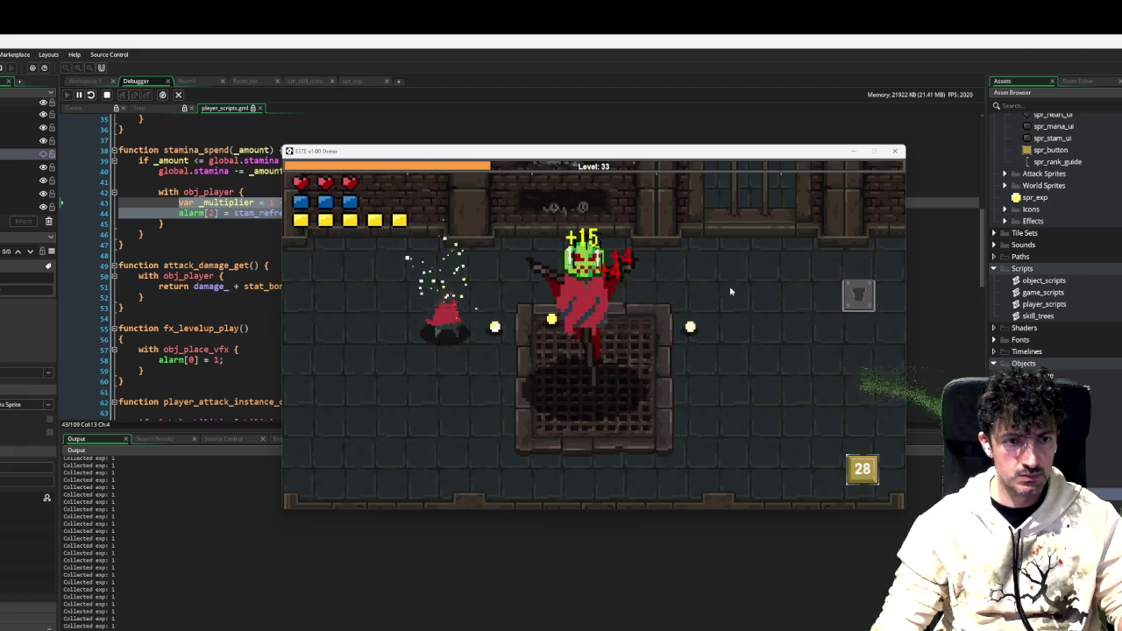
{"action": "key", "text": "a"}
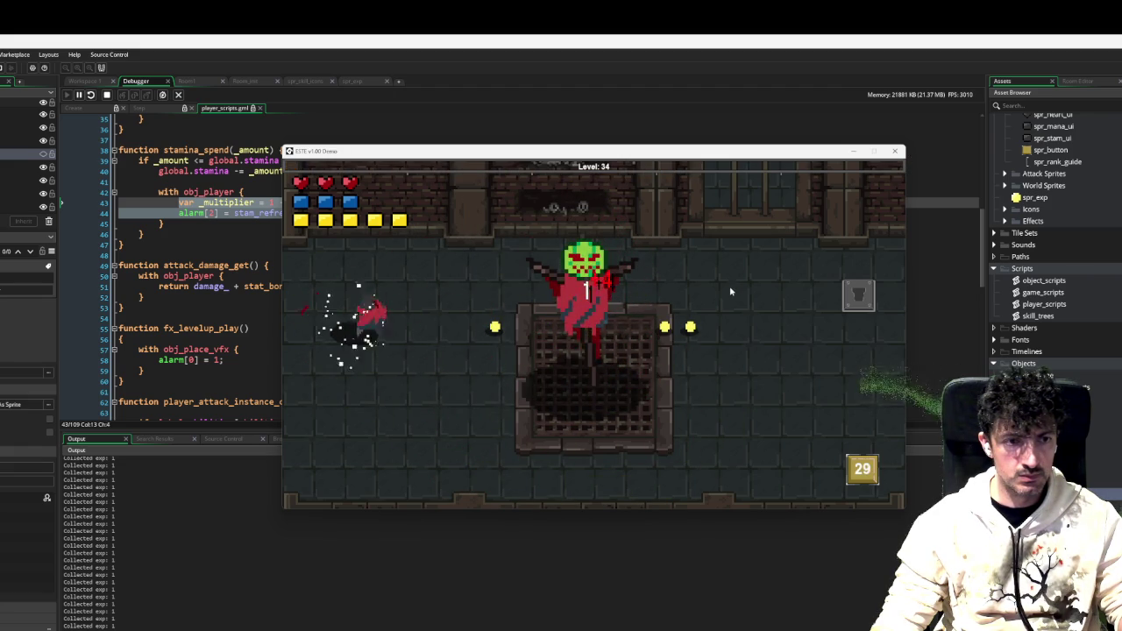
{"action": "key", "text": "d"}
{"action": "left_click", "coordinate": [729, 286]}
Finish attacking the boss up to level 39, then close the running game
{"action": "key", "text": "a"}
{"action": "key", "text": "d"}
{"action": "left_click", "coordinate": [730, 286]}
{"action": "left_click", "coordinate": [730, 291]}
{"action": "key", "text": "d"}
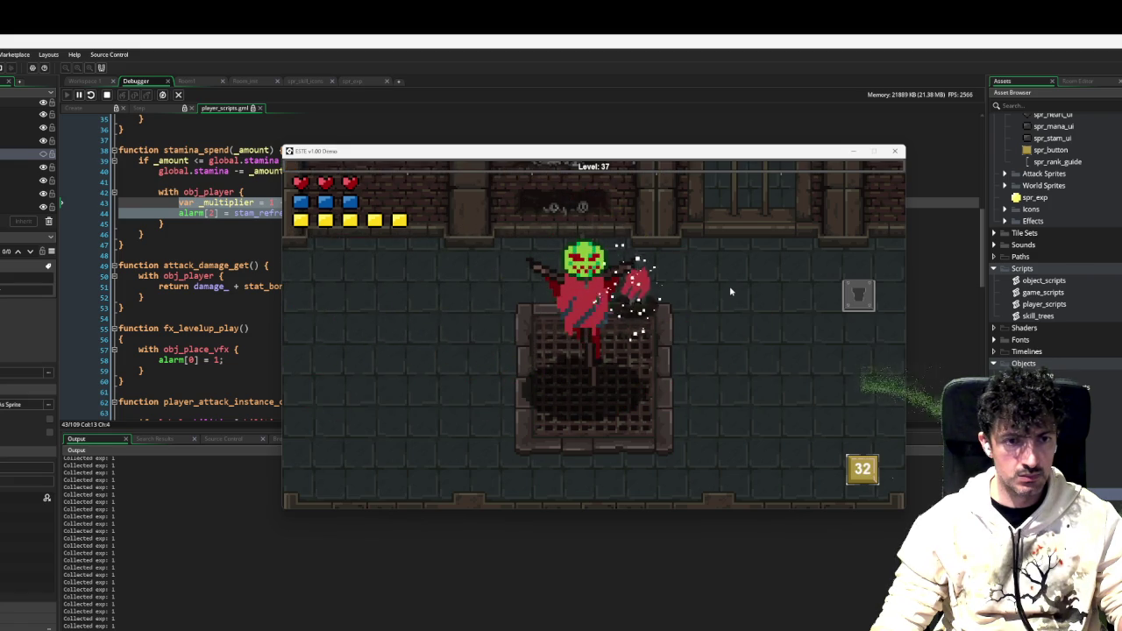
{"action": "key", "text": "s"}
{"action": "left_click", "coordinate": [729, 286]}
{"action": "key", "text": "w"}
{"action": "left_click", "coordinate": [729, 285]}
{"action": "left_click", "coordinate": [729, 286]}
{"action": "left_click", "coordinate": [730, 291]}
{"action": "left_click", "coordinate": [730, 291]}
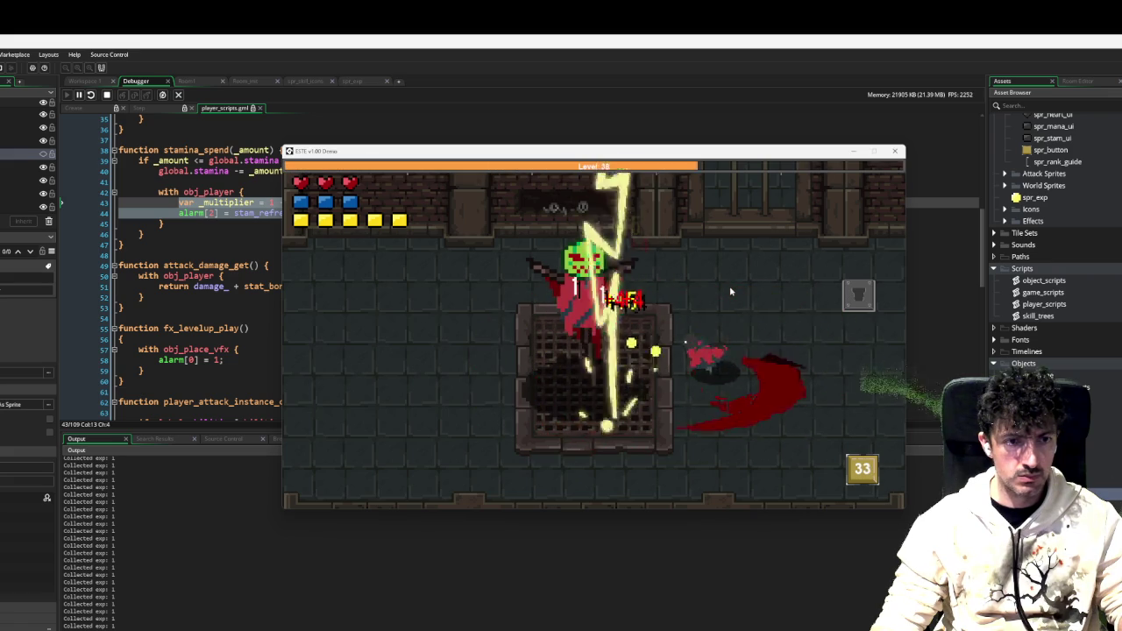
{"action": "left_click", "coordinate": [895, 151]}
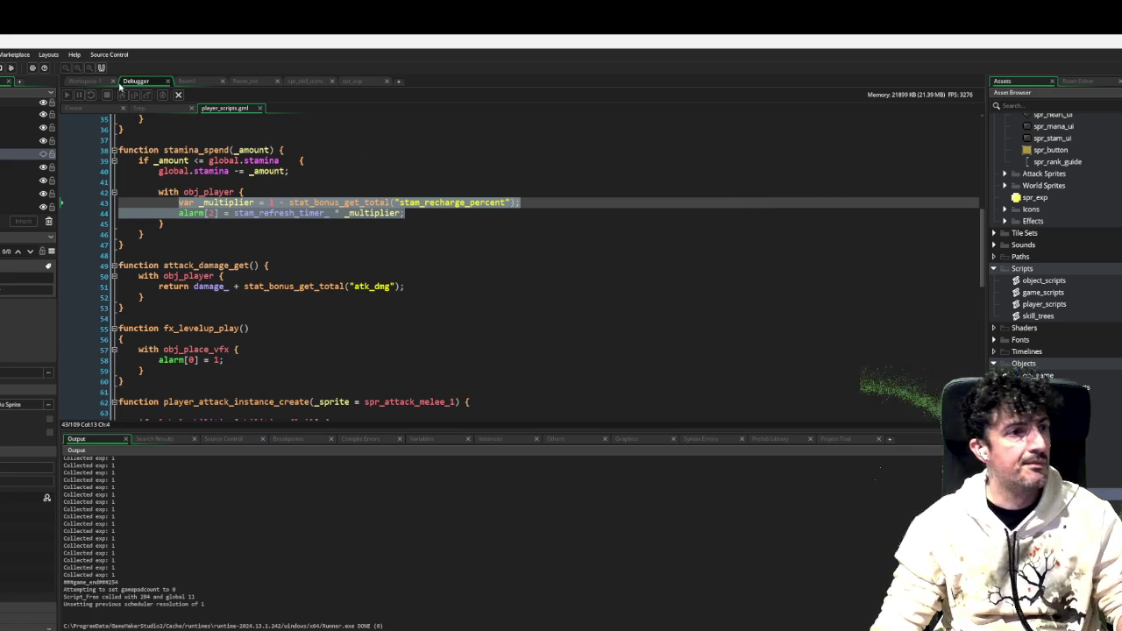
Return to Workspace 1 and open the skill_trees script from the Asset Browser's Scripts
{"action": "left_click", "coordinate": [103, 82]}
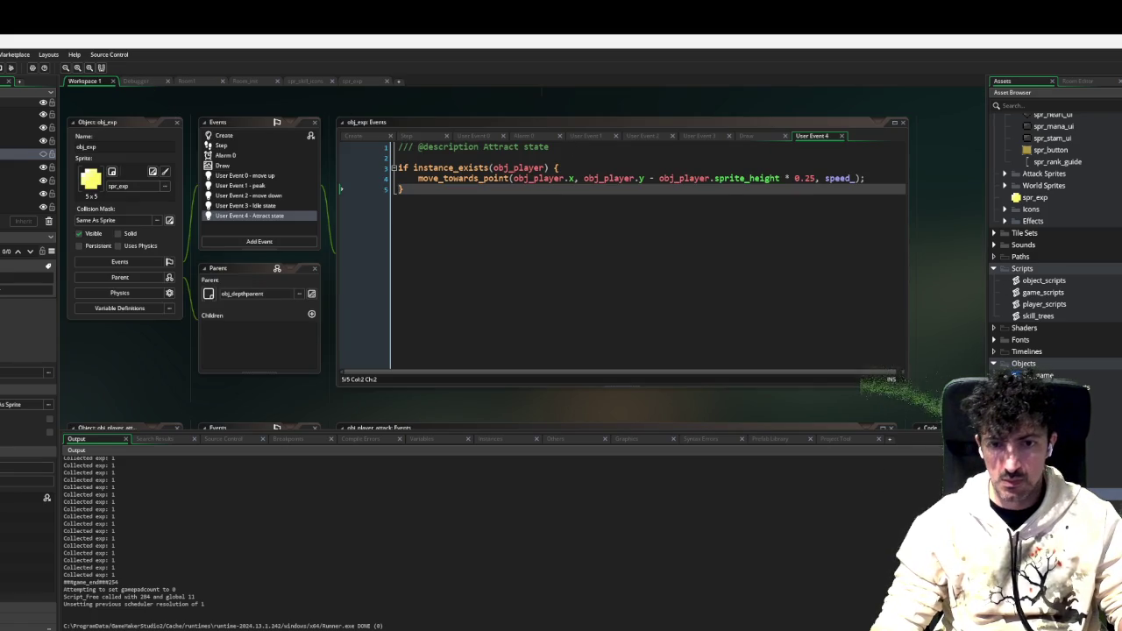
{"action": "left_click", "coordinate": [1042, 316]}
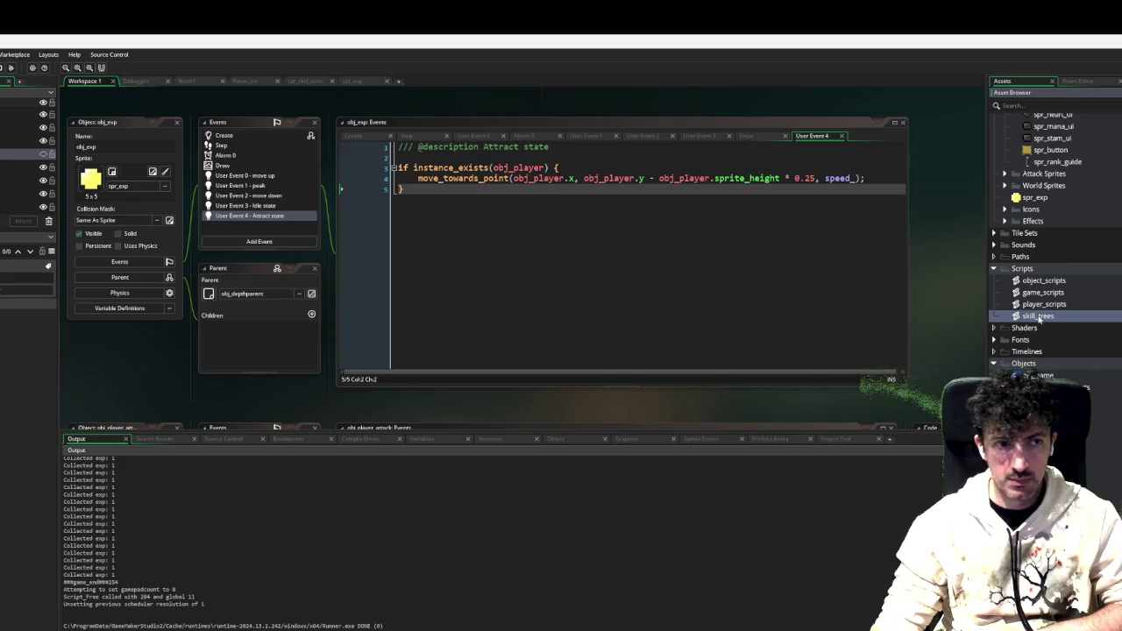
{"action": "double_click", "coordinate": [1016, 317]}
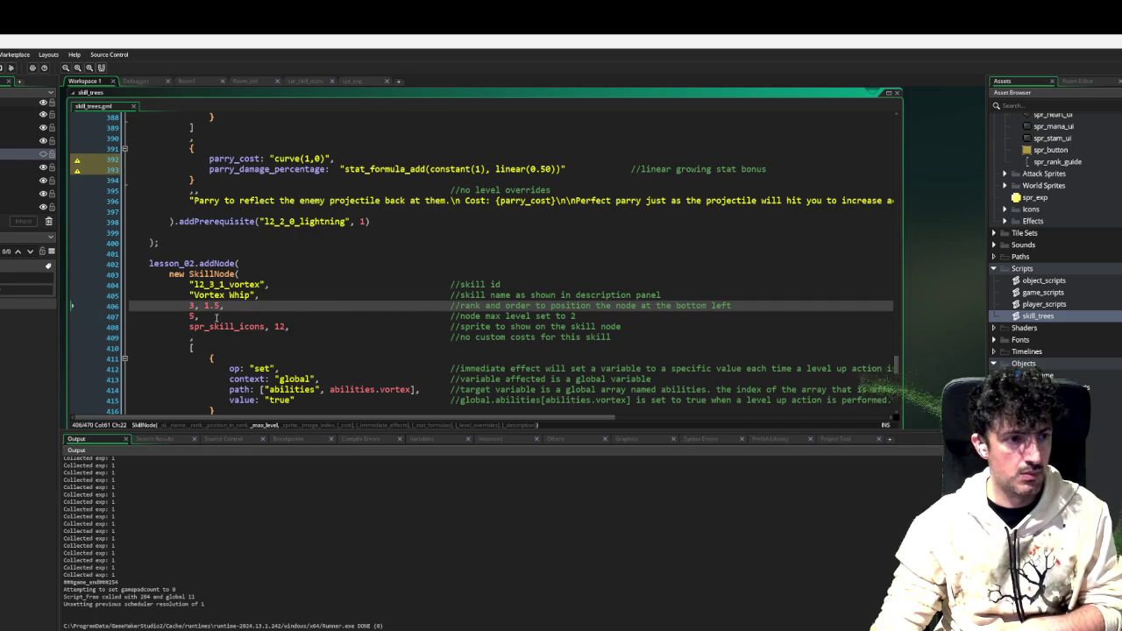
Change Vortex Whip's max level from 5 to 3 and save skill_trees
{"action": "left_click", "coordinate": [192, 315]}
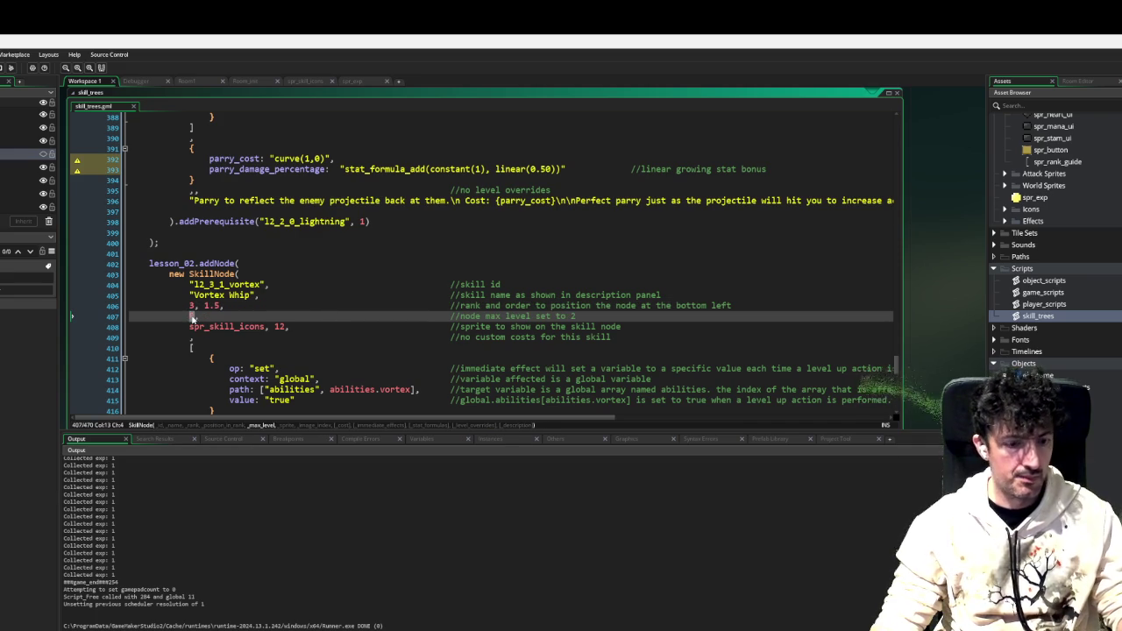
{"action": "type", "text": "3,"}
{"action": "left_click", "coordinate": [418, 327]}
{"action": "scroll", "coordinate": [416, 324], "scroll_direction": "down", "scroll_amount": 5}
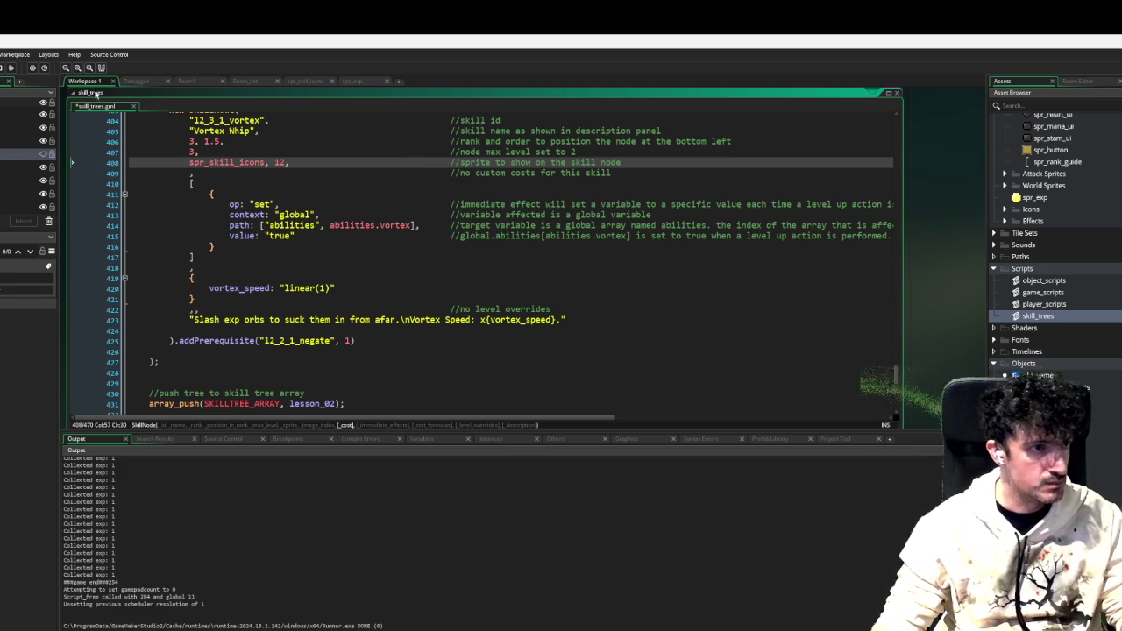
{"action": "key", "text": "ctrl+s"}
Paste a copy of the Vortex Whip lesson_02.addNode block below the original
{"action": "scroll", "coordinate": [325, 227], "scroll_direction": "down", "scroll_amount": 2}
{"action": "scroll", "coordinate": [326, 221], "scroll_direction": "up", "scroll_amount": 5}
{"action": "mouse_move", "coordinate": [150, 190]}
{"action": "left_mouse_down"}
{"action": "mouse_move", "coordinate": [237, 263]}
{"action": "mouse_move", "coordinate": [255, 328]}
{"action": "left_mouse_up"}
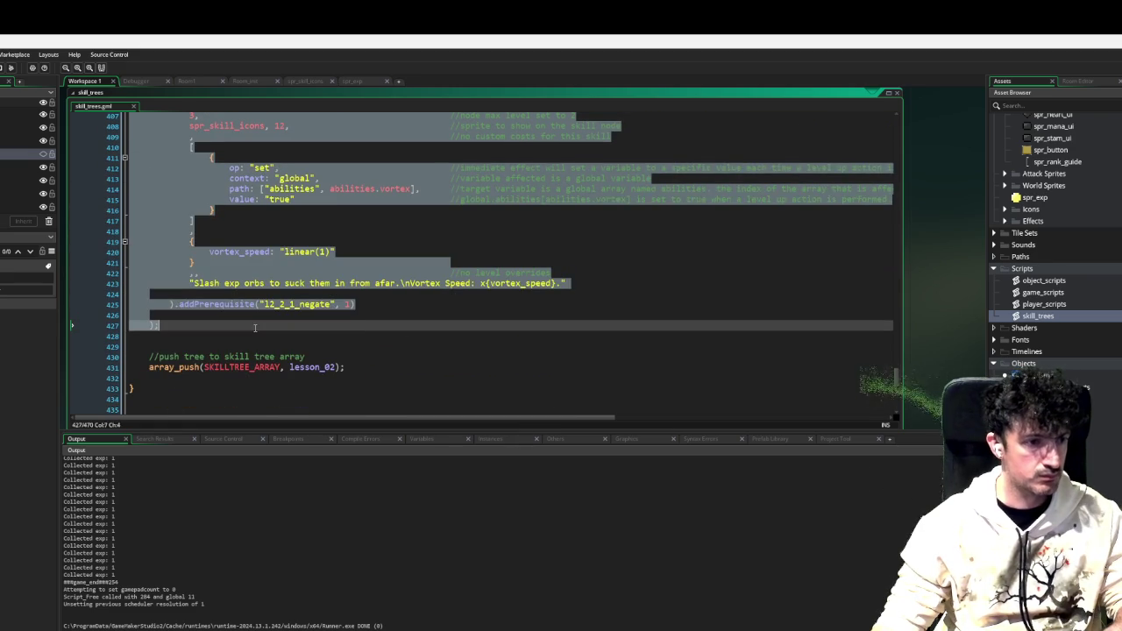
{"action": "left_click", "coordinate": [204, 341]}
{"action": "key", "text": "Return"}
{"action": "key", "text": "Return"}
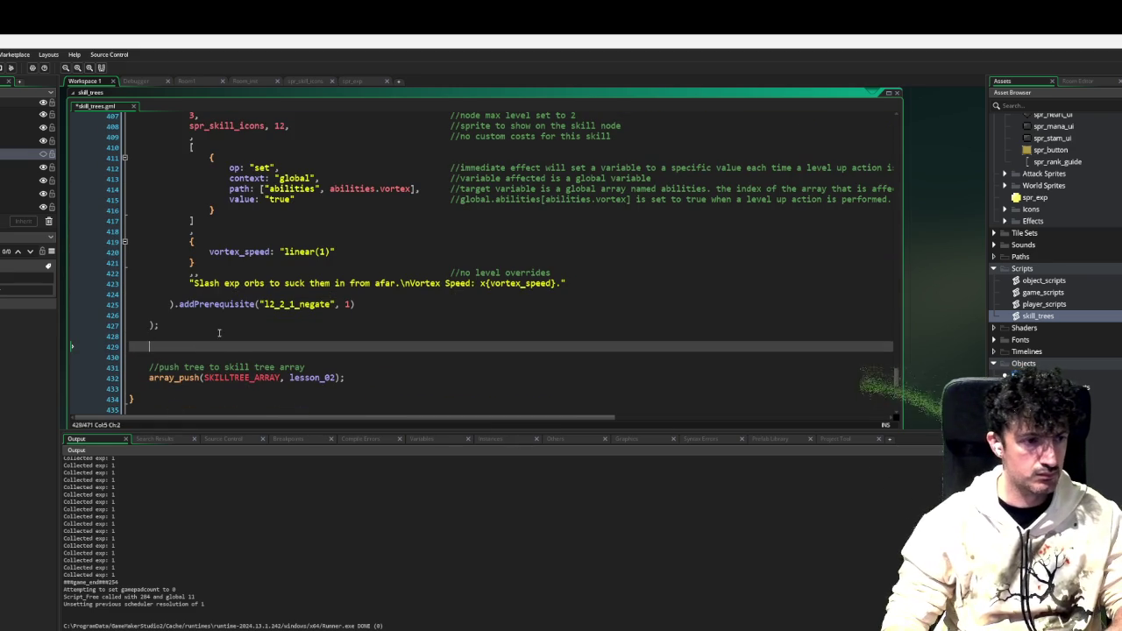
{"action": "key", "text": "ctrl+v"}
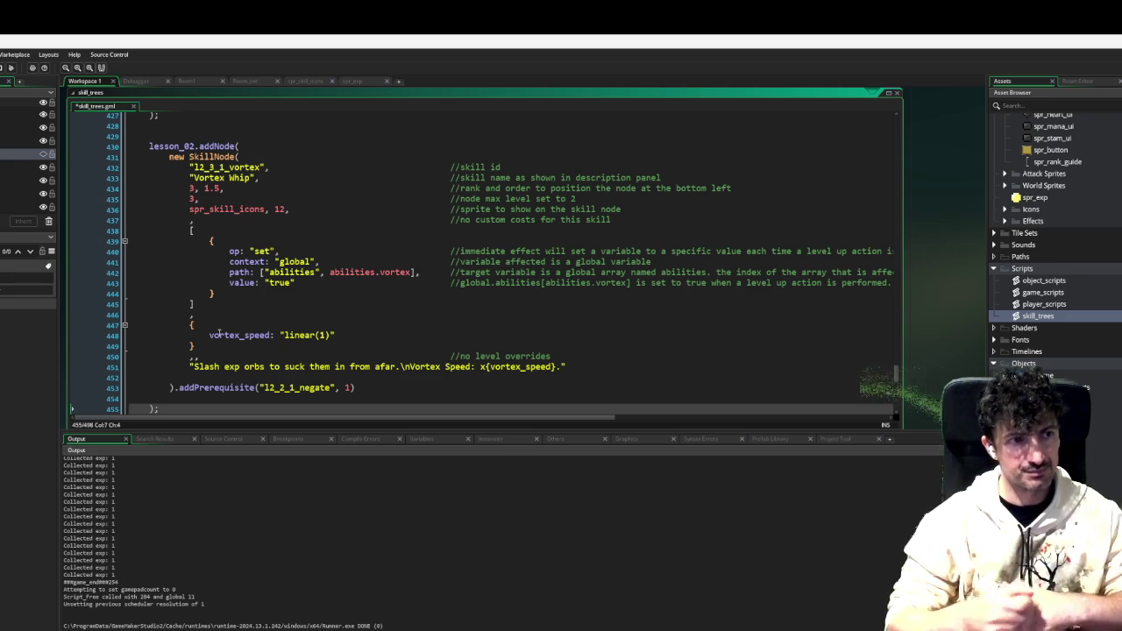
{"action": "scroll", "coordinate": [196, 149], "scroll_direction": "up", "scroll_amount": 3}
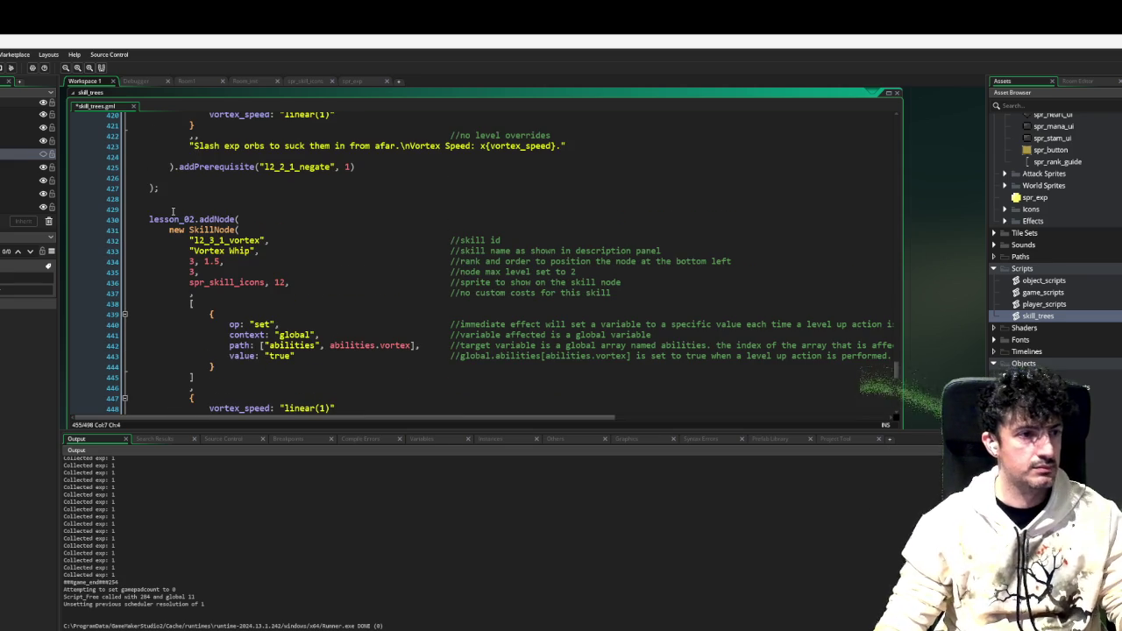
Add a //rank 4 comment with blank lines above the copied node
{"action": "left_click", "coordinate": [151, 209]}
{"action": "type", "text": "//"}
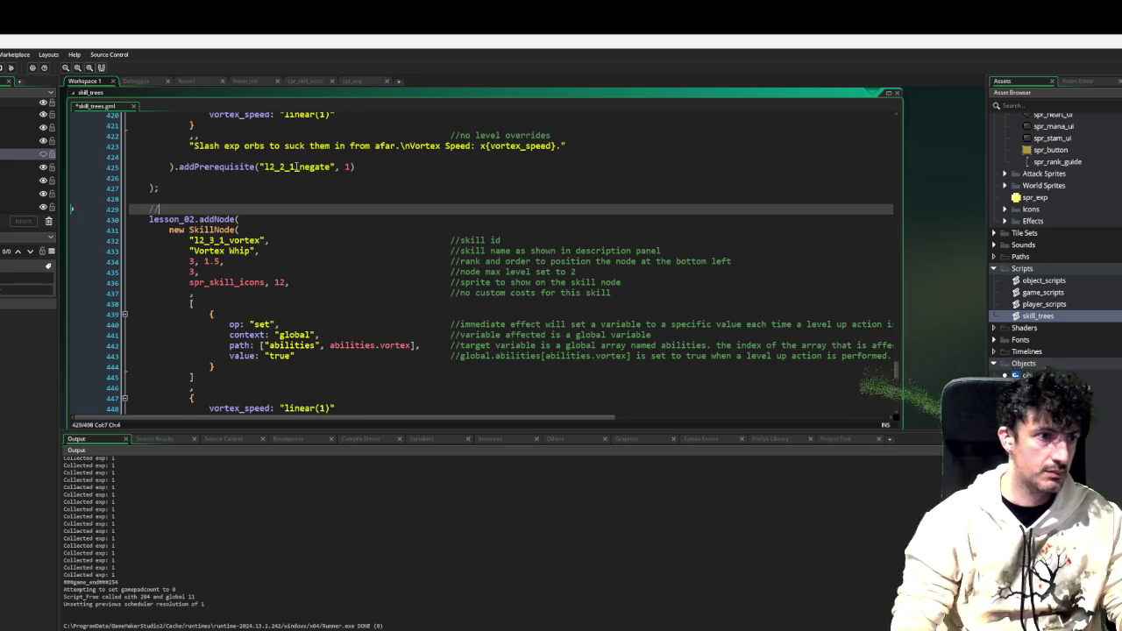
{"action": "key", "text": "Home"}
{"action": "key", "text": "Return"}
{"action": "type", "text": "rank 4"}
{"action": "key", "text": "Return"}
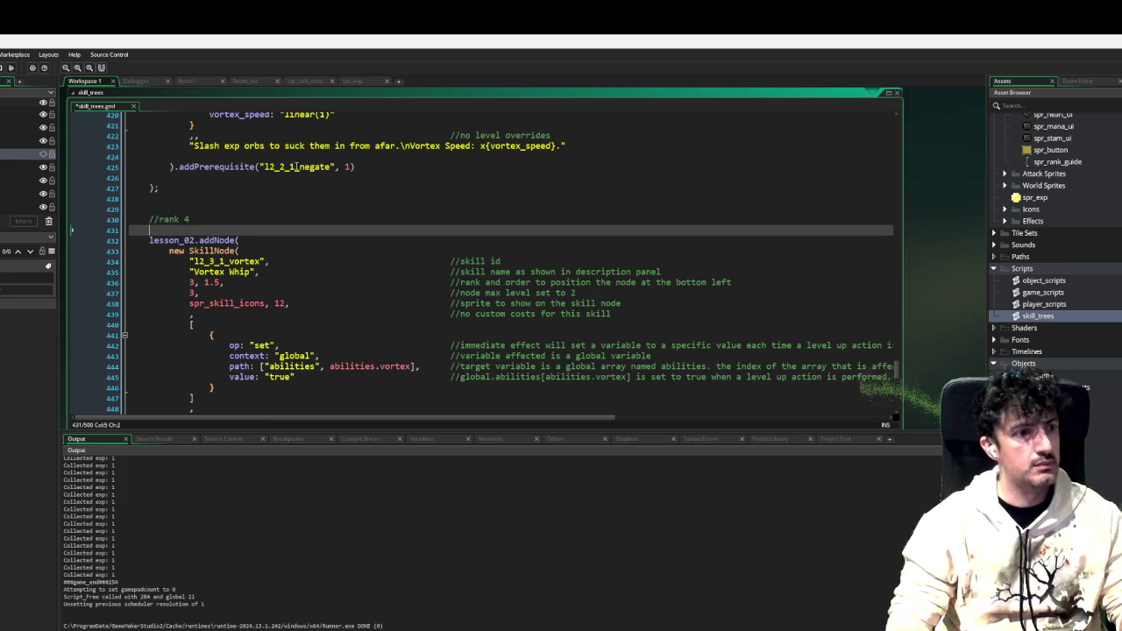
{"action": "key", "text": "Return"}
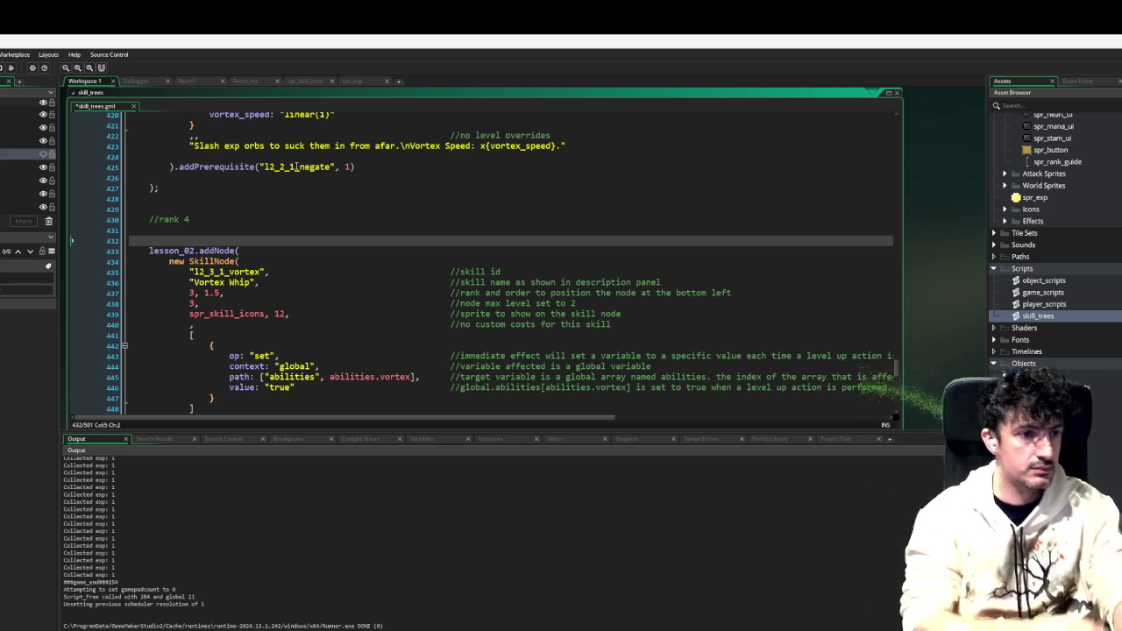
Update the rank and order digits in the copied skill id
{"action": "key", "text": "Down"}
{"action": "key", "text": "Down"}
{"action": "key", "text": "Down"}
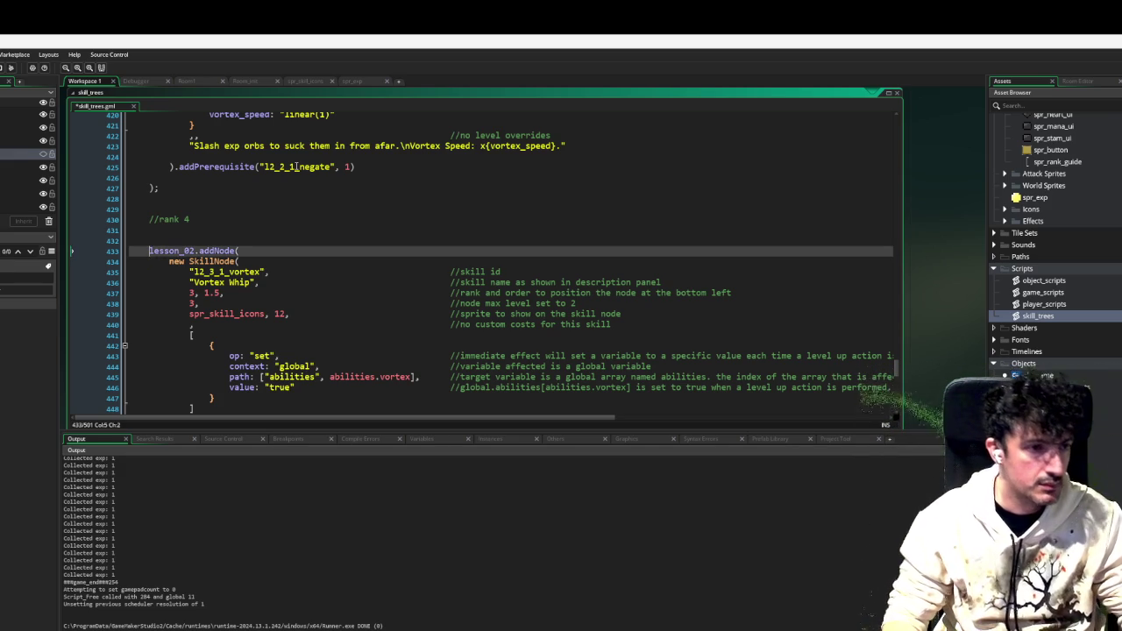
{"action": "key", "text": "BackSpace"}
{"action": "type", "text": "5"}
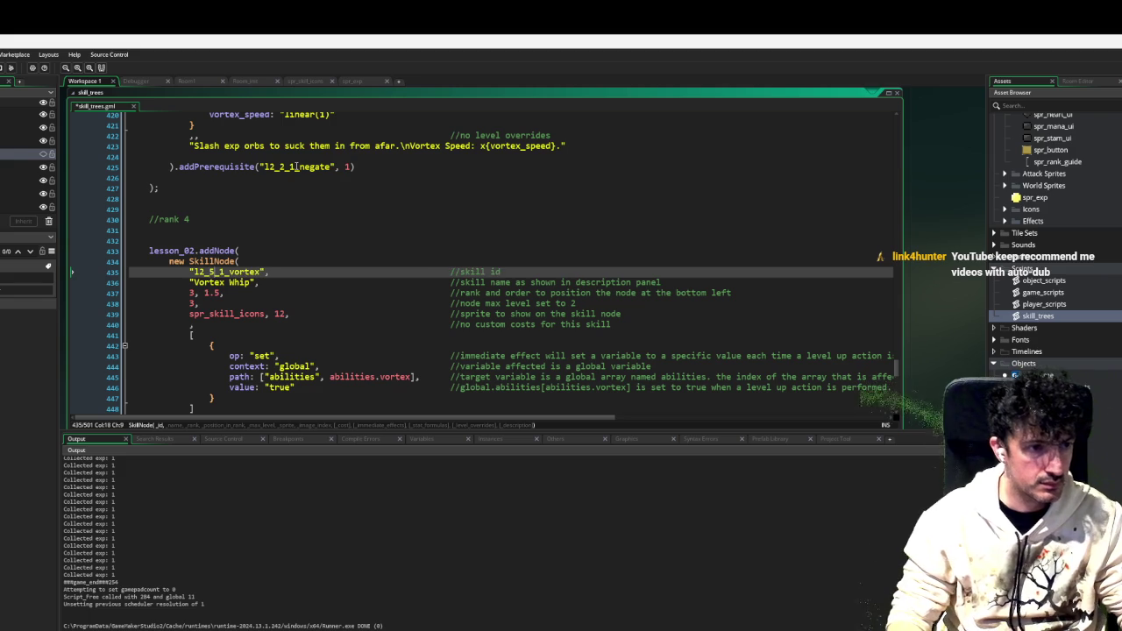
{"action": "key", "text": "Right"}
{"action": "key", "text": "Right"}
{"action": "key", "text": "BackSpace"}
{"action": "type", "text": "0"}
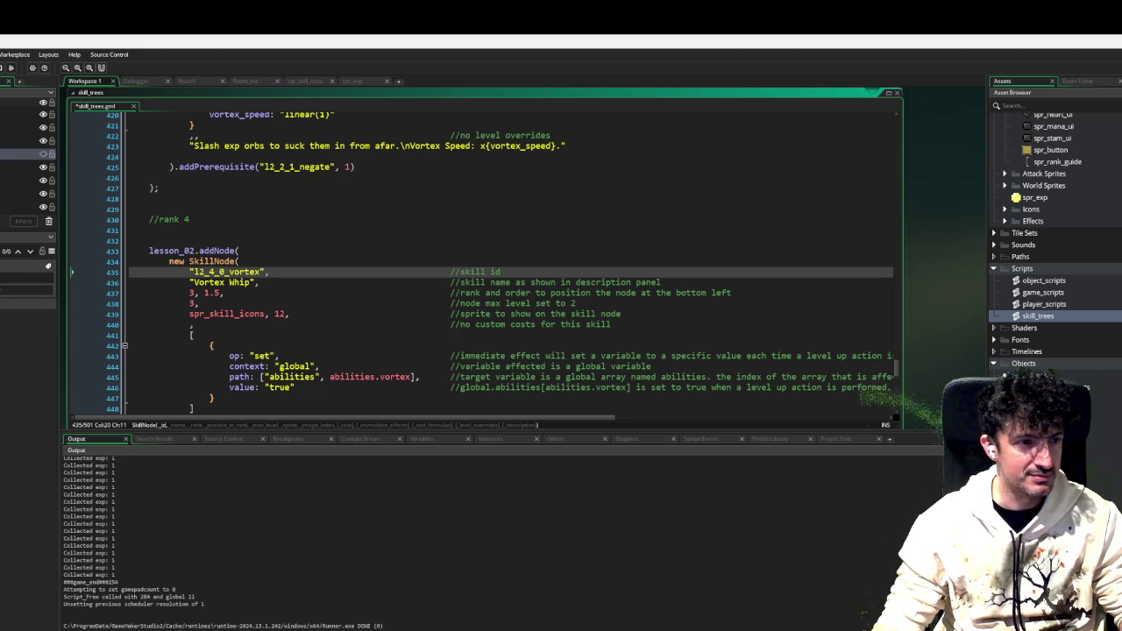
Replace vortex with charge_atk in the skill id, giving 12_4_0_charge_atk, and realign its comment
{"action": "left_click", "coordinate": [229, 272]}
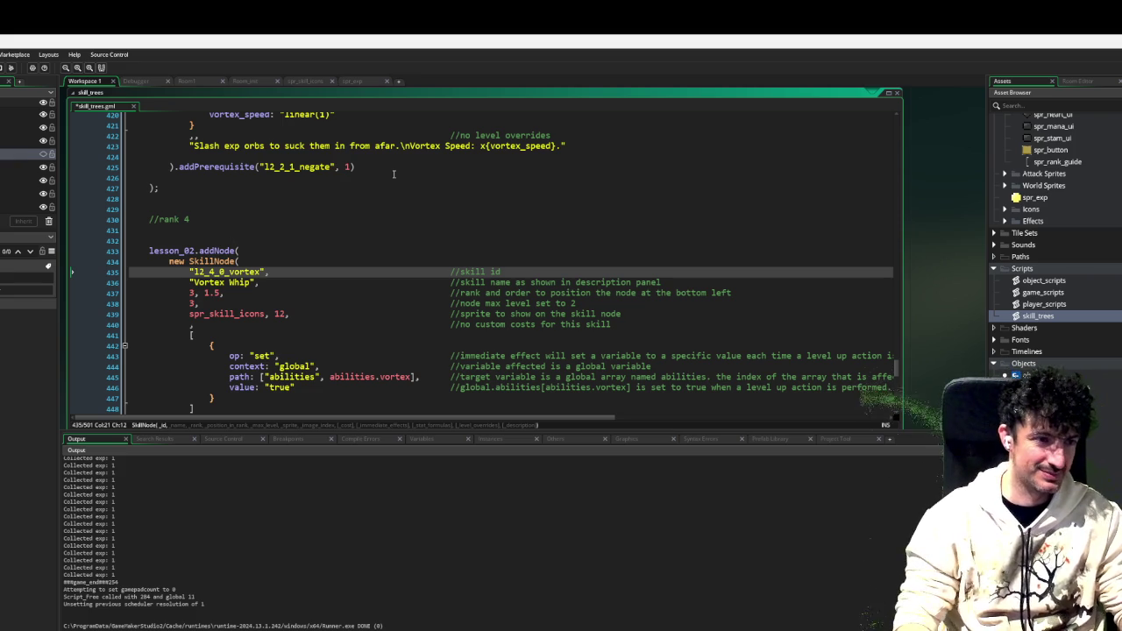
{"action": "key", "text": "Delete"}
{"action": "key", "text": "Delete"}
{"action": "key", "text": "Delete"}
{"action": "type", "text": "charge"}
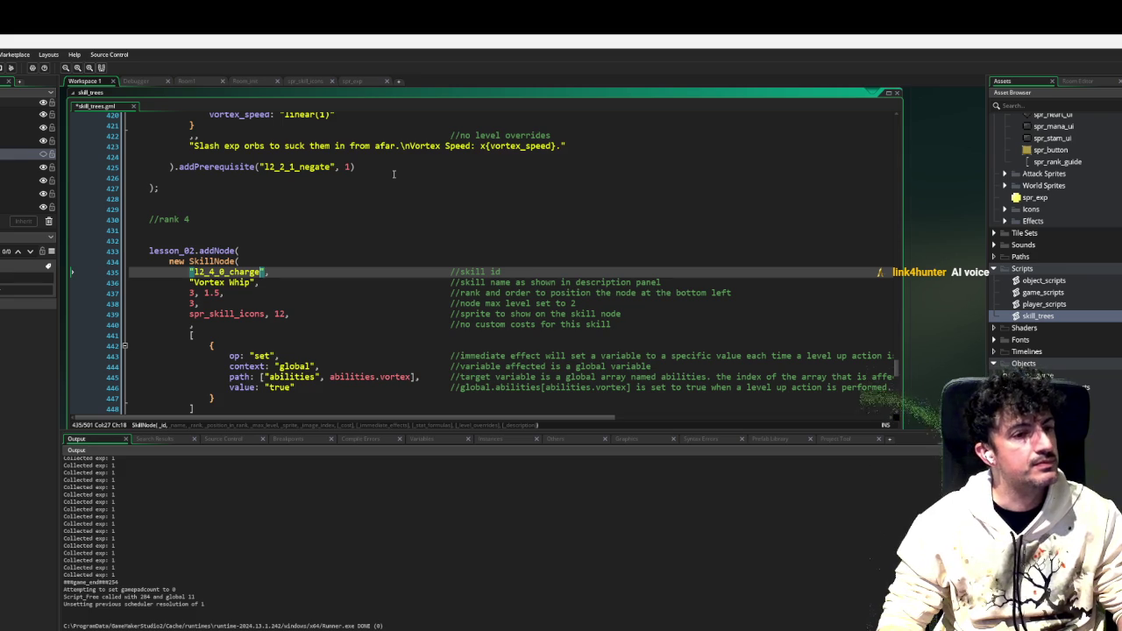
{"action": "type", "text": "_atk"}
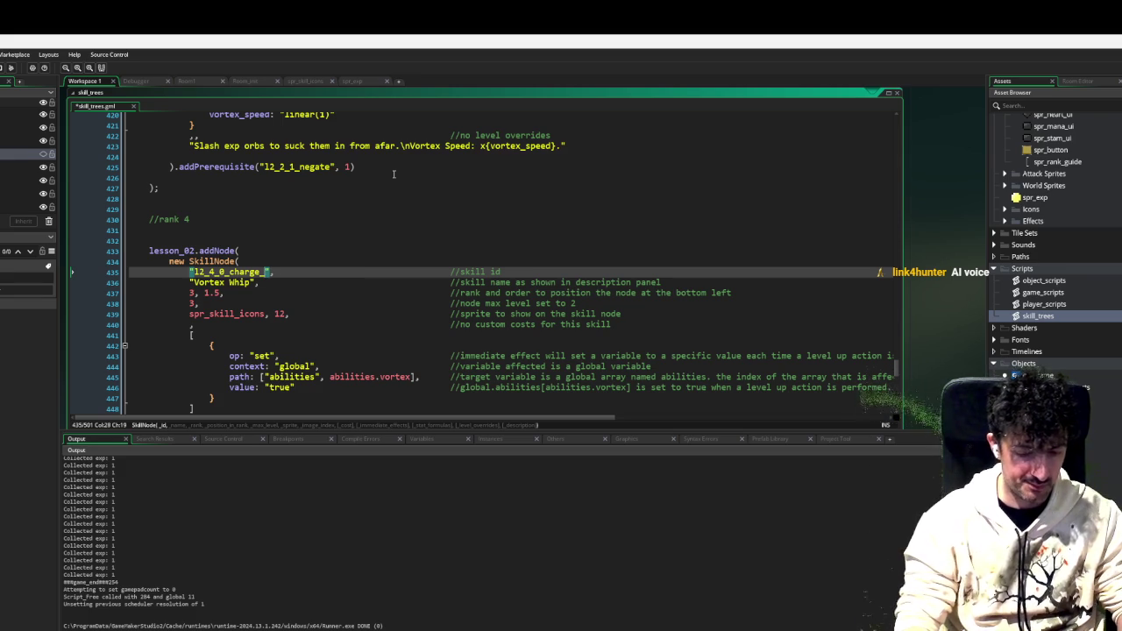
{"action": "left_click", "coordinate": [471, 273]}
{"action": "key", "text": "BackSpace"}
{"action": "key", "text": "BackSpace"}
{"action": "key", "text": "BackSpace"}
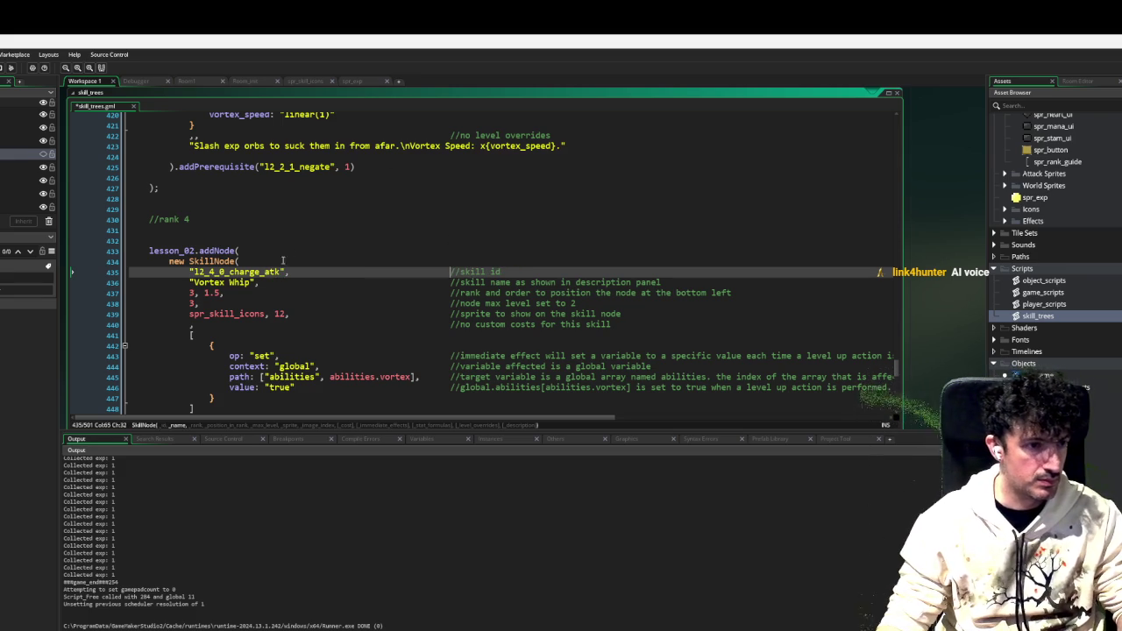
Rename the skill's display name to 'Charged Attack' and realign its comment
{"action": "left_click", "coordinate": [195, 283]}
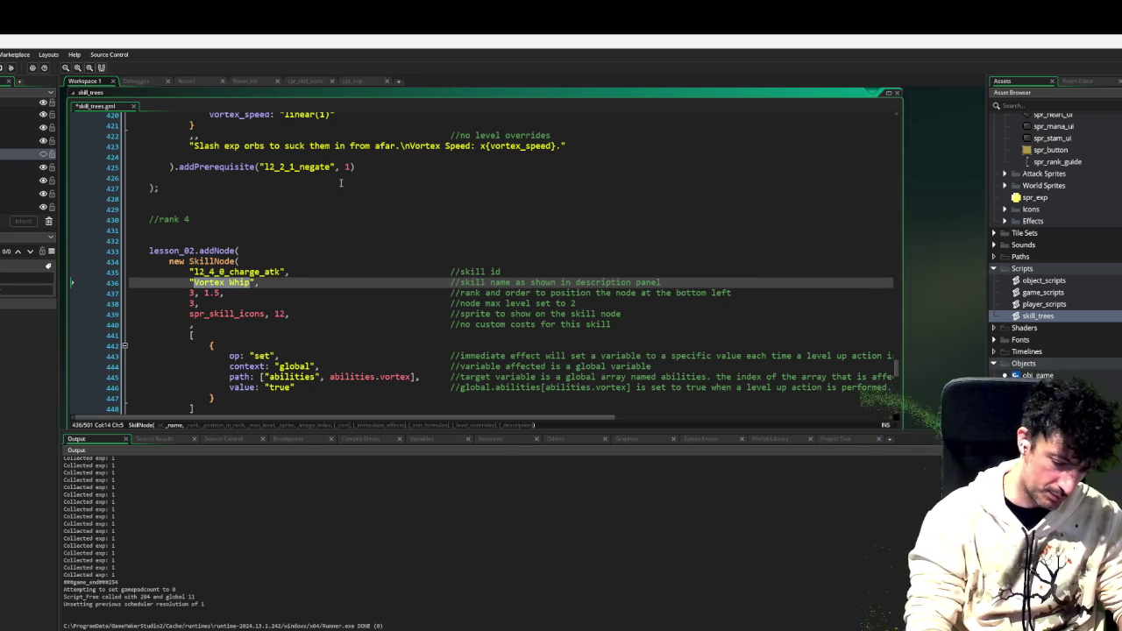
{"action": "type", "text": "C"}
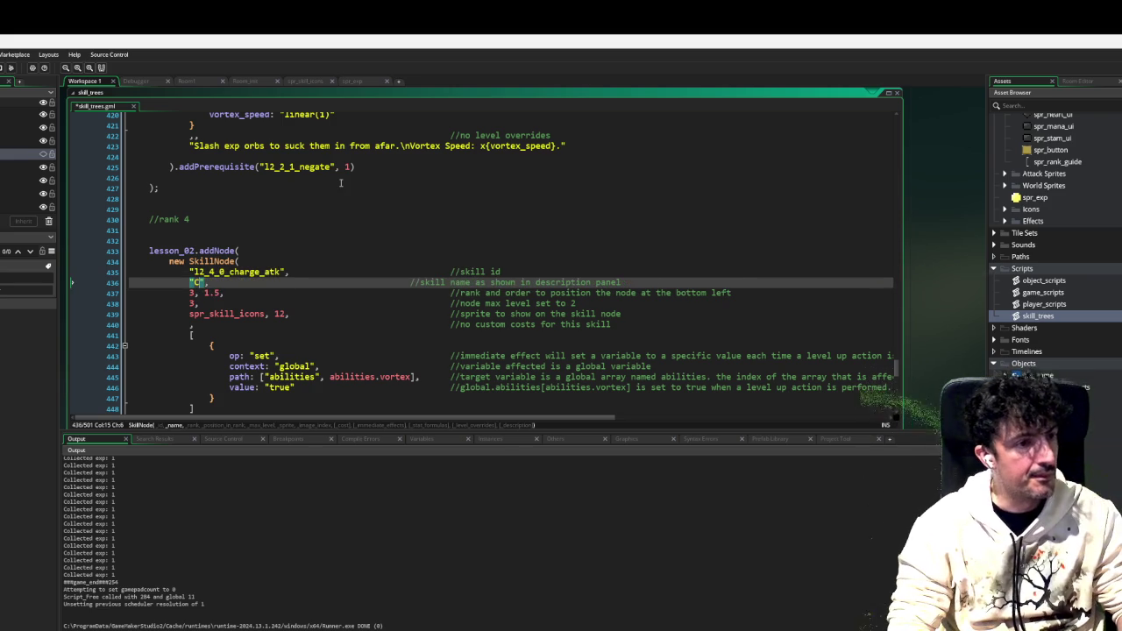
{"action": "type", "text": "harge Atta"}
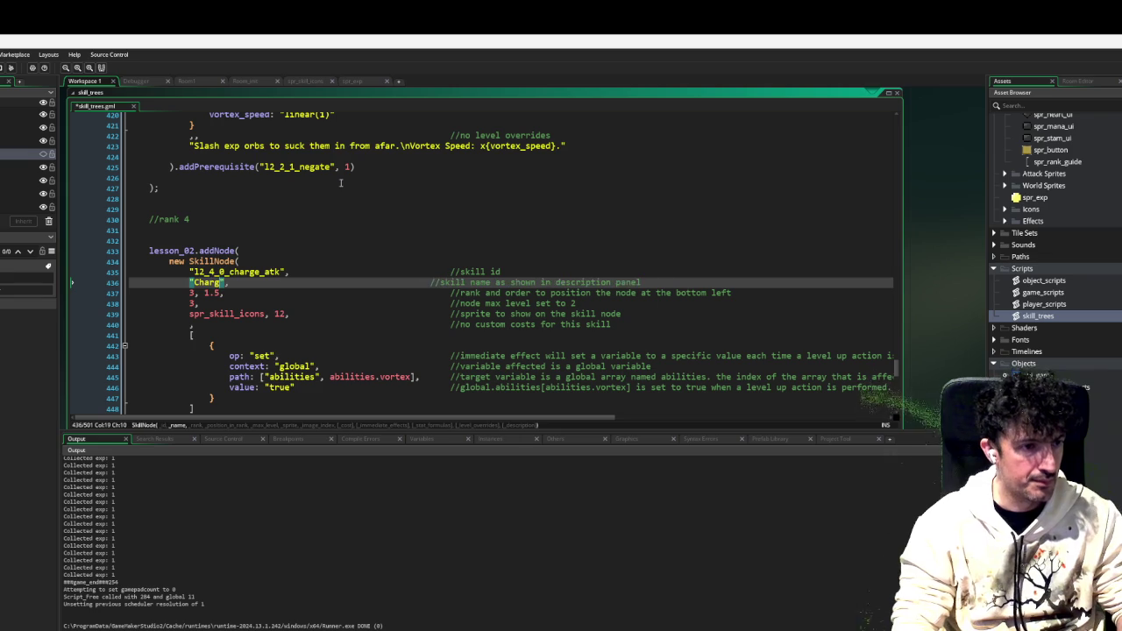
{"action": "type", "text": "ck"}
{"action": "key", "text": "Right"}
{"action": "key", "text": "Delete"}
{"action": "key", "text": "Delete"}
{"action": "key", "text": "Delete"}
{"action": "key", "text": "Left"}
{"action": "key", "text": "Left"}
{"action": "key", "text": "Left"}
{"action": "type", "text": "d"}
{"action": "scroll", "coordinate": [341, 182], "scroll_direction": "down", "scroll_amount": 1}
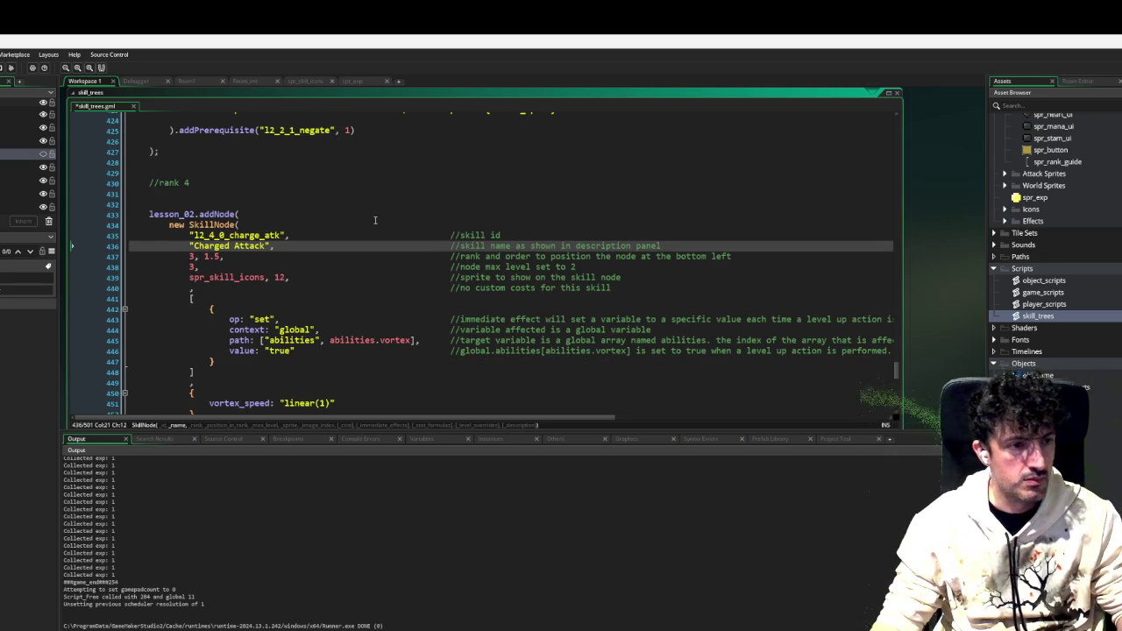
{"action": "scroll", "coordinate": [290, 276], "scroll_direction": "up", "scroll_amount": 5}
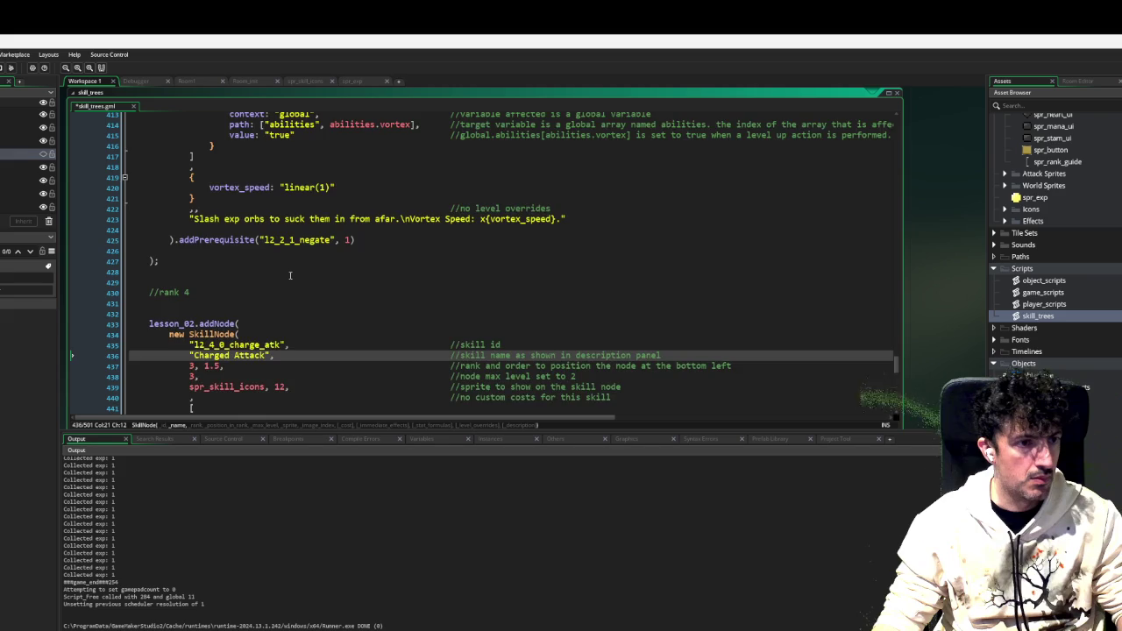
{"action": "scroll", "coordinate": [287, 276], "scroll_direction": "down", "scroll_amount": 6}
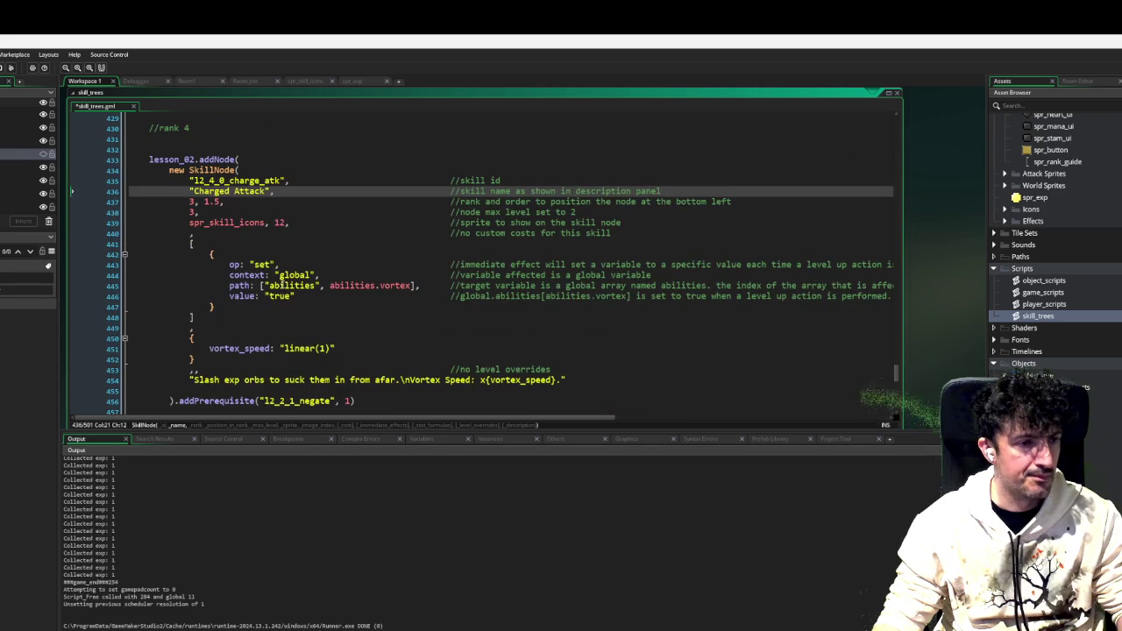
Set the node's order value from 1.5 to 0 and its rank to 4
{"action": "left_click", "coordinate": [288, 223]}
{"action": "type", "text": "3"}
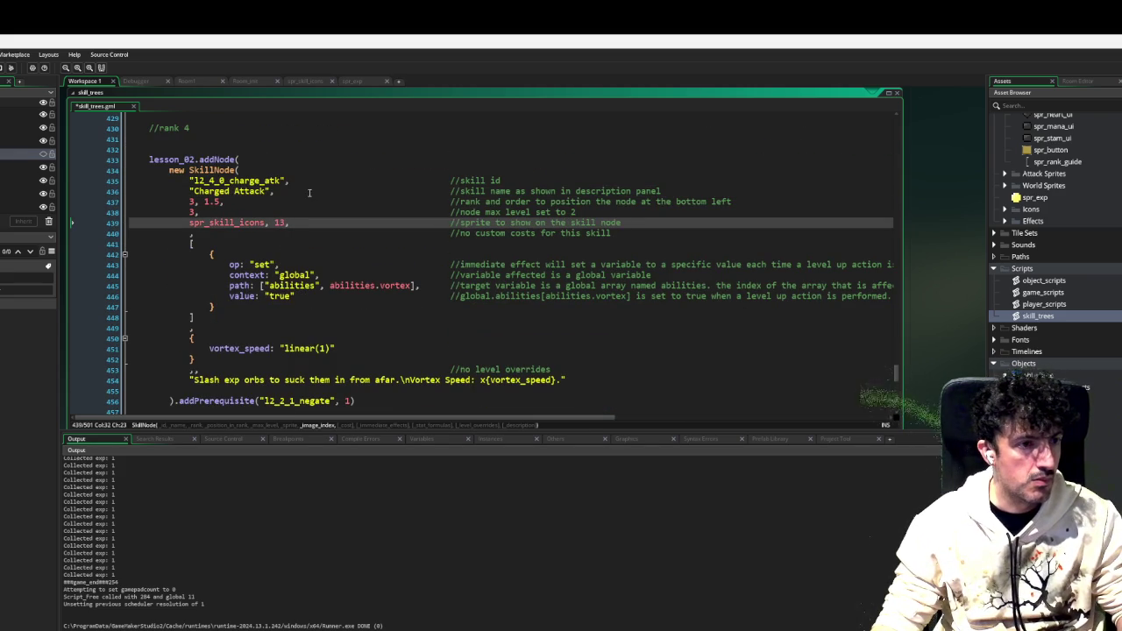
{"action": "double_click", "coordinate": [215, 201]}
{"action": "type", "text": "0"}
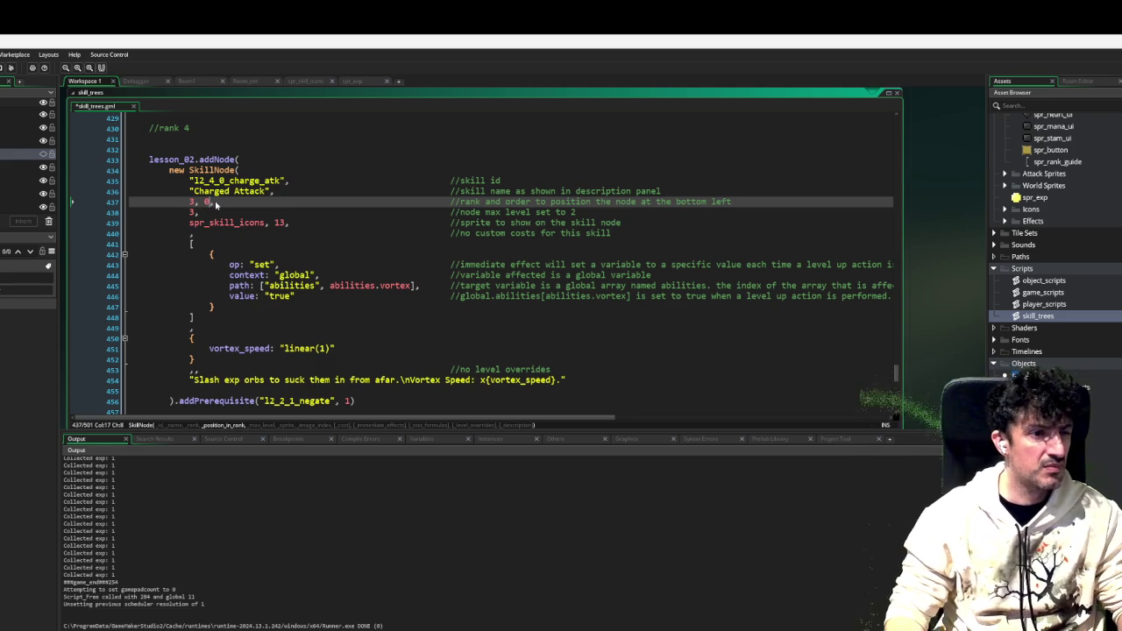
{"action": "key", "text": "Left"}
{"action": "key", "text": "Left"}
{"action": "key", "text": "Left"}
{"action": "key", "text": "BackSpace"}
{"action": "type", "text": "4"}
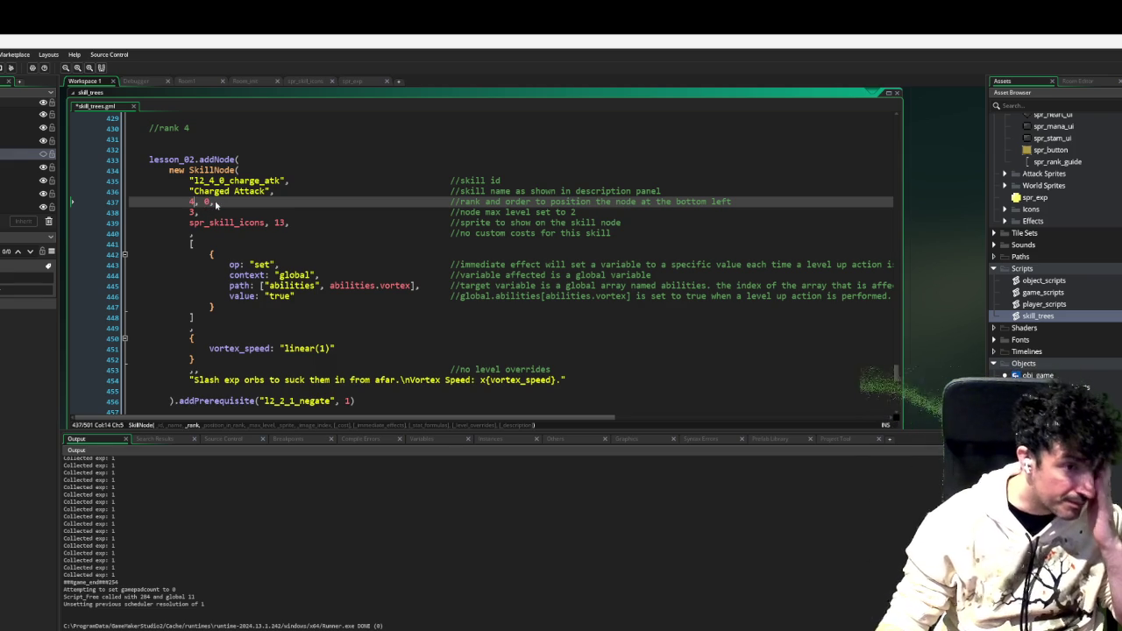
Change the effect's ability path to abilities.charge and close skill_trees
{"action": "left_click", "coordinate": [402, 286]}
{"action": "double_click", "coordinate": [403, 286]}
{"action": "type", "text": "charge"}
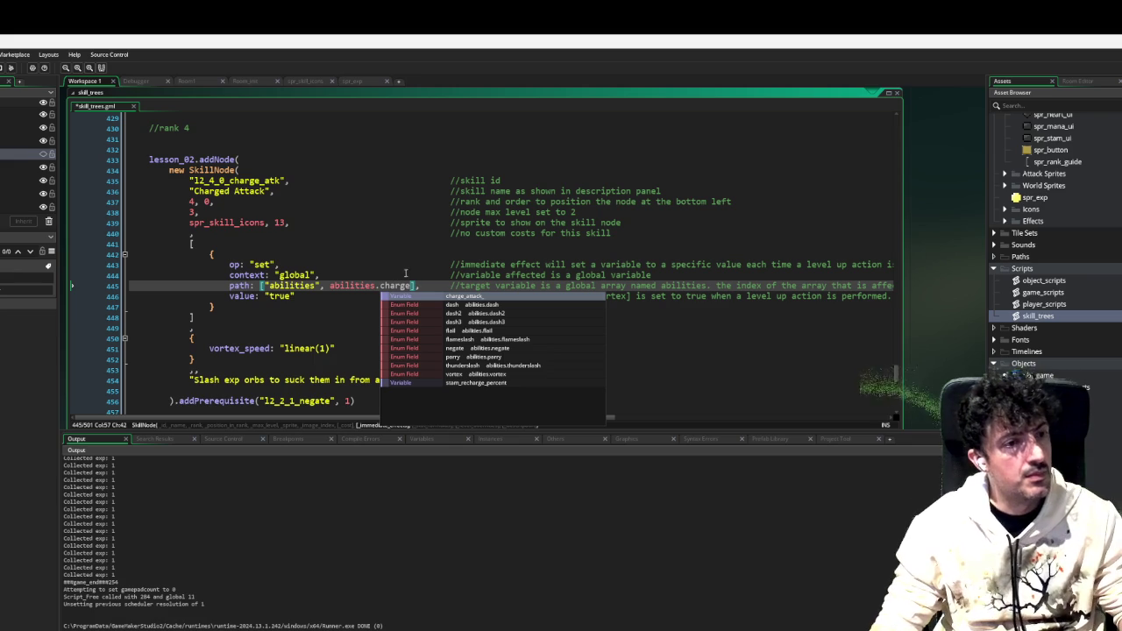
{"action": "left_click", "coordinate": [350, 316]}
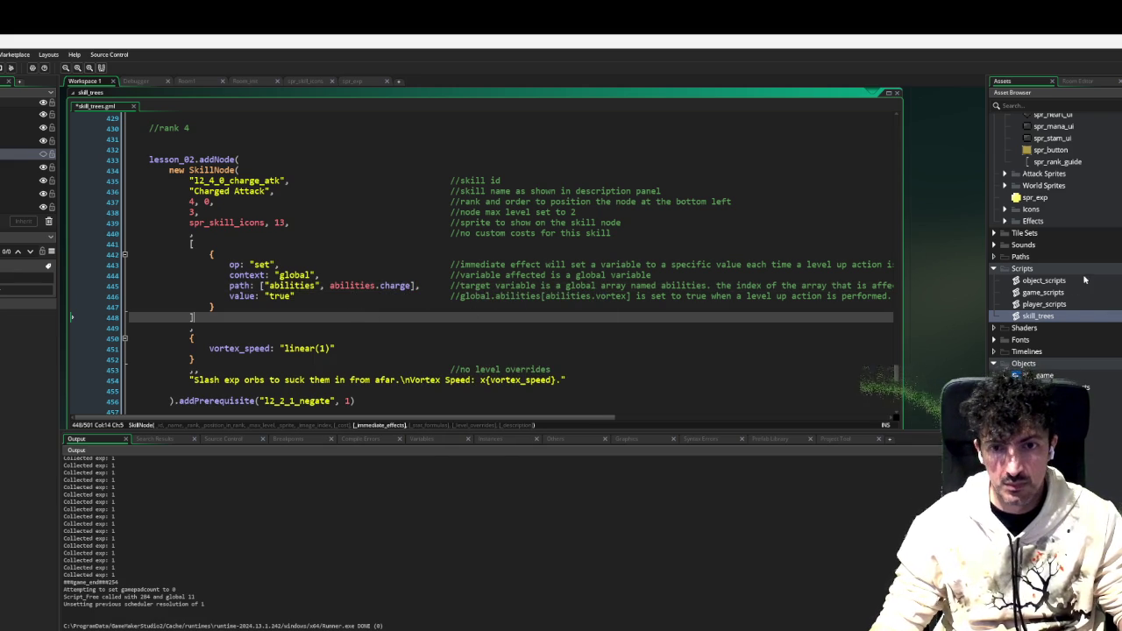
{"action": "scroll", "coordinate": [1084, 280], "scroll_direction": "up", "scroll_amount": 3}
{"action": "key", "text": "ctrl+w"}
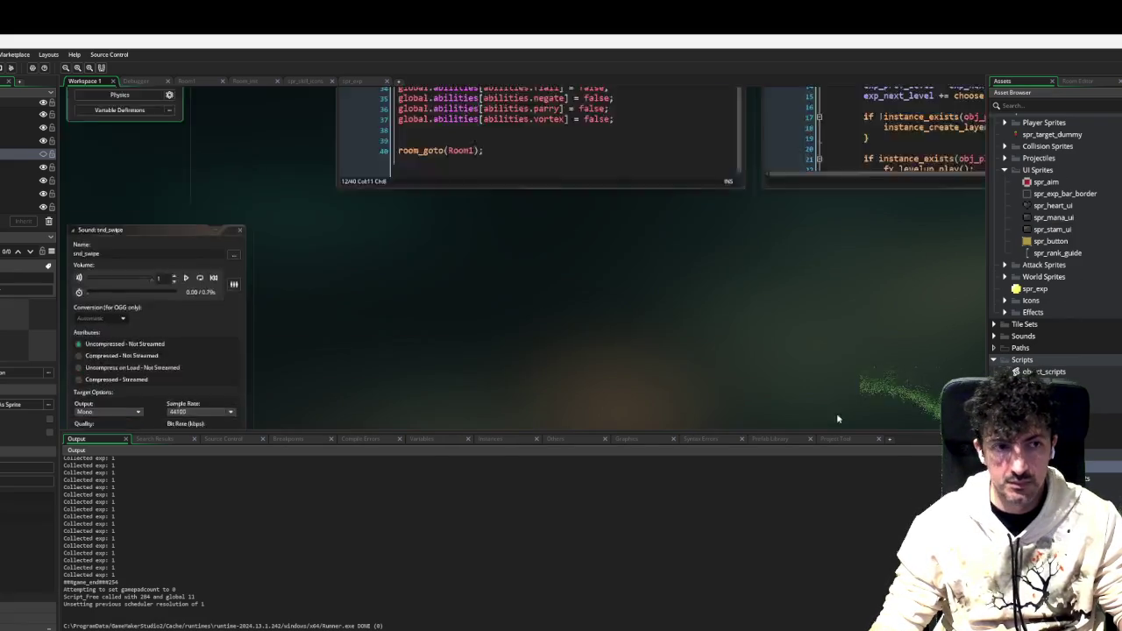
{"action": "left_click_drag", "start_coordinate": [631, 319], "coordinate": [654, 312]}
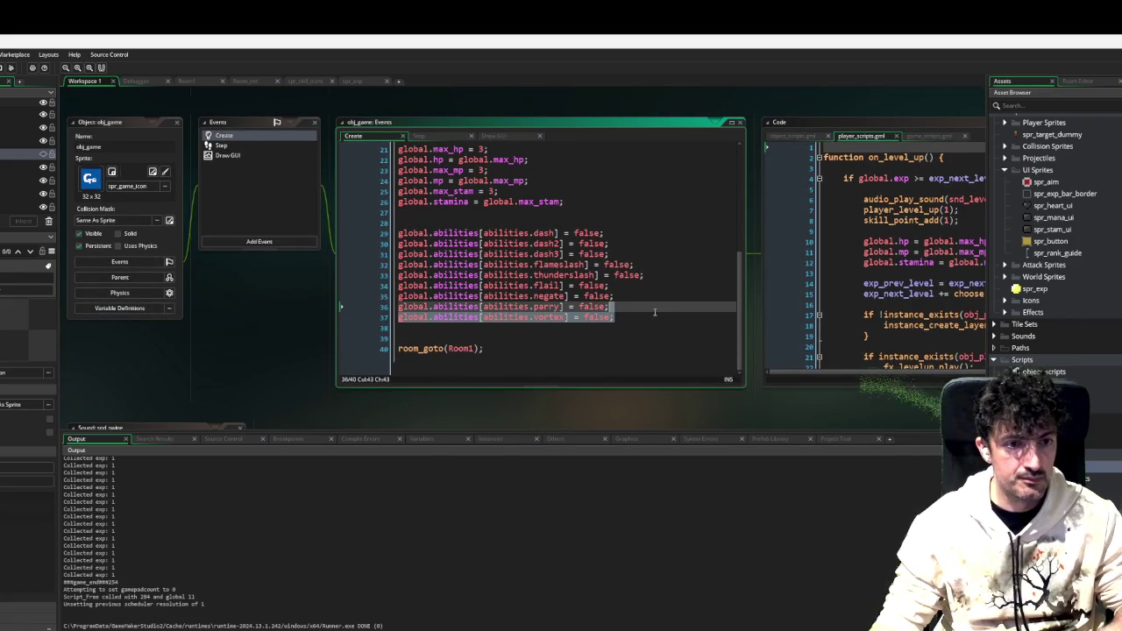
Duplicate the vortex flag line as global.abilities[abilities.charge] = false
{"action": "key", "text": "ctrl+d"}
{"action": "double_click", "coordinate": [550, 327]}
{"action": "type", "text": "c"}
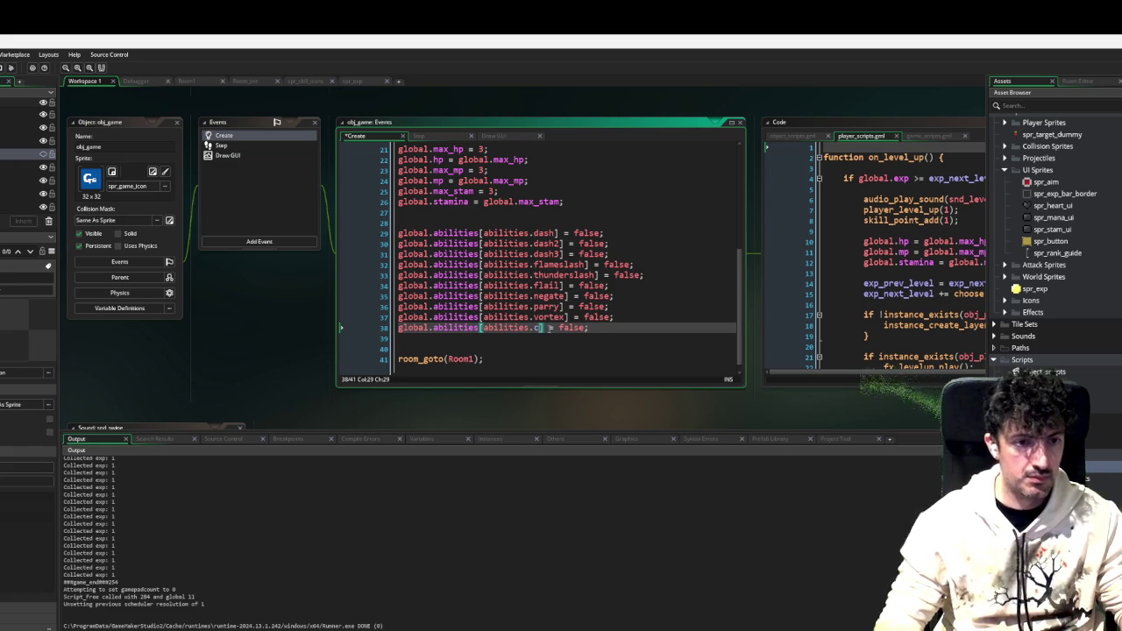
{"action": "type", "text": "harge"}
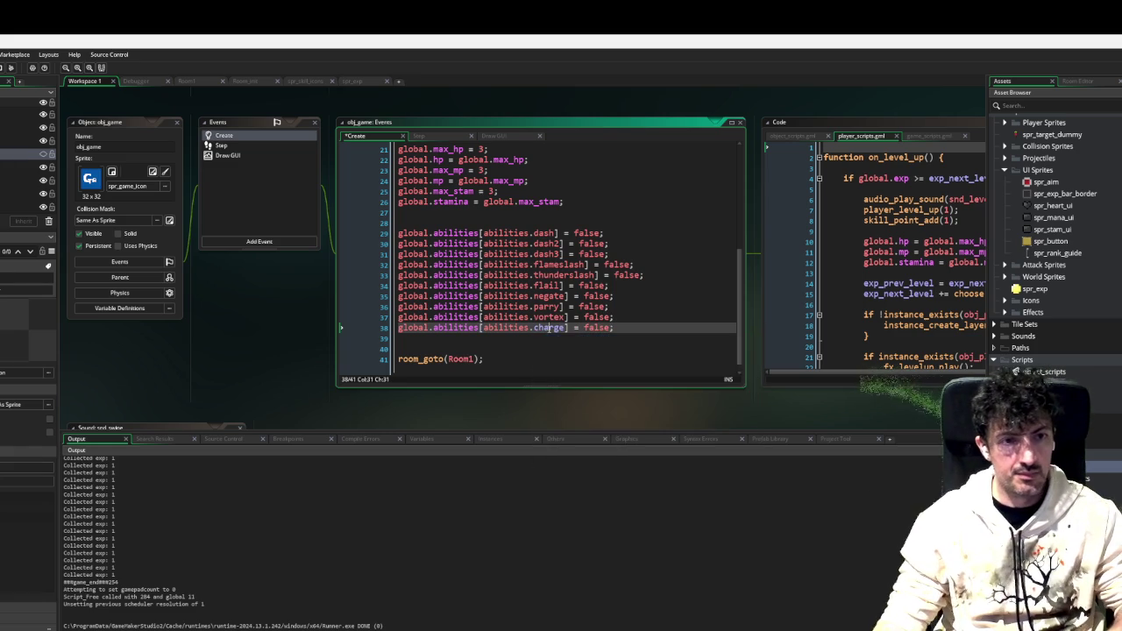
{"action": "scroll", "coordinate": [614, 101], "scroll_direction": "up", "scroll_amount": 4}
{"action": "scroll", "coordinate": [614, 101], "scroll_direction": "down", "scroll_amount": 3}
{"action": "left_click", "coordinate": [668, 247]}
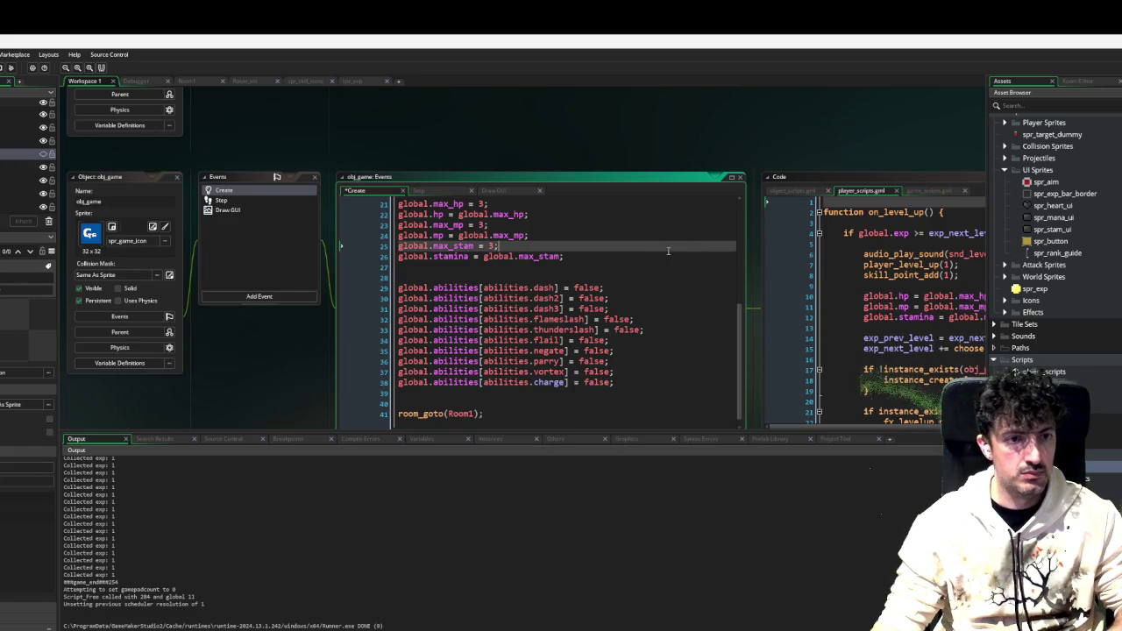
{"action": "scroll", "coordinate": [649, 262], "scroll_direction": "up", "scroll_amount": 7}
Add charge after vortex in the abilities enum
{"action": "left_click", "coordinate": [614, 310]}
{"action": "type", "text": "vortex"}
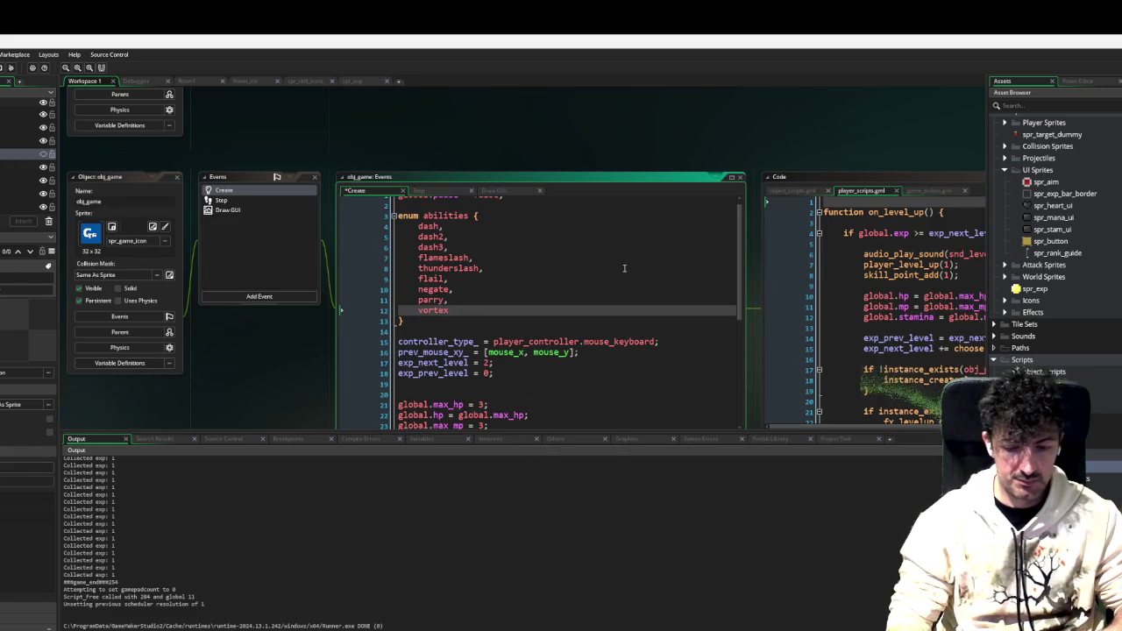
{"action": "type", "text": ","}
{"action": "key", "text": "Return"}
{"action": "type", "text": "charge"}
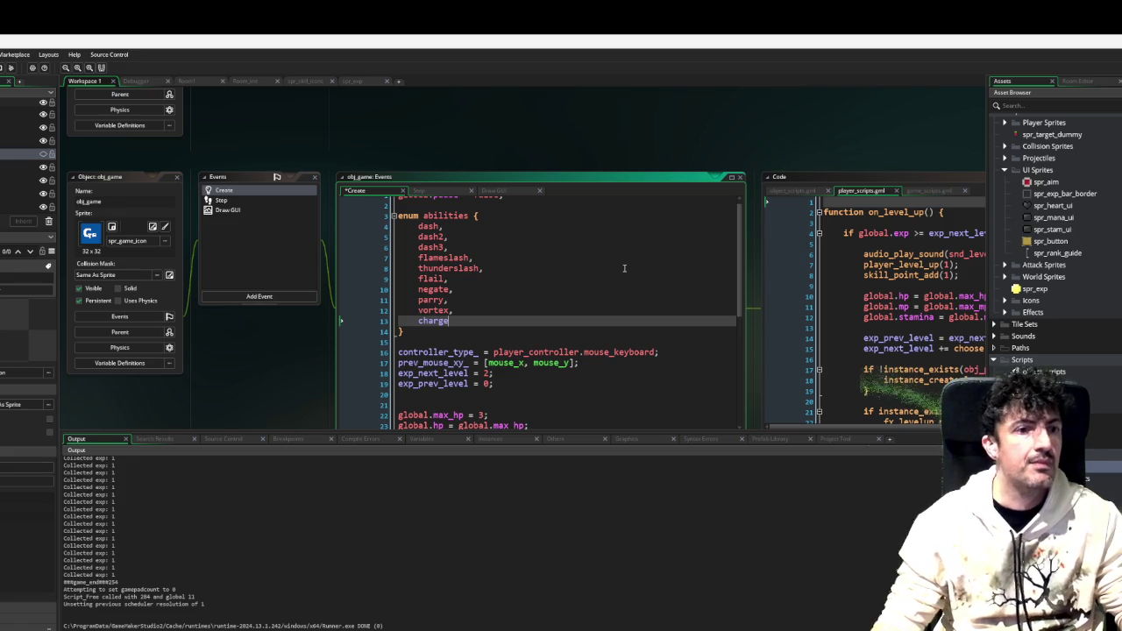
{"action": "scroll", "coordinate": [532, 287], "scroll_direction": "down", "scroll_amount": 6}
{"action": "scroll", "coordinate": [331, 360], "scroll_direction": "down", "scroll_amount": 4}
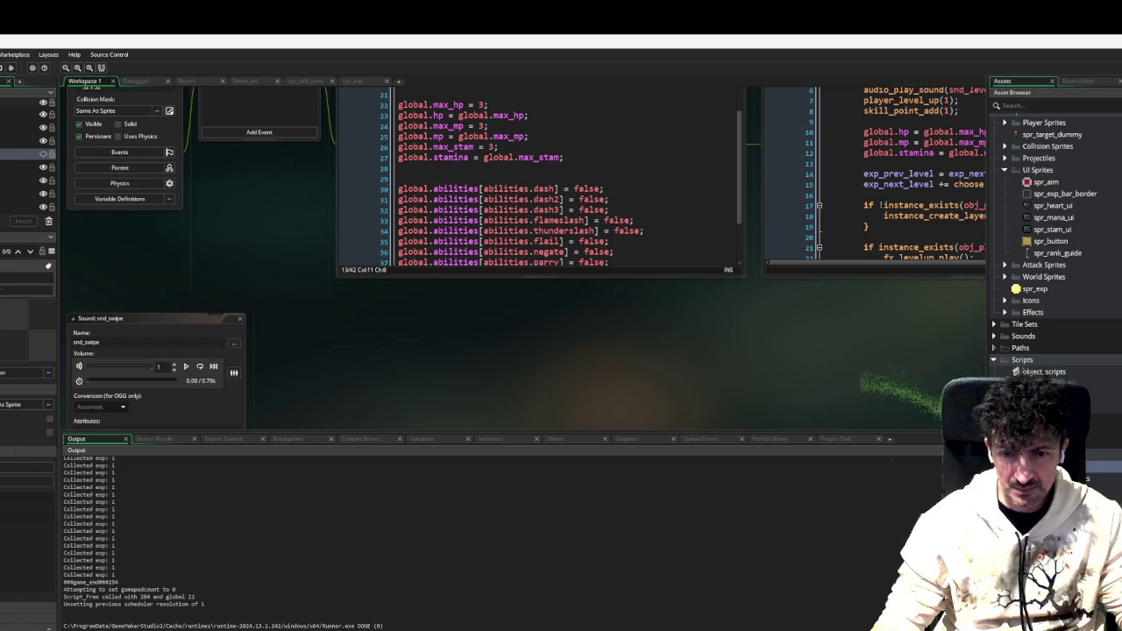
Delete the two spr_player_attack_right sprites from the Player Attack folder
{"action": "scroll", "coordinate": [1041, 255], "scroll_direction": "up", "scroll_amount": 3}
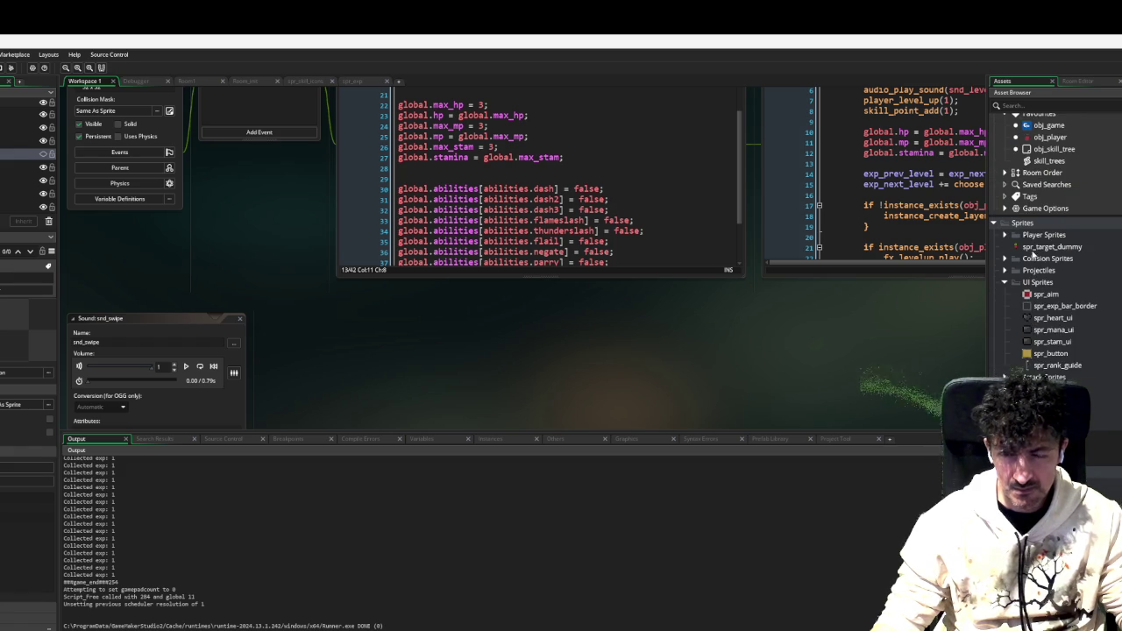
{"action": "left_click", "coordinate": [1007, 235]}
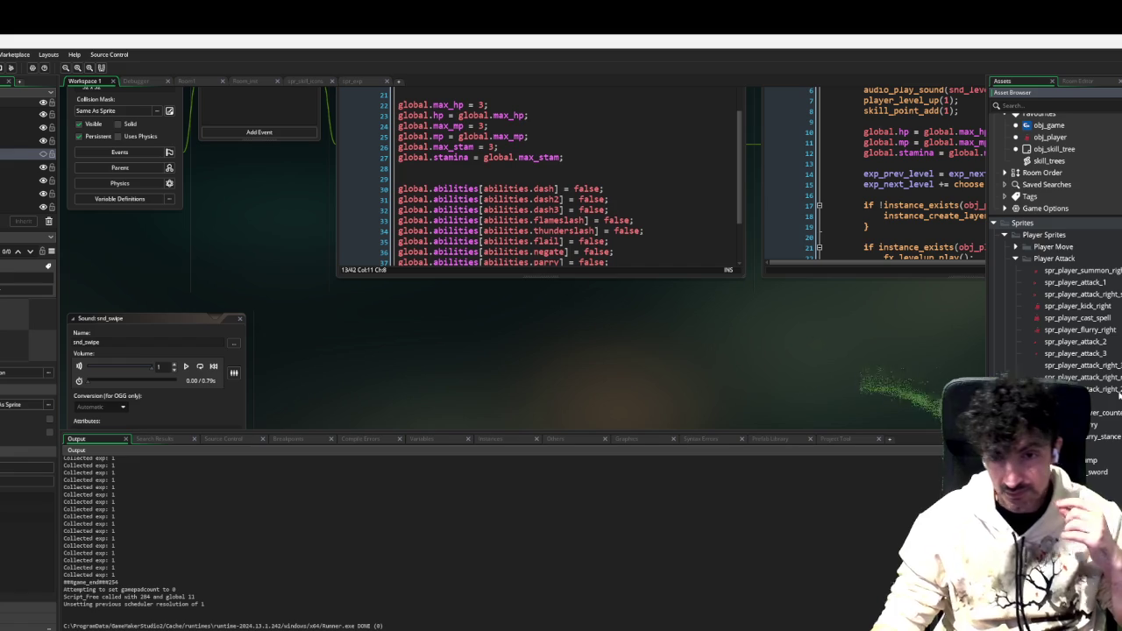
{"action": "left_click", "coordinate": [1105, 368]}
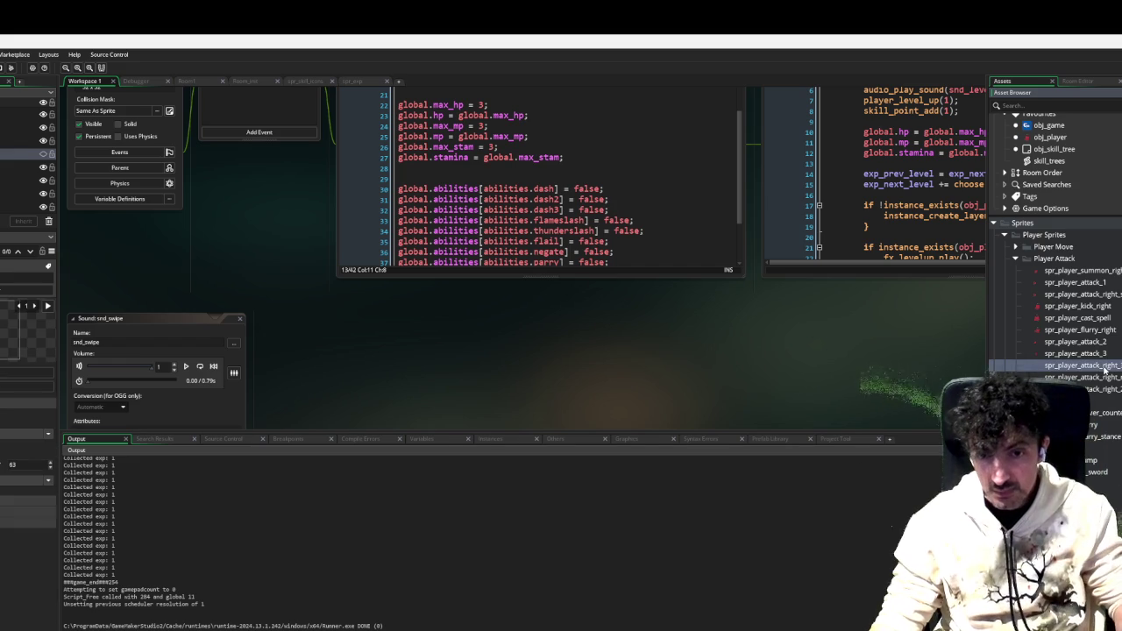
{"action": "right_click", "coordinate": [1085, 388]}
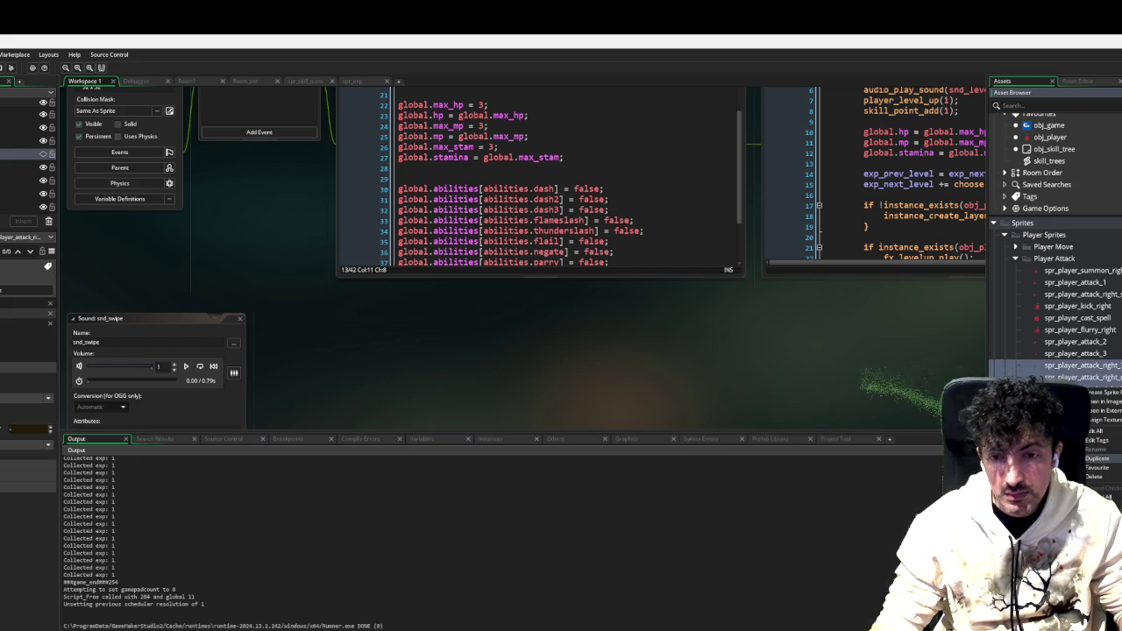
{"action": "left_click", "coordinate": [1106, 476]}
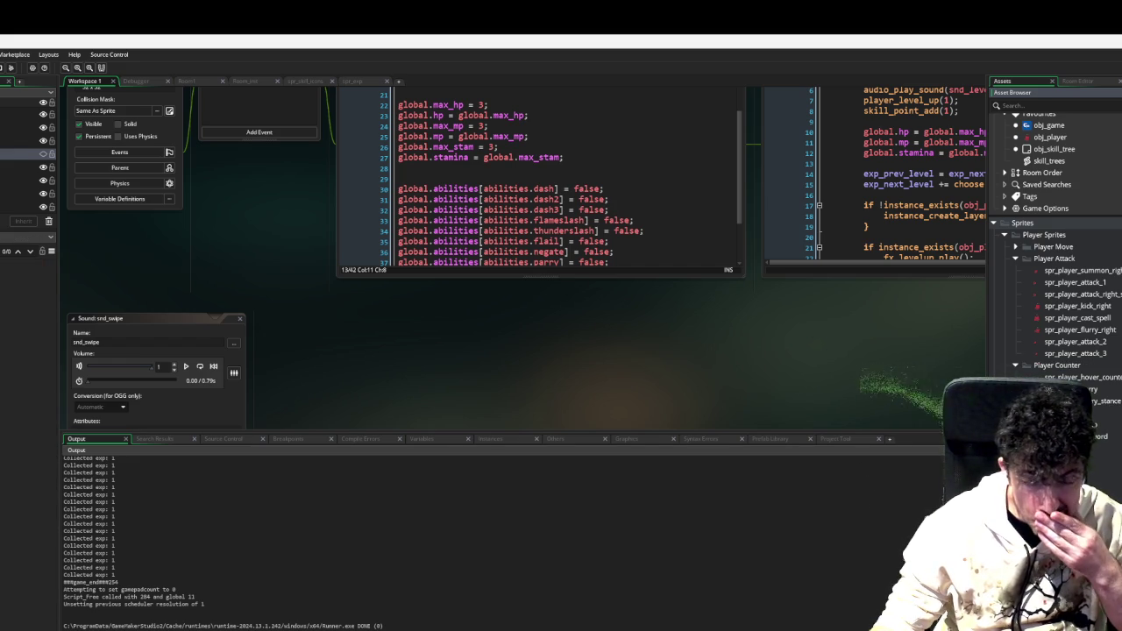
Play the spr_player_hover_counter_right animation, then close its editor
{"action": "double_click", "coordinate": [1082, 377]}
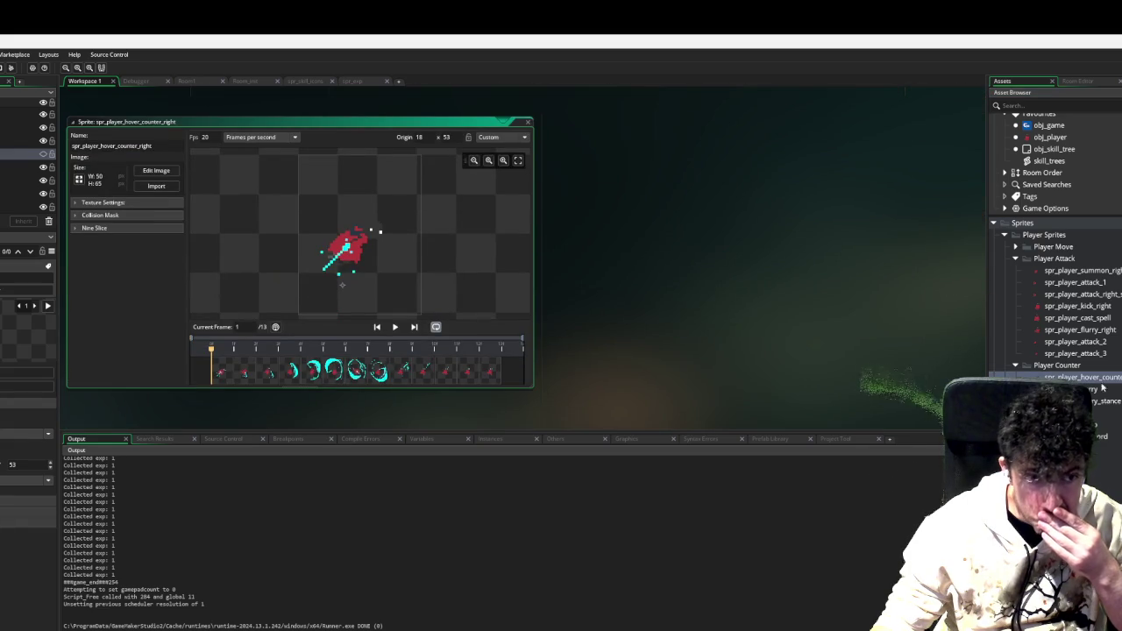
{"action": "left_click", "coordinate": [395, 327]}
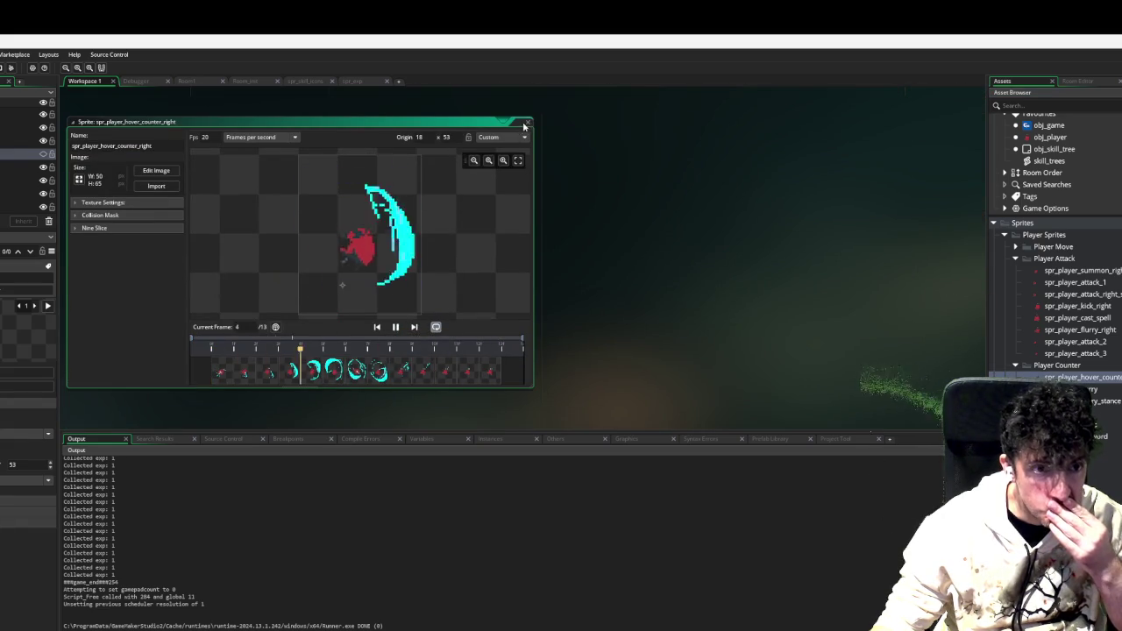
{"action": "key", "text": "ctrl+w"}
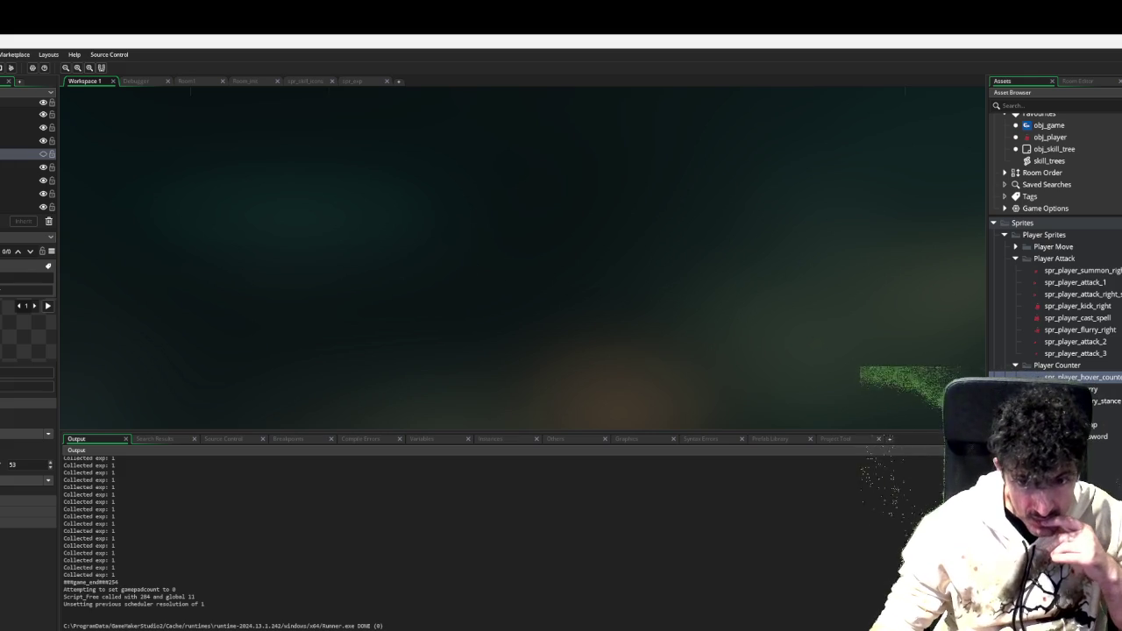
{"action": "left_click", "coordinate": [1020, 250]}
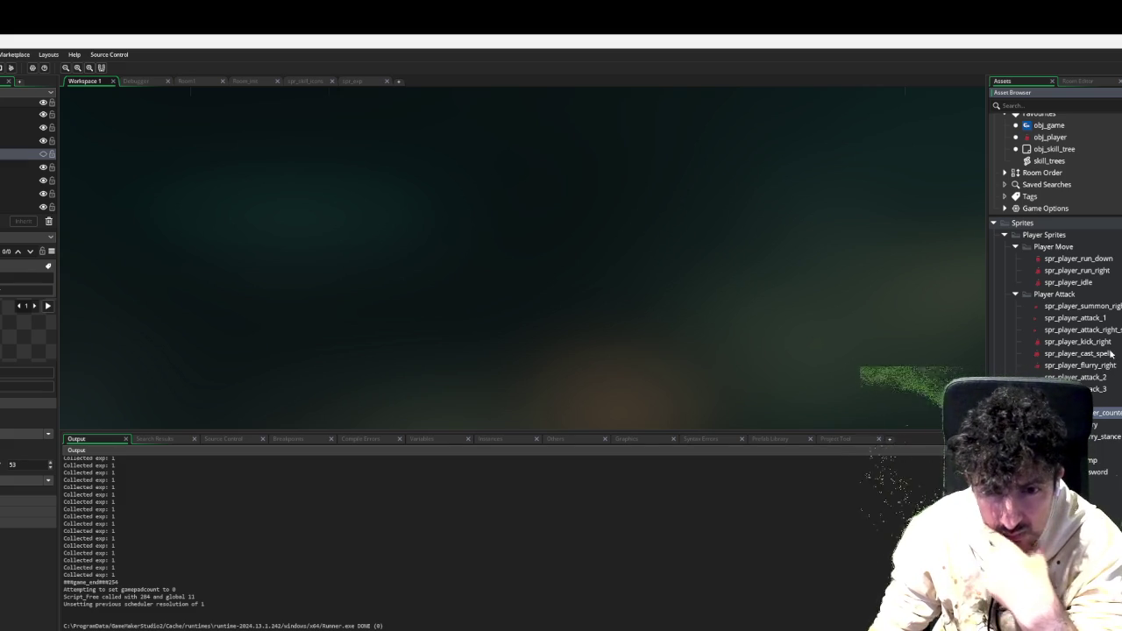
Import a resource into Sprites, browsing to the other project's sprites folder
{"action": "left_click", "coordinate": [1022, 223]}
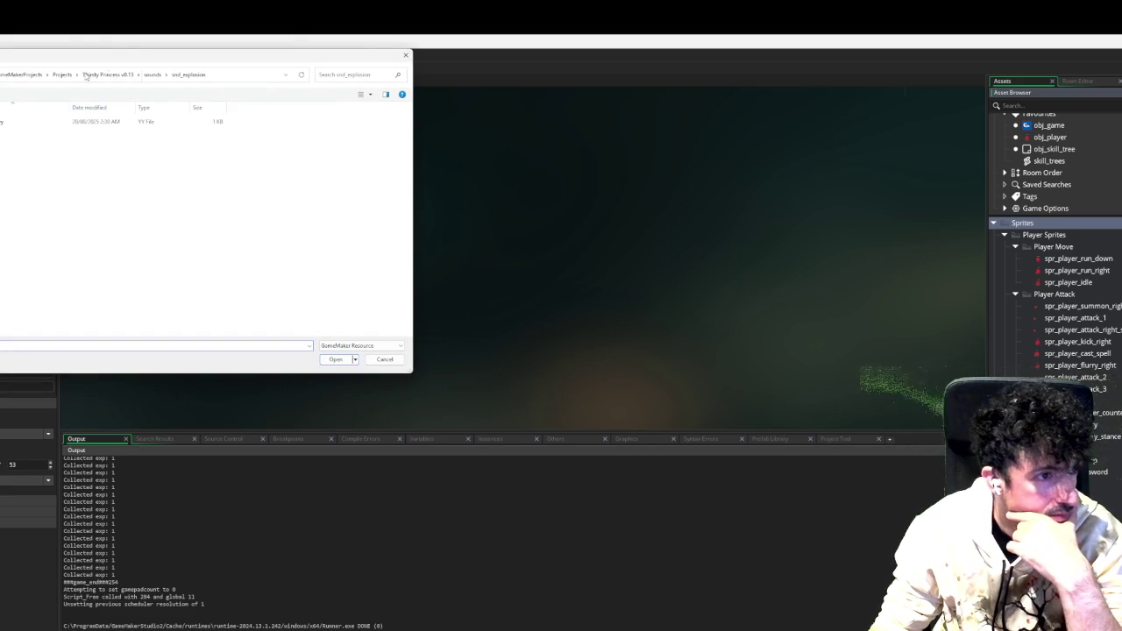
{"action": "left_click", "coordinate": [61, 74]}
{"action": "double_click", "coordinate": [41, 140]}
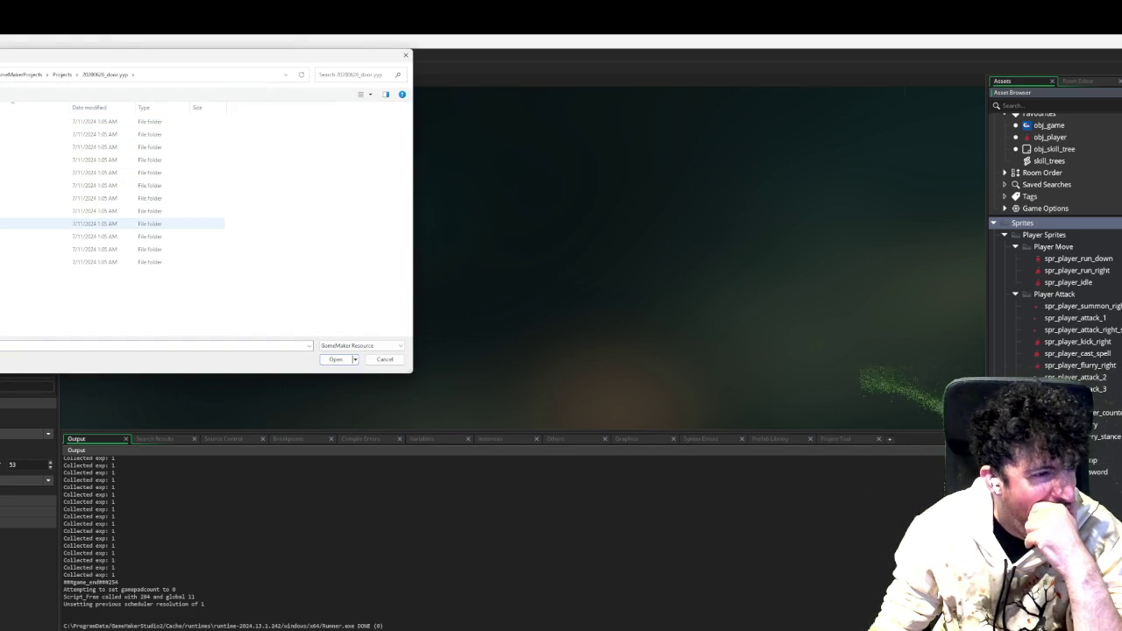
{"action": "double_click", "coordinate": [97, 249]}
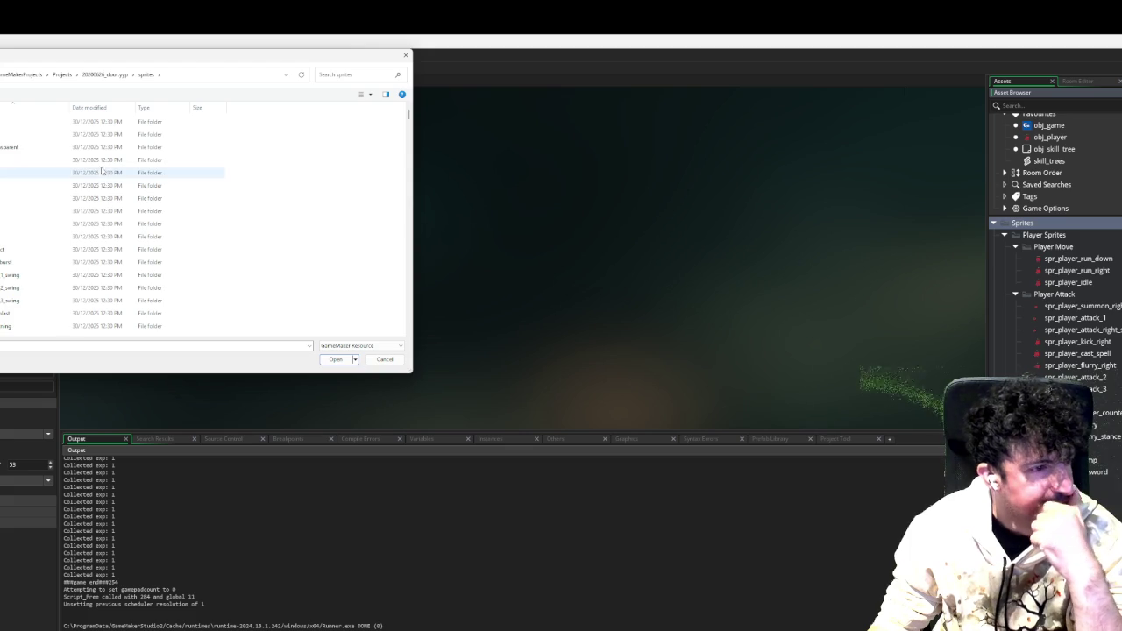
Find the charge_right sprite folder and import its sprite file
{"action": "scroll", "coordinate": [112, 175], "scroll_direction": "down", "scroll_amount": 3}
{"action": "left_click_drag", "start_coordinate": [409, 149], "coordinate": [409, 246]}
{"action": "scroll", "coordinate": [333, 230], "scroll_direction": "down", "scroll_amount": 10}
{"action": "scroll", "coordinate": [125, 202], "scroll_direction": "down", "scroll_amount": 5}
{"action": "scroll", "coordinate": [125, 203], "scroll_direction": "down", "scroll_amount": 5}
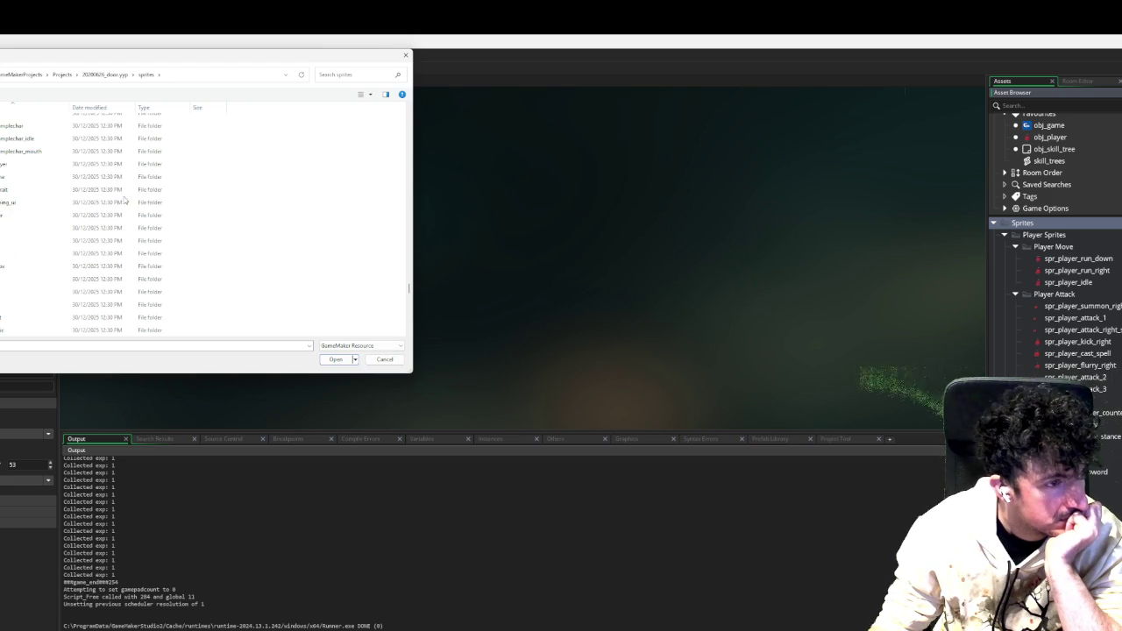
{"action": "scroll", "coordinate": [125, 203], "scroll_direction": "up", "scroll_amount": 2}
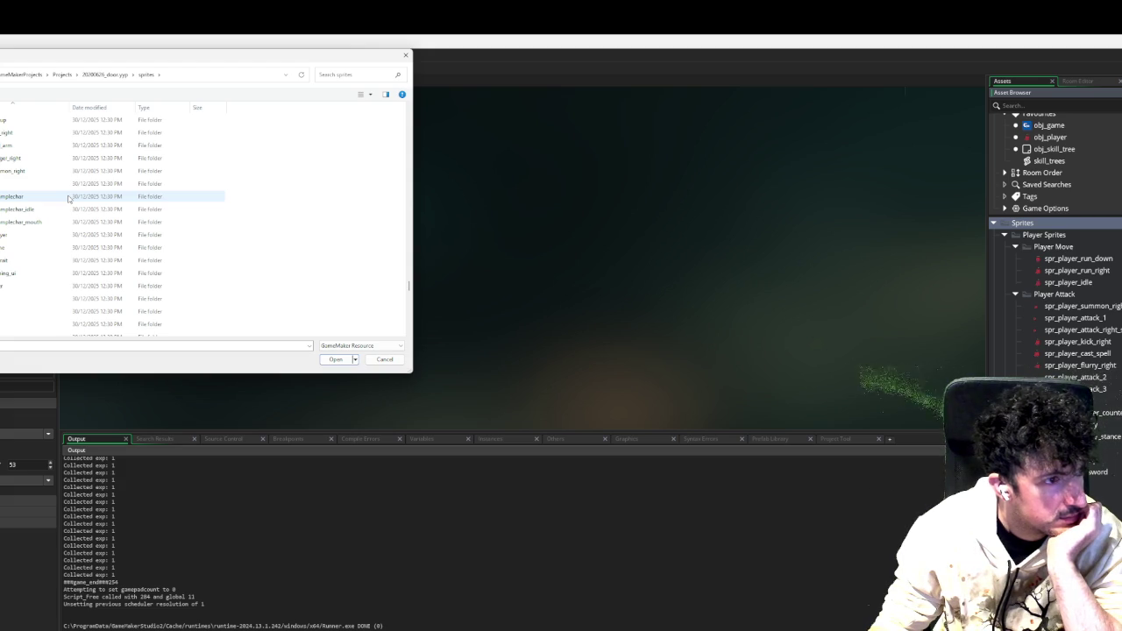
{"action": "scroll", "coordinate": [69, 198], "scroll_direction": "down", "scroll_amount": 2}
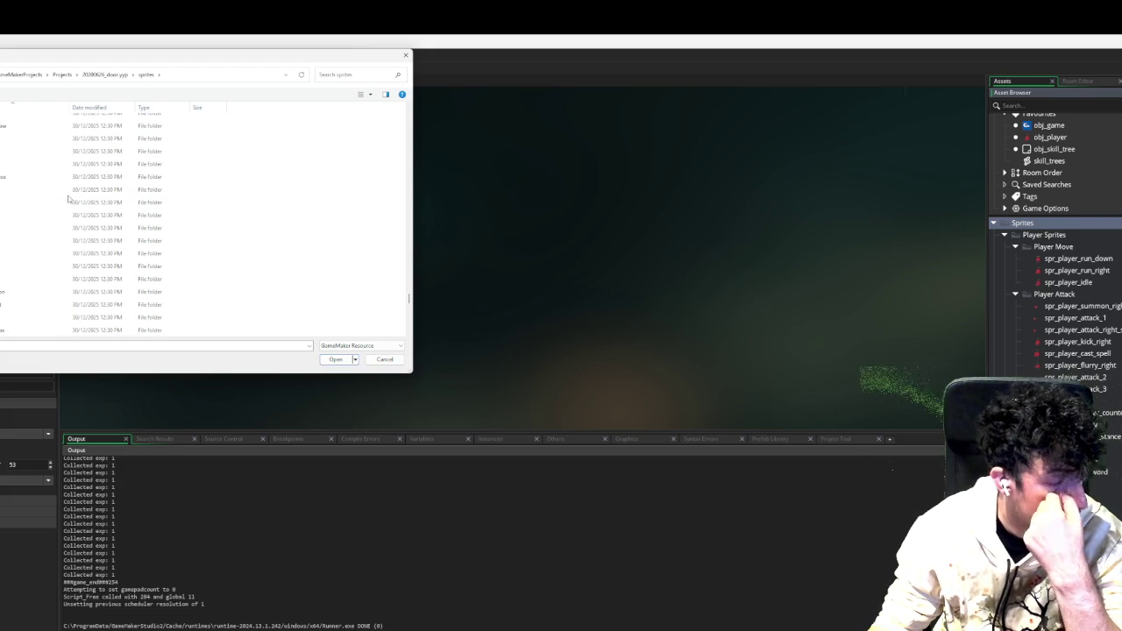
{"action": "scroll", "coordinate": [68, 198], "scroll_direction": "down", "scroll_amount": 1}
{"action": "scroll", "coordinate": [68, 198], "scroll_direction": "up", "scroll_amount": 3}
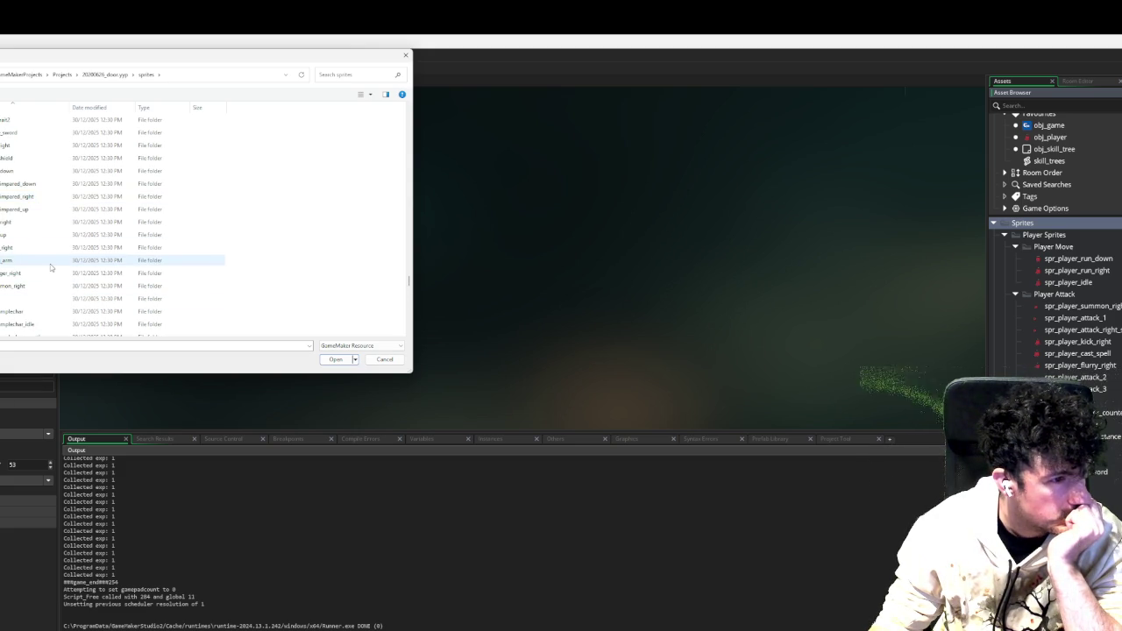
{"action": "scroll", "coordinate": [24, 252], "scroll_direction": "up", "scroll_amount": 1}
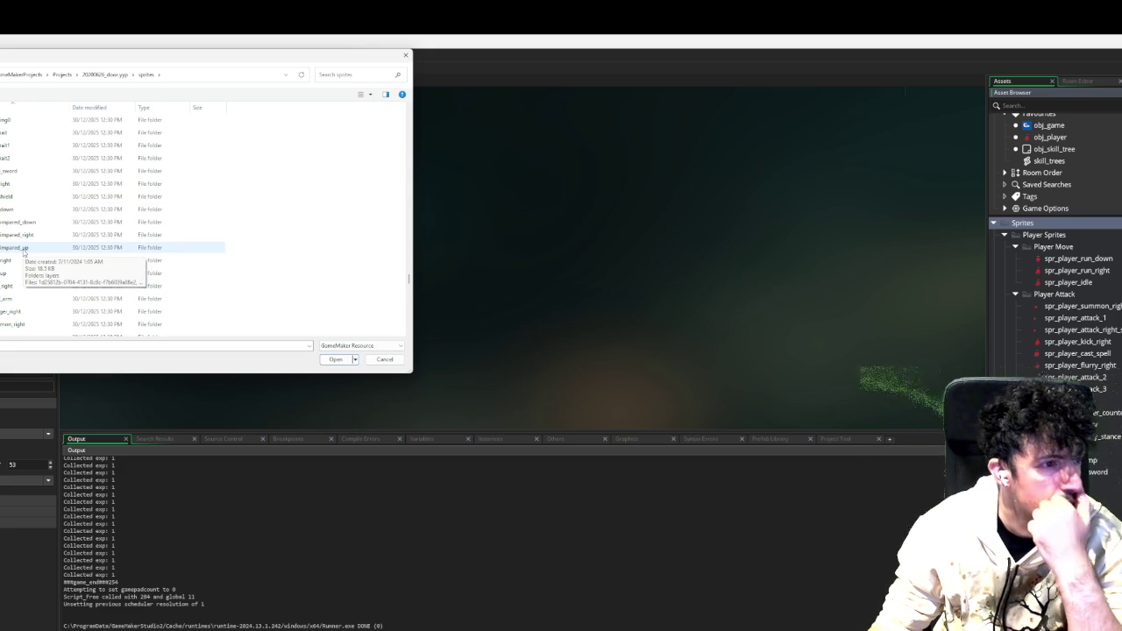
{"action": "scroll", "coordinate": [23, 251], "scroll_direction": "up", "scroll_amount": 1}
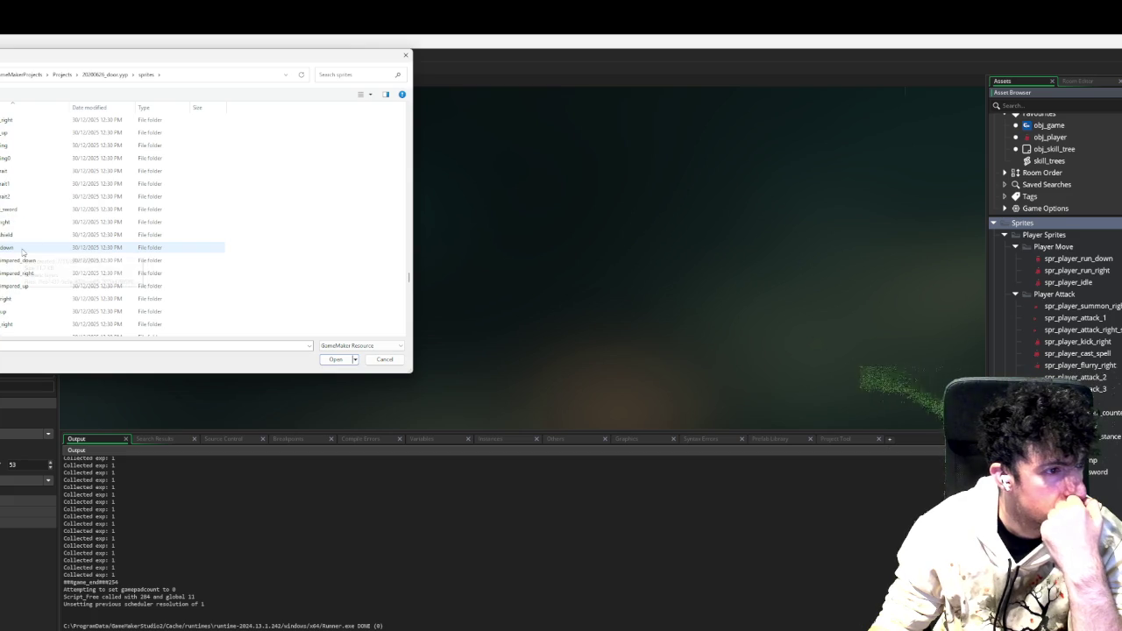
{"action": "scroll", "coordinate": [22, 248], "scroll_direction": "up", "scroll_amount": 3}
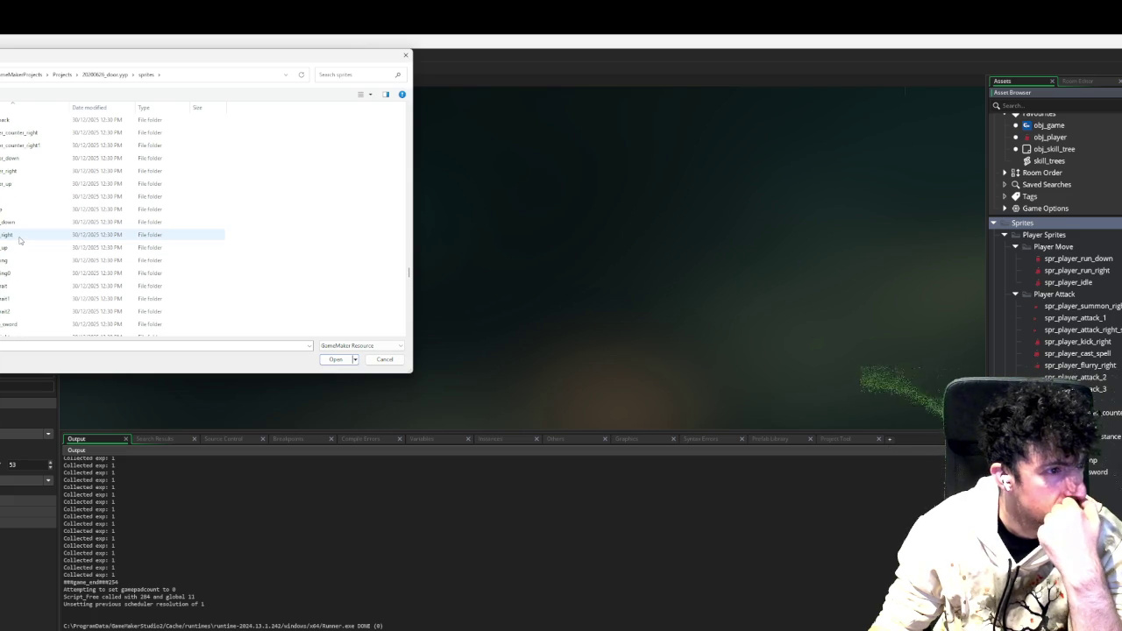
{"action": "scroll", "coordinate": [19, 237], "scroll_direction": "up", "scroll_amount": 2}
{"action": "scroll", "coordinate": [19, 236], "scroll_direction": "up", "scroll_amount": 2}
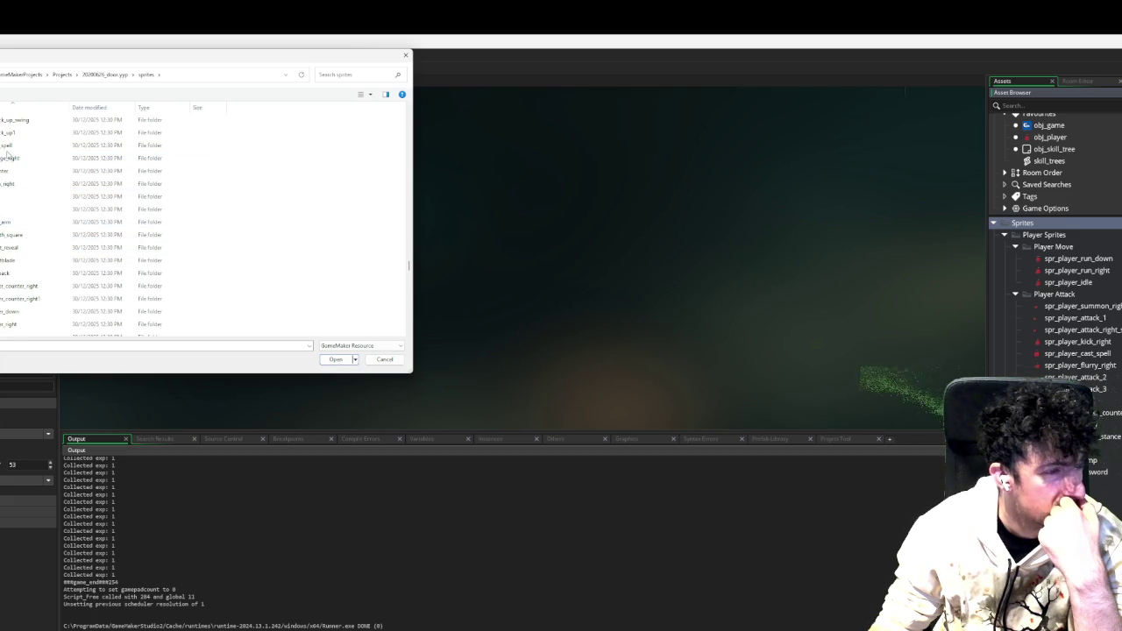
{"action": "double_click", "coordinate": [7, 157]}
{"action": "double_click", "coordinate": [7, 138]}
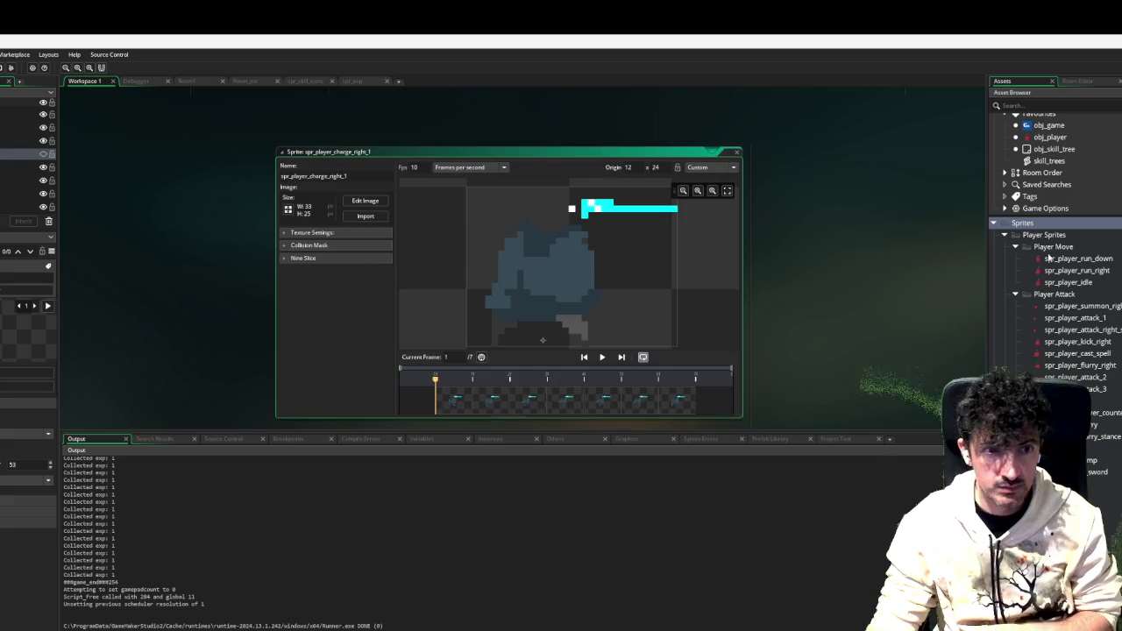
Open the charge sprite in the image editor, checking spr_skill_icons for reference
{"action": "left_click", "coordinate": [365, 201]}
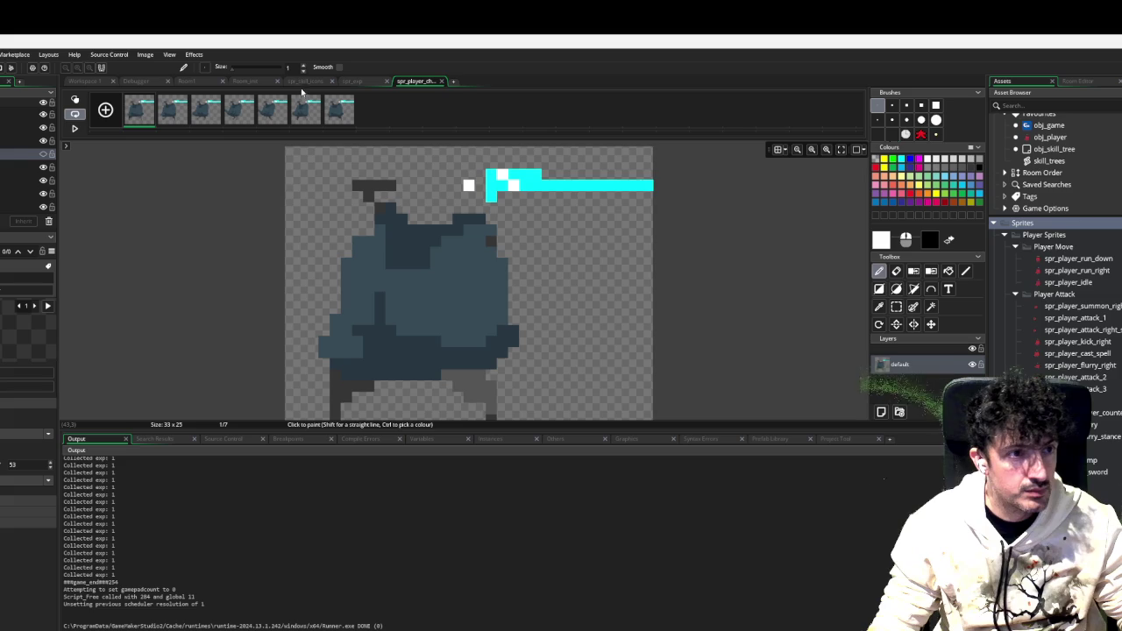
{"action": "left_click", "coordinate": [309, 81]}
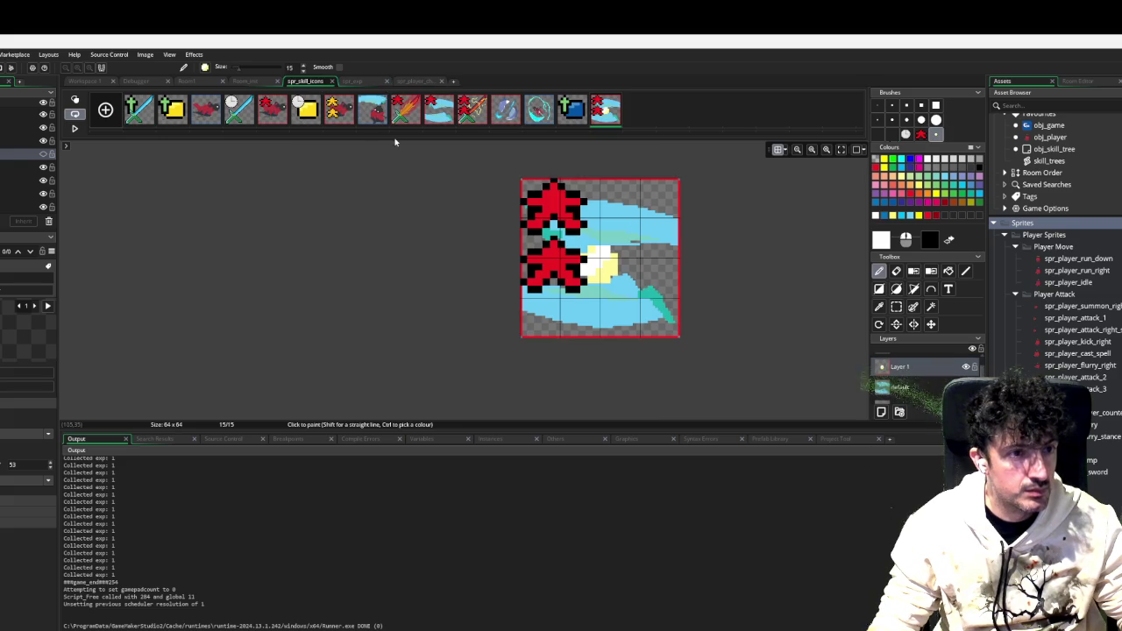
{"action": "key", "text": "s"}
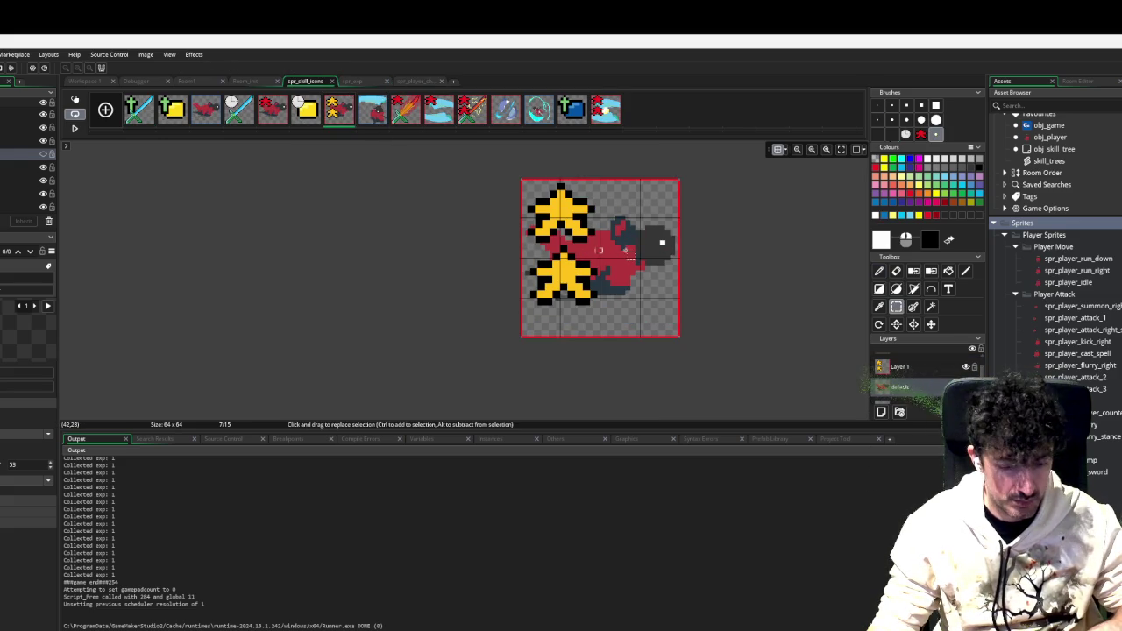
{"action": "key", "text": "d"}
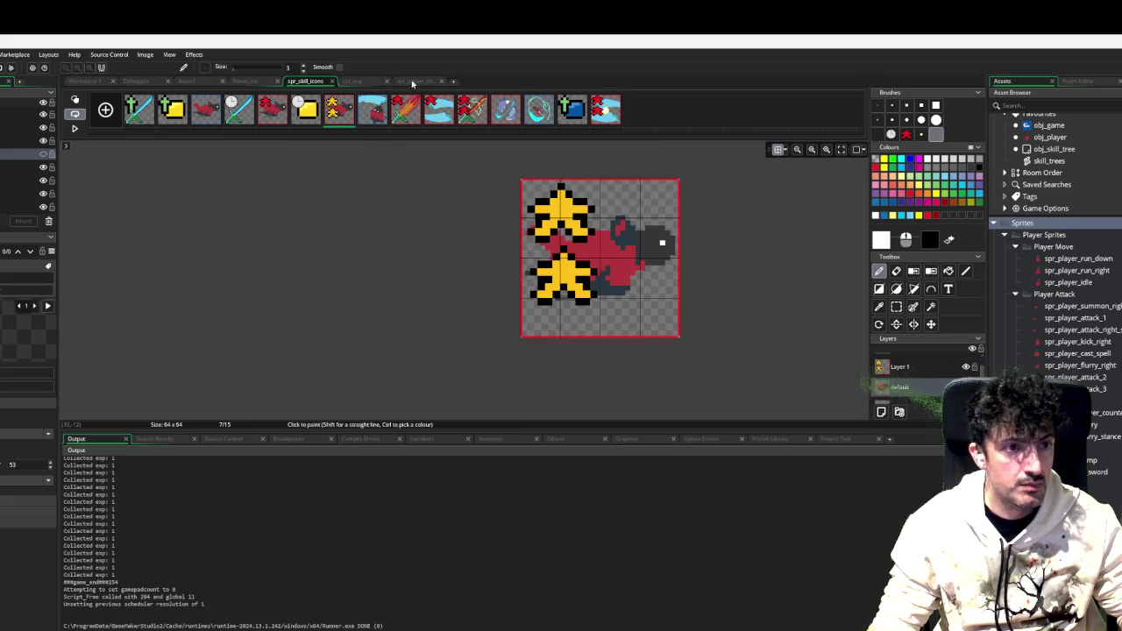
{"action": "left_click", "coordinate": [410, 82]}
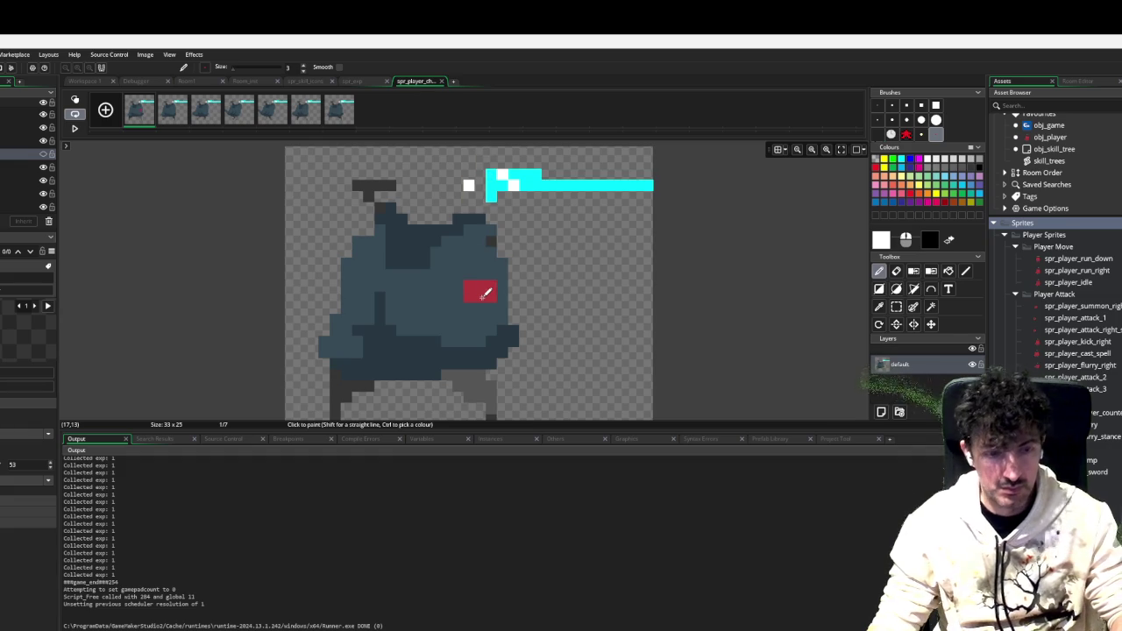
Swap the blue body colour to red on every frame of the charge sprite
{"action": "left_click", "coordinate": [481, 292], "text": "ctrl"}
{"action": "key", "text": "c"}
{"action": "left_click", "coordinate": [436, 290]}
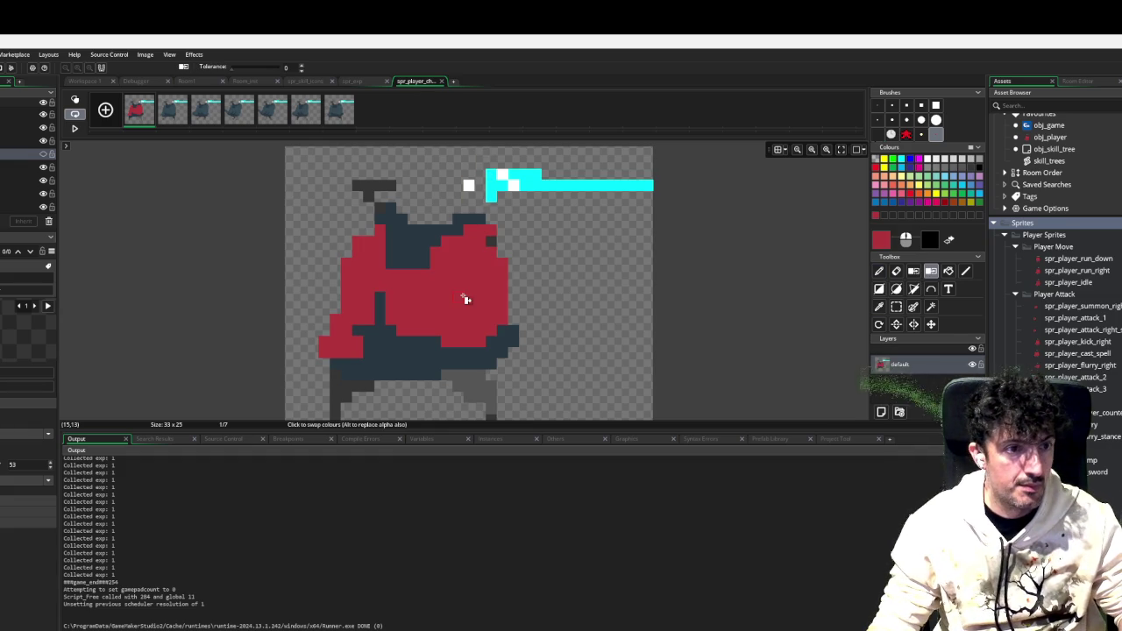
{"action": "key", "text": "Right"}
{"action": "left_click", "coordinate": [467, 300]}
{"action": "key", "text": "Right"}
{"action": "left_click", "coordinate": [467, 300]}
{"action": "key", "text": "Right"}
{"action": "left_click", "coordinate": [467, 300]}
{"action": "key", "text": "Right"}
{"action": "left_click", "coordinate": [467, 300]}
{"action": "key", "text": "Right"}
{"action": "left_click", "coordinate": [467, 300]}
{"action": "key", "text": "Right"}
{"action": "key", "text": "Right"}
{"action": "key", "text": "Right"}
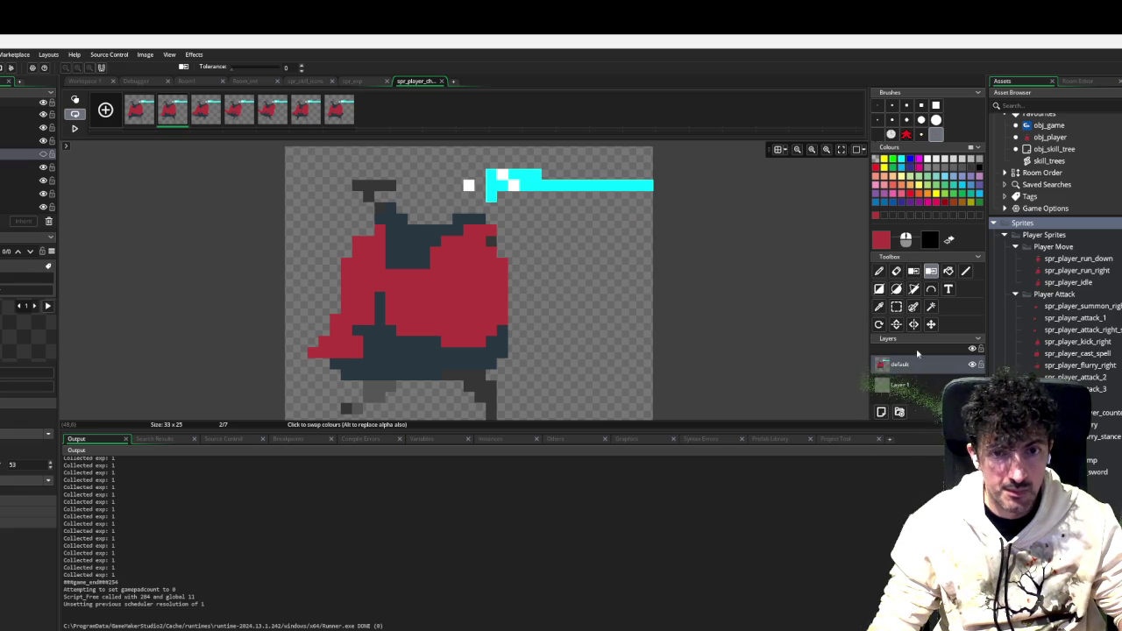
Paste a dark grey wide-brimmed hat over the head on Layer 1 and preview the animation
{"action": "left_click", "coordinate": [906, 119]}
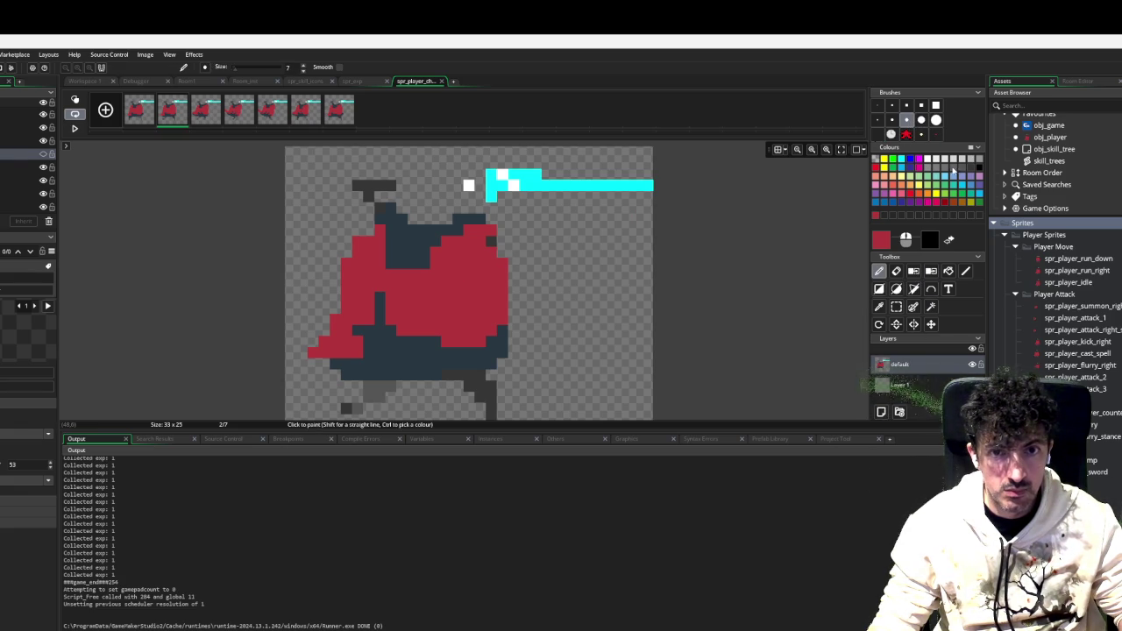
{"action": "left_click", "coordinate": [883, 214]}
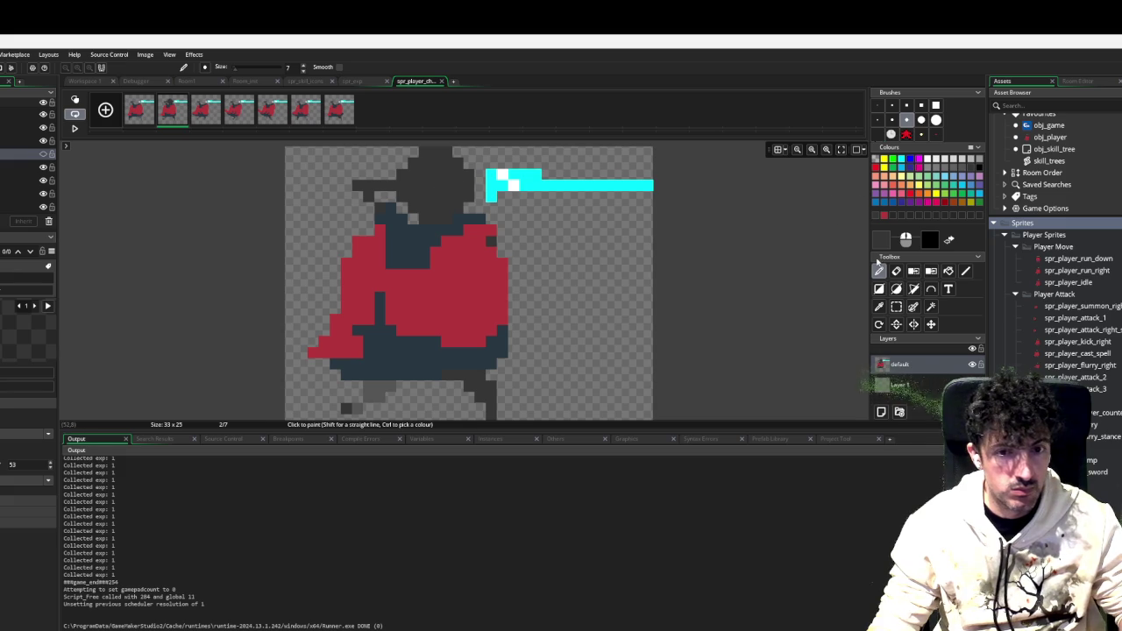
{"action": "left_click", "coordinate": [900, 384]}
{"action": "key", "text": "ctrl+v"}
{"action": "left_click", "coordinate": [430, 181]}
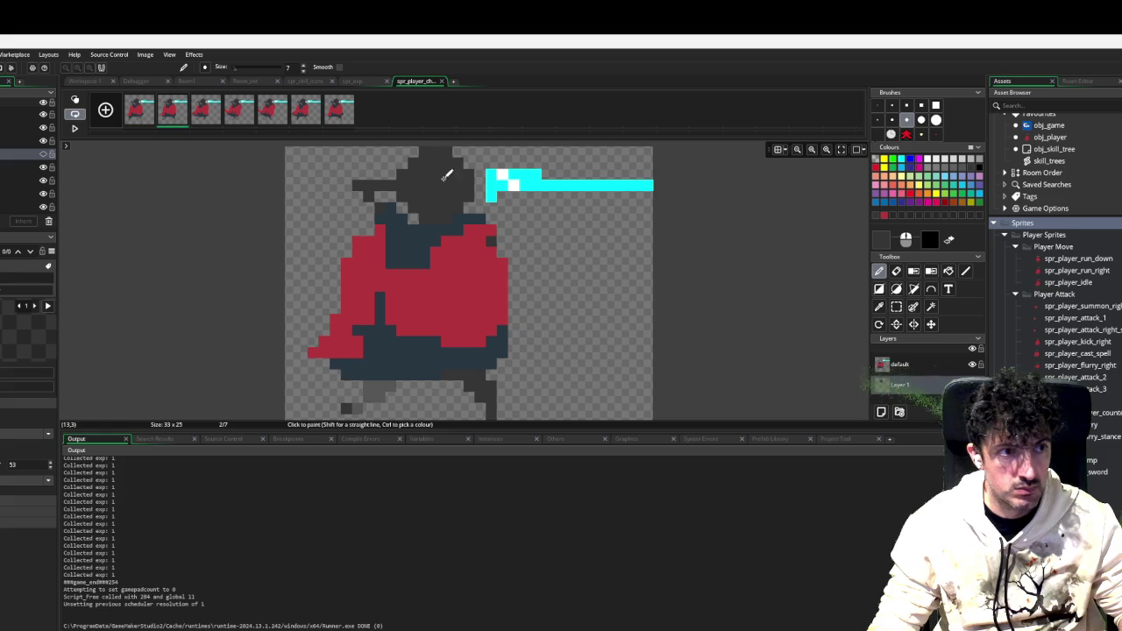
{"action": "left_click", "coordinate": [75, 129]}
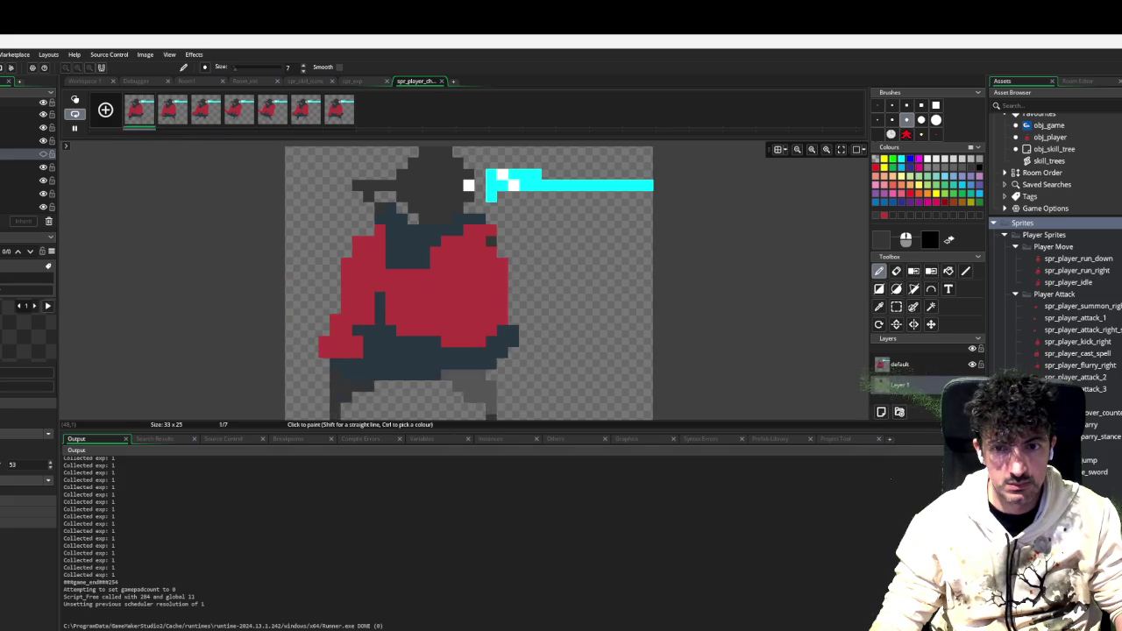
Open spr_player_charge_right from the Asset Browser in its sprite window
{"action": "scroll", "coordinate": [1103, 322], "scroll_direction": "down", "scroll_amount": 2}
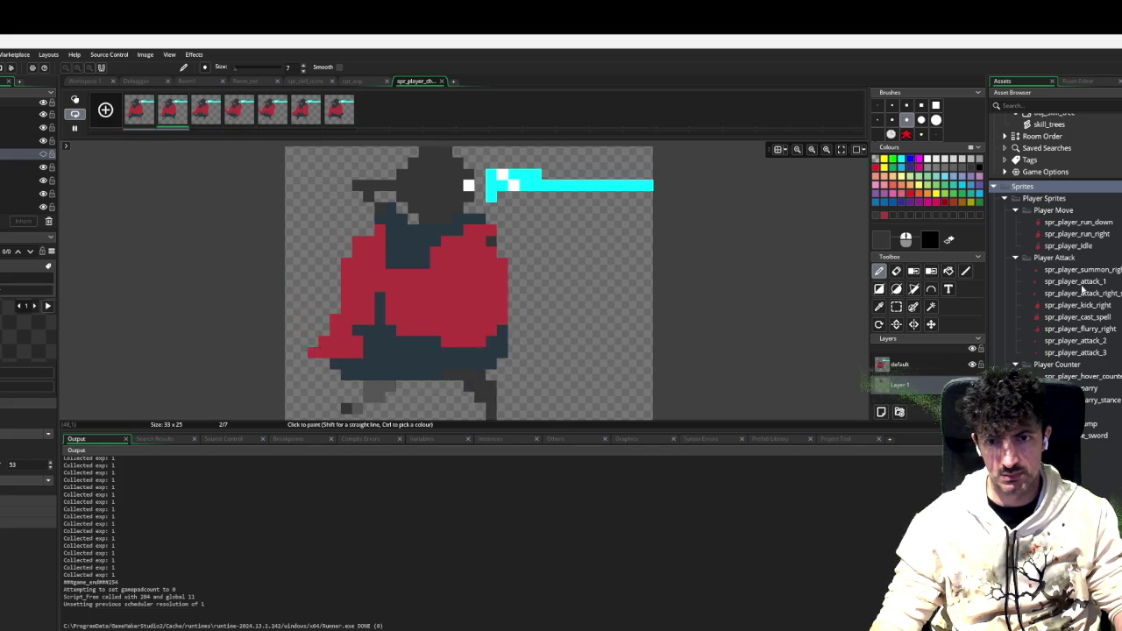
{"action": "scroll", "coordinate": [1101, 366], "scroll_direction": "down", "scroll_amount": 2}
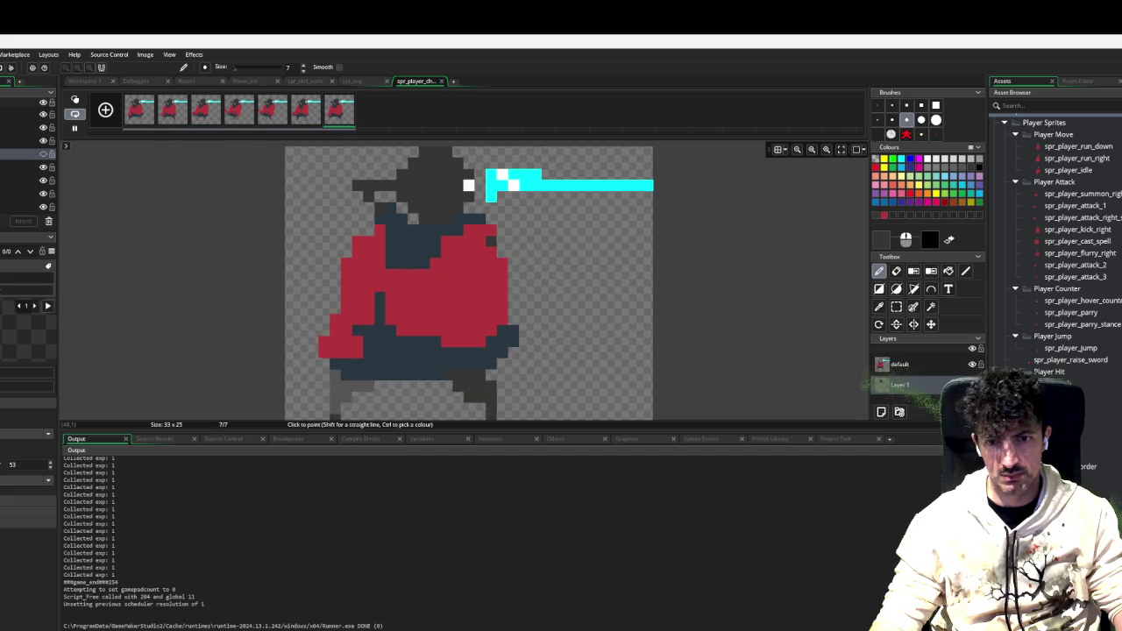
{"action": "left_click", "coordinate": [1093, 406]}
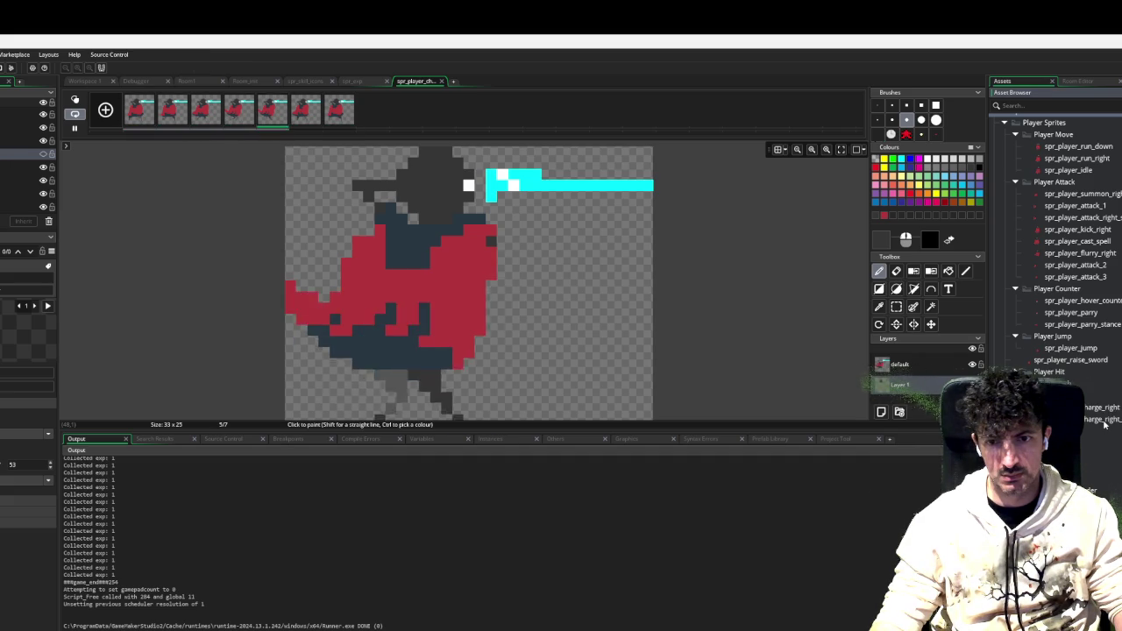
{"action": "double_click", "coordinate": [1100, 409]}
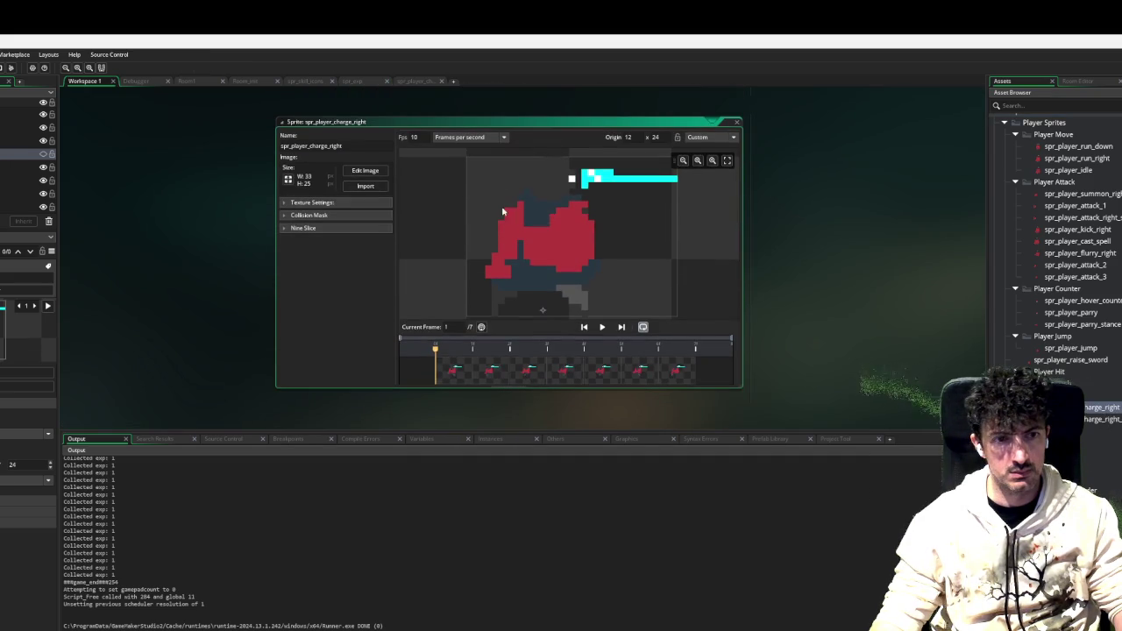
Preview the charge animation, duplicate the sprite, and close the duplicate's window
{"action": "left_click", "coordinate": [602, 327]}
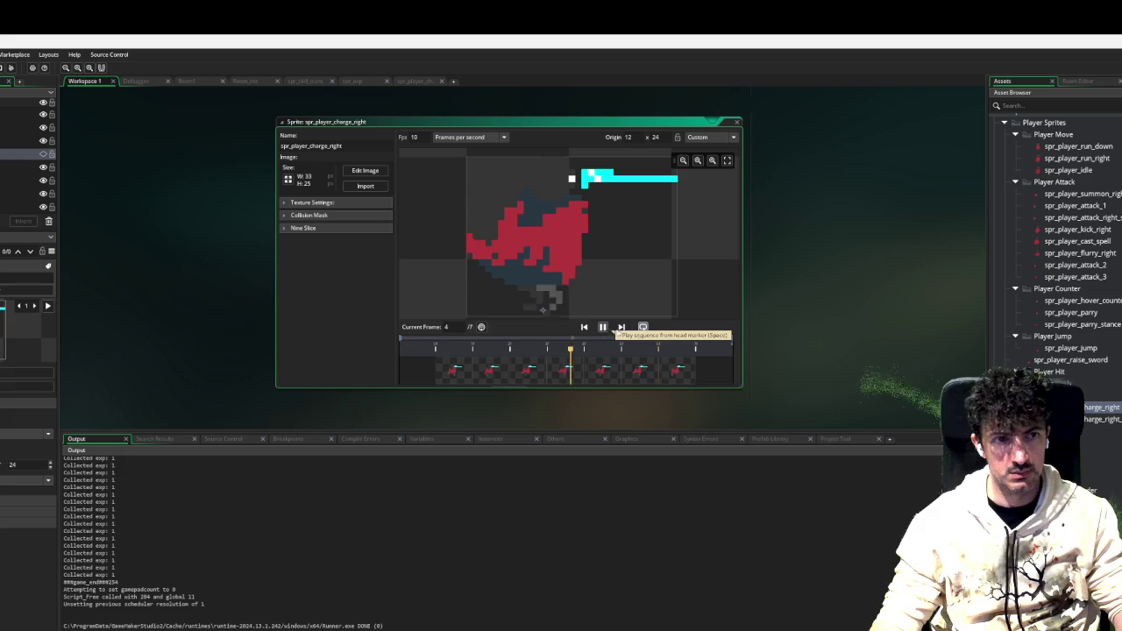
{"action": "key", "text": "ctrl+d"}
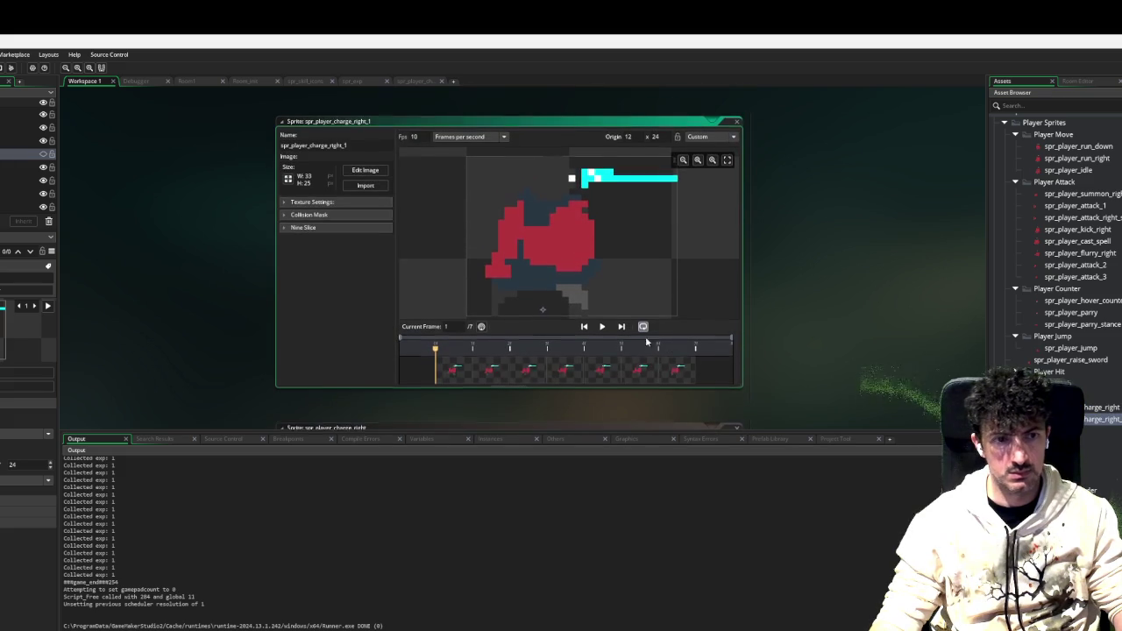
{"action": "left_click", "coordinate": [602, 325]}
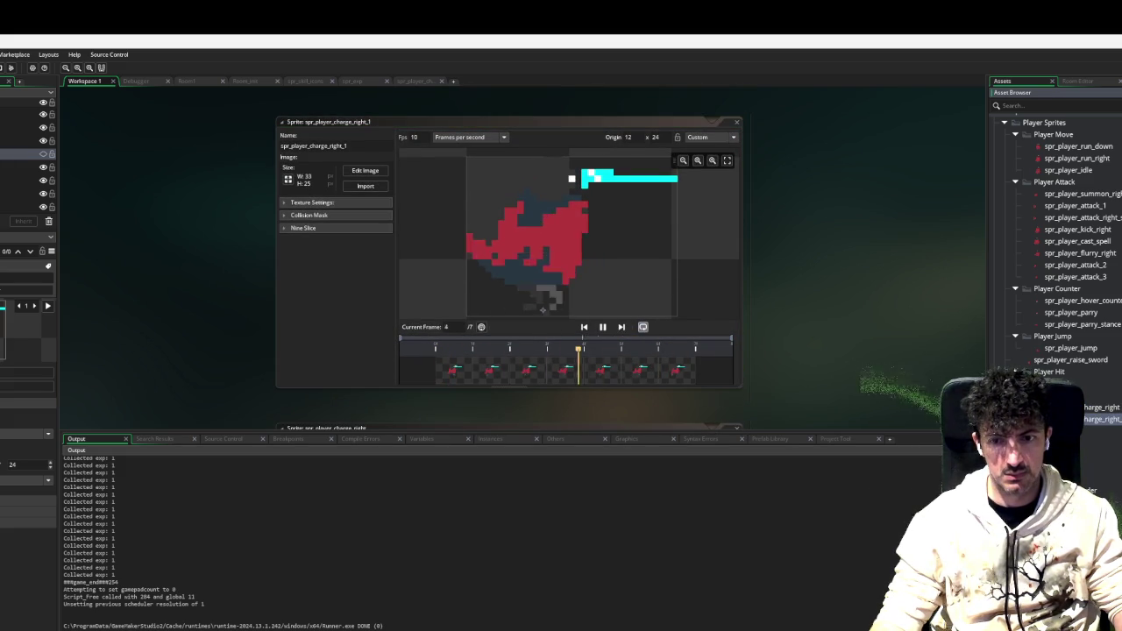
{"action": "left_click", "coordinate": [737, 122]}
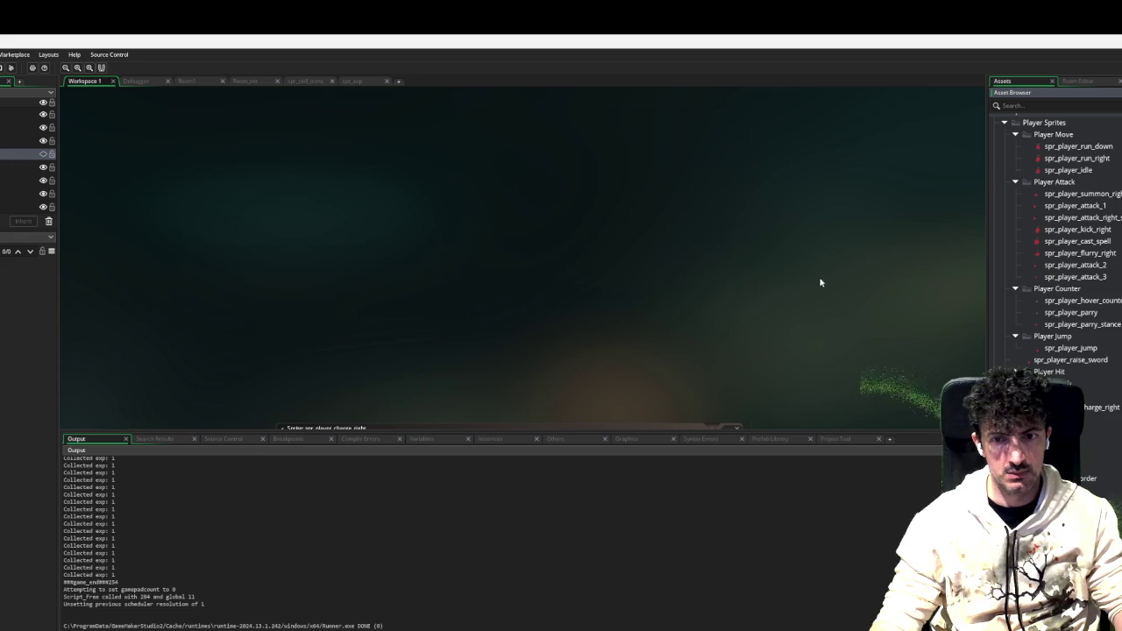
Set spr_player_charge_right's Fps to 8 and close its sprite window
{"action": "double_click", "coordinate": [1101, 409]}
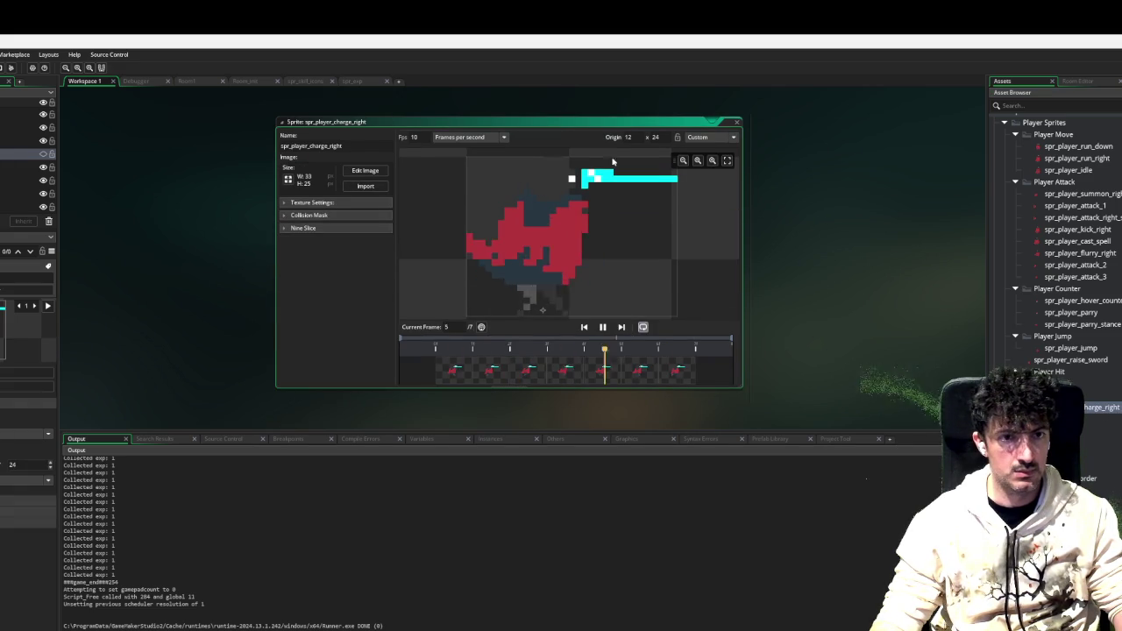
{"action": "double_click", "coordinate": [412, 138]}
{"action": "type", "text": "8"}
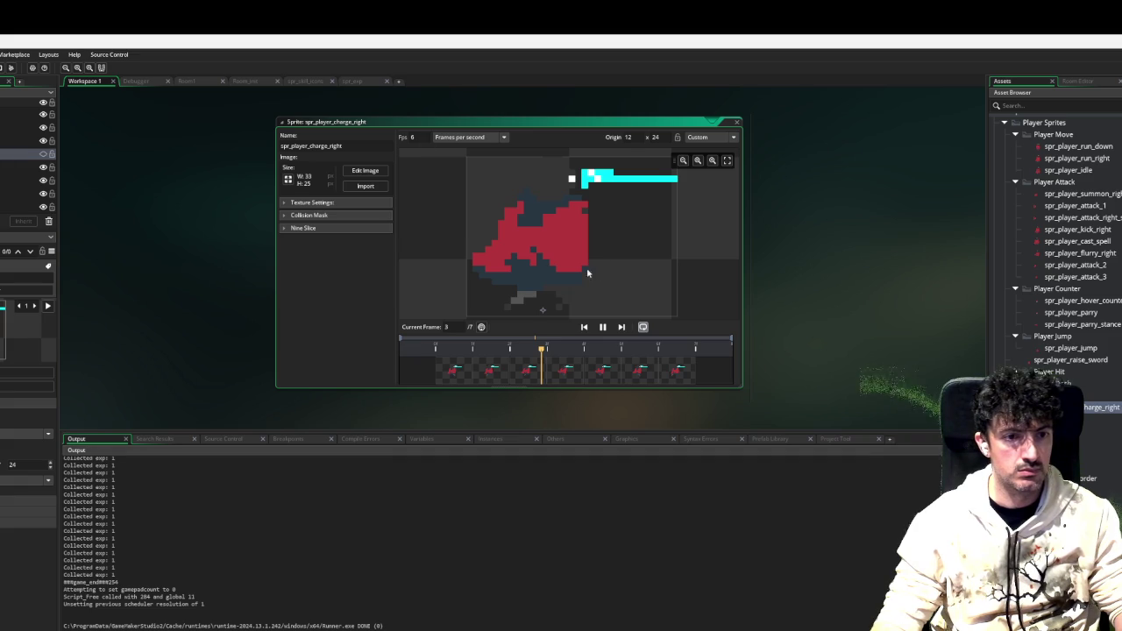
{"action": "left_click", "coordinate": [210, 237]}
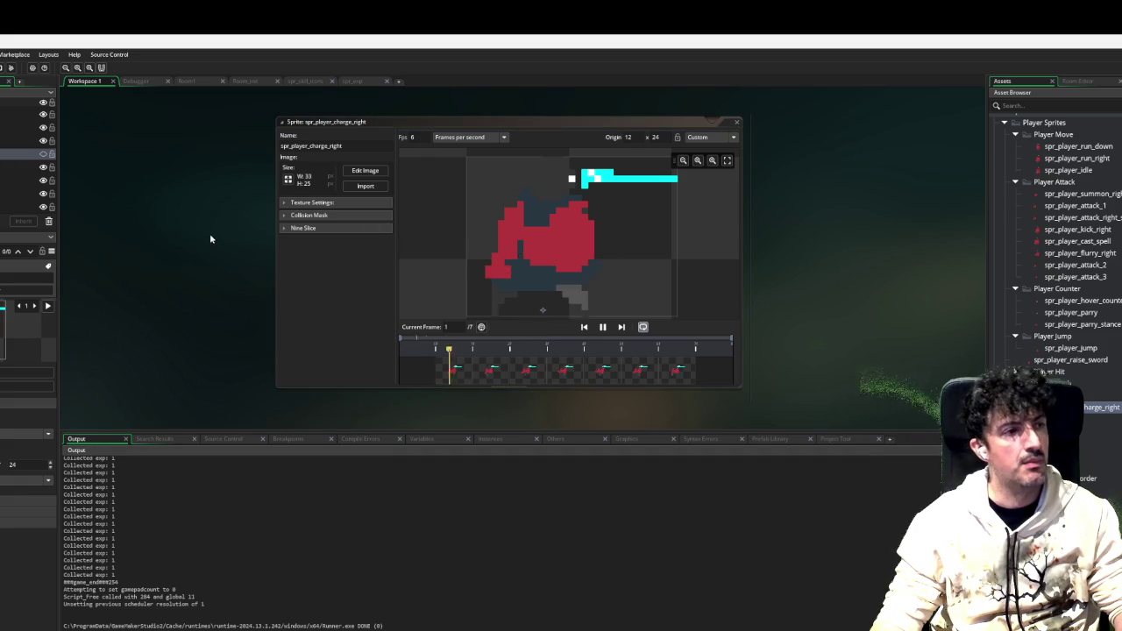
{"action": "left_click", "coordinate": [739, 123]}
{"action": "left_click", "coordinate": [740, 123]}
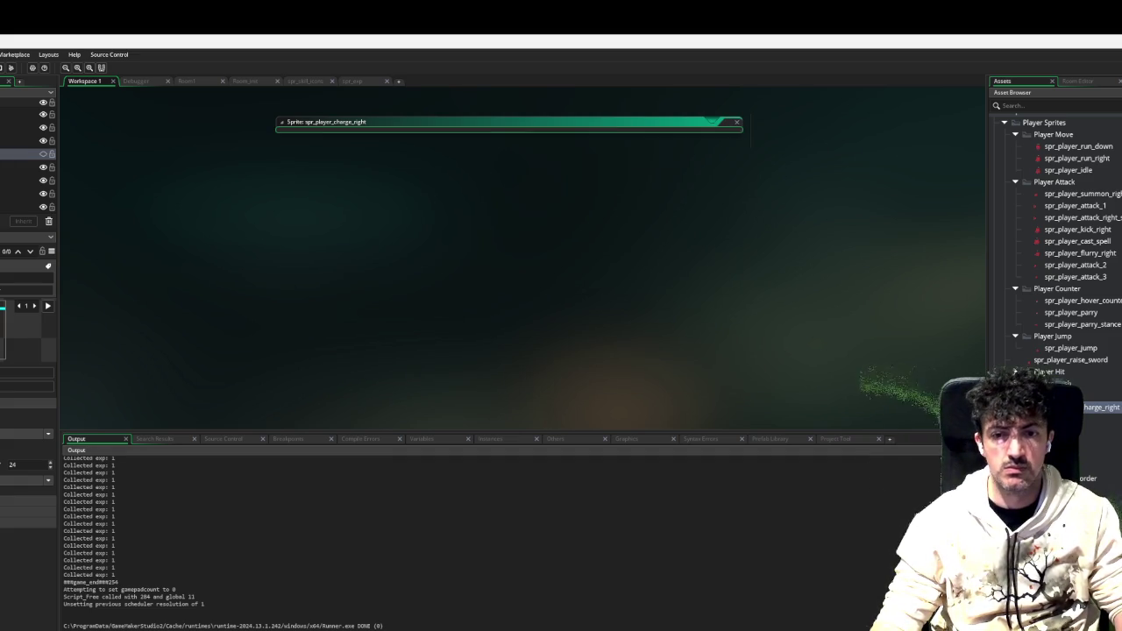
{"action": "left_click", "coordinate": [736, 122]}
Review obj_player's Create event code
{"action": "scroll", "coordinate": [1055, 225], "scroll_direction": "down", "scroll_amount": 5}
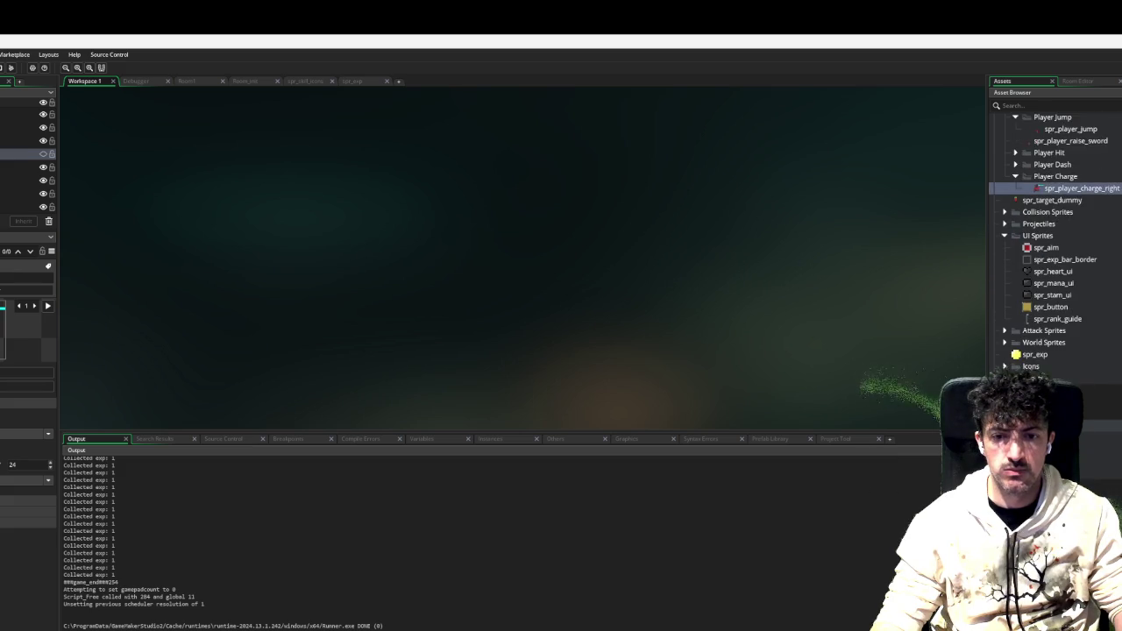
{"action": "scroll", "coordinate": [1055, 225], "scroll_direction": "down", "scroll_amount": 2}
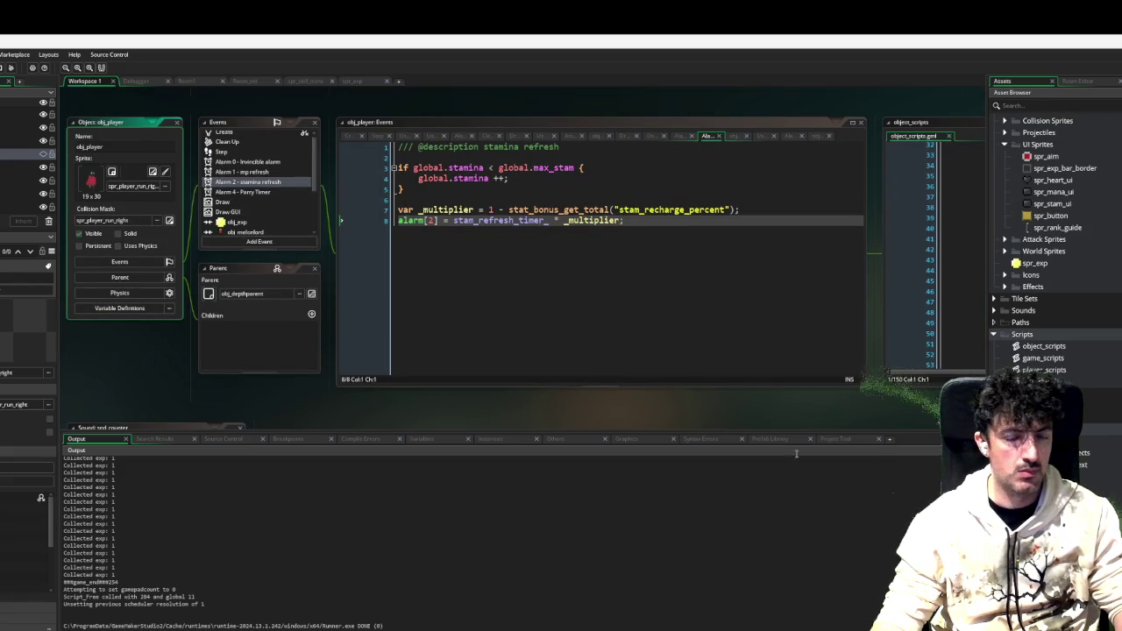
{"action": "scroll", "coordinate": [263, 175], "scroll_direction": "up", "scroll_amount": 1}
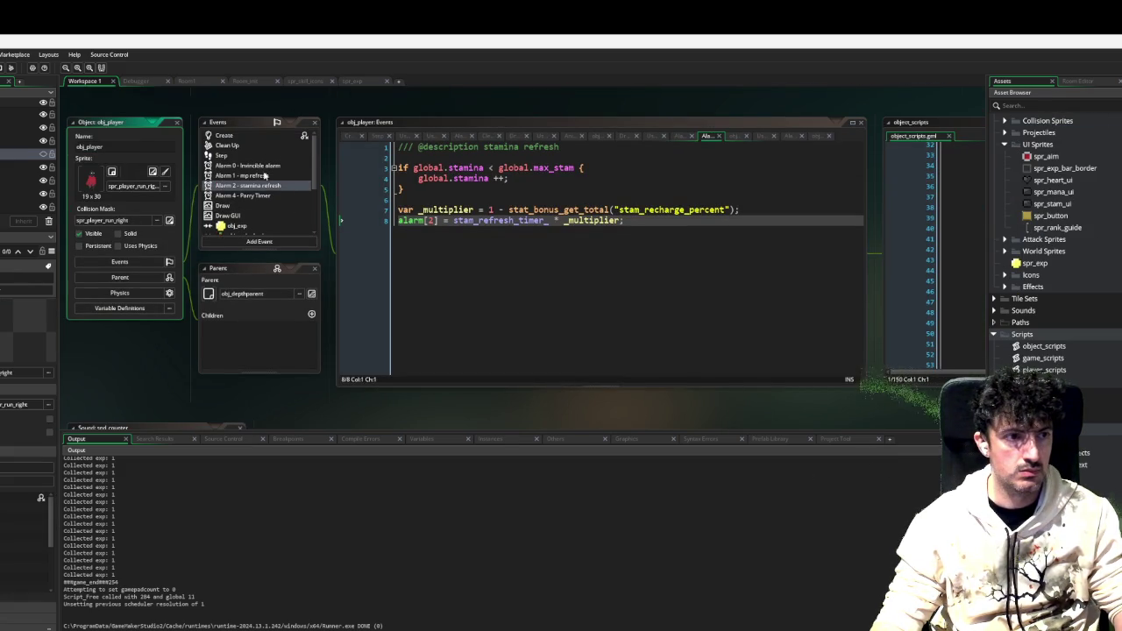
{"action": "left_click", "coordinate": [225, 136]}
{"action": "scroll", "coordinate": [362, 199], "scroll_direction": "down", "scroll_amount": 7}
{"action": "scroll", "coordinate": [362, 199], "scroll_direction": "up", "scroll_amount": 4}
{"action": "scroll", "coordinate": [573, 242], "scroll_direction": "down", "scroll_amount": 3}
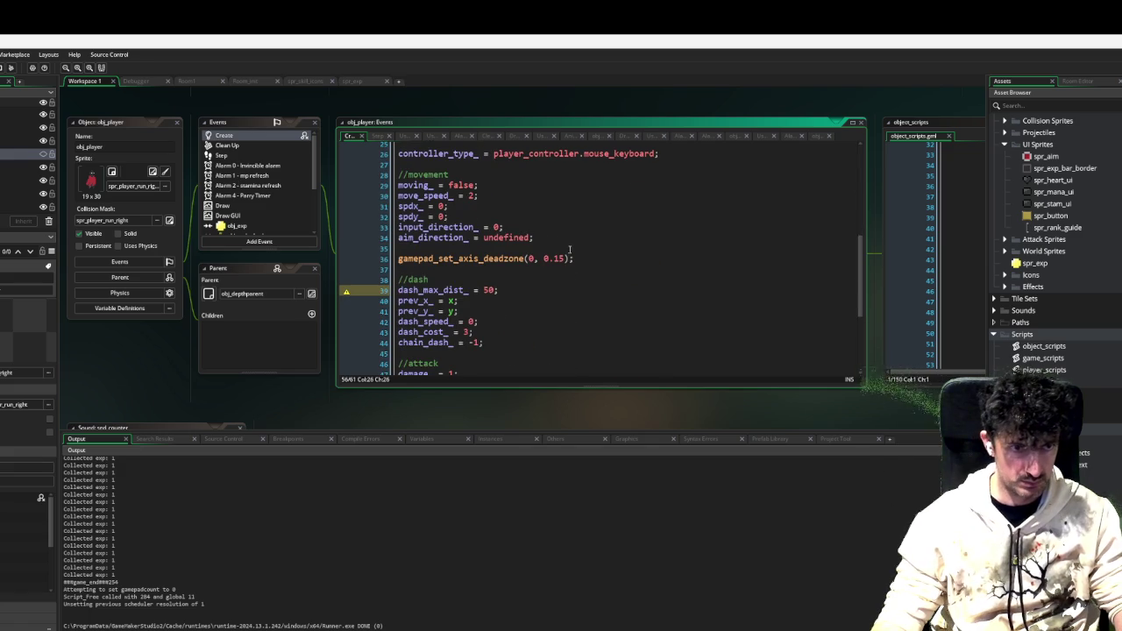
{"action": "scroll", "coordinate": [557, 250], "scroll_direction": "up", "scroll_amount": 1}
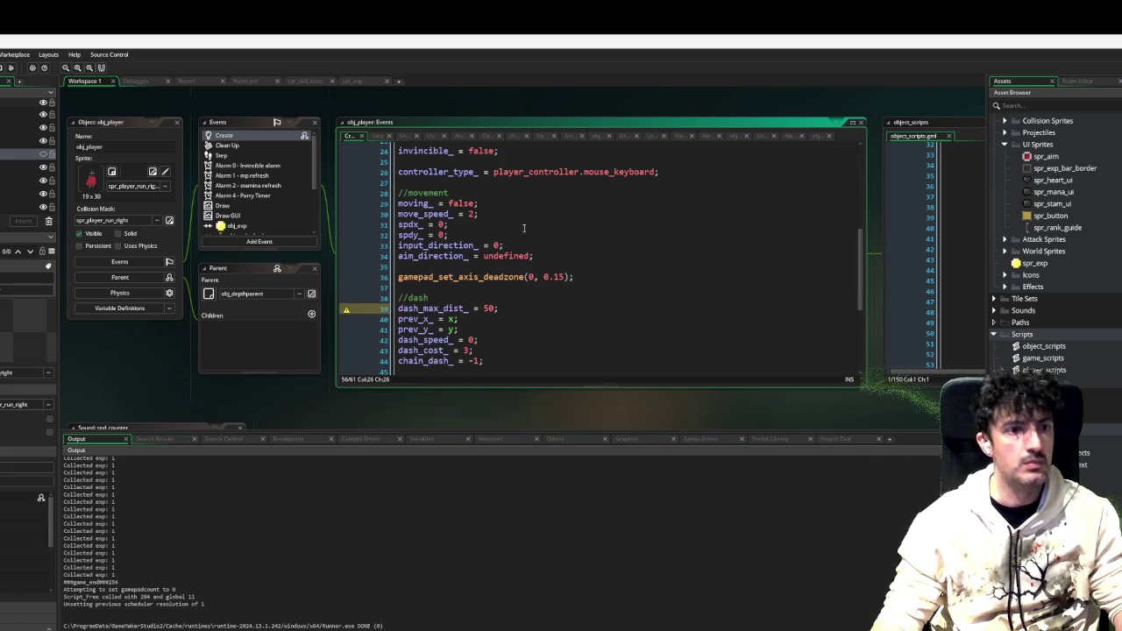
{"action": "scroll", "coordinate": [273, 199], "scroll_direction": "down", "scroll_amount": 3}
Open User Event 0 - Move state and place the caret on empty line 15
{"action": "left_click", "coordinate": [268, 189]}
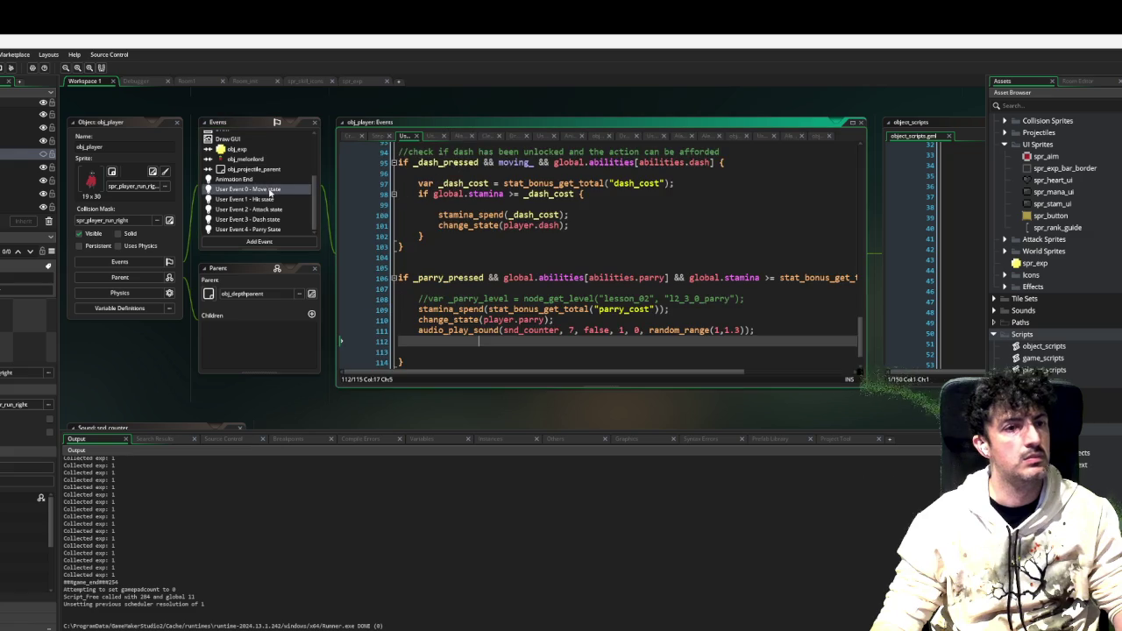
{"action": "scroll", "coordinate": [627, 235], "scroll_direction": "down", "scroll_amount": 1}
{"action": "scroll", "coordinate": [625, 237], "scroll_direction": "up", "scroll_amount": 15}
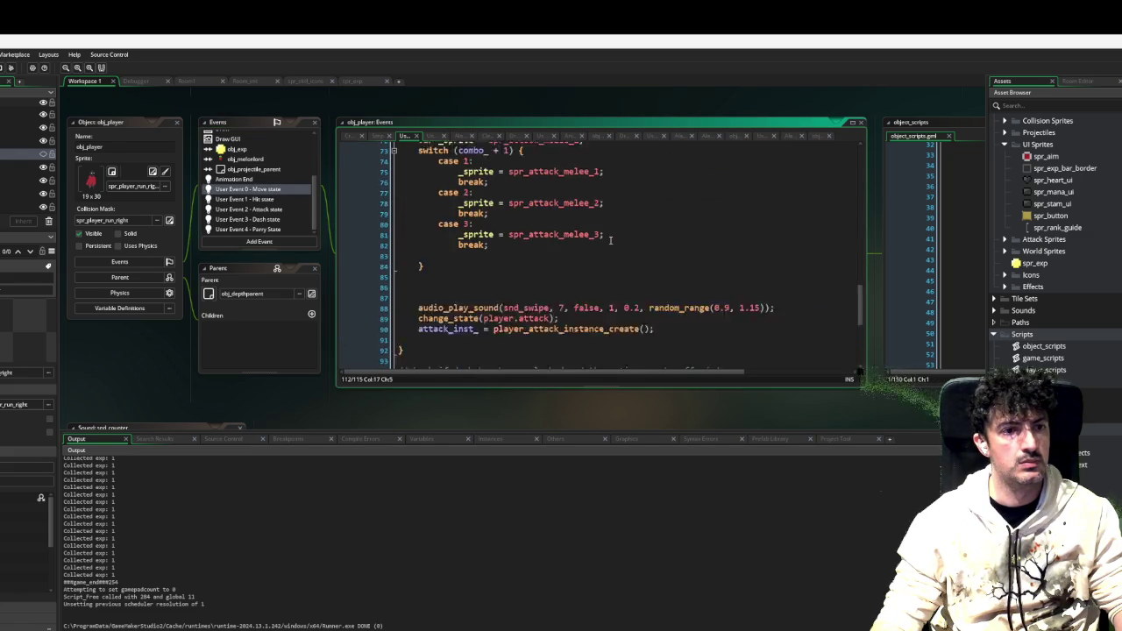
{"action": "scroll", "coordinate": [616, 262], "scroll_direction": "up", "scroll_amount": 12}
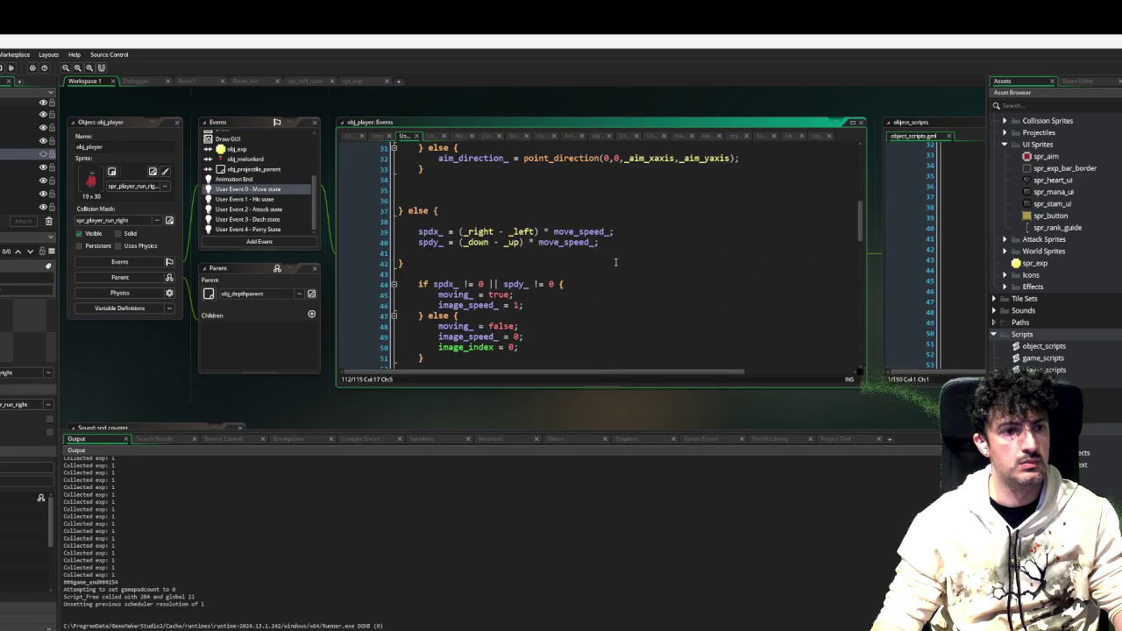
{"action": "scroll", "coordinate": [611, 263], "scroll_direction": "down", "scroll_amount": 2}
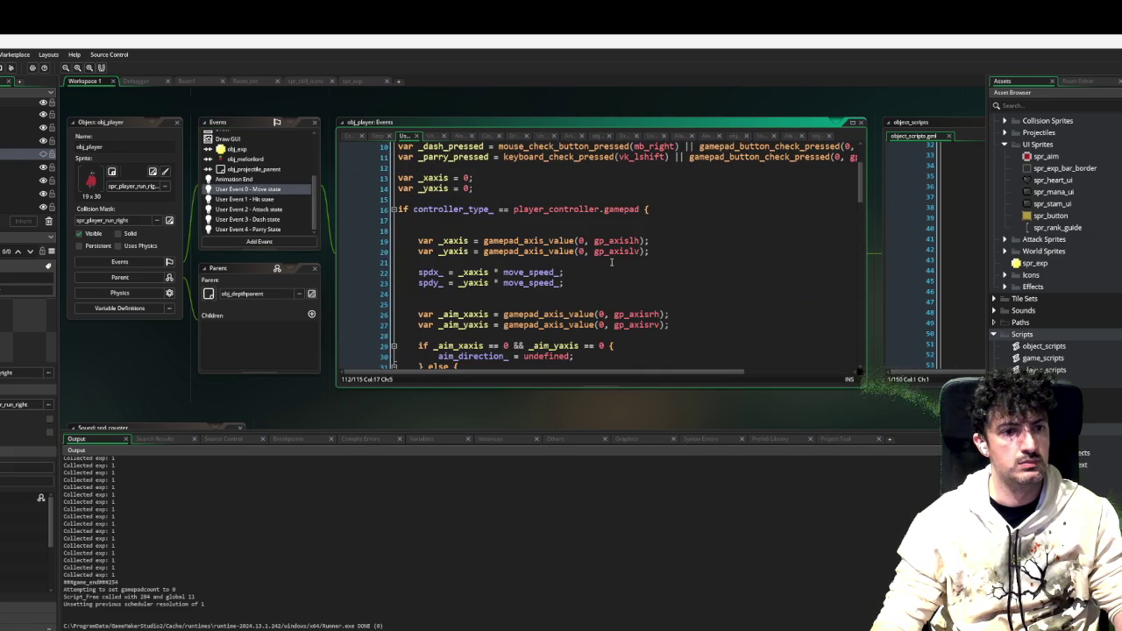
{"action": "scroll", "coordinate": [611, 261], "scroll_direction": "down", "scroll_amount": 3}
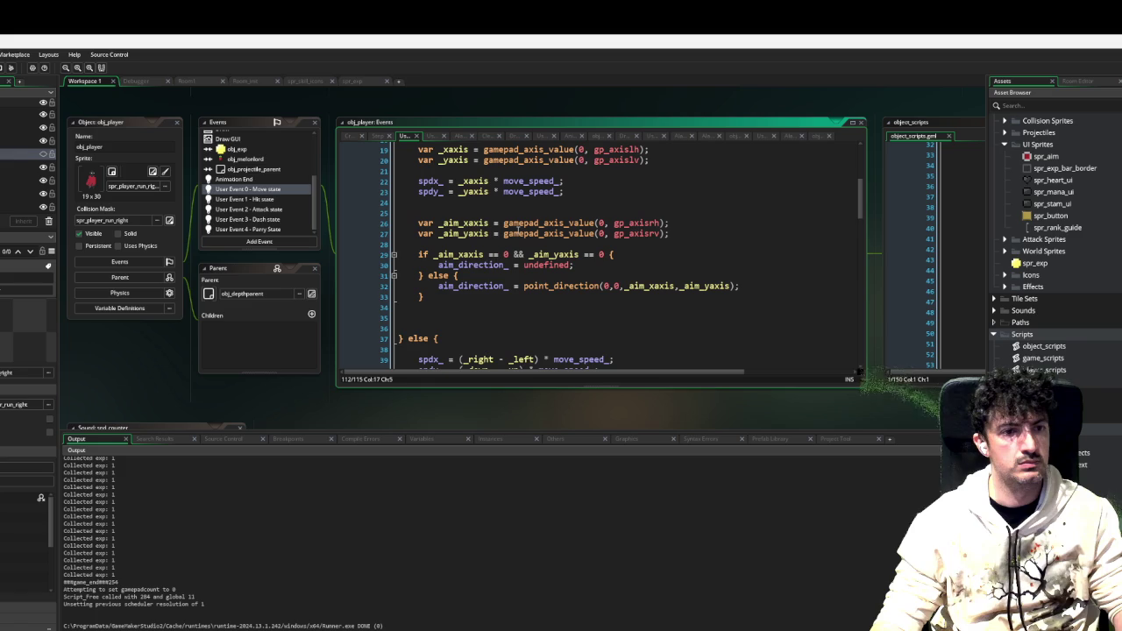
{"action": "scroll", "coordinate": [517, 230], "scroll_direction": "up", "scroll_amount": 4}
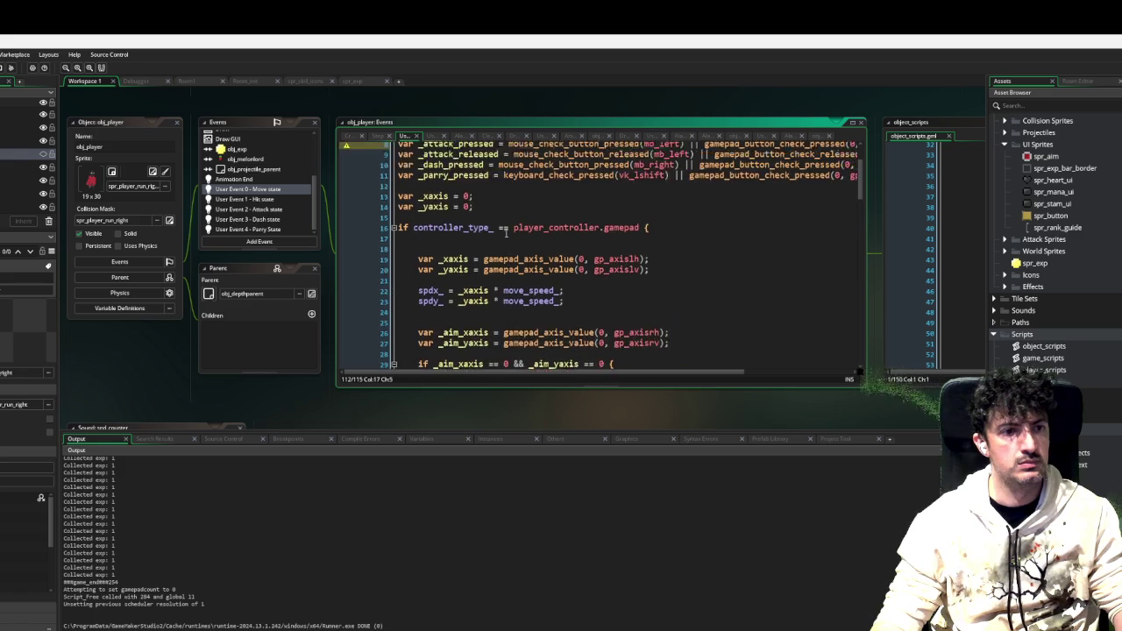
{"action": "left_click", "coordinate": [524, 233]}
{"action": "scroll", "coordinate": [529, 226], "scroll_direction": "up", "scroll_amount": 2}
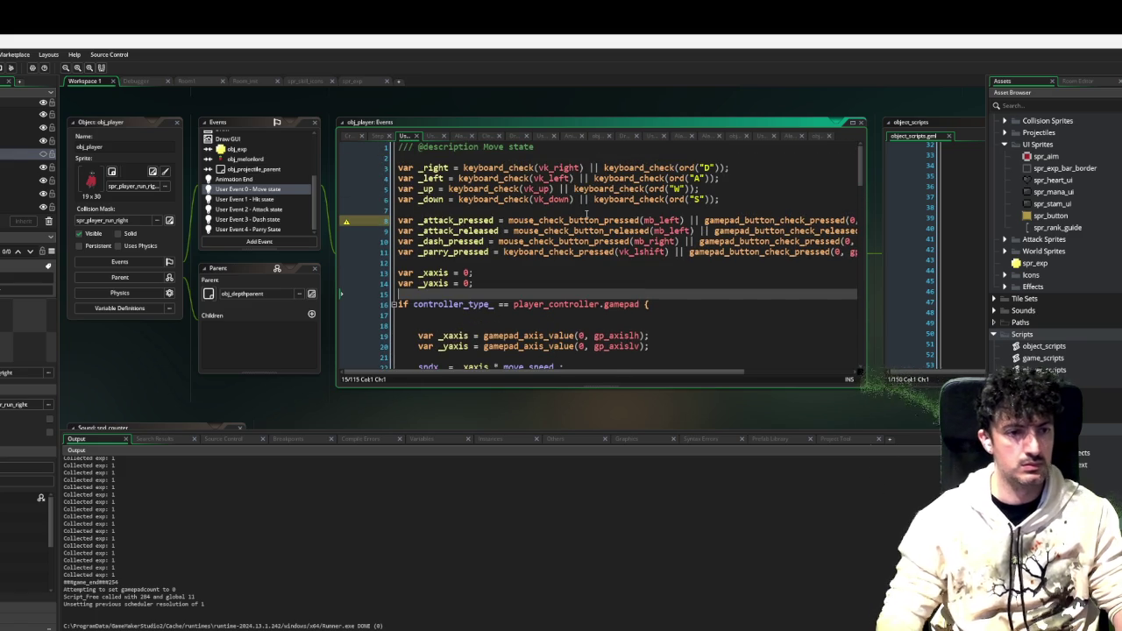
Add a blank line above the controller check and type var _move_speed = move_speed_
{"action": "key", "text": "Return"}
{"action": "key", "text": "Return"}
{"action": "key", "text": "Up"}
{"action": "type", "text": "var _"}
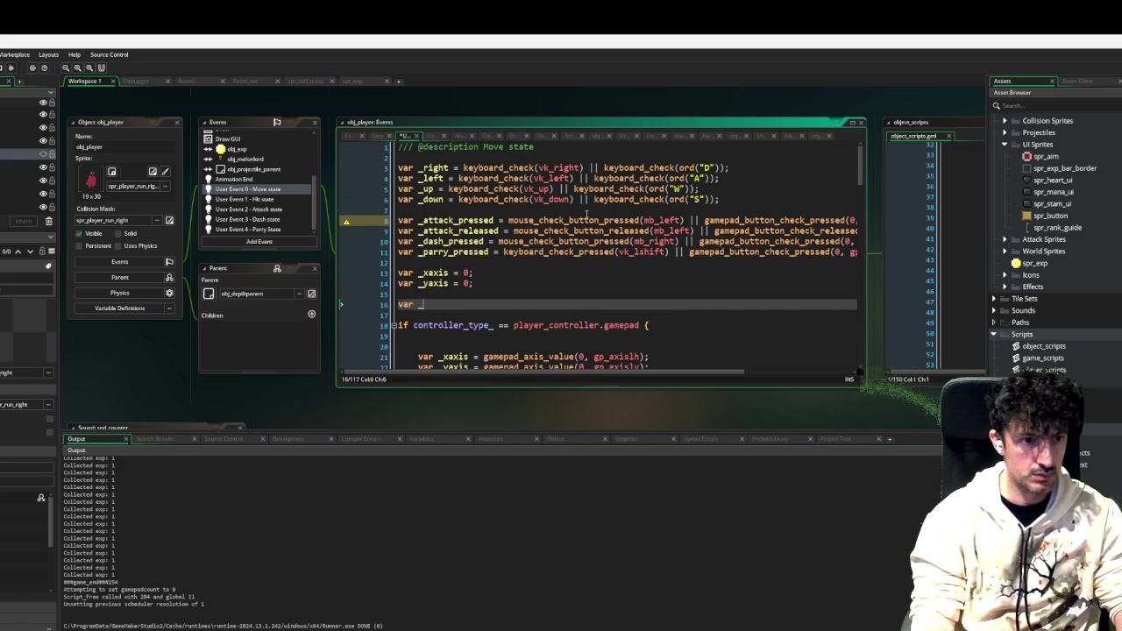
{"action": "type", "text": "move_spe"}
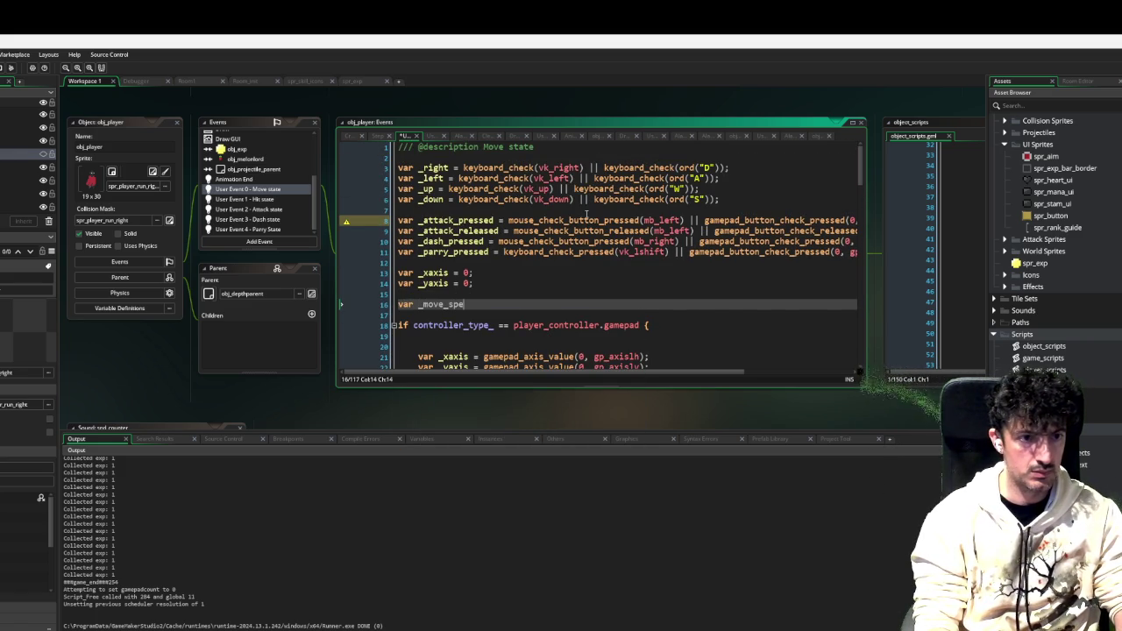
{"action": "type", "text": "ed = m"}
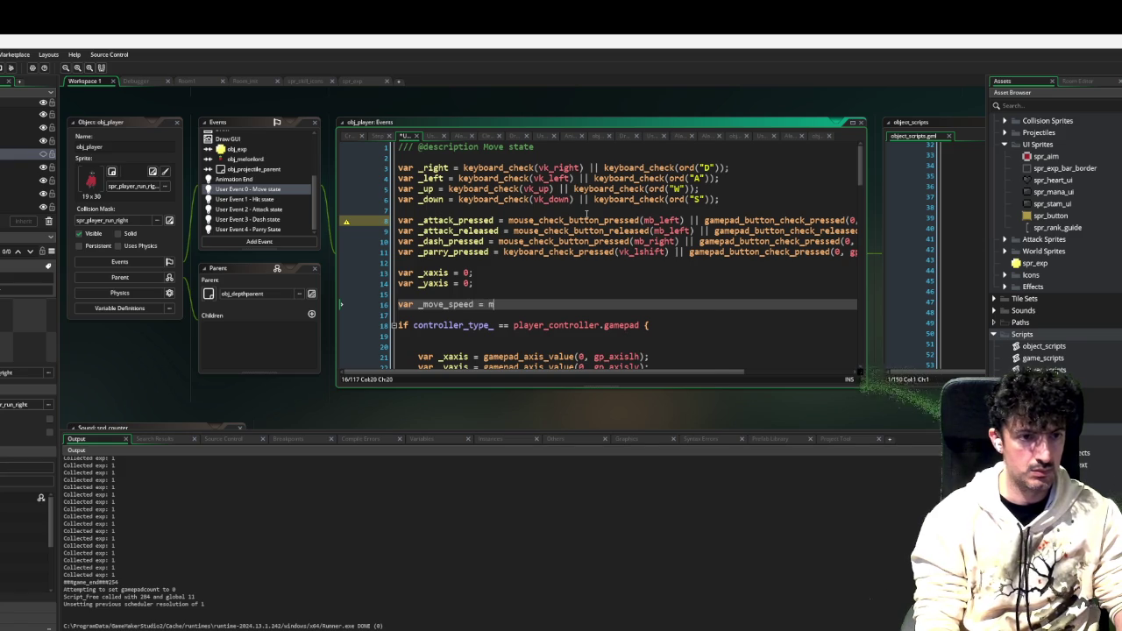
{"action": "type", "text": "ove_speed_;"}
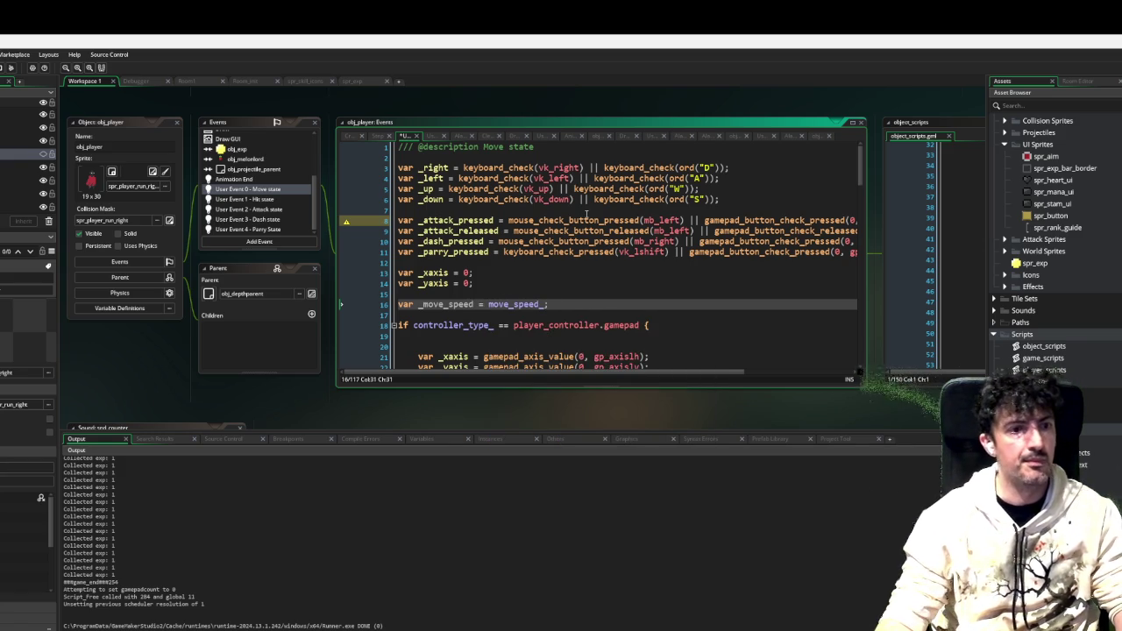
{"action": "scroll", "coordinate": [587, 215], "scroll_direction": "down", "scroll_amount": 6}
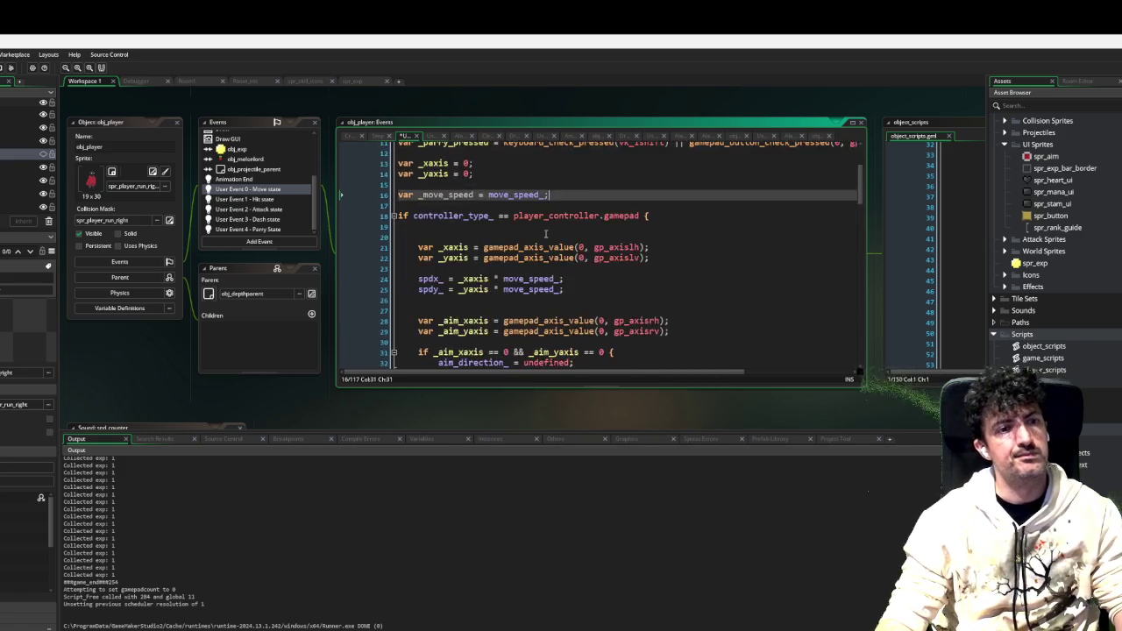
{"action": "scroll", "coordinate": [544, 237], "scroll_direction": "down", "scroll_amount": 6}
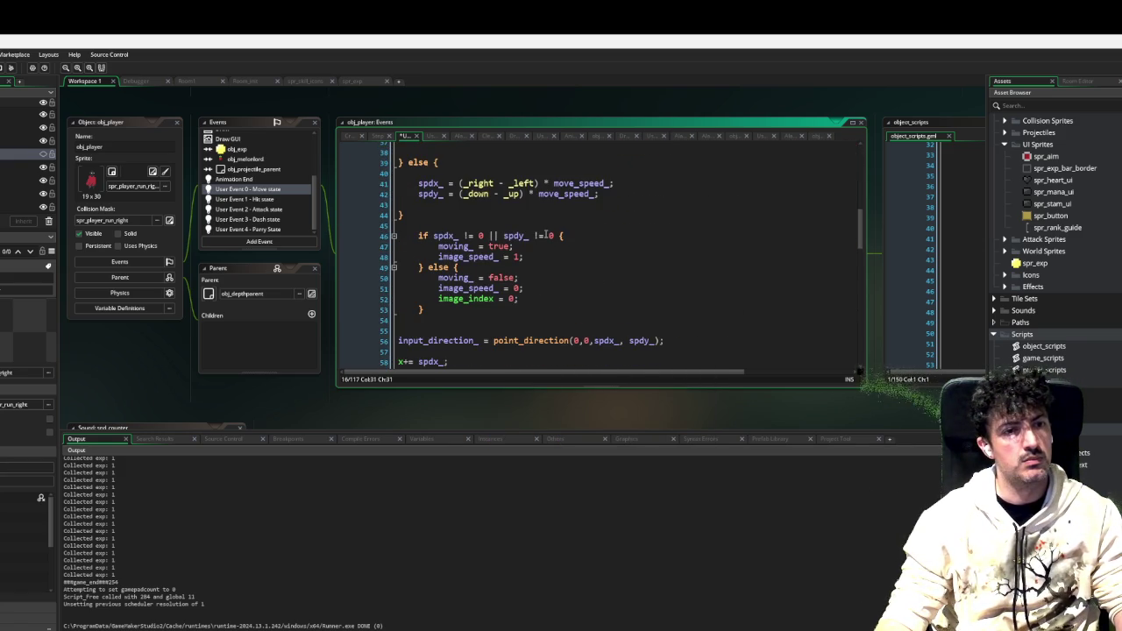
{"action": "scroll", "coordinate": [546, 234], "scroll_direction": "down", "scroll_amount": 3}
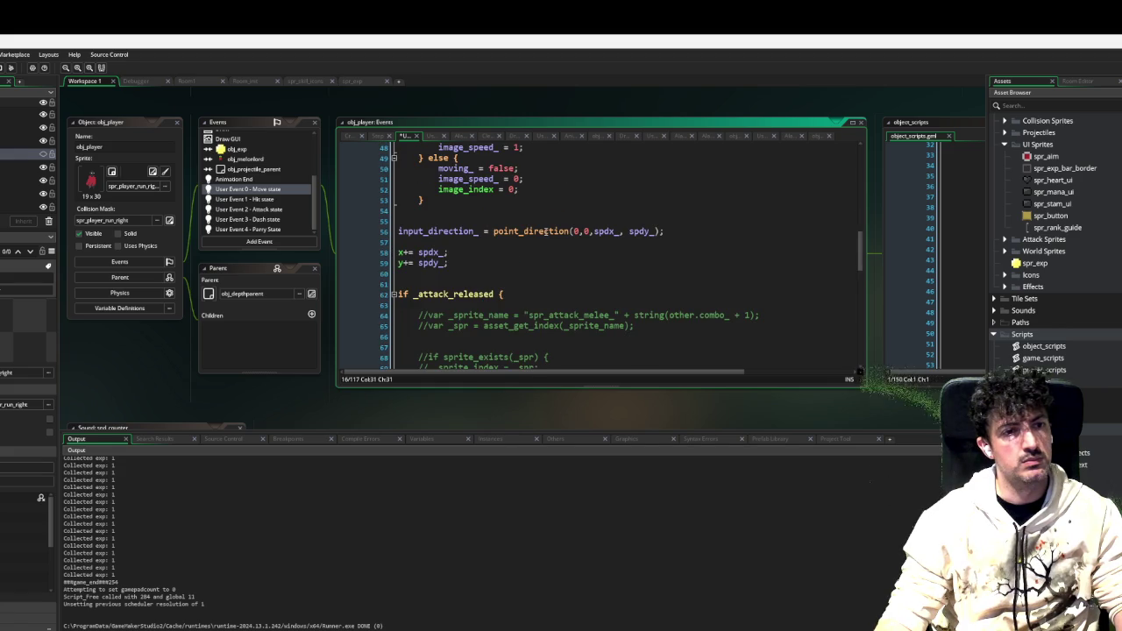
{"action": "scroll", "coordinate": [546, 232], "scroll_direction": "up", "scroll_amount": 15}
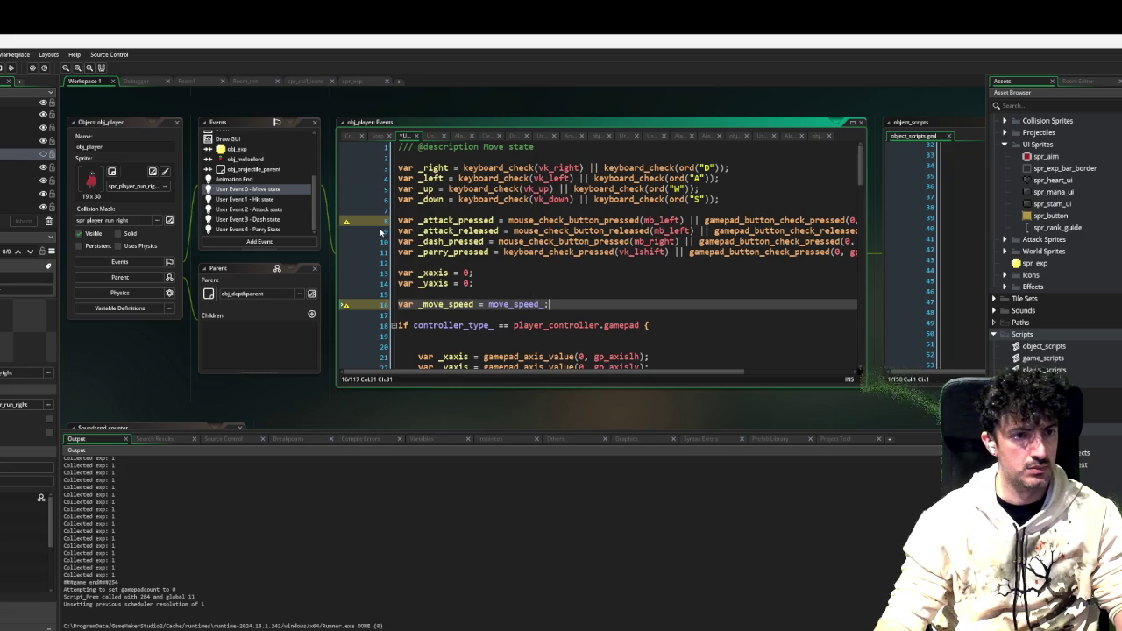
Duplicate the _attack_pressed line as line 9 and select 'pressed' in the copy
{"action": "left_click_drag", "start_coordinate": [398, 231], "coordinate": [397, 224]}
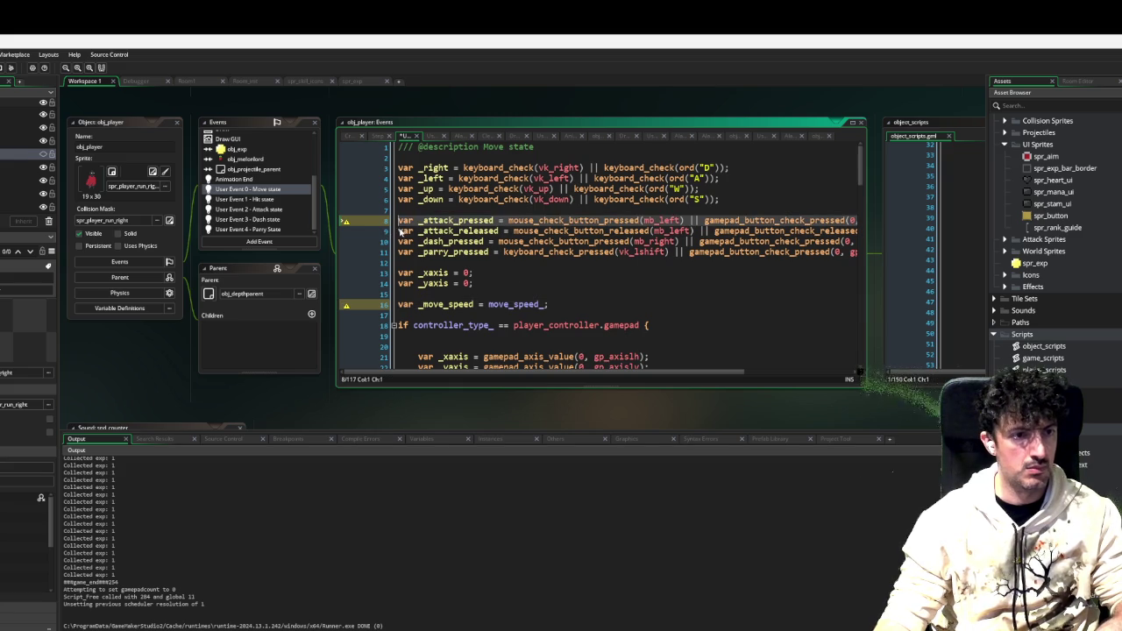
{"action": "left_click", "coordinate": [399, 231]}
{"action": "key", "text": "Return"}
{"action": "key", "text": "ctrl+v"}
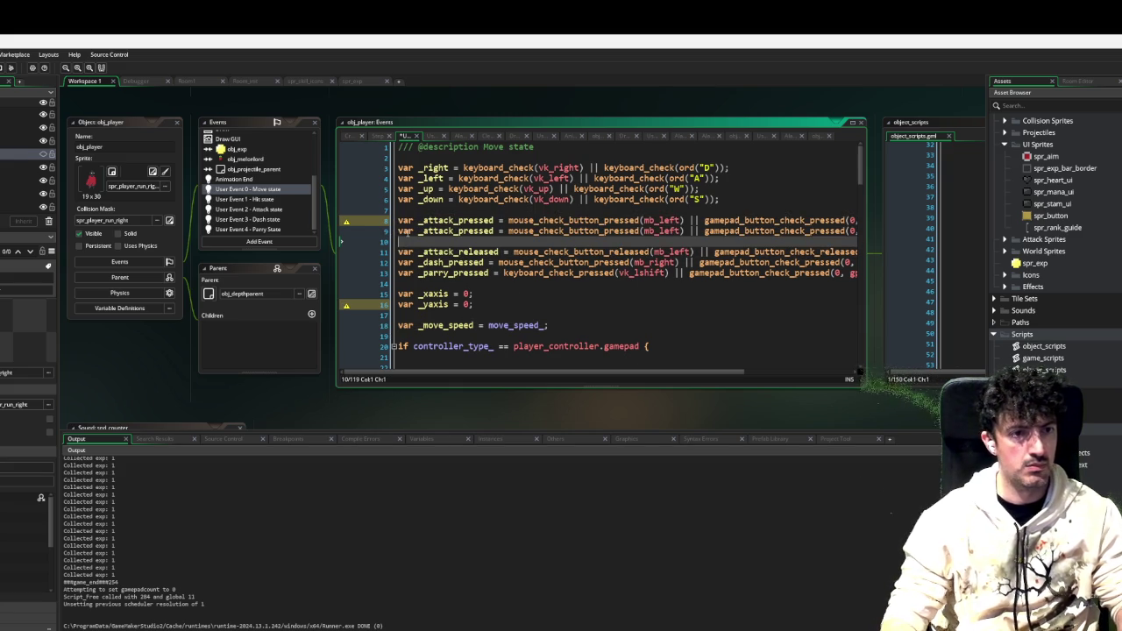
{"action": "key", "text": "BackSpace"}
{"action": "left_click_drag", "start_coordinate": [619, 372], "coordinate": [505, 370]}
{"action": "left_click", "coordinate": [496, 232]}
{"action": "mouse_move", "coordinate": [496, 232]}
{"action": "left_mouse_down"}
{"action": "mouse_move", "coordinate": [445, 233]}
{"action": "mouse_move", "coordinate": [457, 234]}
{"action": "left_mouse_up"}
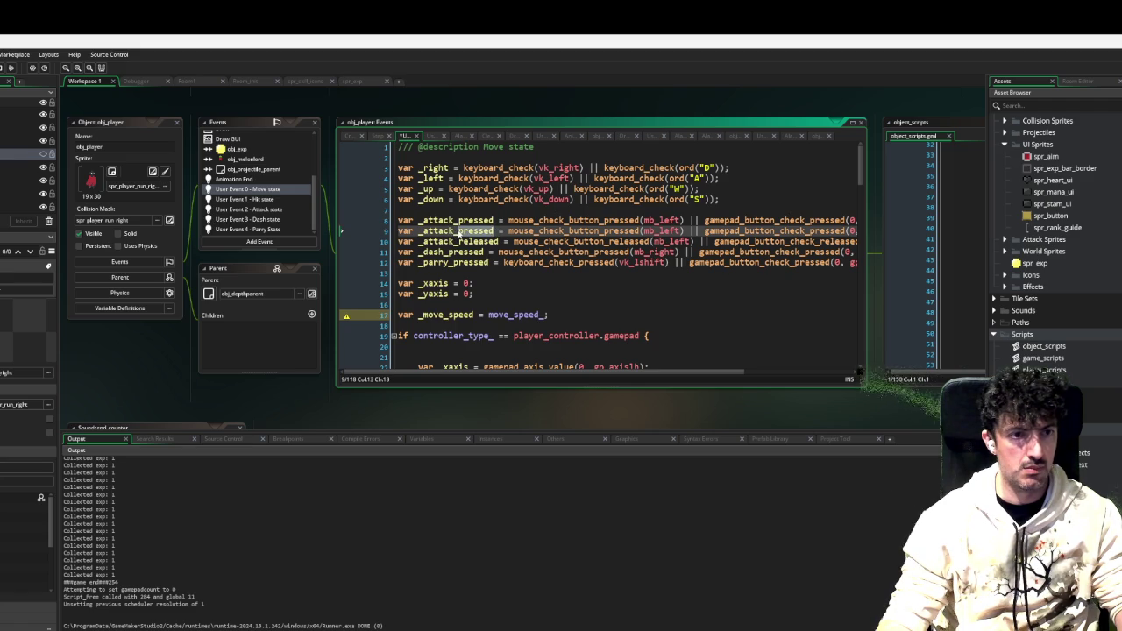
Rename line 9 to _attack_held using held-button mouse and gamepad checks
{"action": "type", "text": "held"}
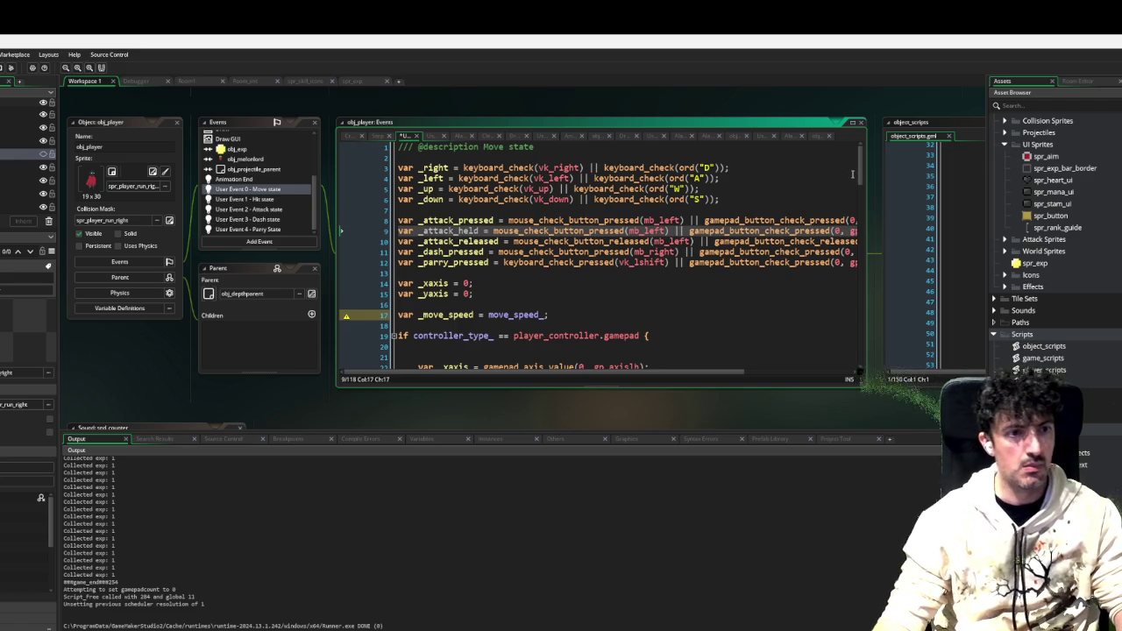
{"action": "left_click", "coordinate": [623, 231]}
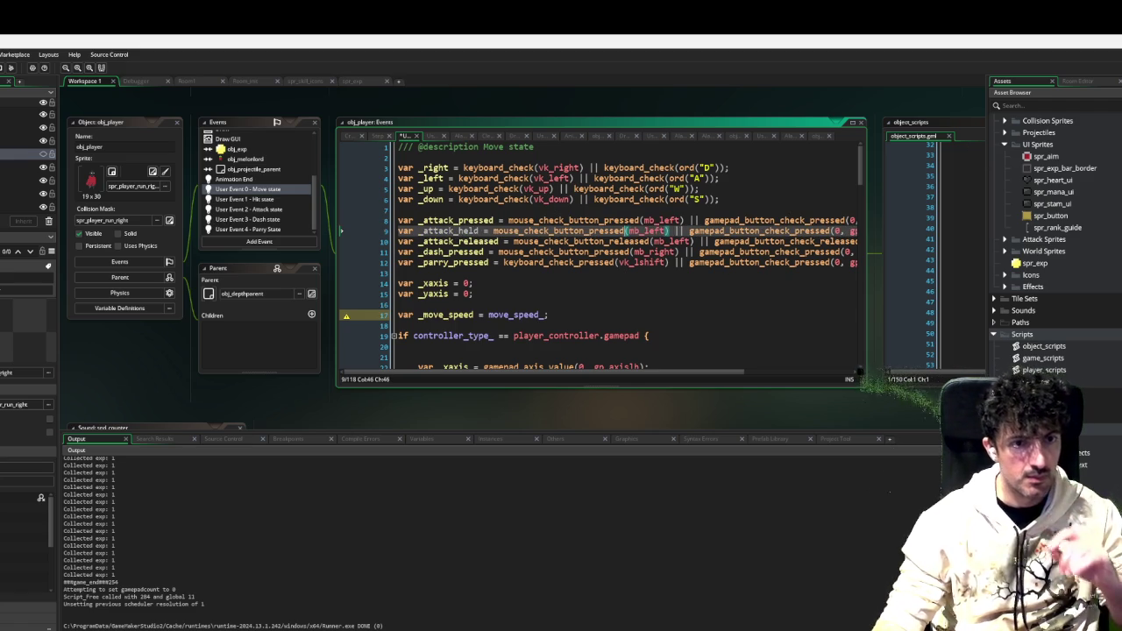
{"action": "key", "text": "BackSpace"}
{"action": "key", "text": "BackSpace"}
{"action": "key", "text": "BackSpace"}
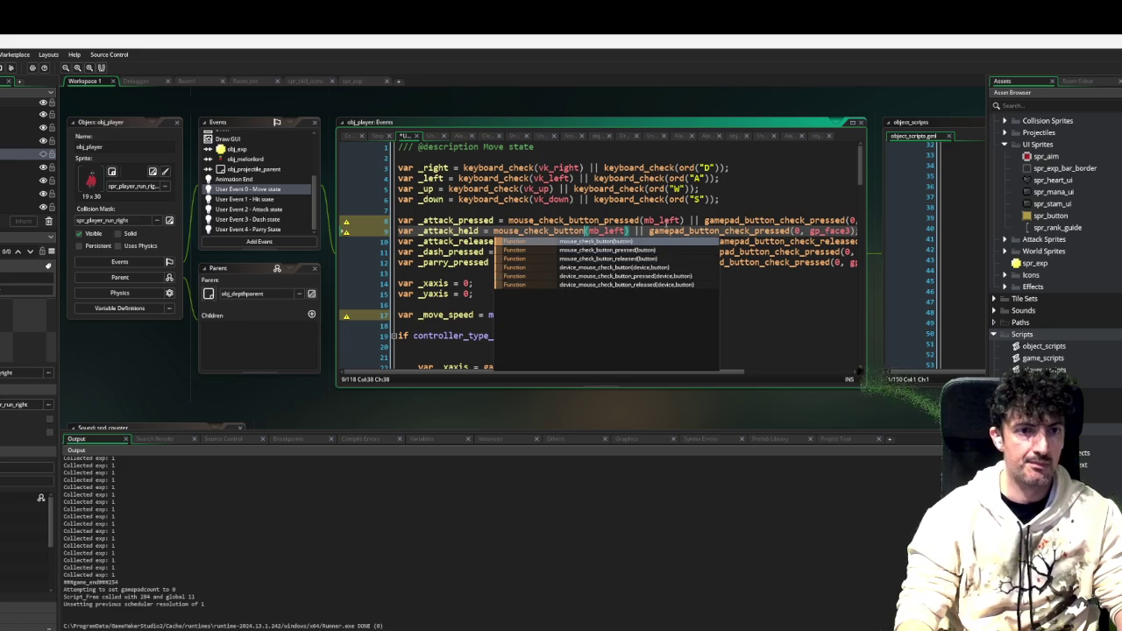
{"action": "left_click", "coordinate": [792, 231]}
{"action": "key", "text": "BackSpace"}
{"action": "key", "text": "BackSpace"}
{"action": "key", "text": "BackSpace"}
{"action": "key", "text": "BackSpace"}
{"action": "key", "text": "BackSpace"}
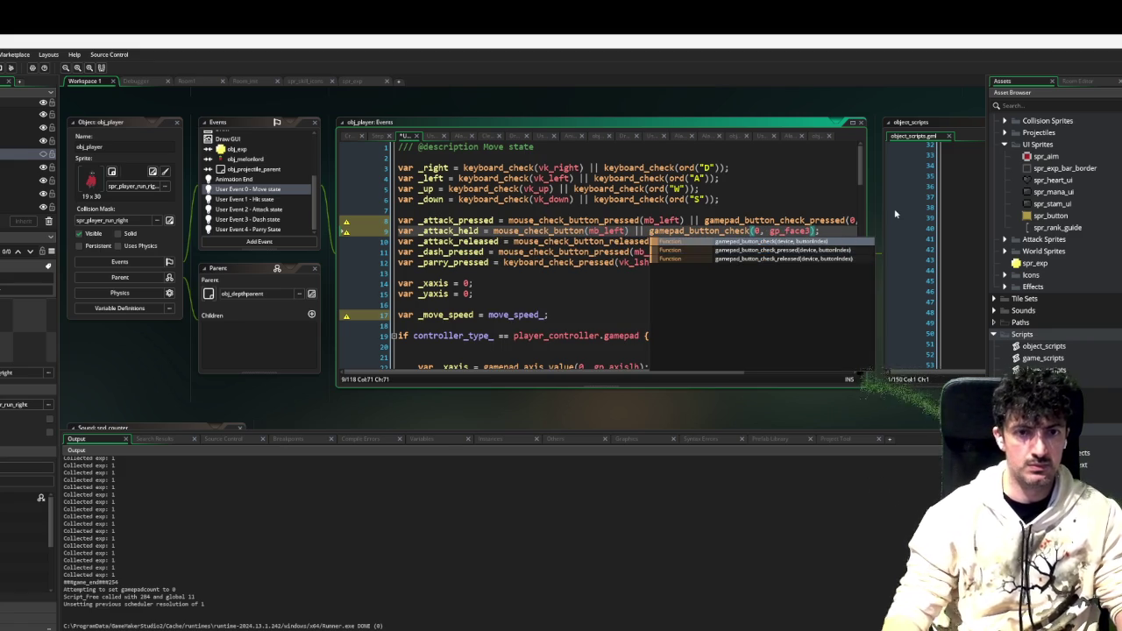
{"action": "scroll", "coordinate": [711, 375], "scroll_direction": "right", "scroll_amount": 3}
{"action": "scroll", "coordinate": [578, 376], "scroll_direction": "left", "scroll_amount": 3}
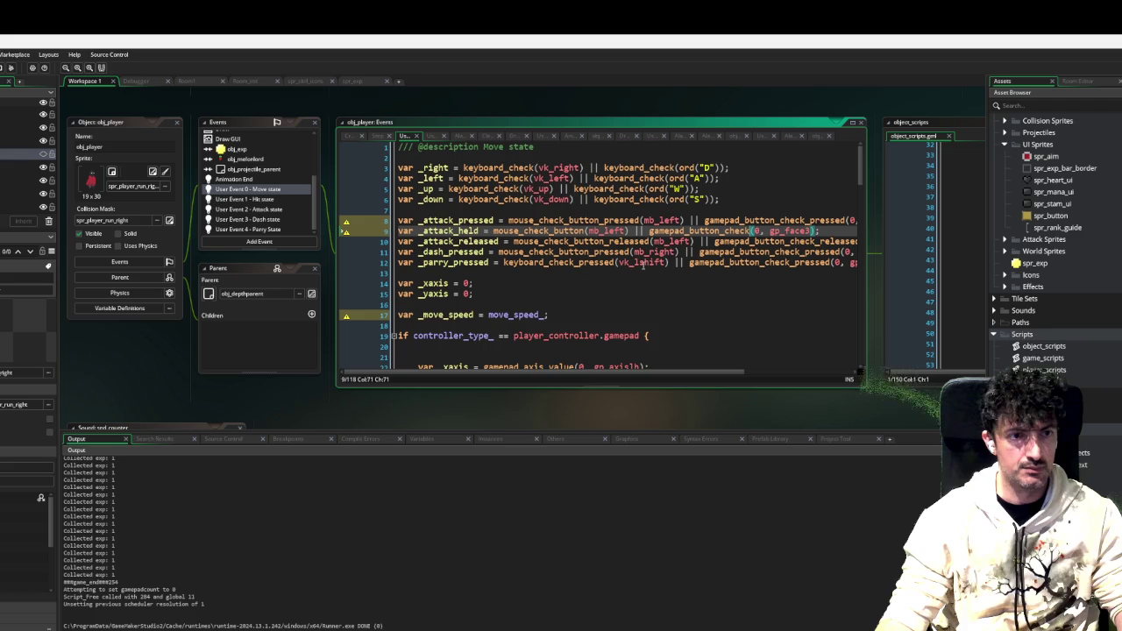
{"action": "scroll", "coordinate": [640, 268], "scroll_direction": "down", "scroll_amount": 1}
Add line 18: if _attack_held && global.abilities[abilities.charge] { _move_speed *= 0.5;}
{"action": "left_click", "coordinate": [553, 278]}
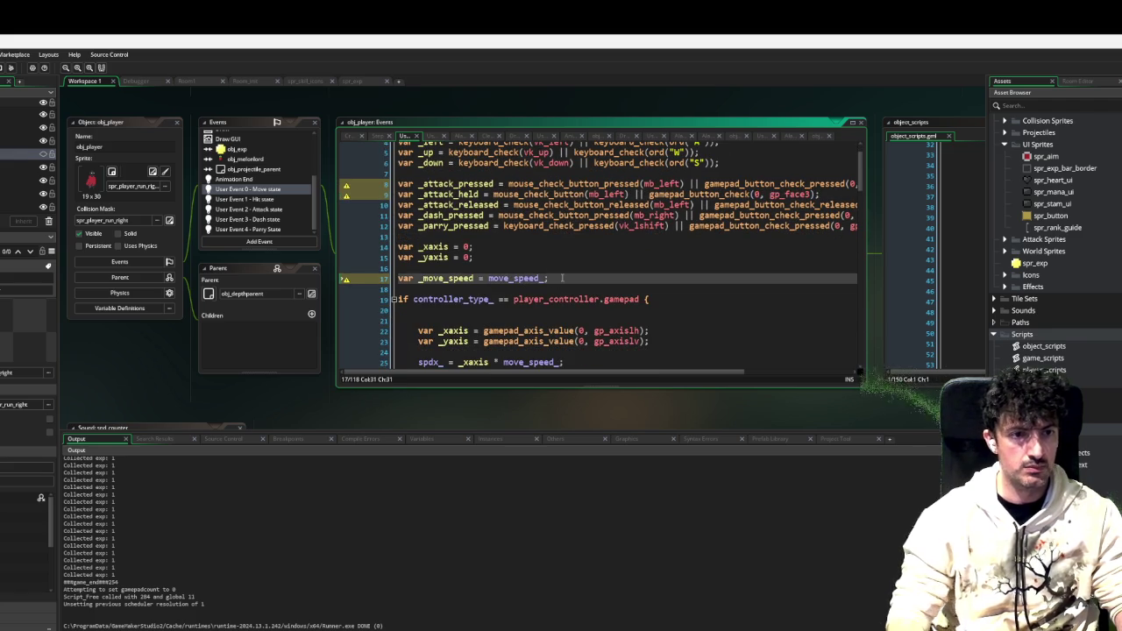
{"action": "key", "text": "Return"}
{"action": "type", "text": "of"}
{"action": "key", "text": "BackSpace"}
{"action": "key", "text": "BackSpace"}
{"action": "type", "text": "if _attack"}
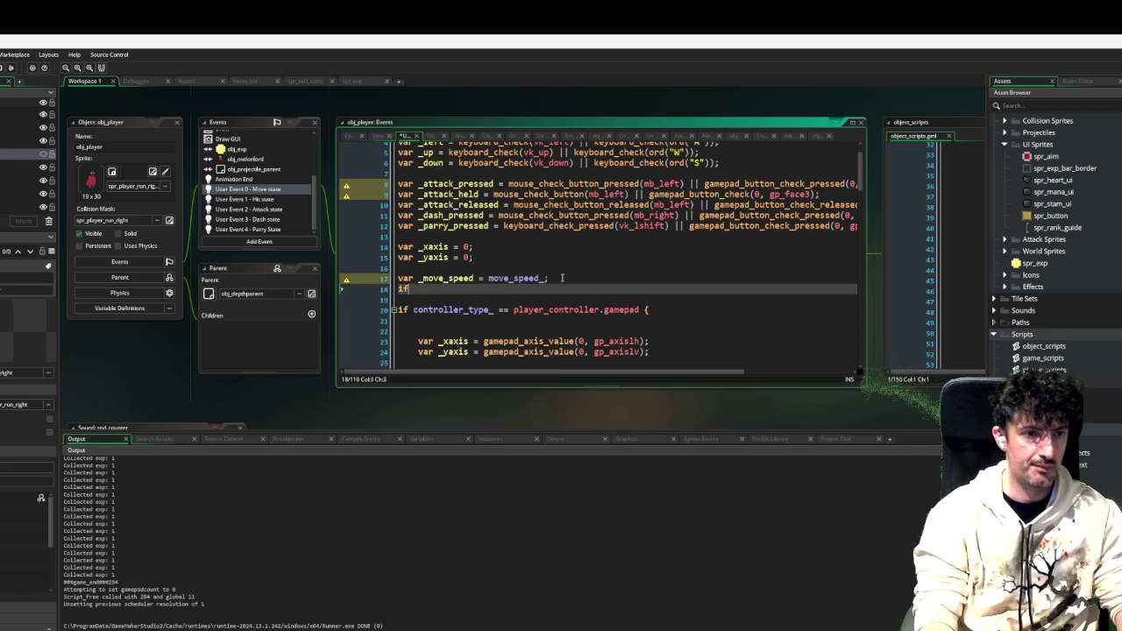
{"action": "key", "text": "Return"}
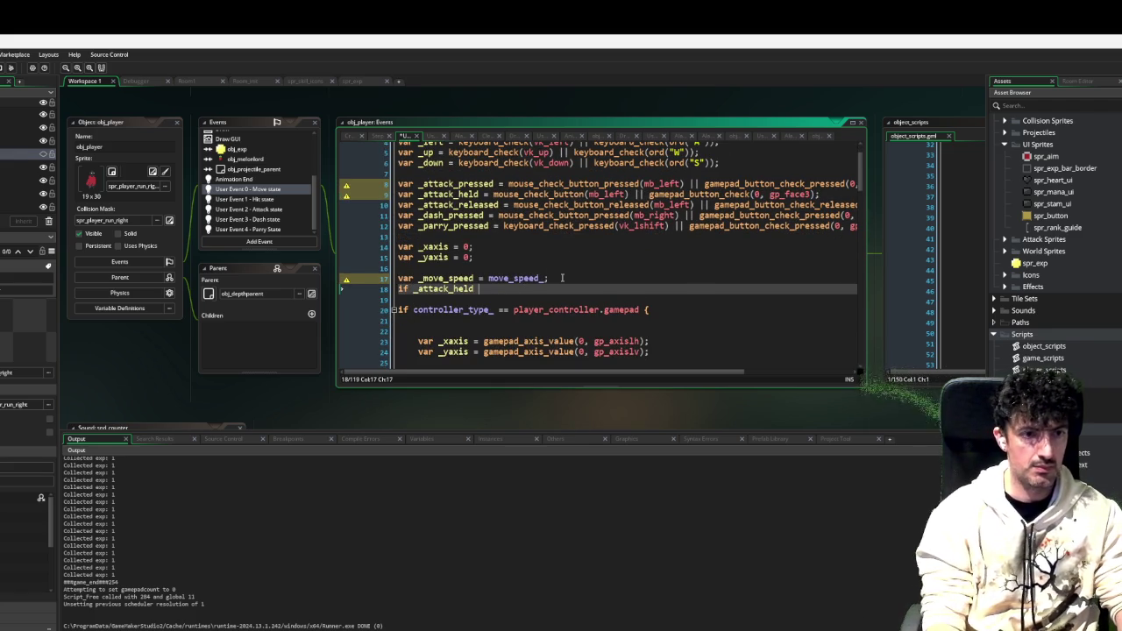
{"action": "type", "text": "{ _move_speed "}
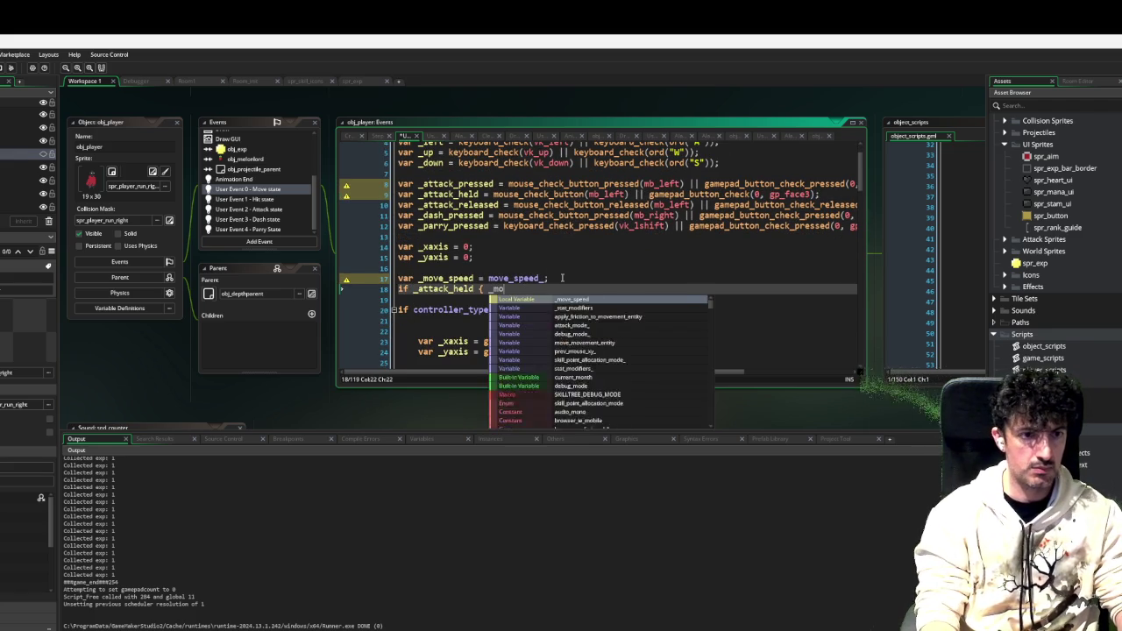
{"action": "type", "text": "*= 0.5"}
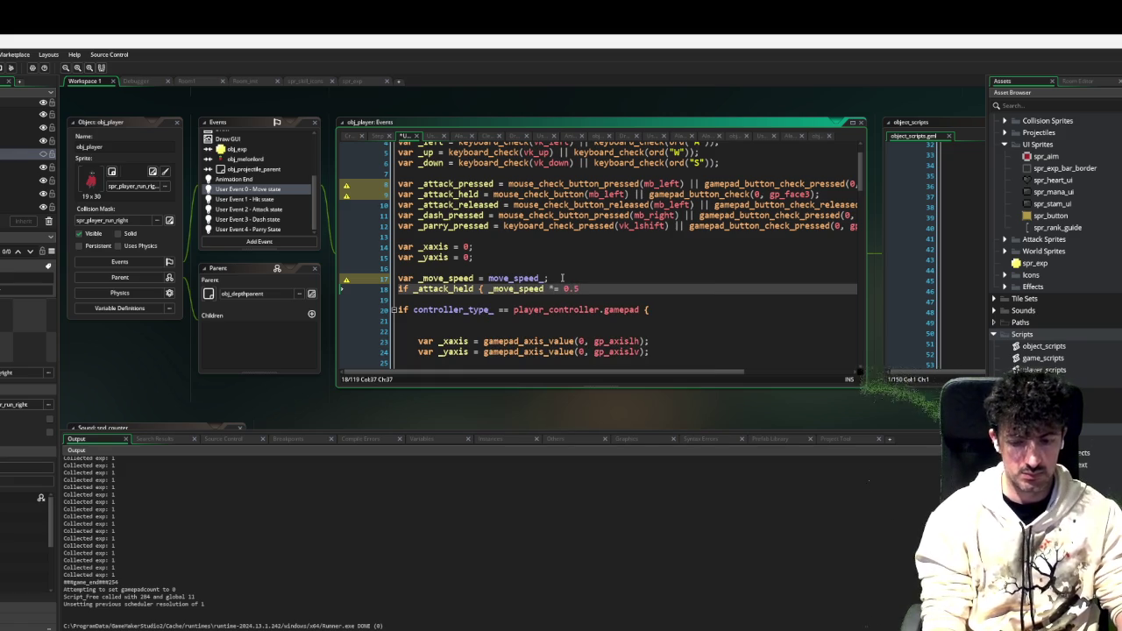
{"action": "type", "text": ";}"}
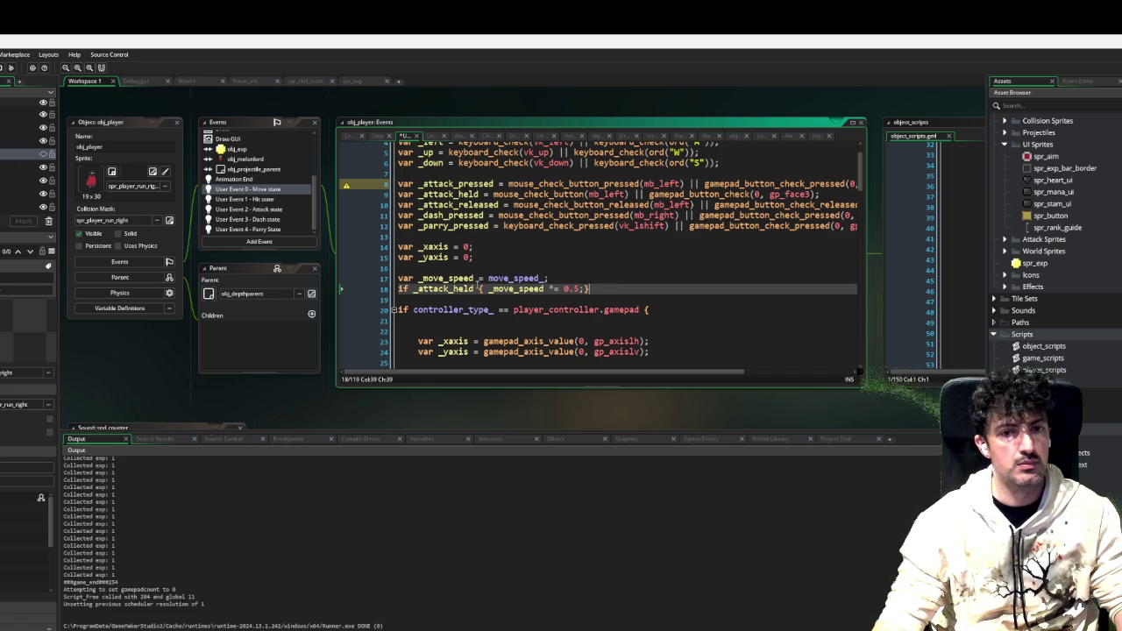
{"action": "left_click", "coordinate": [477, 288]}
{"action": "type", "text": "&& global.c"}
{"action": "key", "text": "BackSpace"}
{"action": "type", "text": "ab"}
{"action": "type", "text": "ilities"}
{"action": "type", "text": "[abilitie"}
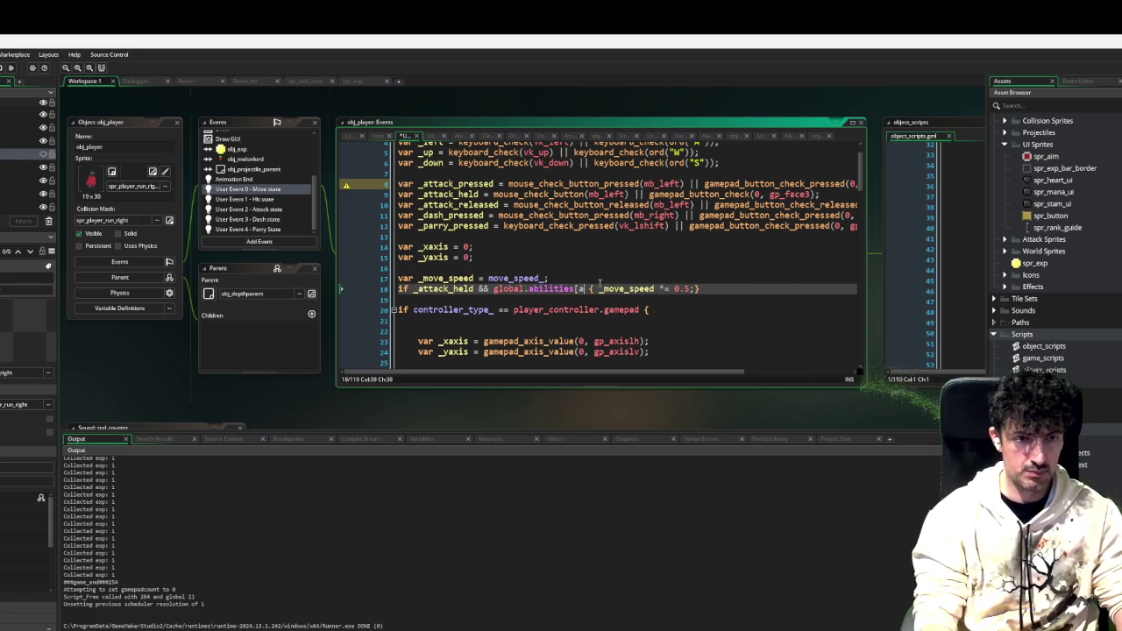
{"action": "type", "text": "s.charge"}
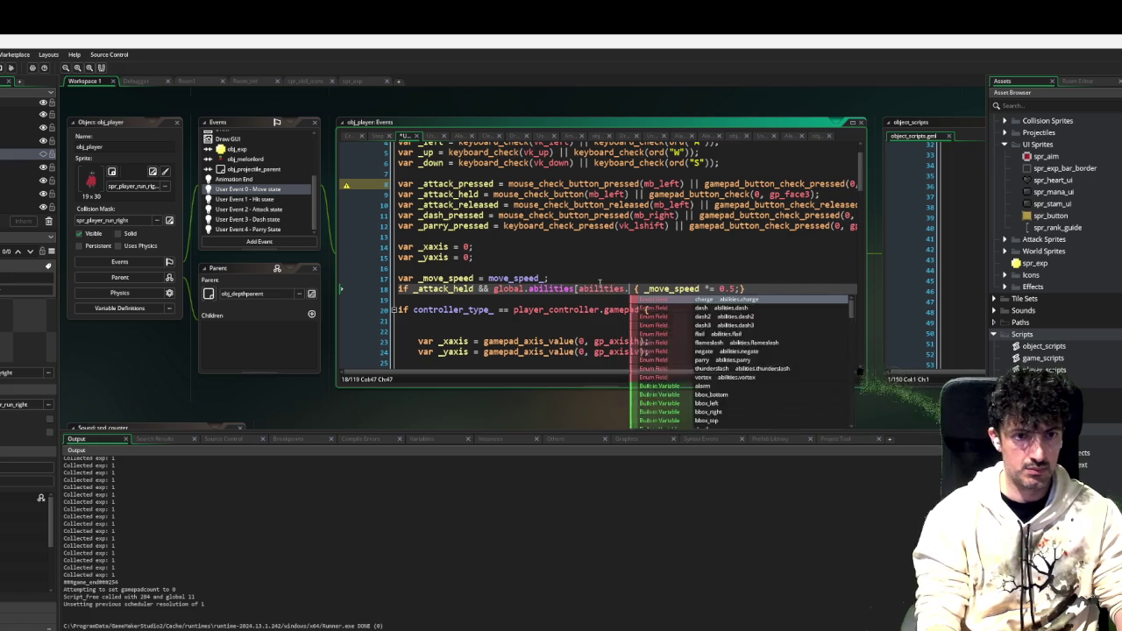
{"action": "type", "text": "]"}
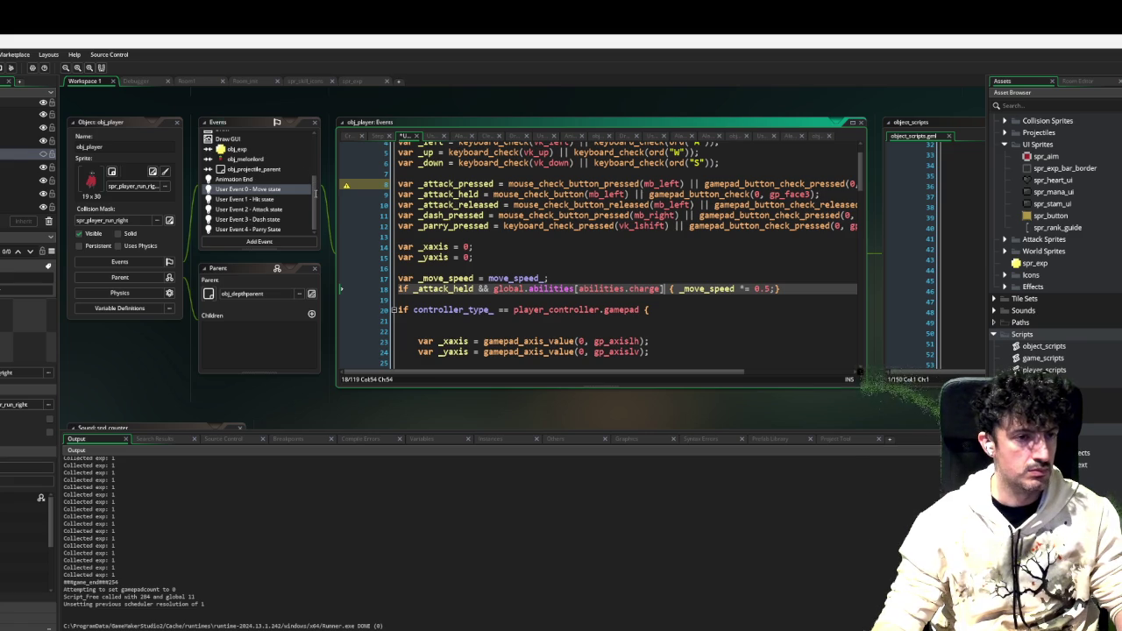
{"action": "scroll", "coordinate": [313, 194], "scroll_direction": "up", "scroll_amount": 3}
{"action": "scroll", "coordinate": [311, 188], "scroll_direction": "up", "scroll_amount": 5}
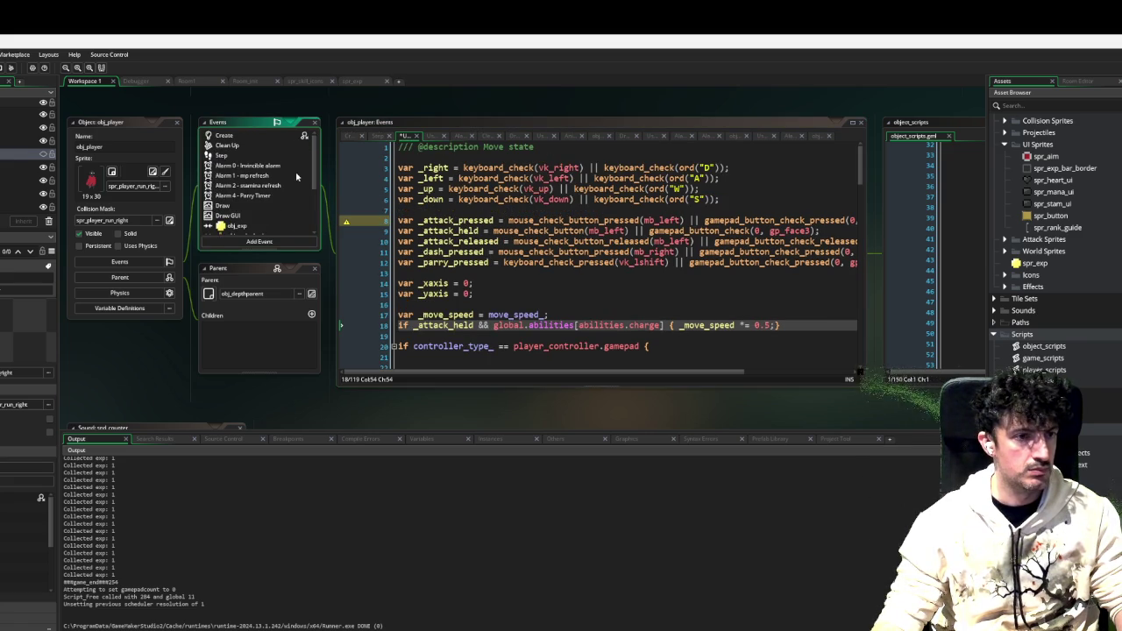
{"action": "scroll", "coordinate": [296, 178], "scroll_direction": "down", "scroll_amount": 3}
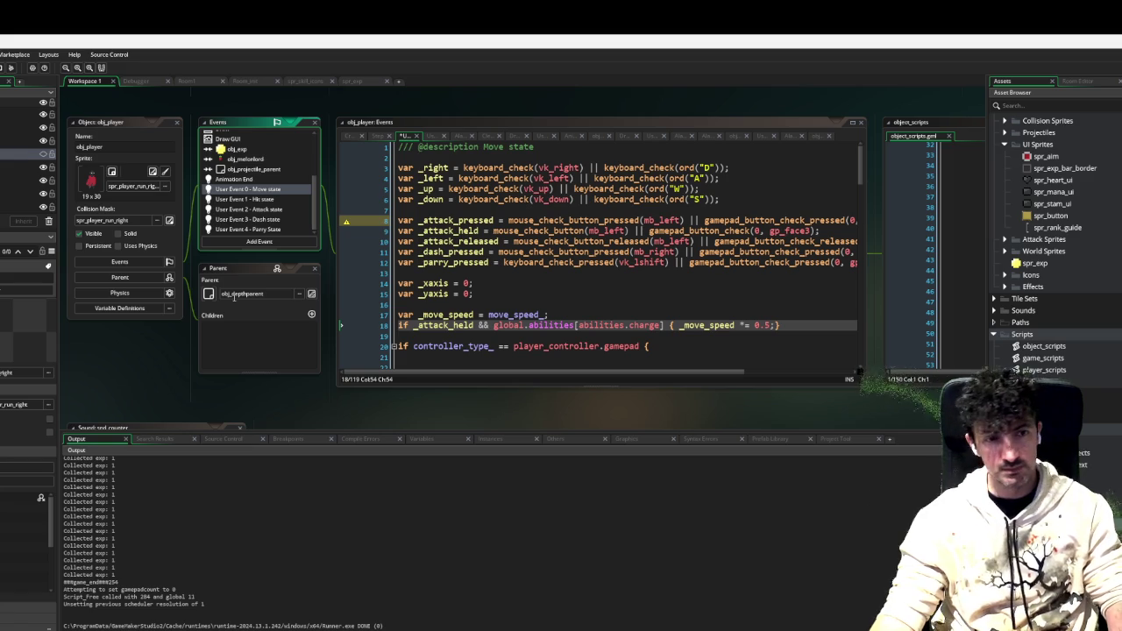
{"action": "scroll", "coordinate": [578, 260], "scroll_direction": "down", "scroll_amount": 2}
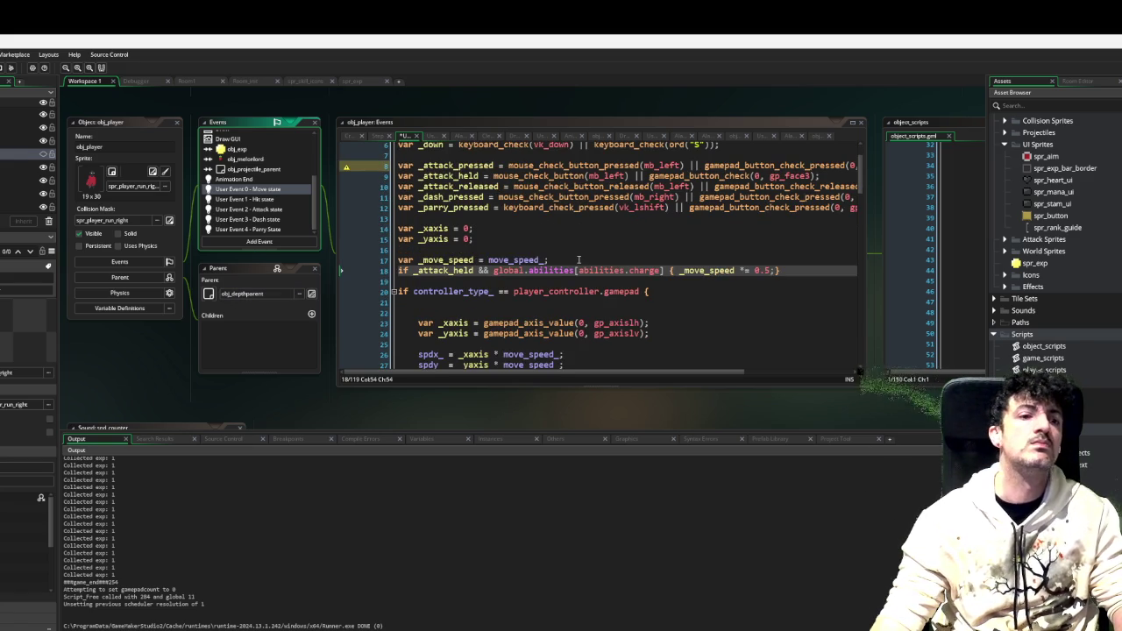
{"action": "scroll", "coordinate": [578, 259], "scroll_direction": "down", "scroll_amount": 3}
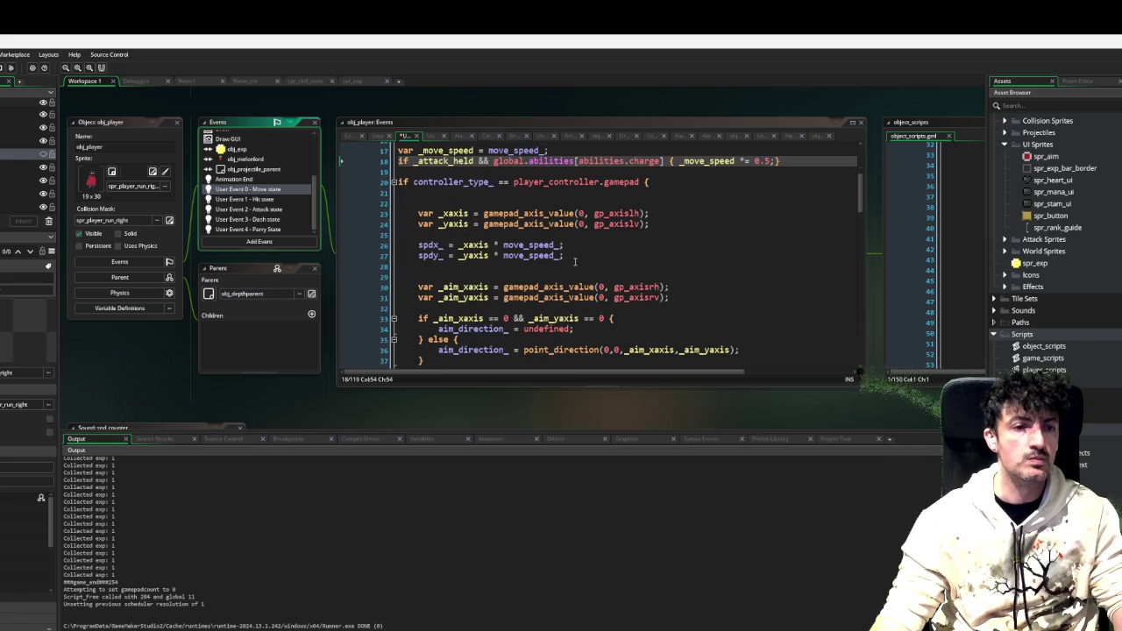
{"action": "scroll", "coordinate": [575, 261], "scroll_direction": "up", "scroll_amount": 1}
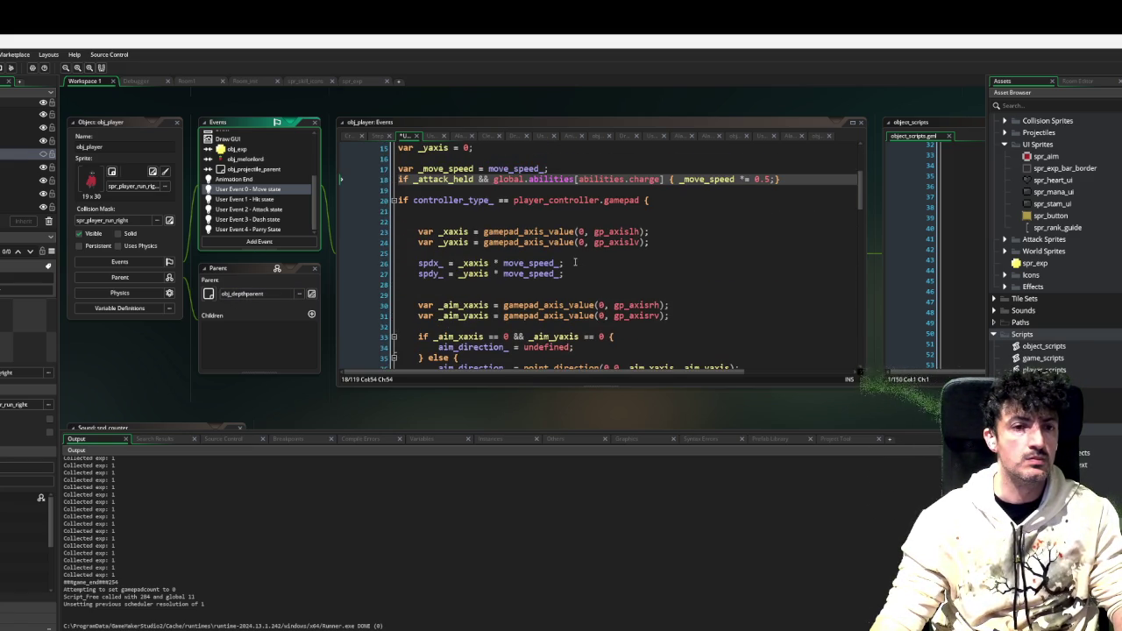
{"action": "scroll", "coordinate": [575, 260], "scroll_direction": "up", "scroll_amount": 1}
{"action": "scroll", "coordinate": [572, 262], "scroll_direction": "down", "scroll_amount": 3}
{"action": "scroll", "coordinate": [572, 261], "scroll_direction": "down", "scroll_amount": 9}
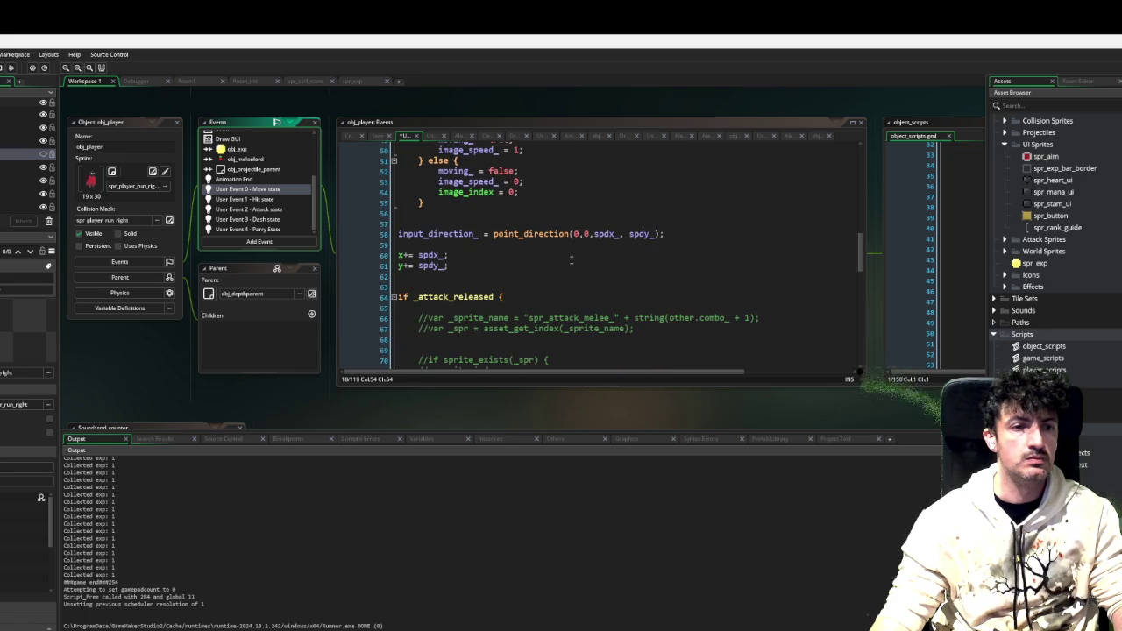
{"action": "scroll", "coordinate": [571, 261], "scroll_direction": "down", "scroll_amount": 2}
Add an if _attack_held block with braces after the movement code
{"action": "left_click", "coordinate": [426, 222]}
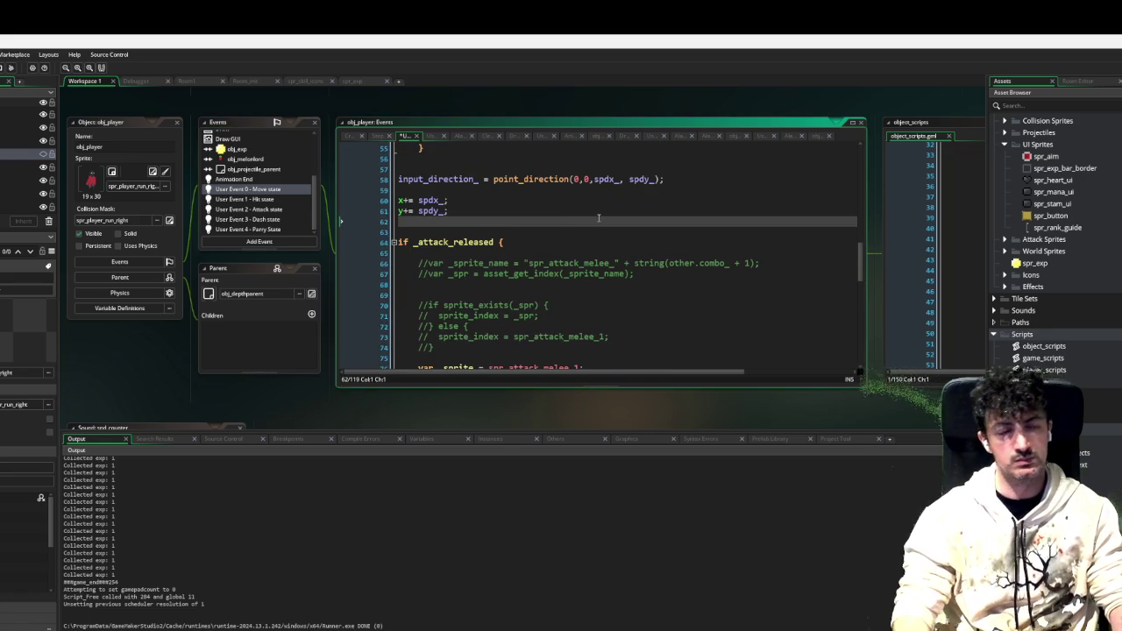
{"action": "key", "text": "Return"}
{"action": "key", "text": "Return"}
{"action": "key", "text": "Up"}
{"action": "type", "text": "o"}
{"action": "key", "text": "BackSpace"}
{"action": "type", "text": "if attack_held {"}
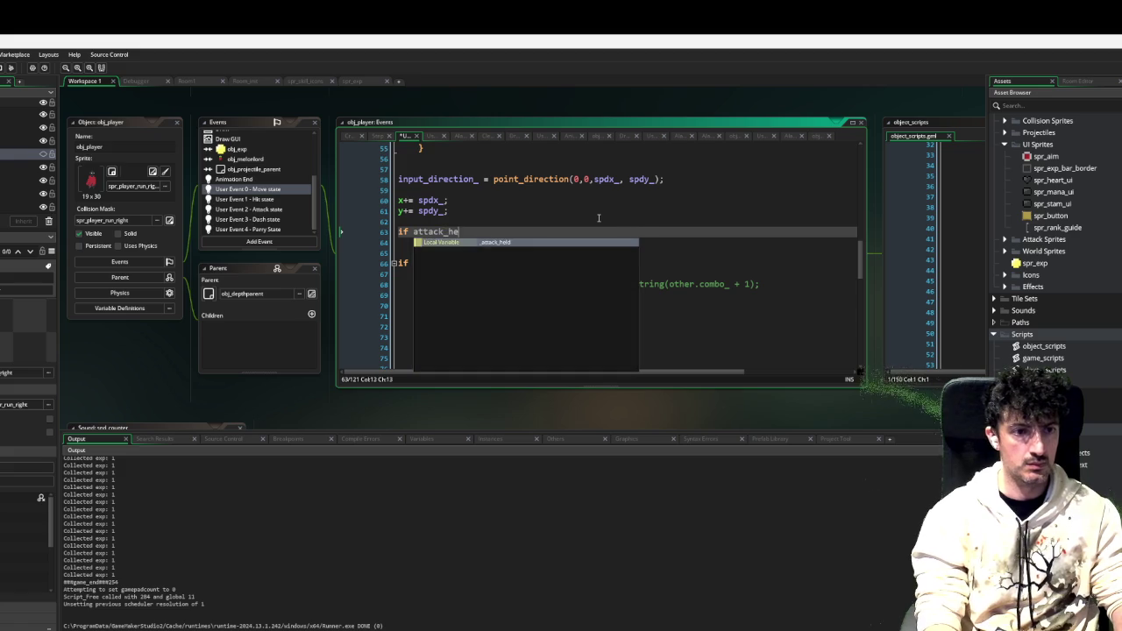
{"action": "key", "text": "Return"}
{"action": "type", "text": "{"}
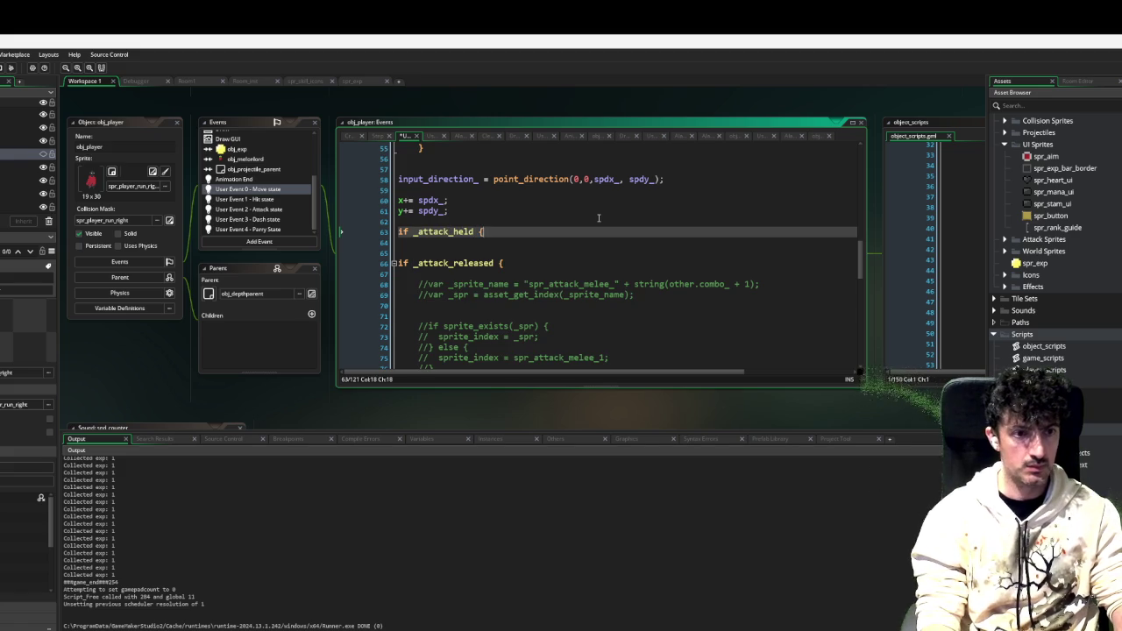
{"action": "key", "text": "Return"}
{"action": "key", "text": "Return"}
{"action": "key", "text": "Up"}
Start a sprite_index = line in the block and add && global.abilities[abilities.charge] to its condition
{"action": "type", "text": "s"}
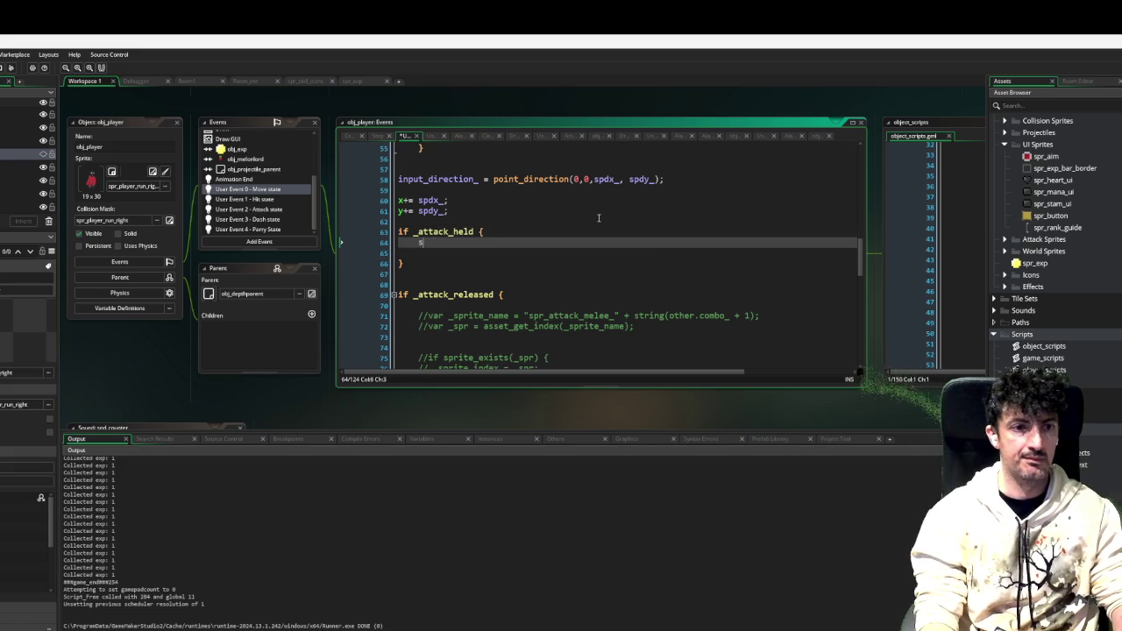
{"action": "type", "text": "pri"}
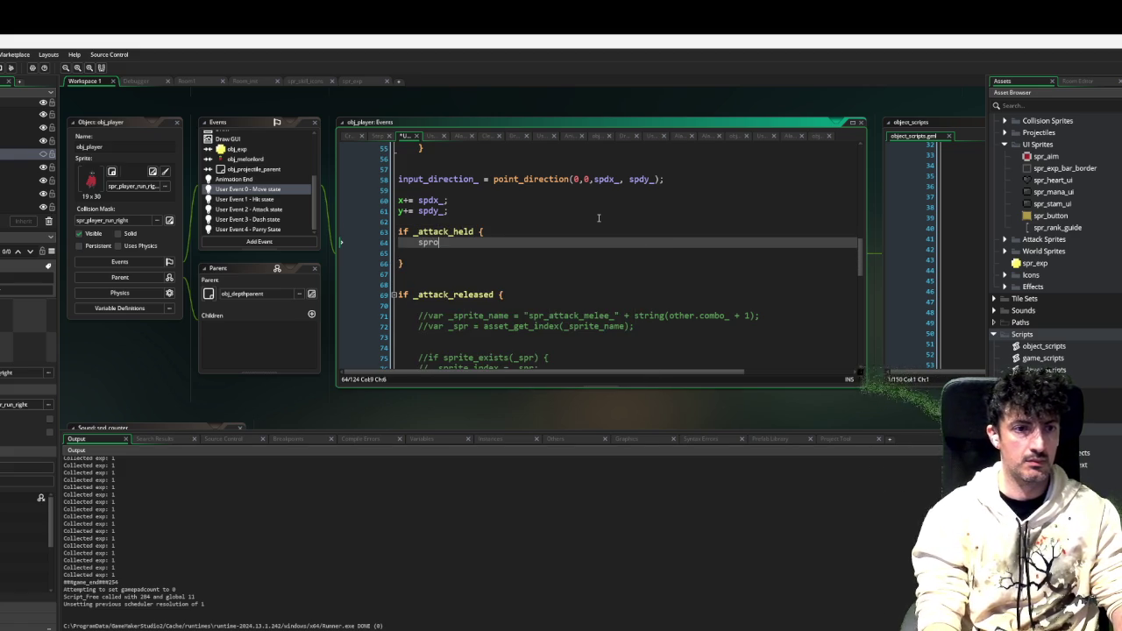
{"action": "type", "text": "te_in"}
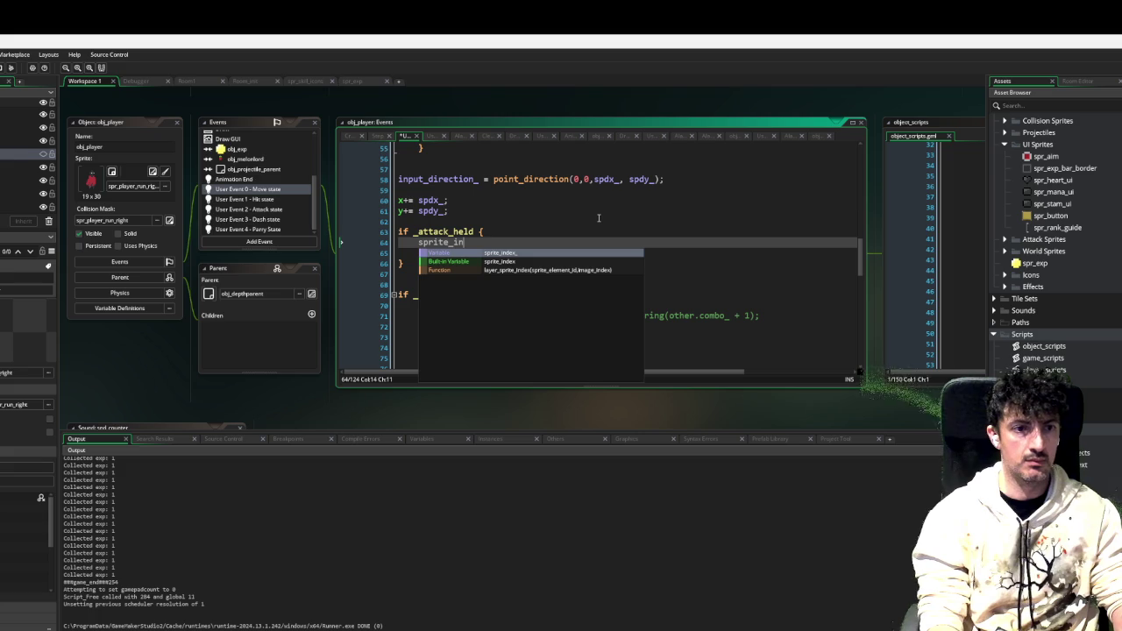
{"action": "key", "text": "Down"}
{"action": "key", "text": "Return"}
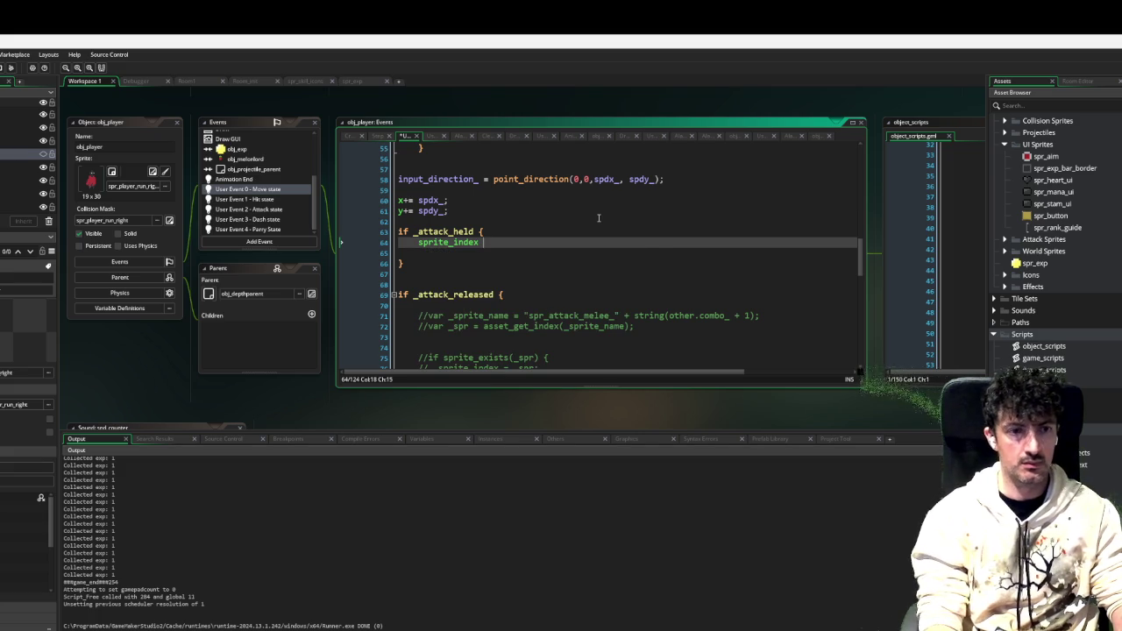
{"action": "type", "text": "="}
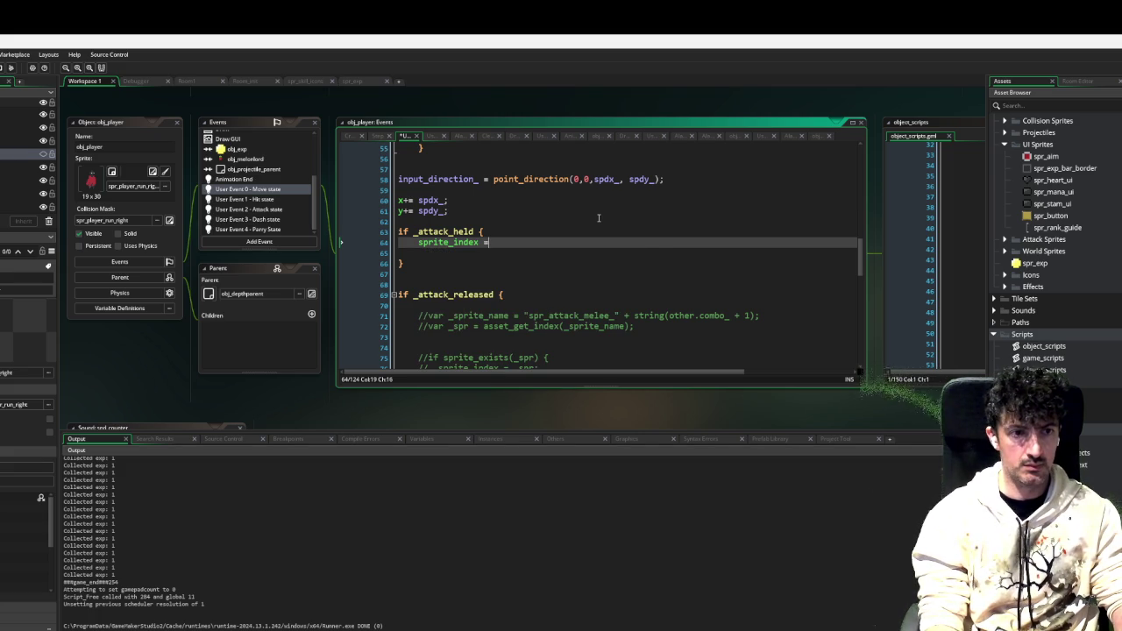
{"action": "key", "text": "Up"}
{"action": "scroll", "coordinate": [598, 218], "scroll_direction": "up", "scroll_amount": 10}
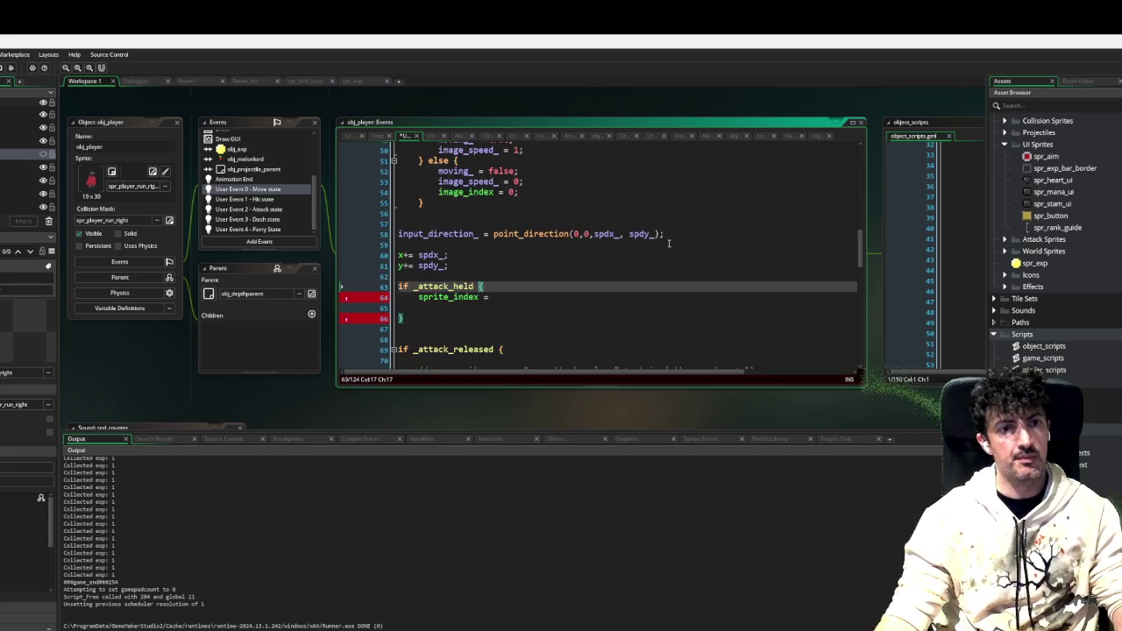
{"action": "scroll", "coordinate": [671, 239], "scroll_direction": "up", "scroll_amount": 6}
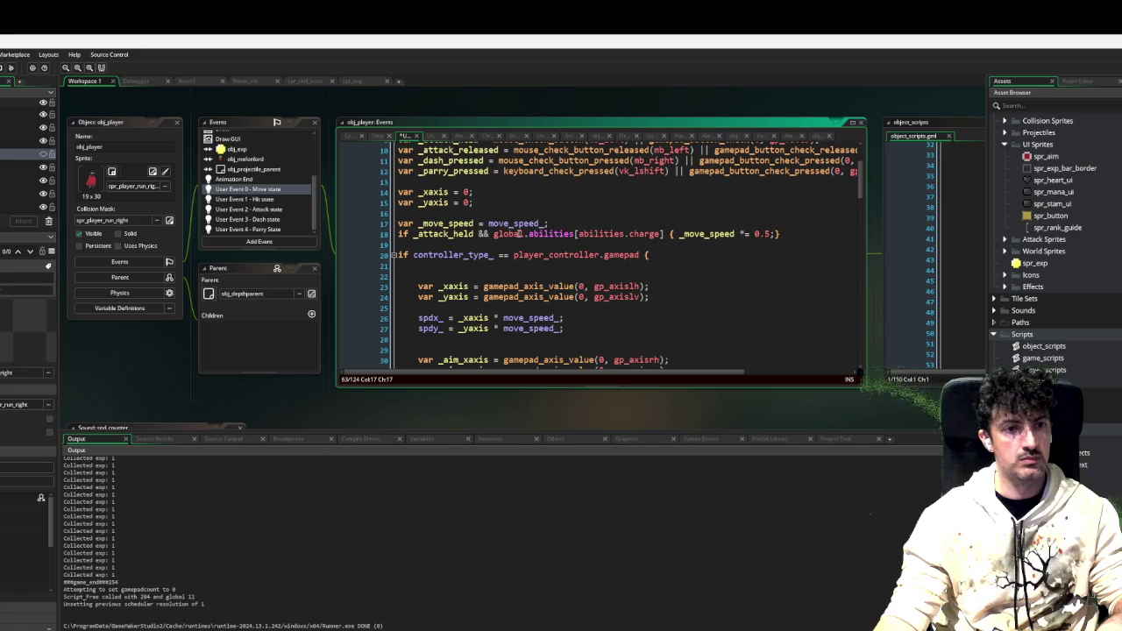
{"action": "mouse_move", "coordinate": [493, 235]}
{"action": "left_mouse_down"}
{"action": "mouse_move", "coordinate": [689, 235]}
{"action": "mouse_move", "coordinate": [670, 235]}
{"action": "left_mouse_up"}
{"action": "scroll", "coordinate": [683, 260], "scroll_direction": "down", "scroll_amount": 10}
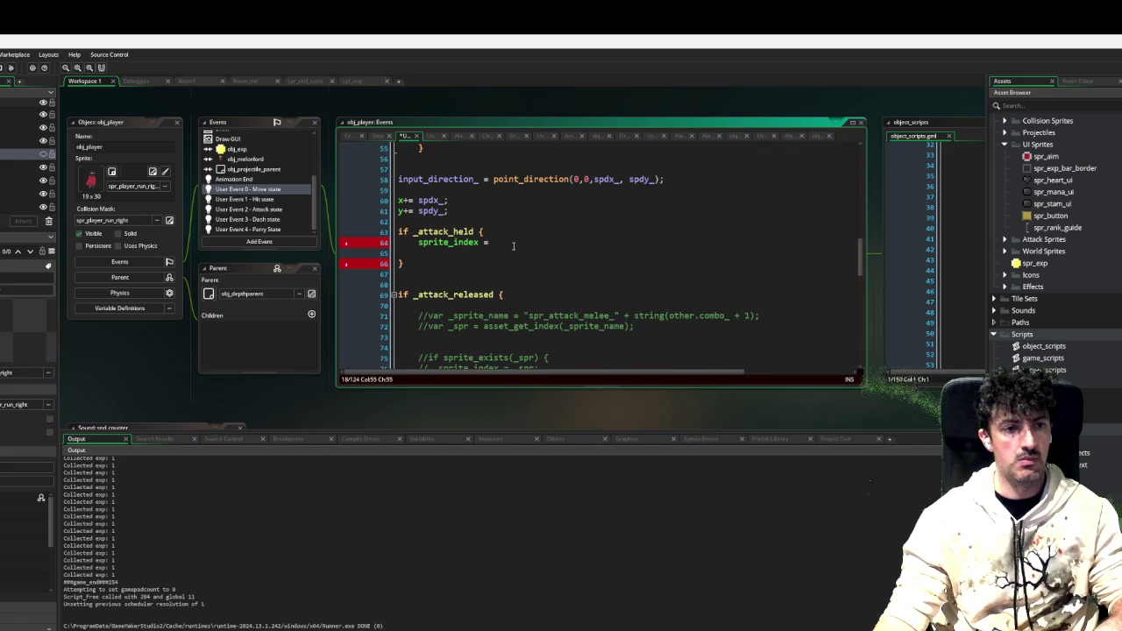
{"action": "left_click", "coordinate": [487, 231]}
{"action": "type", "text": "&& global.abilities[abilities.charge]"}
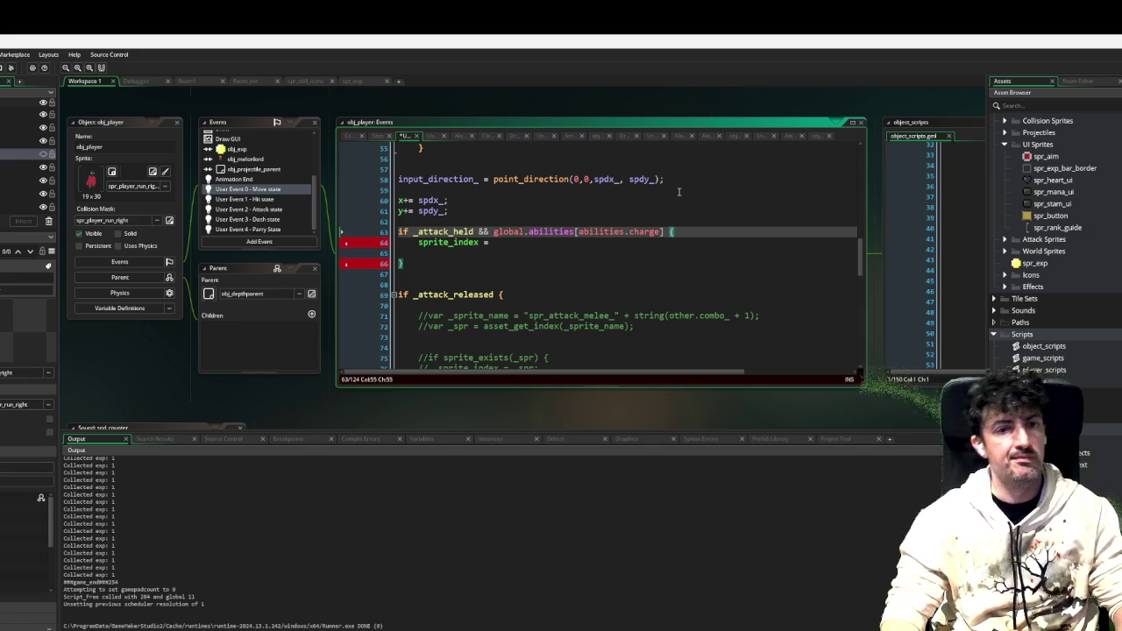
Complete the statement as sprite_index = spr_player_charge_right;
{"action": "key", "text": "Down"}
{"action": "key", "text": "BackSpace"}
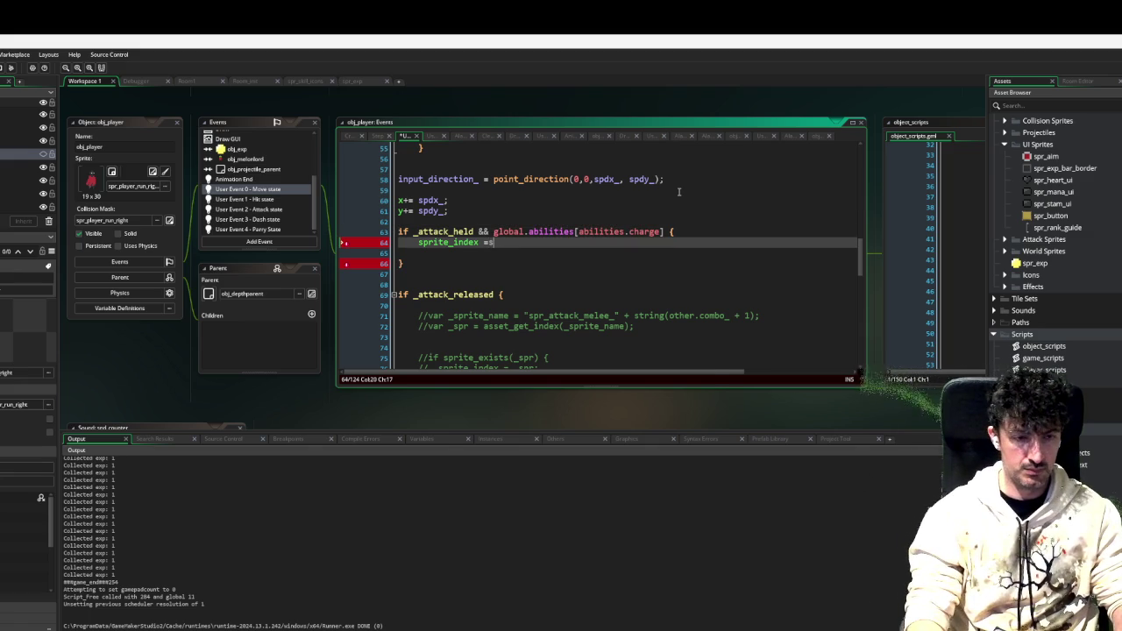
{"action": "key", "text": "Escape"}
{"action": "type", "text": "spr"}
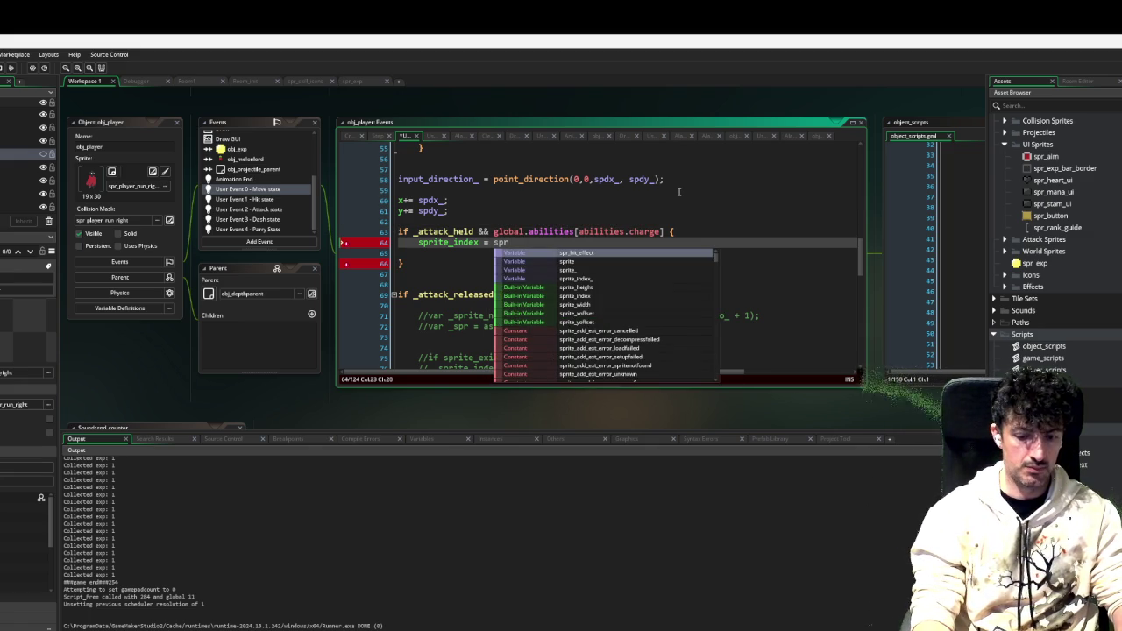
{"action": "type", "text": "_player_c"}
{"action": "key", "text": "Return"}
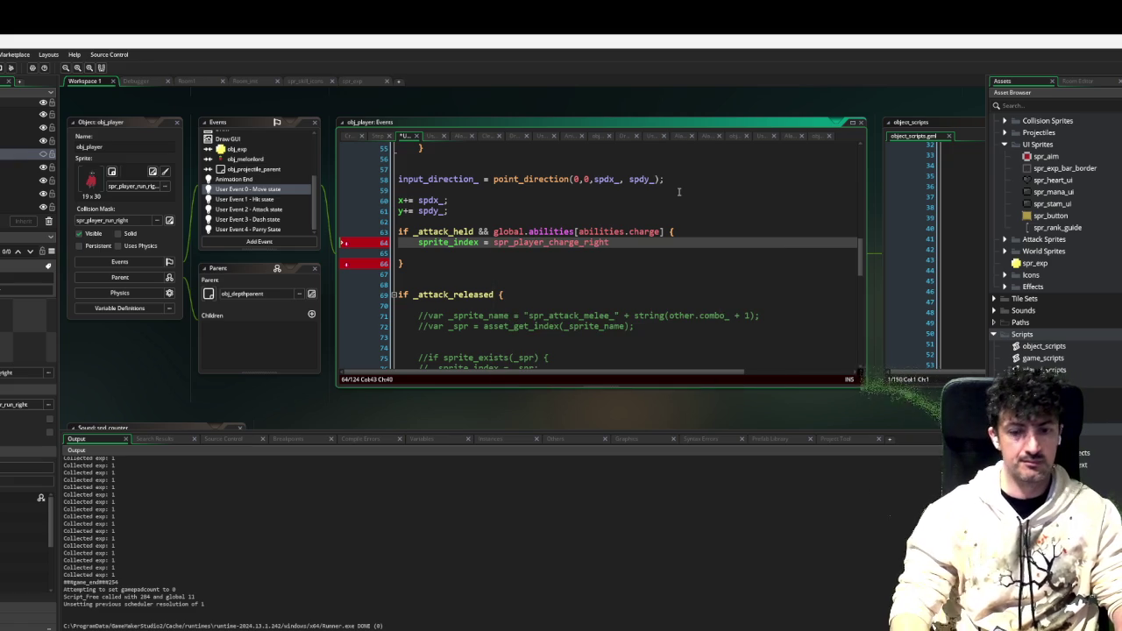
{"action": "type", "text": ";"}
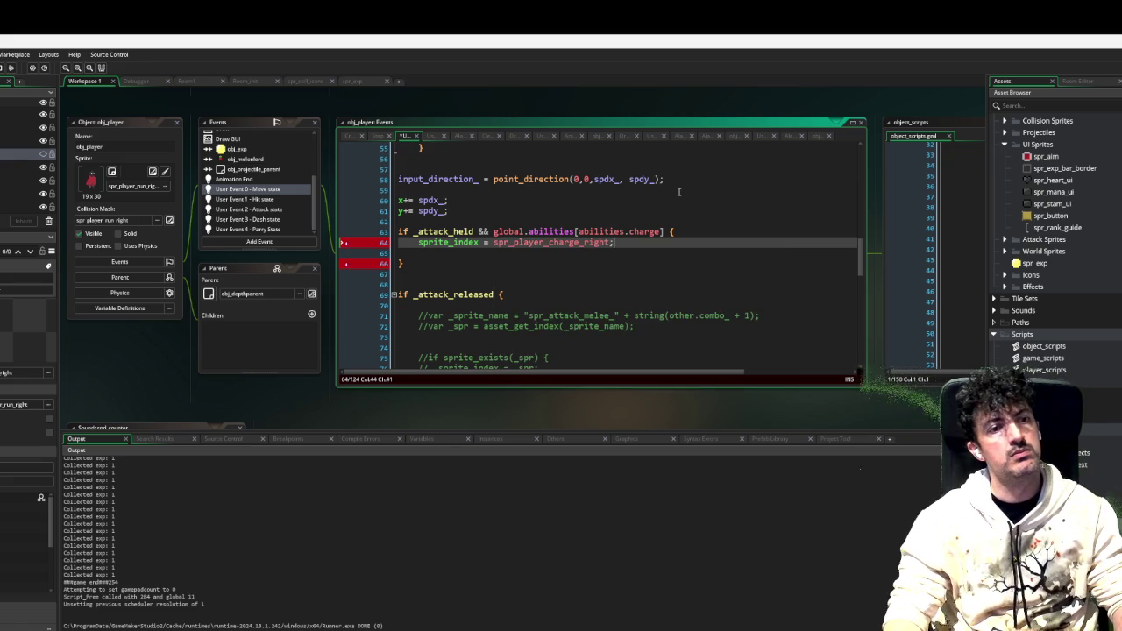
{"action": "key", "text": "Down"}
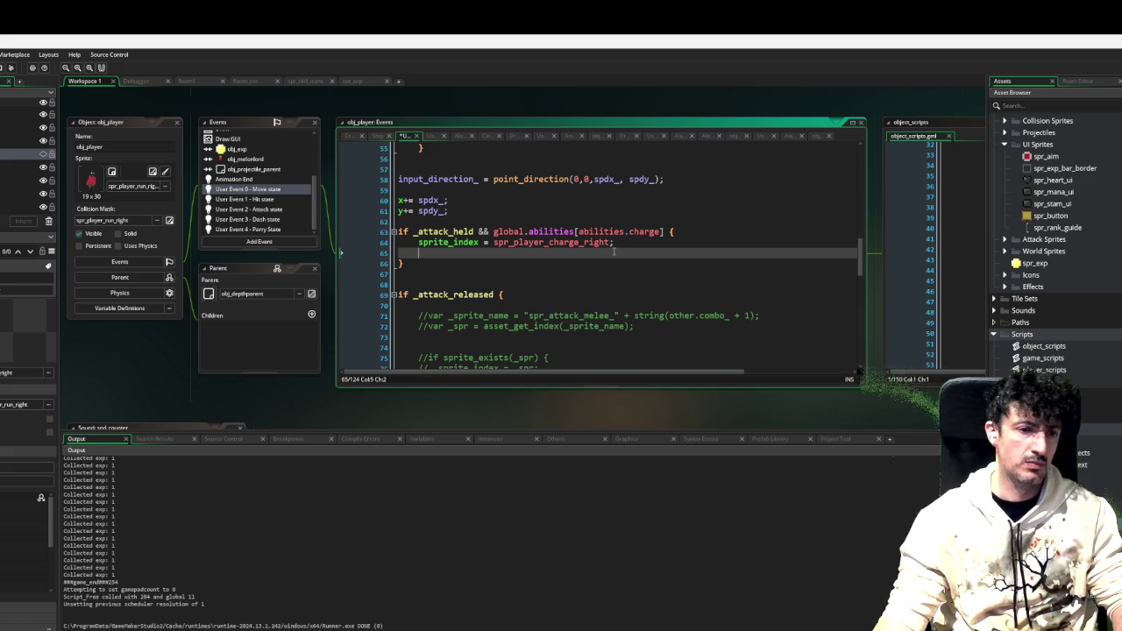
{"action": "scroll", "coordinate": [536, 252], "scroll_direction": "down", "scroll_amount": 2}
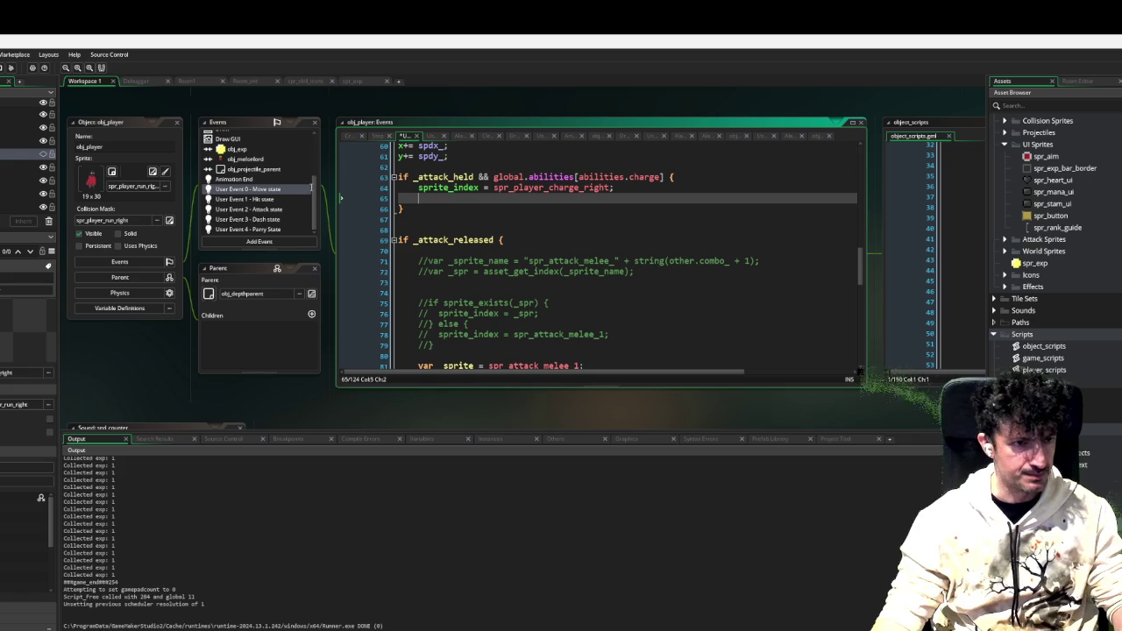
{"action": "scroll", "coordinate": [310, 185], "scroll_direction": "up", "scroll_amount": 5}
{"action": "left_click", "coordinate": [261, 143]}
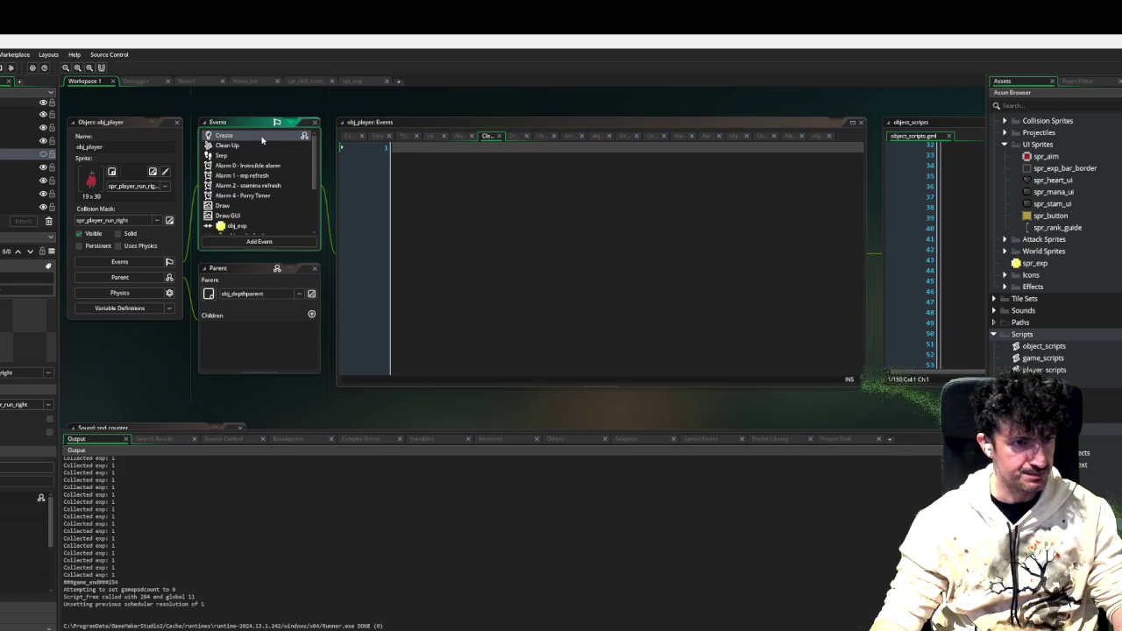
Add charge_timer_ = 0; under attack_inst_ in the Create event, then go back to the Move state
{"action": "left_click", "coordinate": [262, 136]}
{"action": "scroll", "coordinate": [577, 268], "scroll_direction": "down", "scroll_amount": 5}
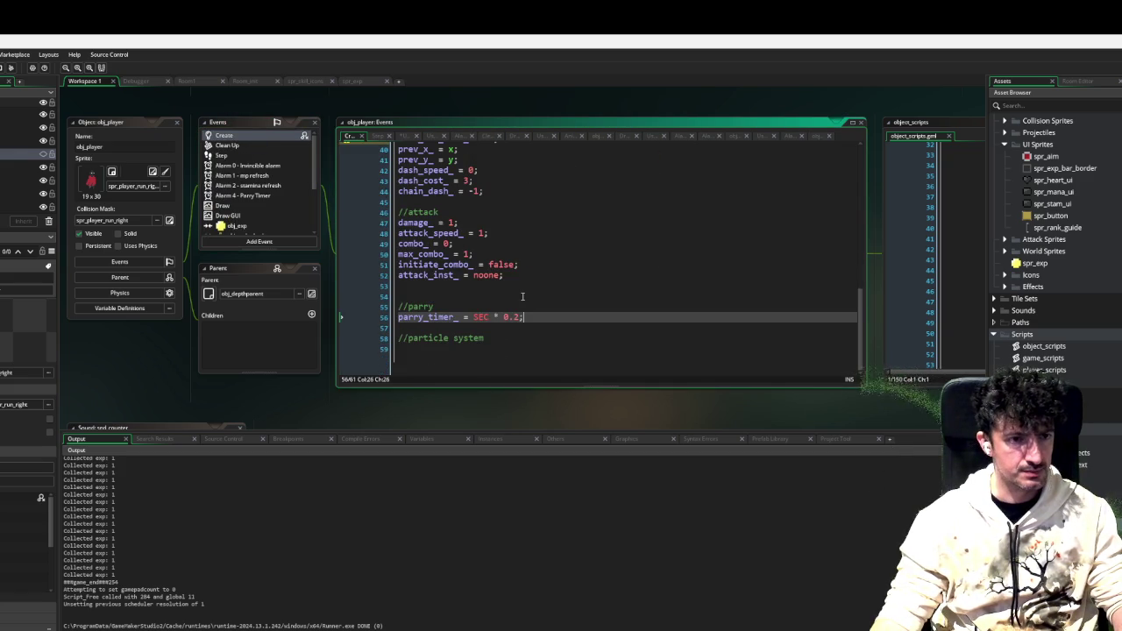
{"action": "left_click", "coordinate": [447, 287]}
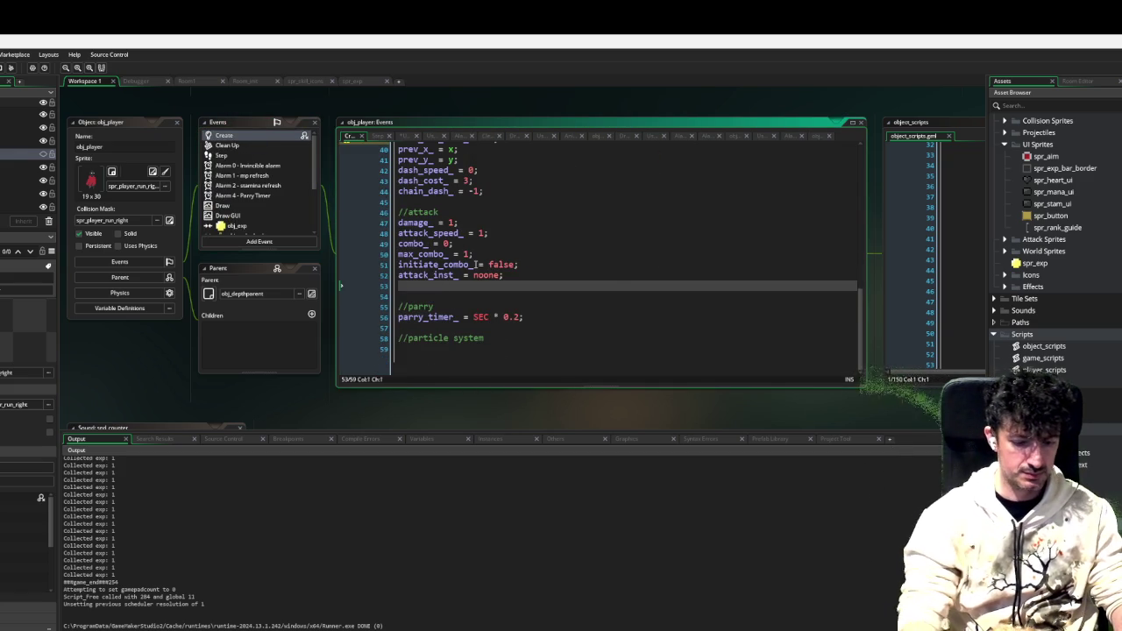
{"action": "type", "text": "charge_timer_ = "}
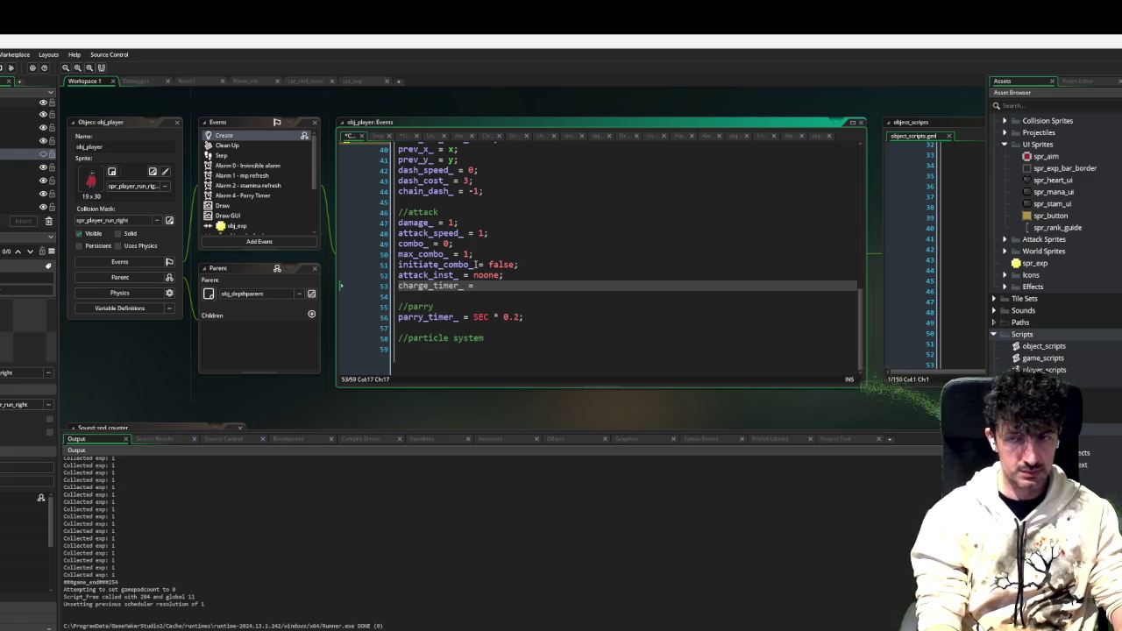
{"action": "type", "text": "0;"}
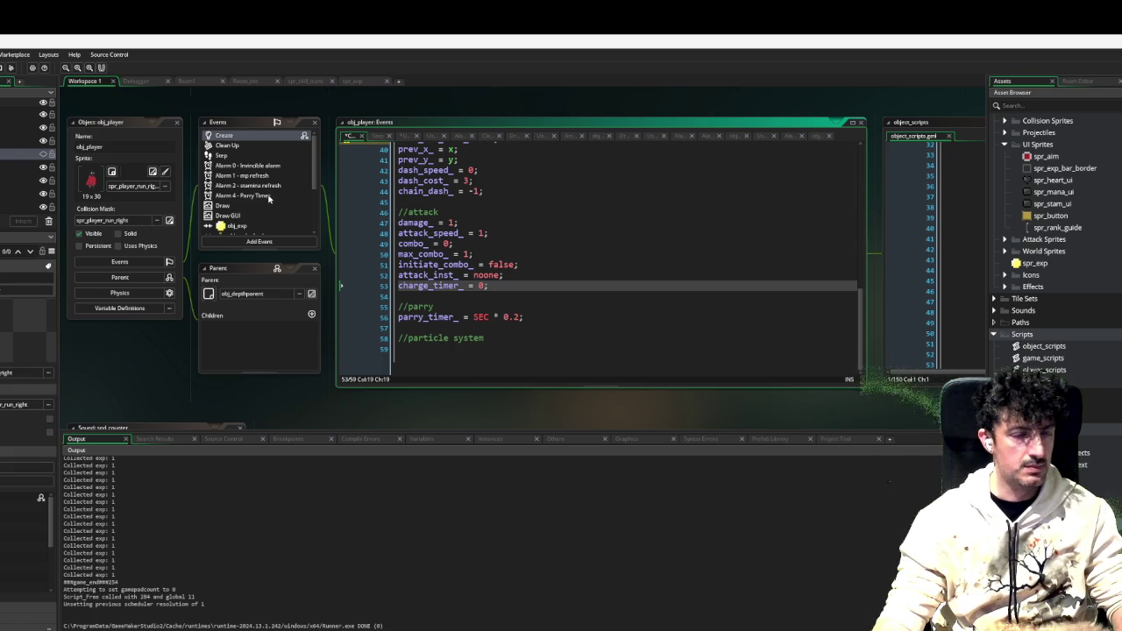
{"action": "scroll", "coordinate": [260, 219], "scroll_direction": "down", "scroll_amount": 2}
{"action": "scroll", "coordinate": [260, 220], "scroll_direction": "down", "scroll_amount": 1}
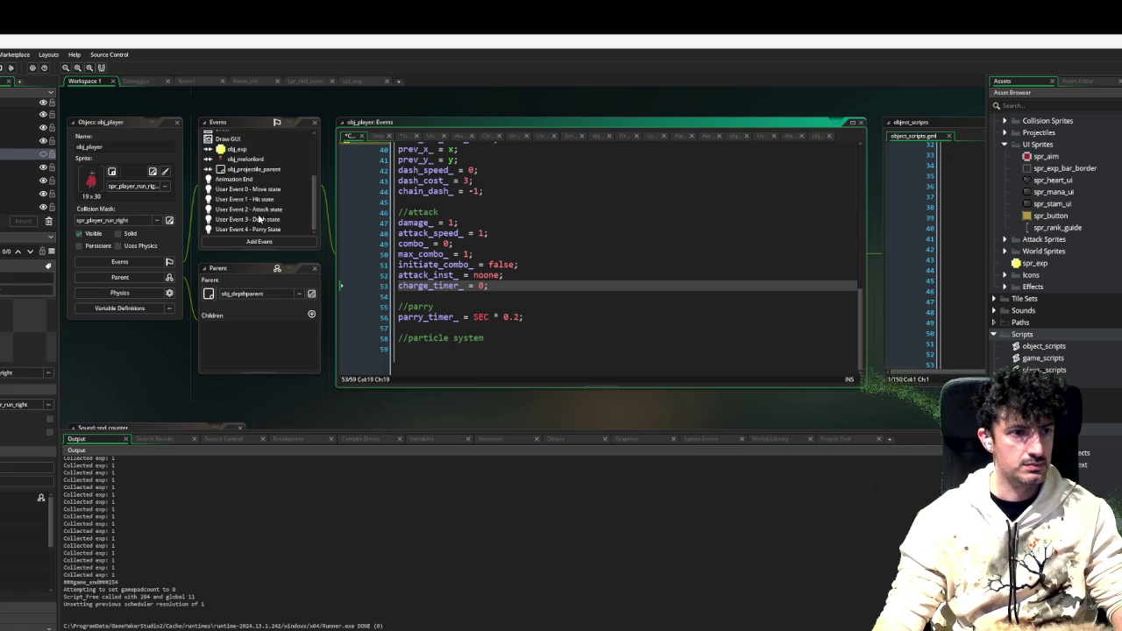
{"action": "scroll", "coordinate": [258, 216], "scroll_direction": "up", "scroll_amount": 3}
{"action": "scroll", "coordinate": [258, 214], "scroll_direction": "up", "scroll_amount": 1}
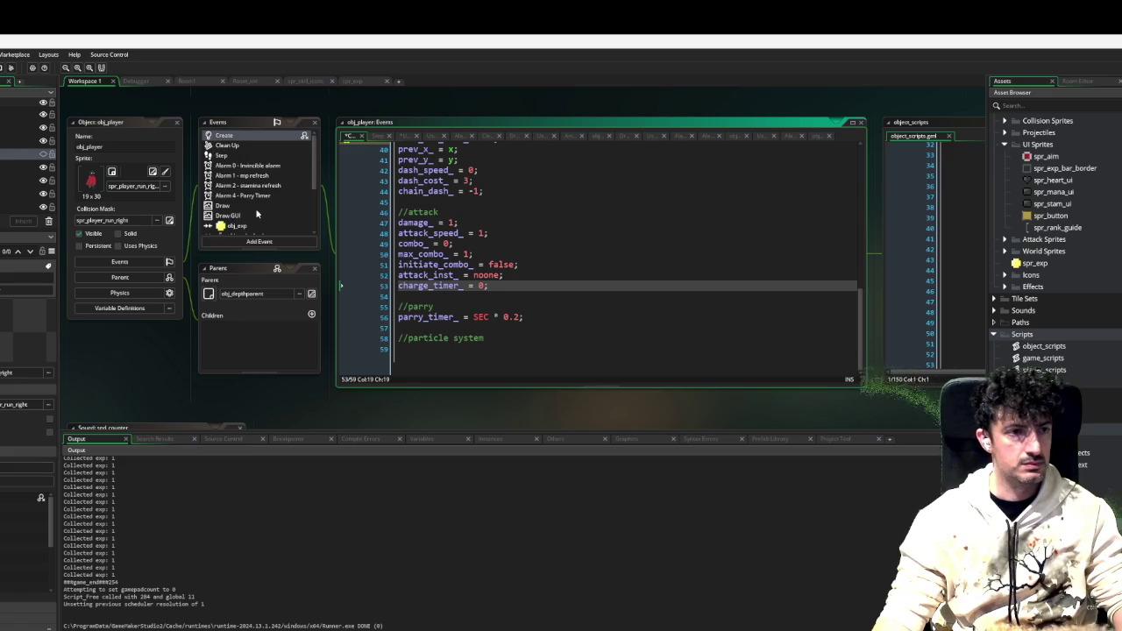
{"action": "scroll", "coordinate": [254, 197], "scroll_direction": "down", "scroll_amount": 3}
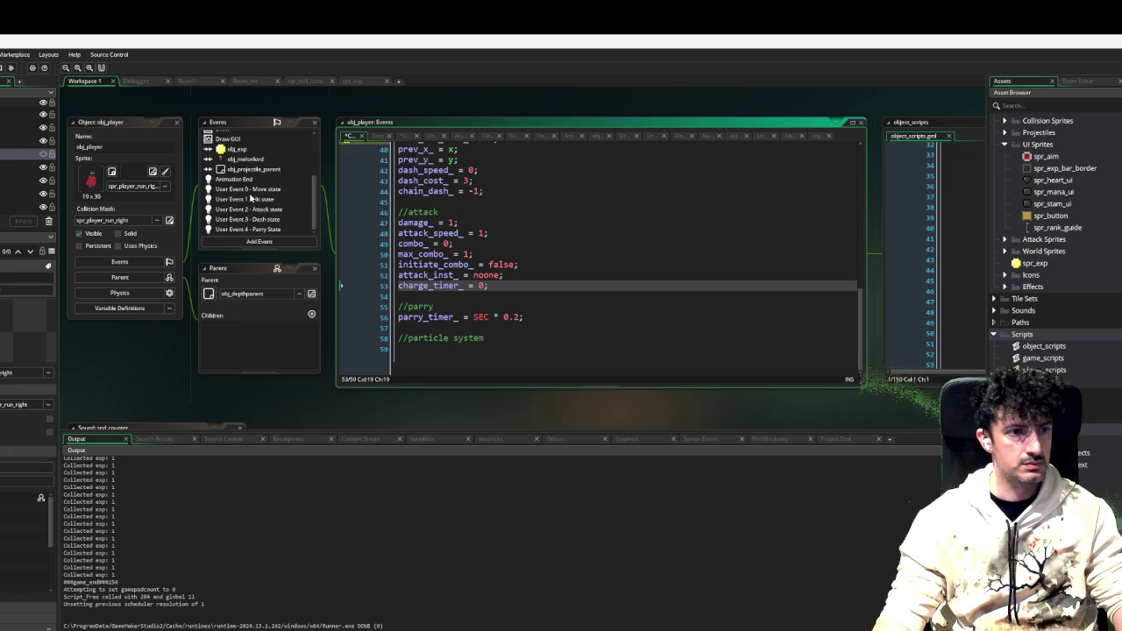
{"action": "left_click", "coordinate": [292, 190]}
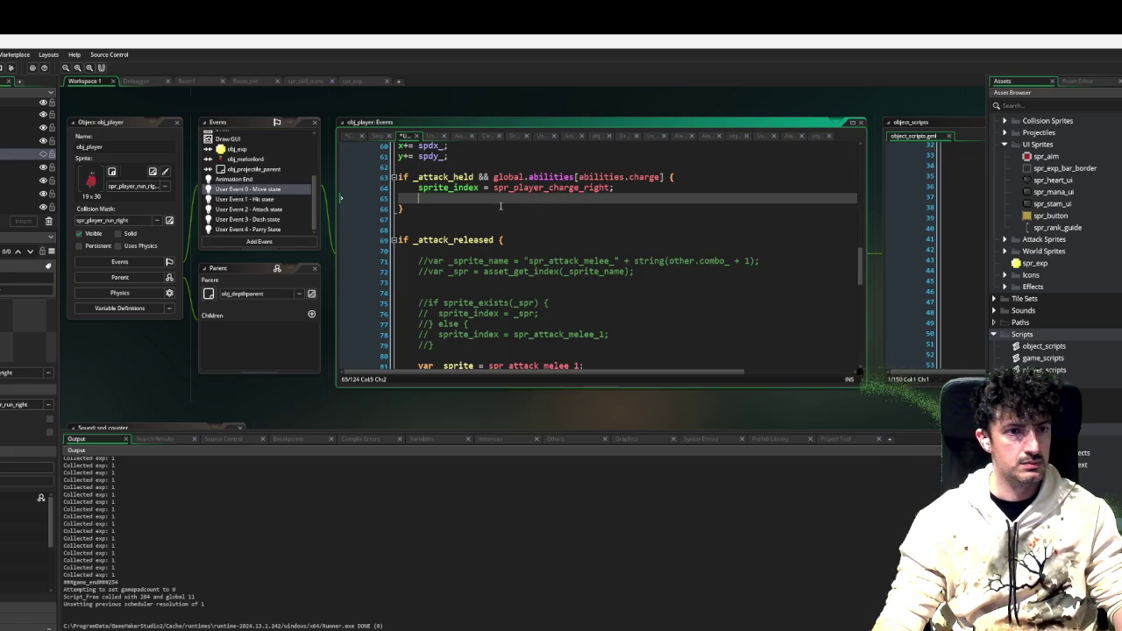
Add charge_timer_max_ = SEC * 0.9; below charge_timer_ in the Create event
{"action": "type", "text": "cha"}
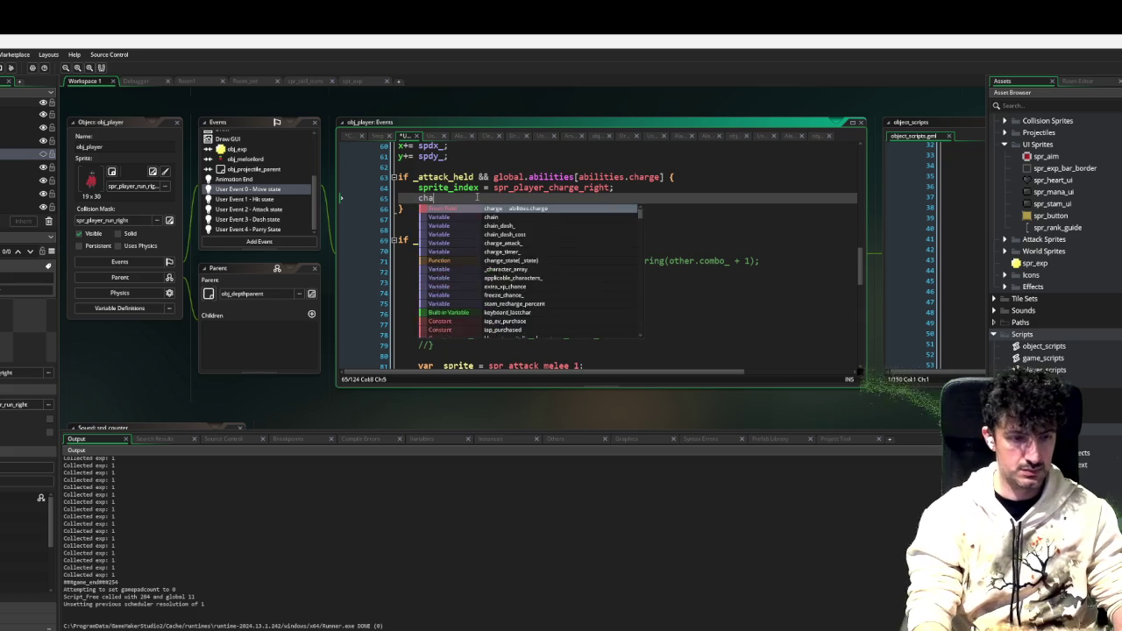
{"action": "type", "text": "rge_timer_"}
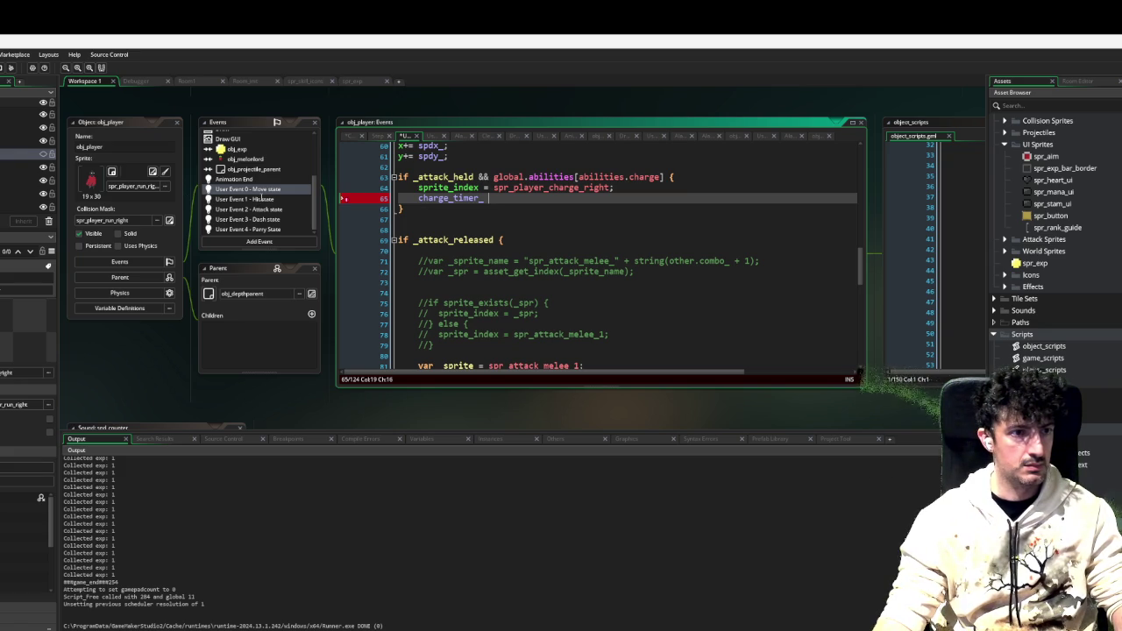
{"action": "scroll", "coordinate": [274, 172], "scroll_direction": "up", "scroll_amount": 3}
{"action": "left_click", "coordinate": [224, 135]}
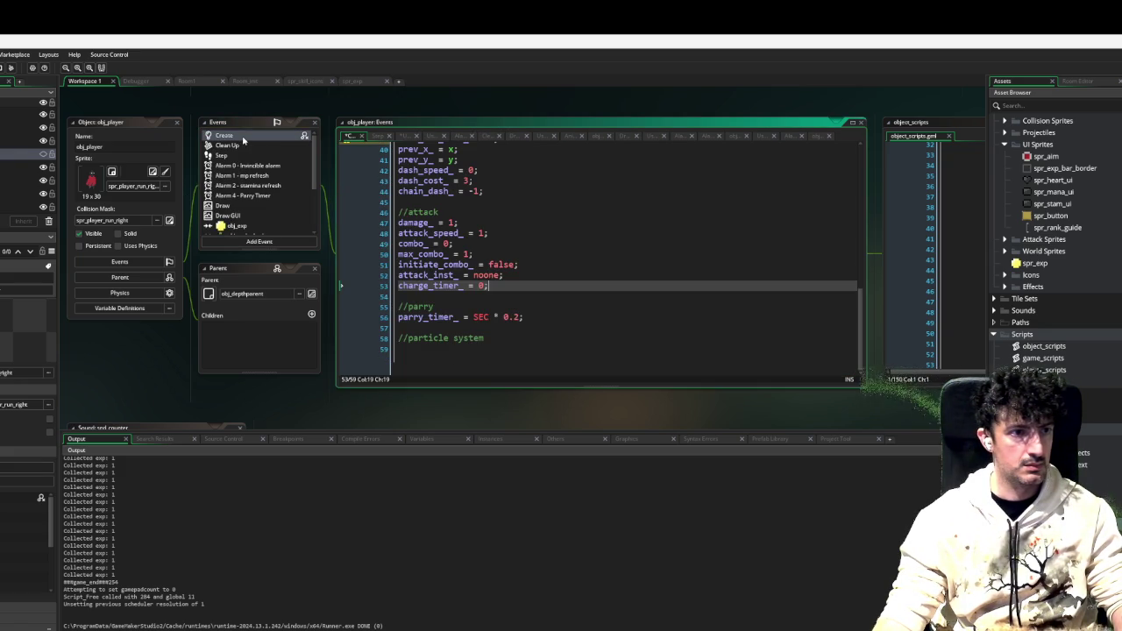
{"action": "key", "text": "Return"}
{"action": "type", "text": "ch"}
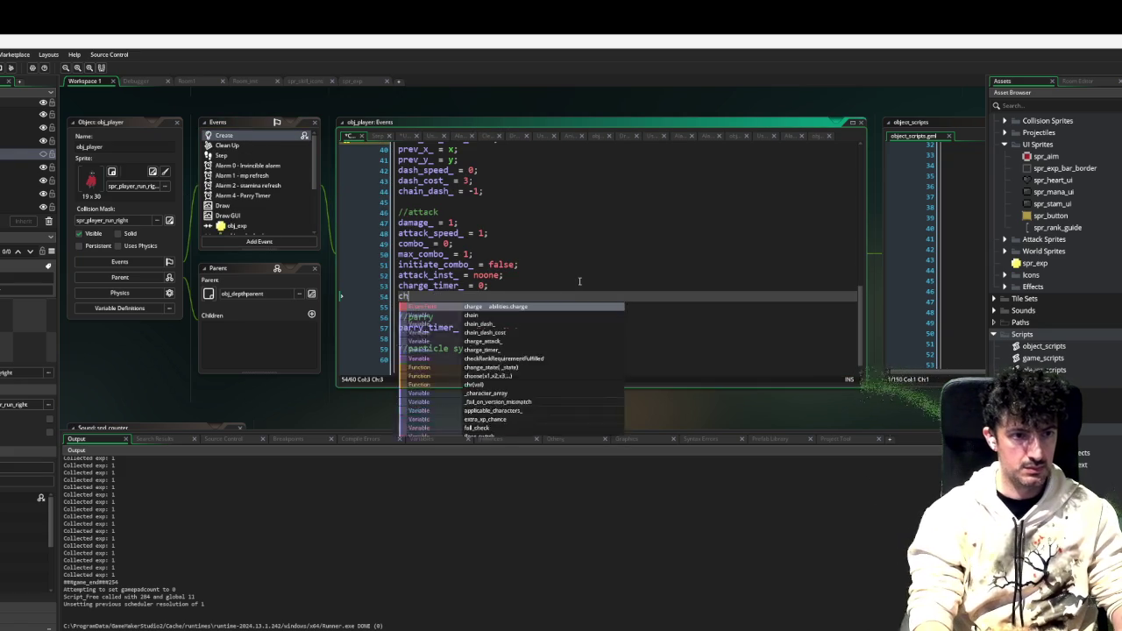
{"action": "type", "text": "arge_timer_m"}
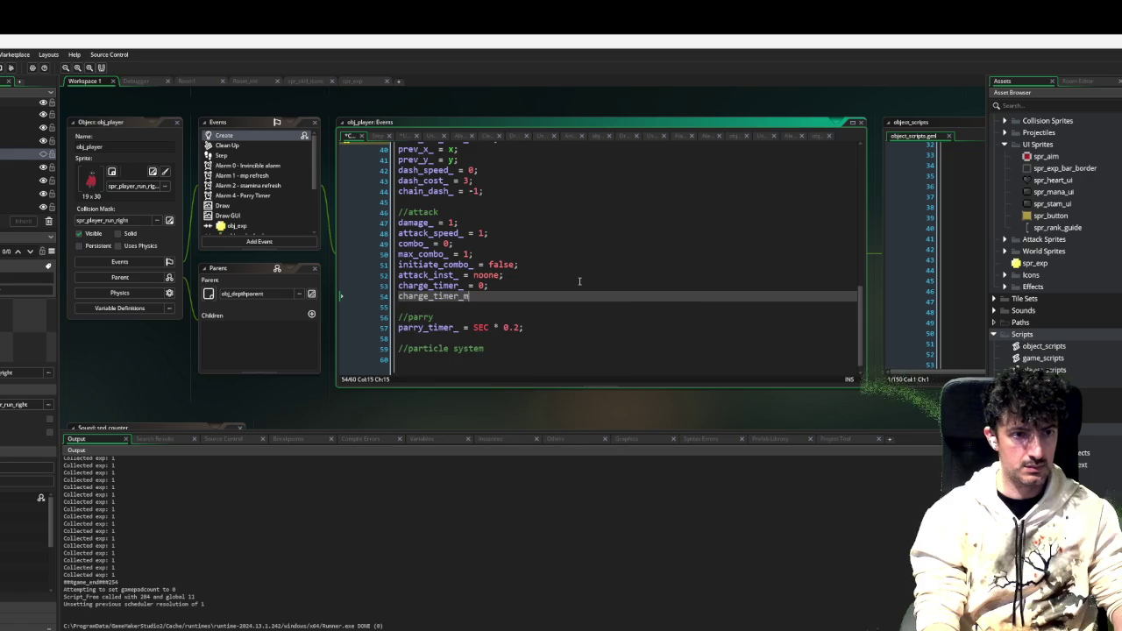
{"action": "type", "text": "ax SEC"}
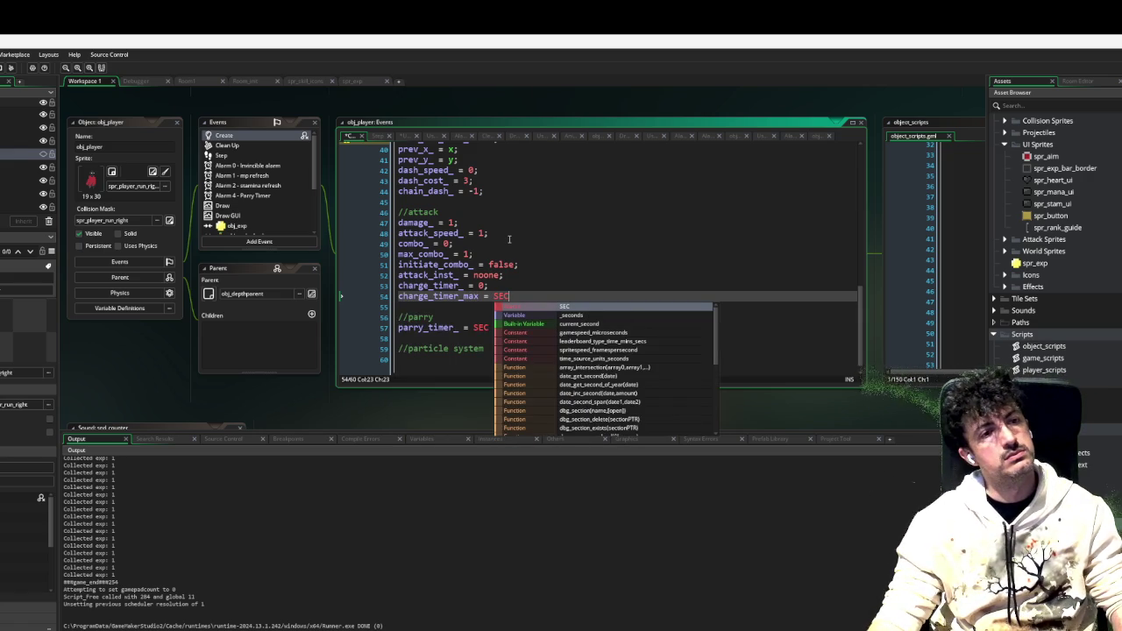
{"action": "type", "text": " * 0.9;"}
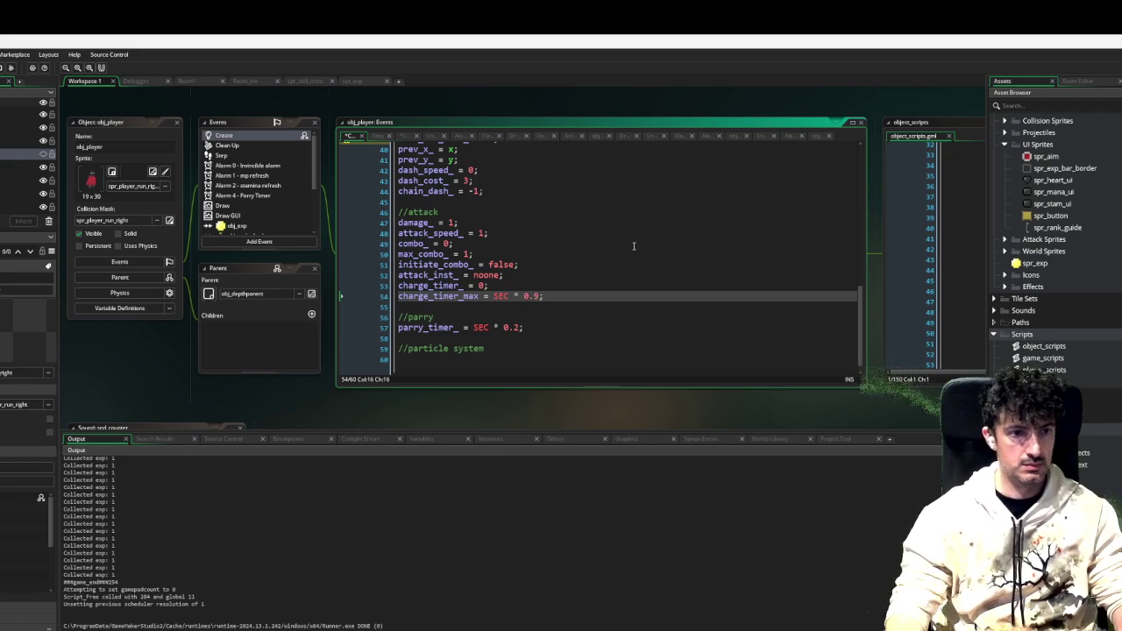
{"action": "type", "text": "_"}
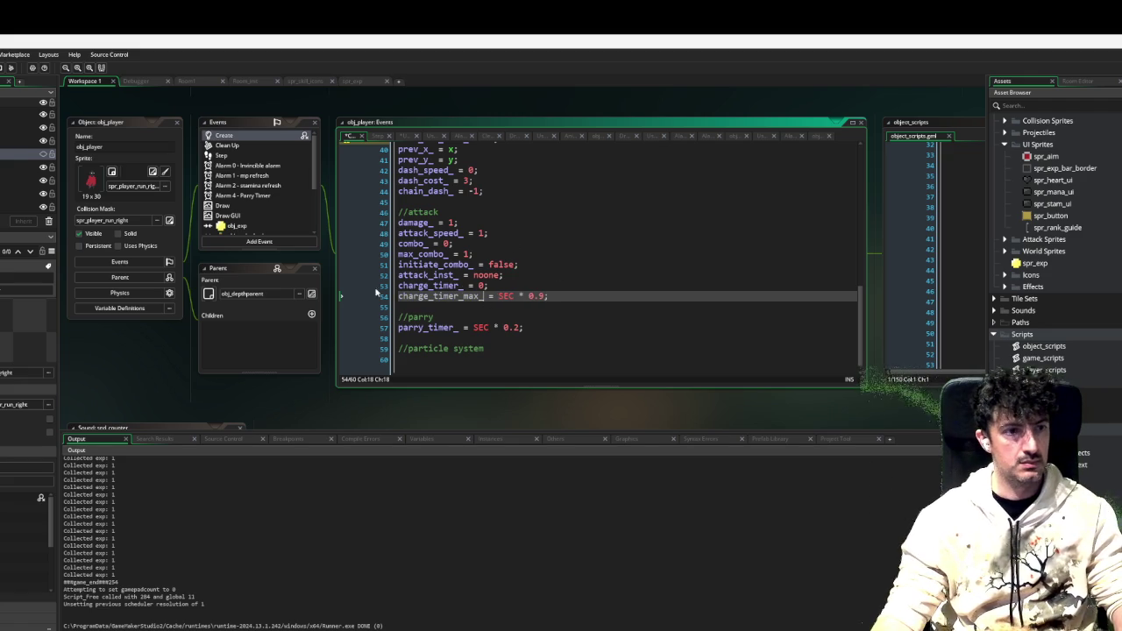
{"action": "scroll", "coordinate": [243, 186], "scroll_direction": "down", "scroll_amount": 3}
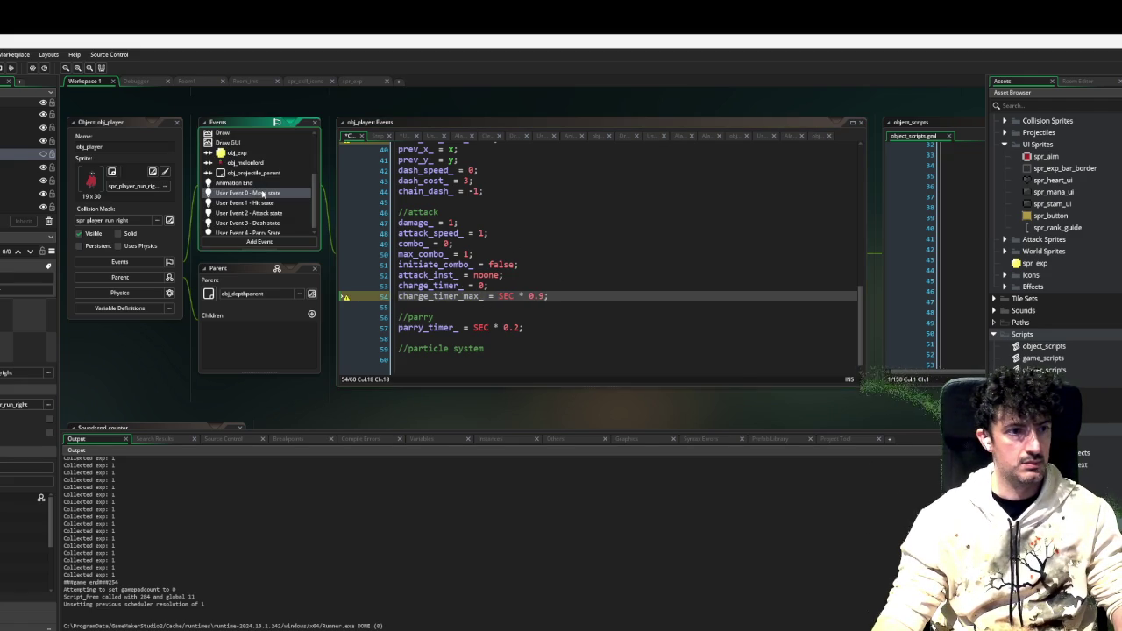
Move the _move_speed halving statement off line 18 and cut it out
{"action": "left_click", "coordinate": [262, 192]}
{"action": "scroll", "coordinate": [554, 235], "scroll_direction": "up", "scroll_amount": 15}
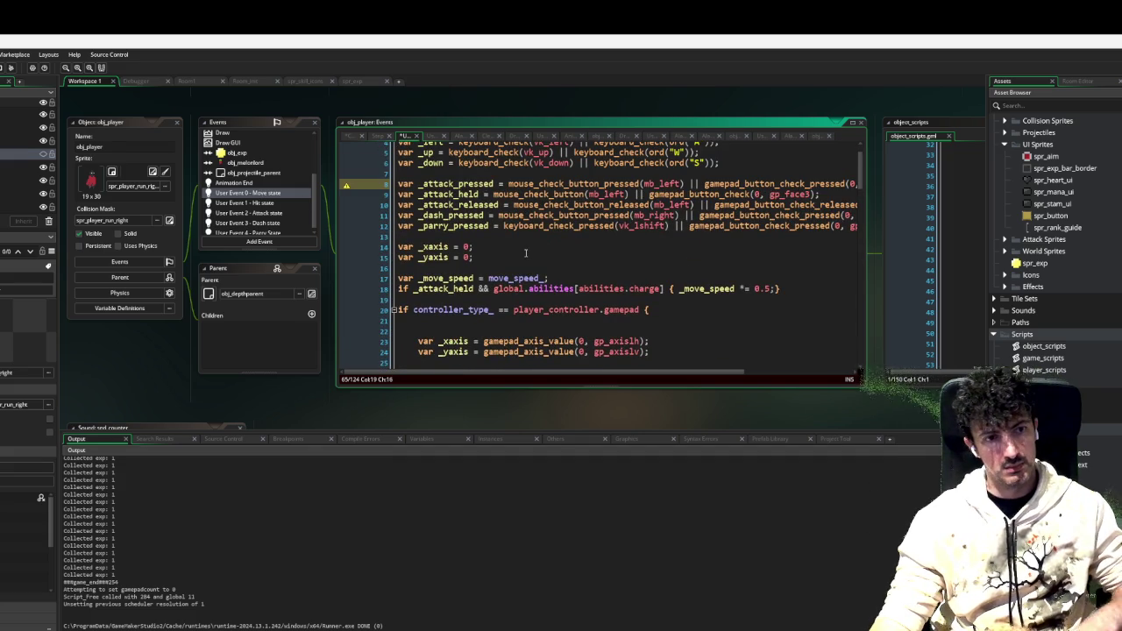
{"action": "left_click", "coordinate": [680, 289]}
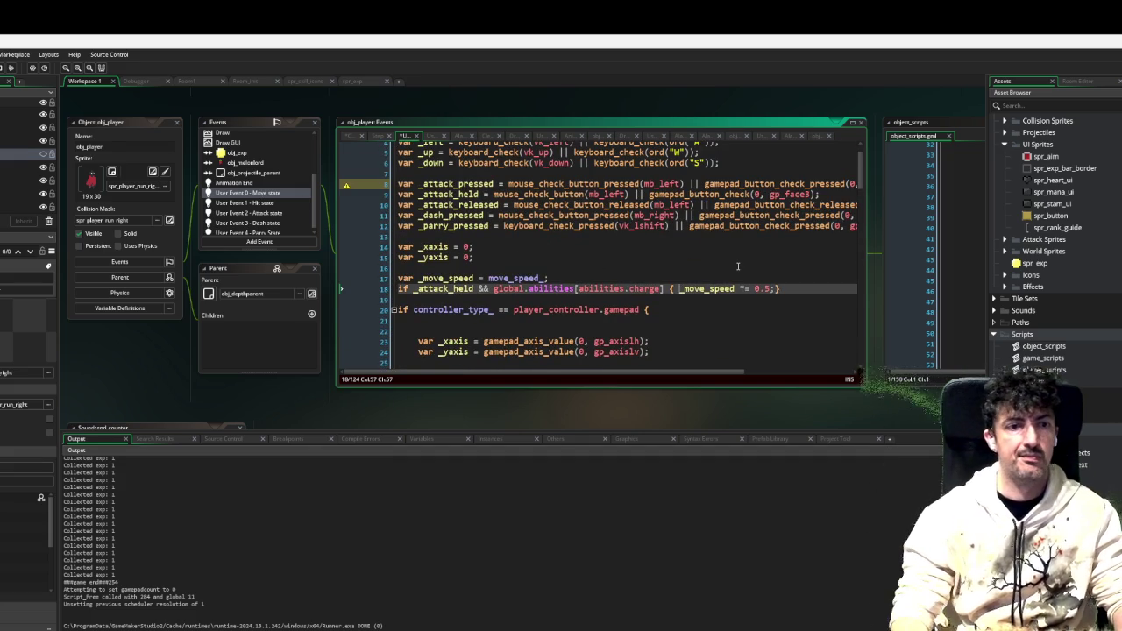
{"action": "key", "text": "Return"}
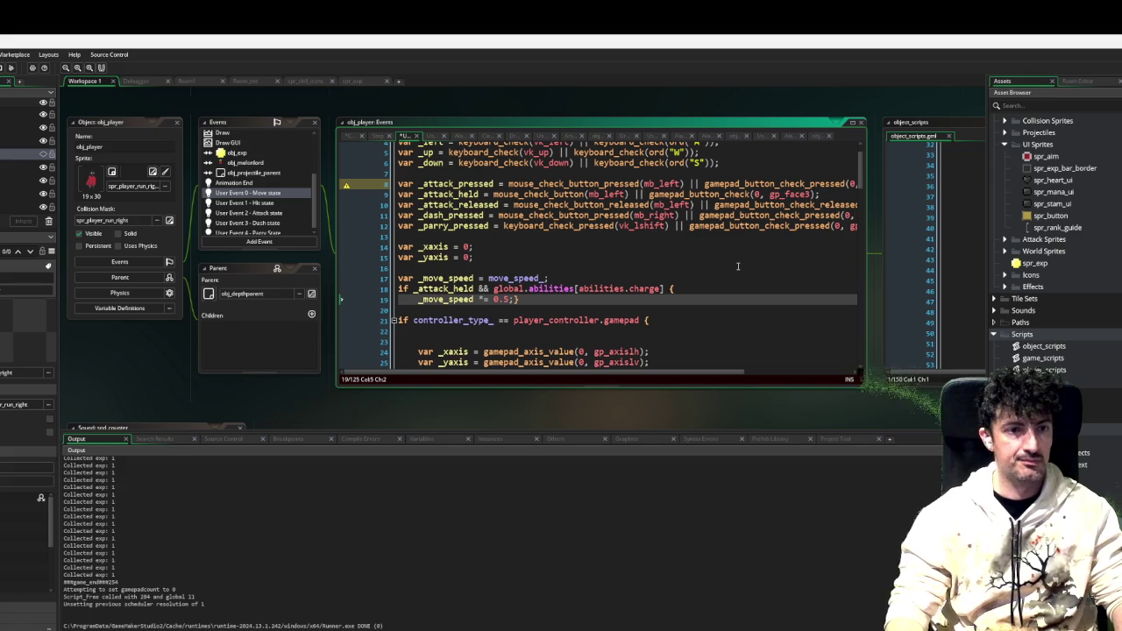
{"action": "key", "text": "shift+End"}
{"action": "key", "text": "ctrl+x"}
{"action": "key", "text": "Return"}
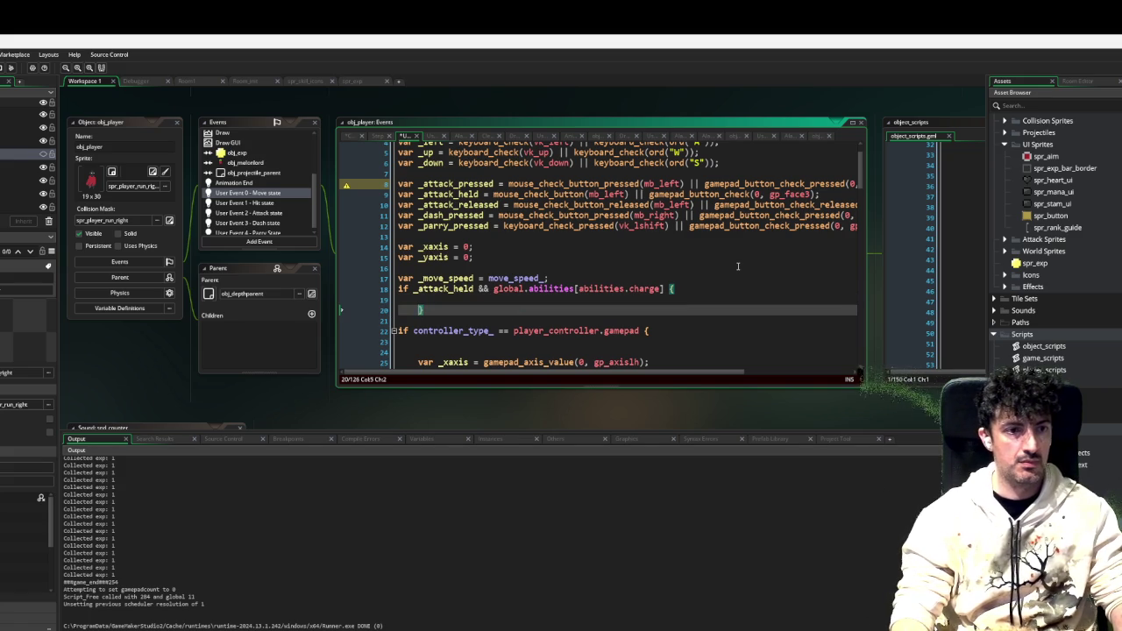
Write charge_timer_ = min(charge_timer_max_, charge_timer_ + 1); on line 19
{"action": "type", "text": "c"}
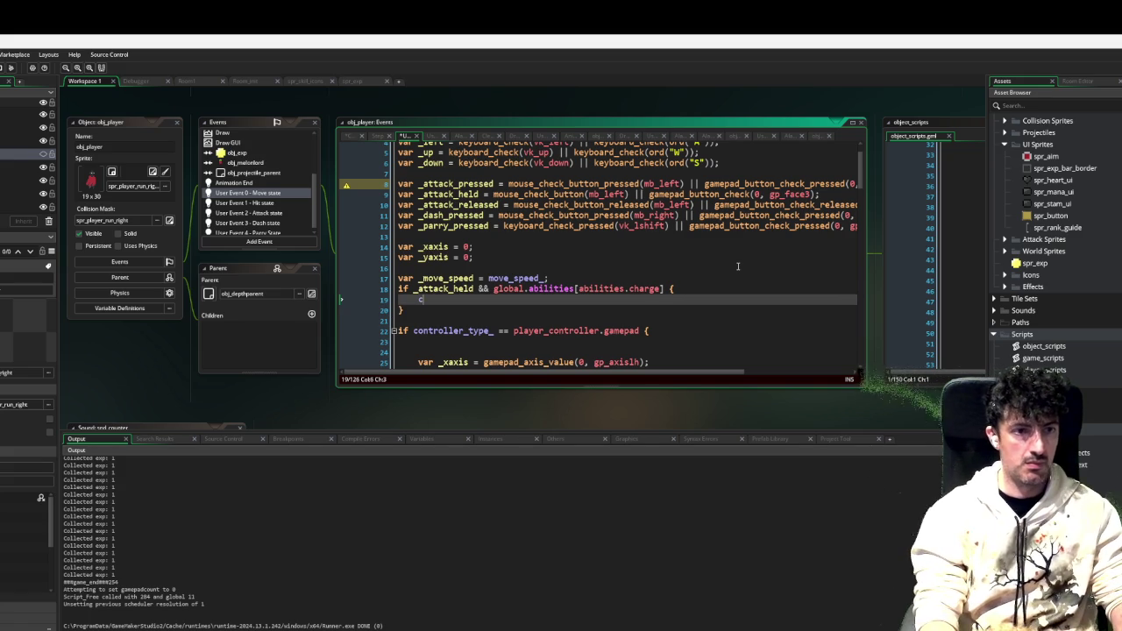
{"action": "type", "text": "harge_timer_"}
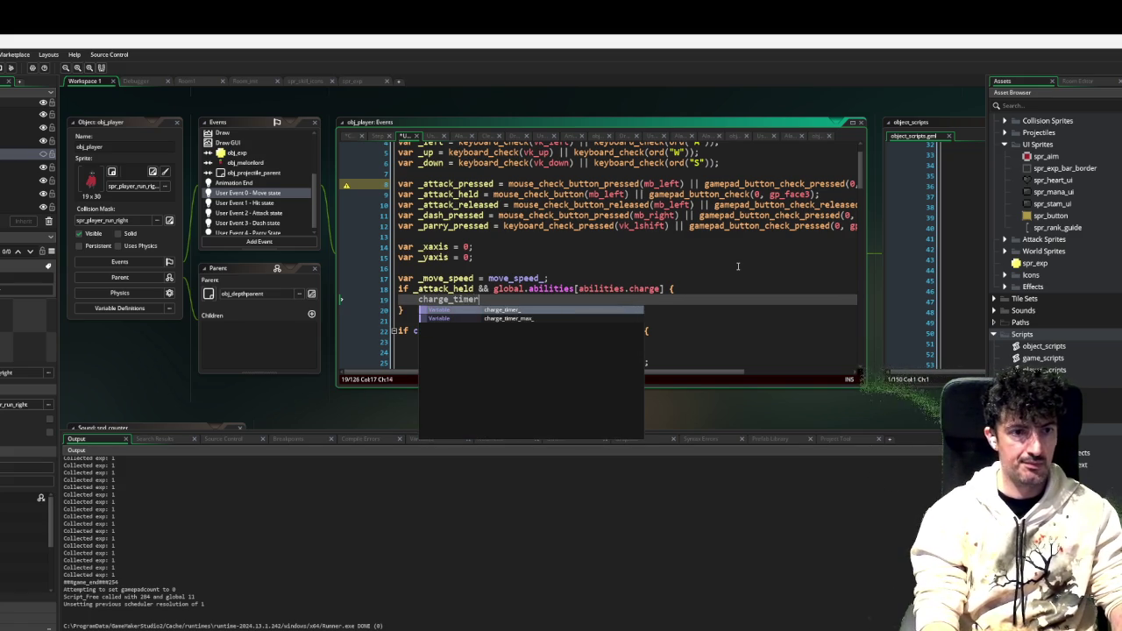
{"action": "key", "text": "Escape"}
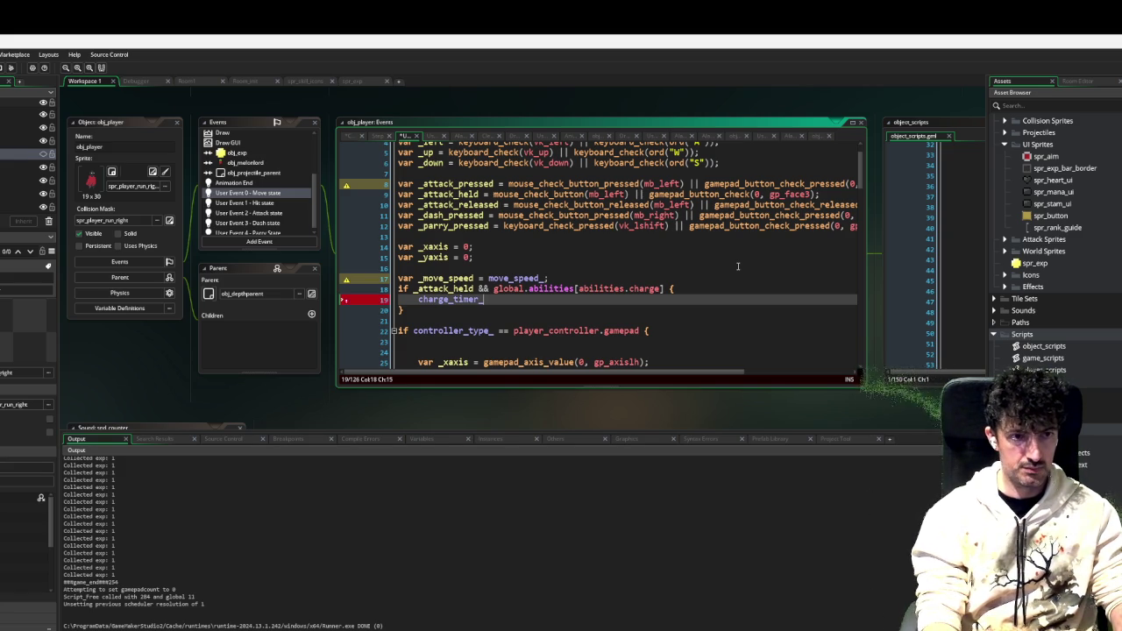
{"action": "type", "text": " = min ("}
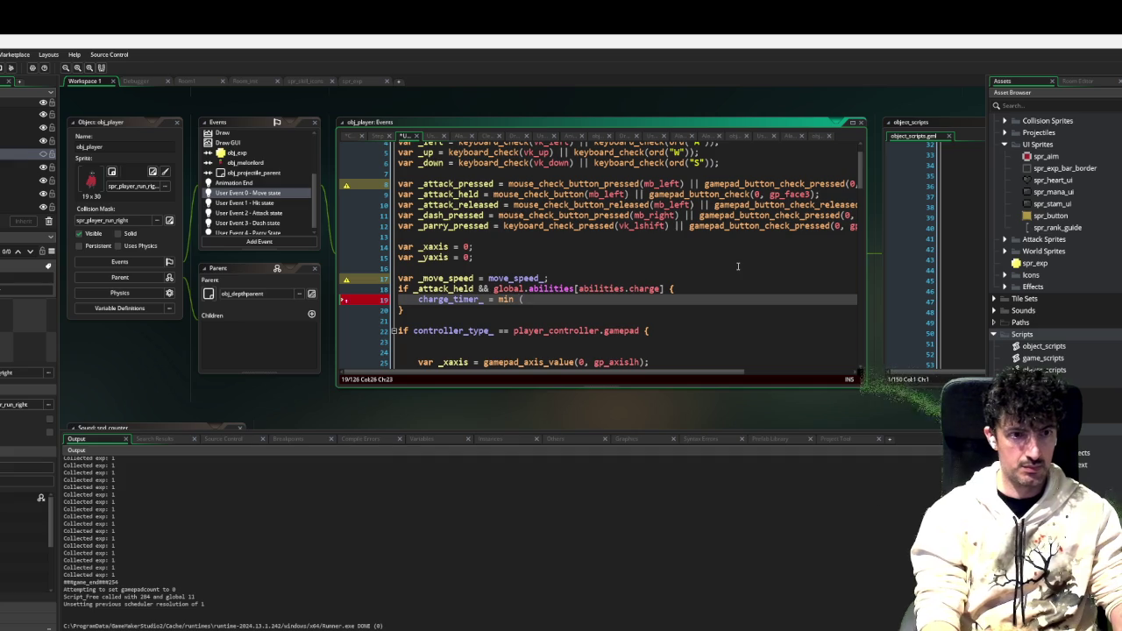
{"action": "type", "text": "charge_"}
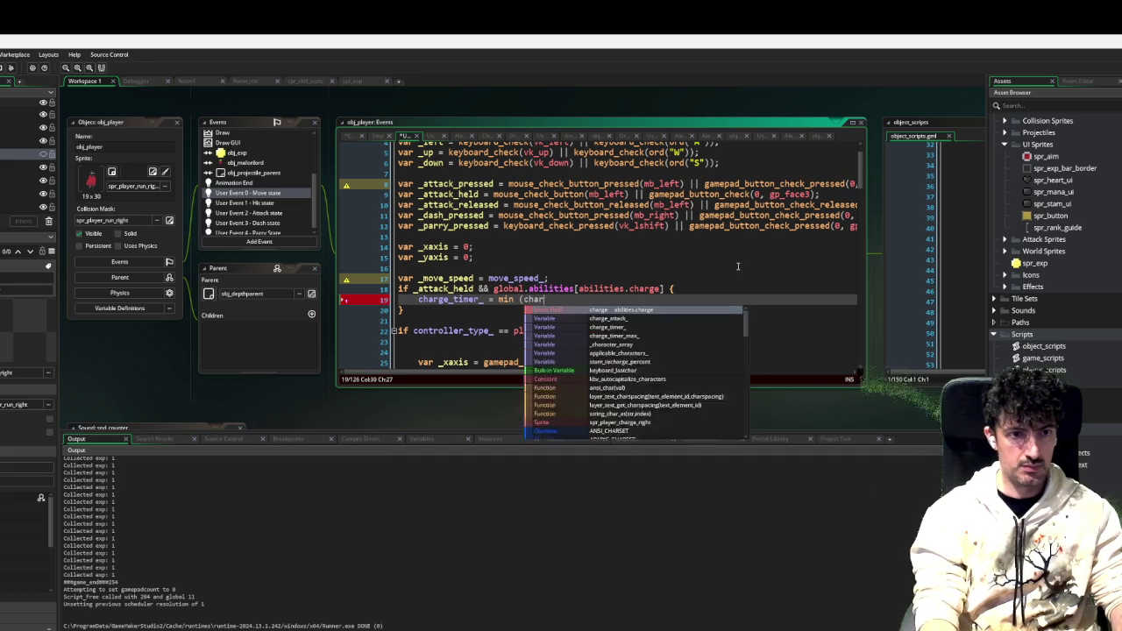
{"action": "type", "text": "tim"}
{"action": "key", "text": "Down"}
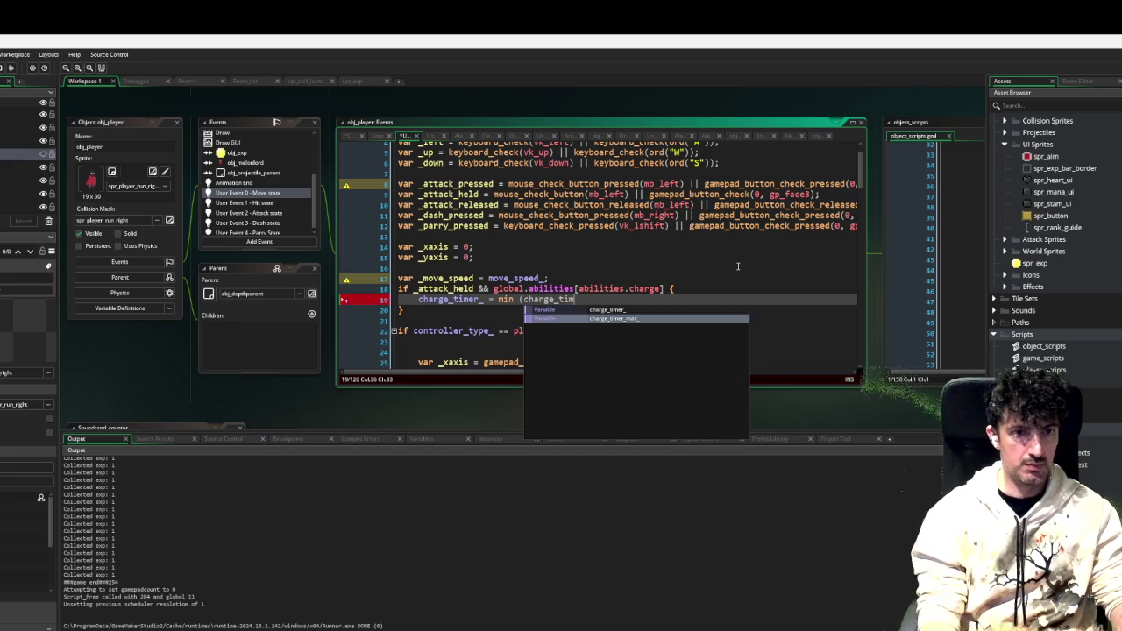
{"action": "key", "text": "Return"}
{"action": "type", "text": ", charge"}
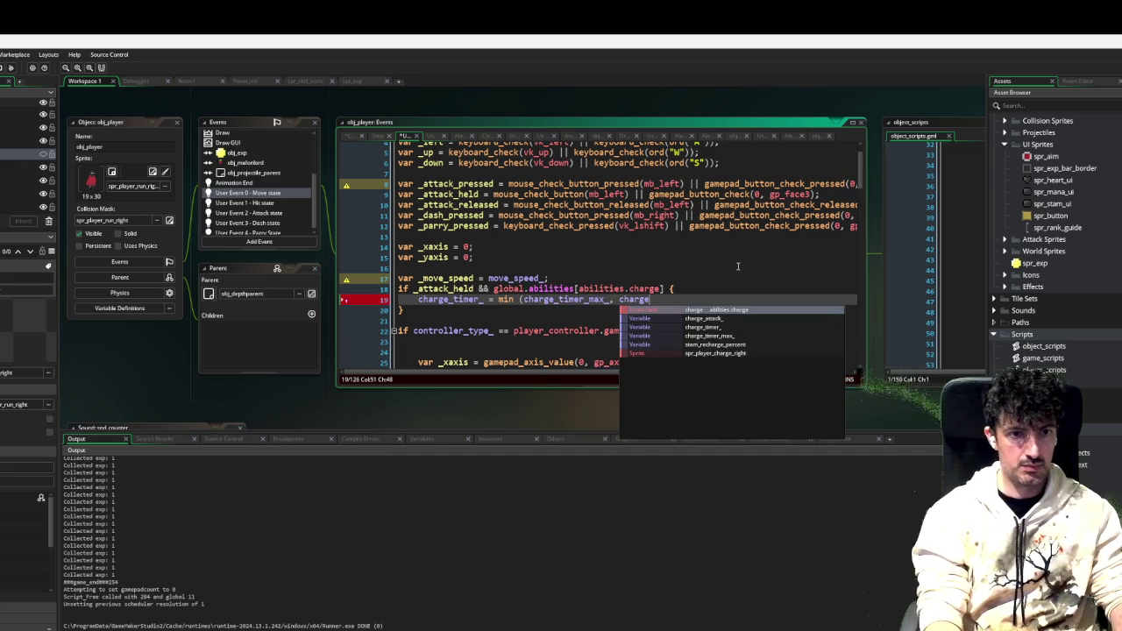
{"action": "type", "text": "_timer_"}
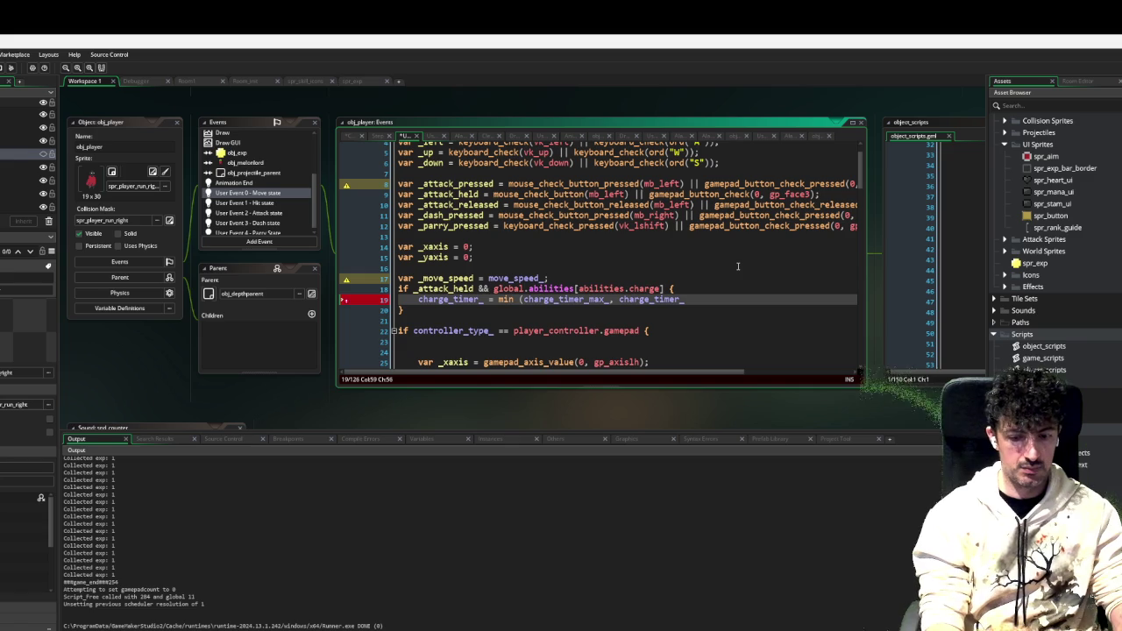
{"action": "type", "text": " + 1);"}
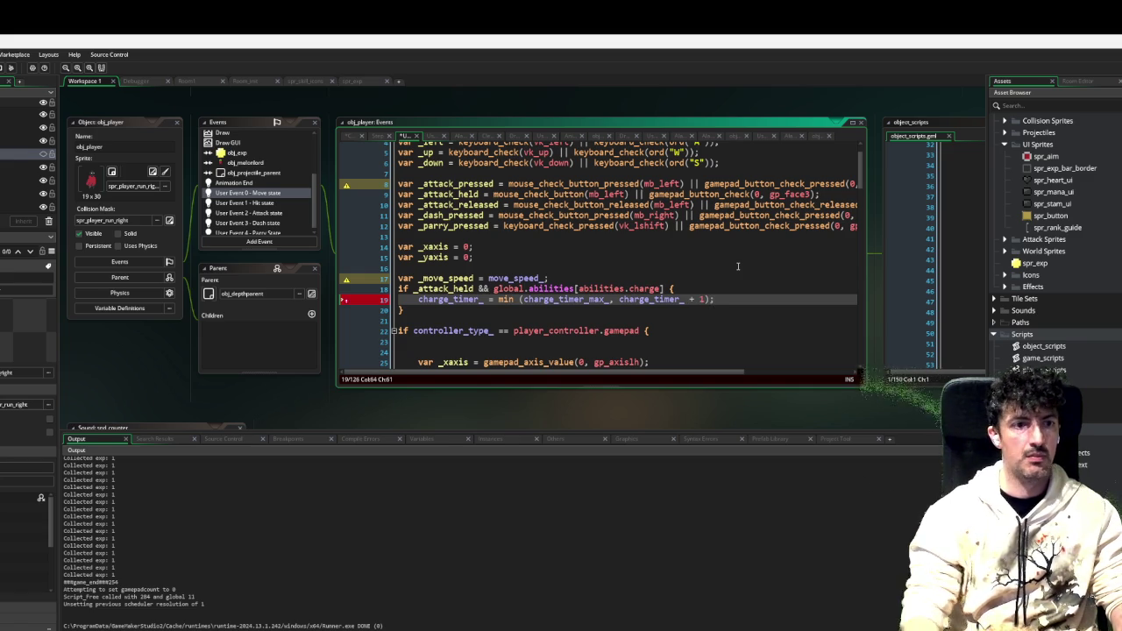
{"action": "key", "text": "Down"}
{"action": "key", "text": "Down"}
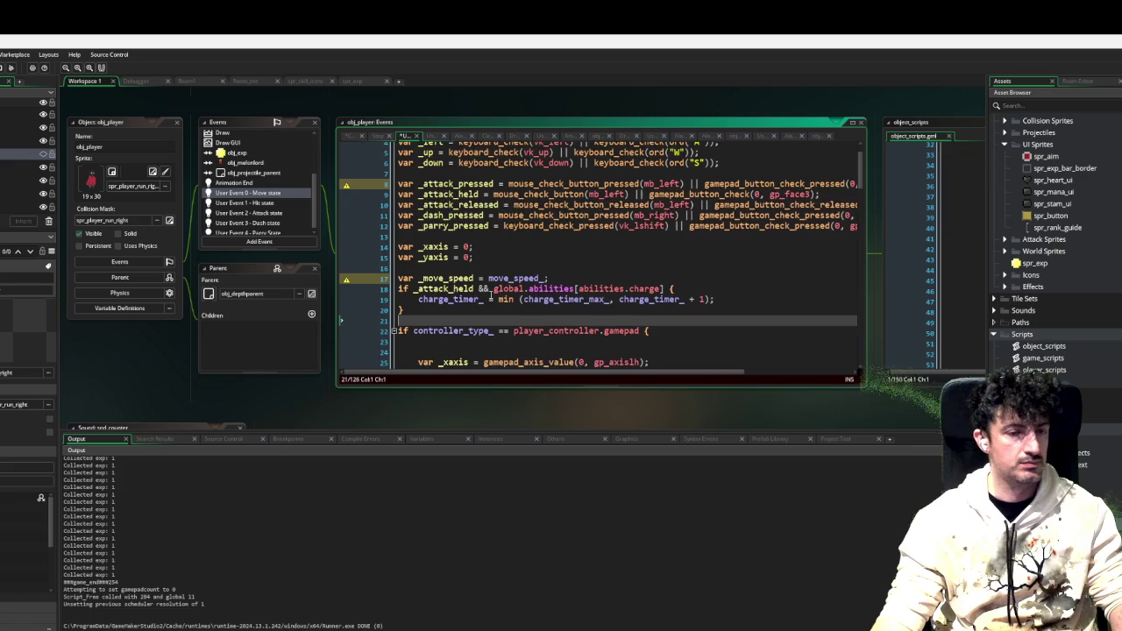
Add an if charge_timer_ >= charge_timer_max_ { } block below the timer update
{"action": "scroll", "coordinate": [488, 299], "scroll_direction": "down", "scroll_amount": 1}
{"action": "scroll", "coordinate": [485, 290], "scroll_direction": "down", "scroll_amount": 1}
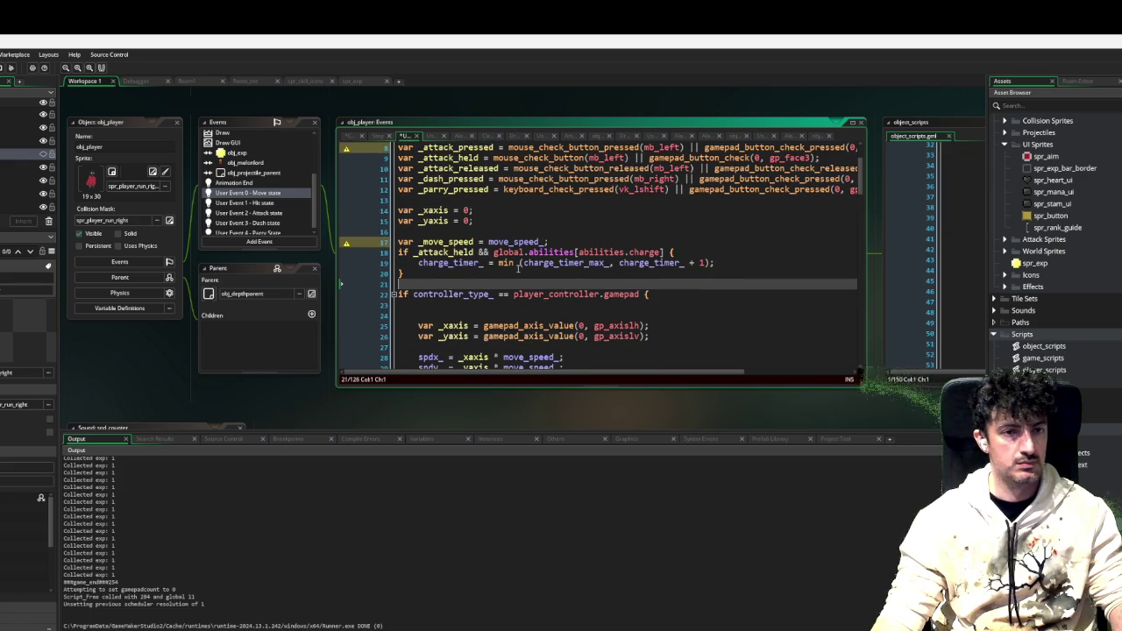
{"action": "left_click", "coordinate": [747, 261]}
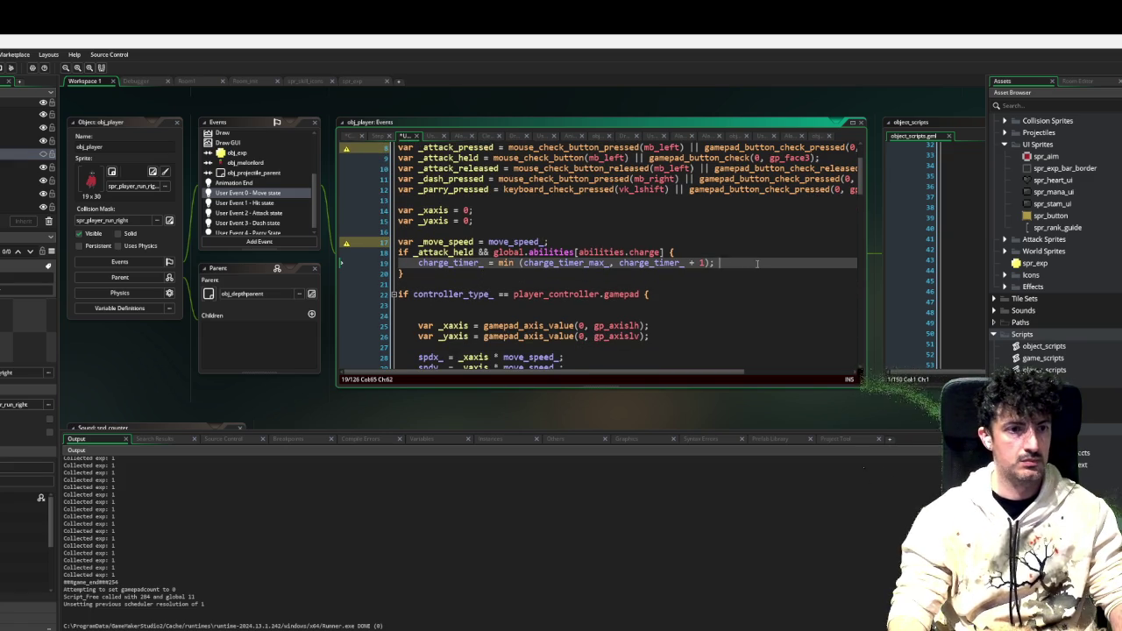
{"action": "key", "text": "Return"}
{"action": "key", "text": "Return"}
{"action": "key", "text": "Up"}
{"action": "key", "text": "Return"}
{"action": "type", "text": "if cha"}
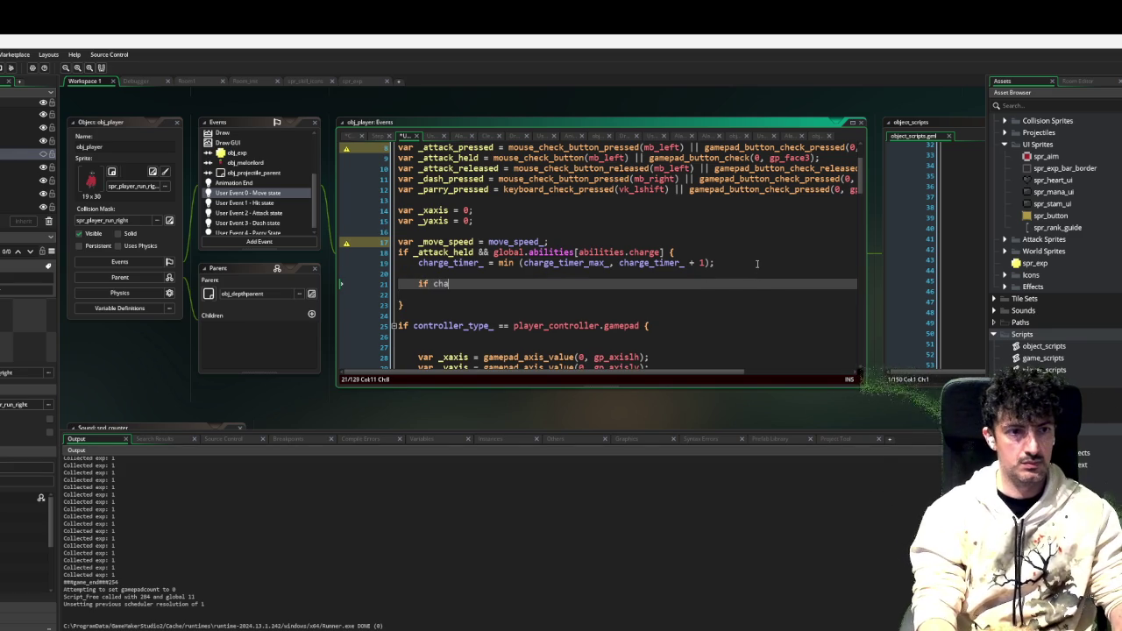
{"action": "type", "text": "rge_timer_"}
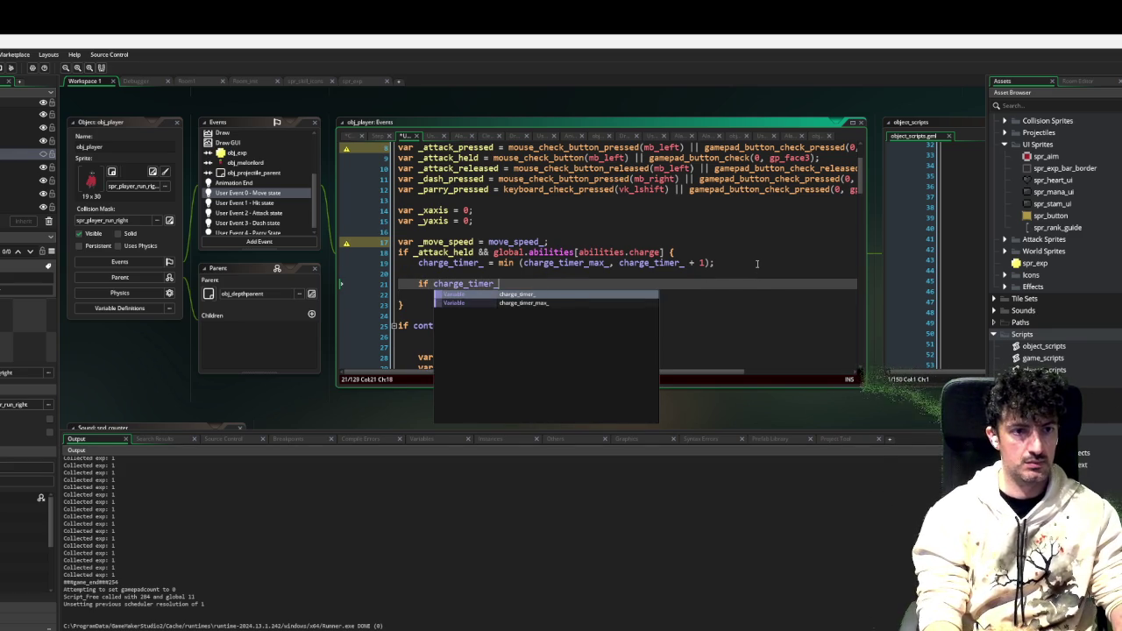
{"action": "type", "text": " >= charge_t"}
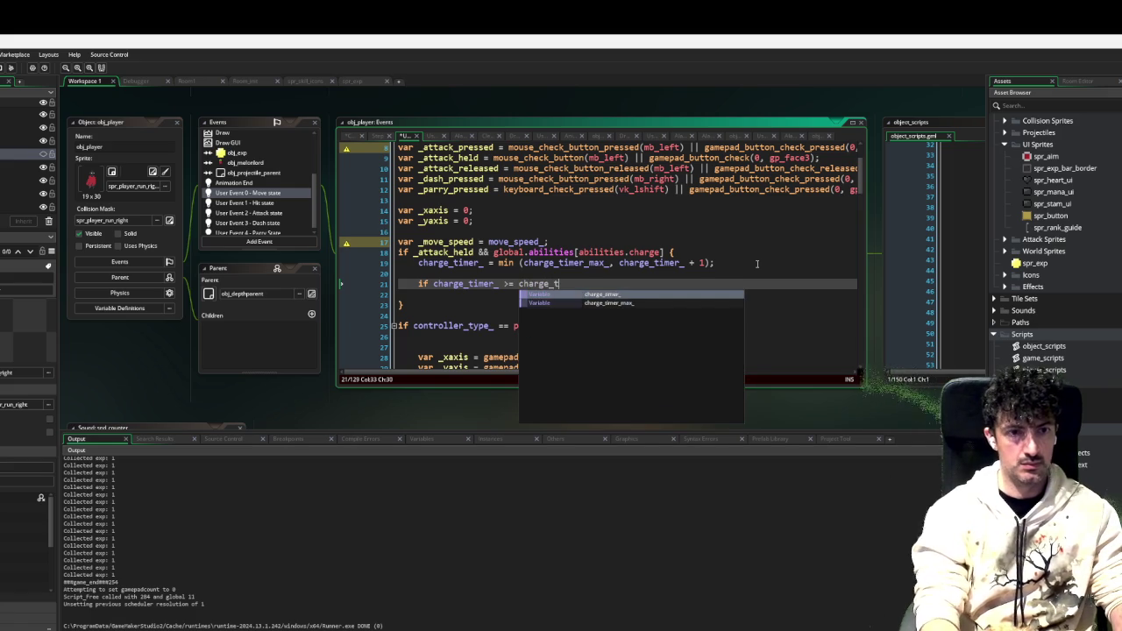
{"action": "key", "text": "Down"}
{"action": "key", "text": "Return"}
{"action": "type", "text": "{"}
{"action": "key", "text": "Return"}
{"action": "key", "text": "Return"}
{"action": "type", "text": "}"}
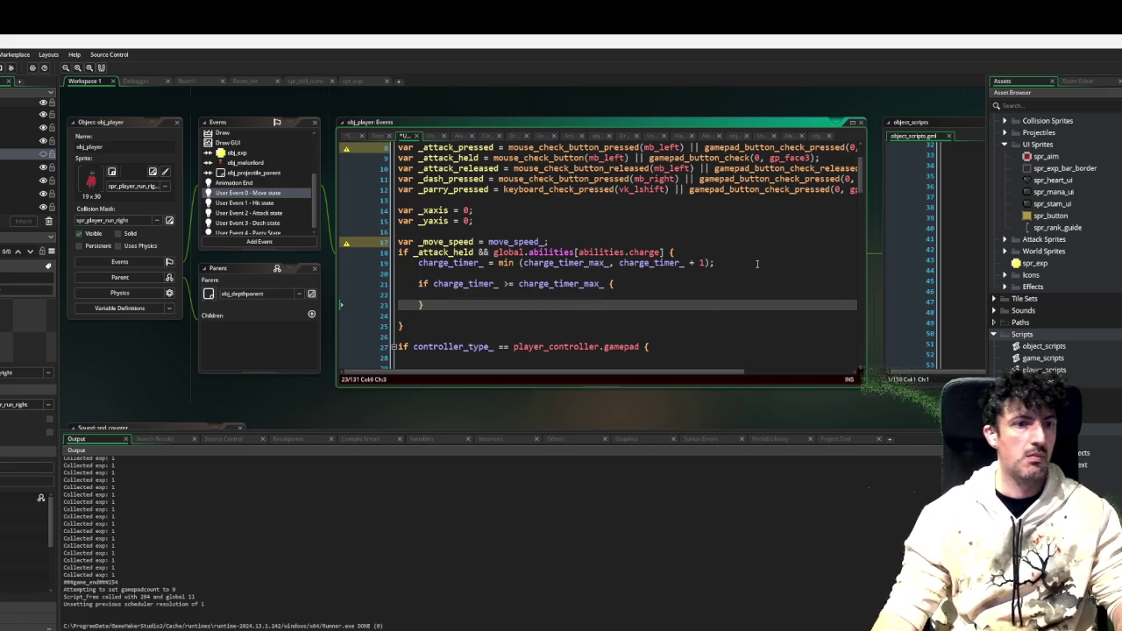
Inside it, set _move_speed *= 0.5; and sprite_index = spr_player_charge_right;
{"action": "double_click", "coordinate": [443, 241]}
{"action": "key", "text": "ctrl+c"}
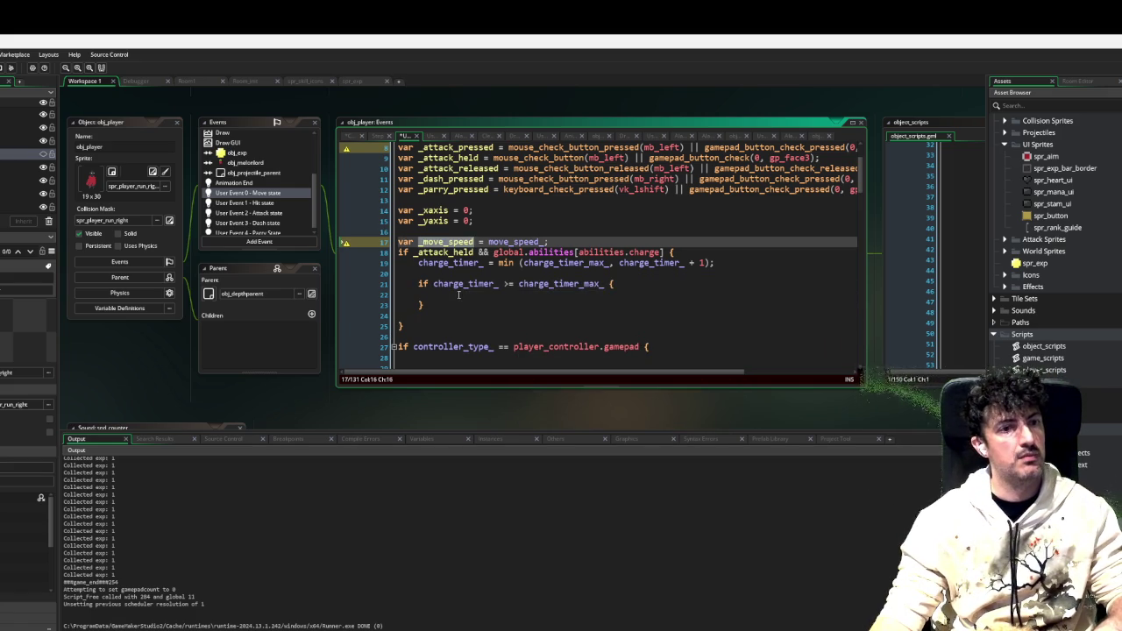
{"action": "left_click", "coordinate": [457, 294]}
{"action": "key", "text": "ctrl+v"}
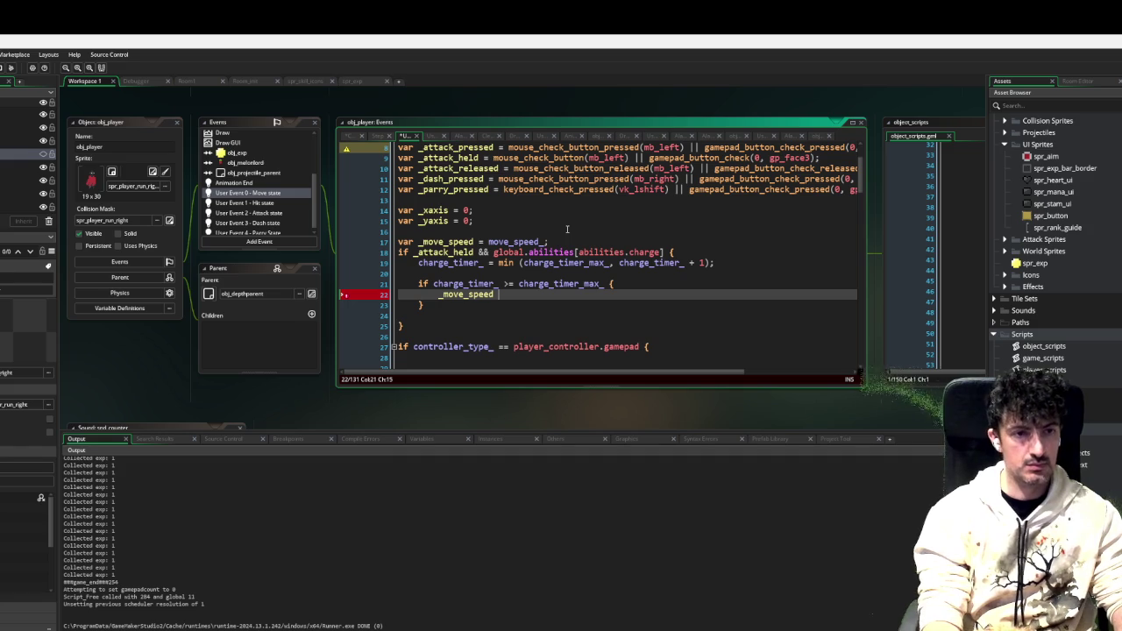
{"action": "type", "text": "*= 0.5;"}
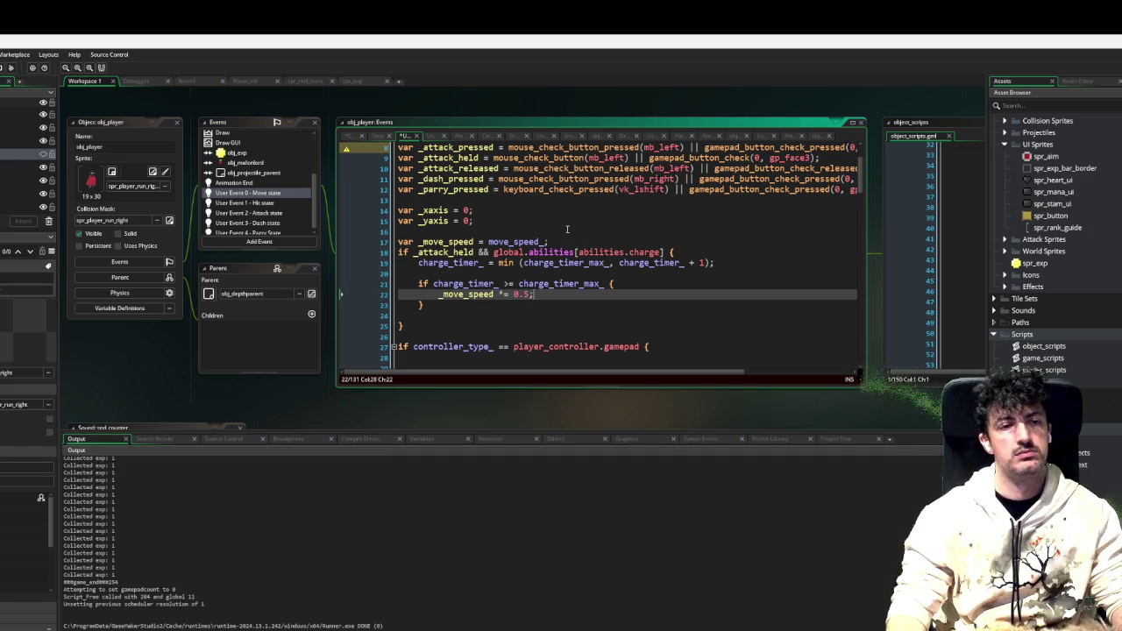
{"action": "key", "text": "Return"}
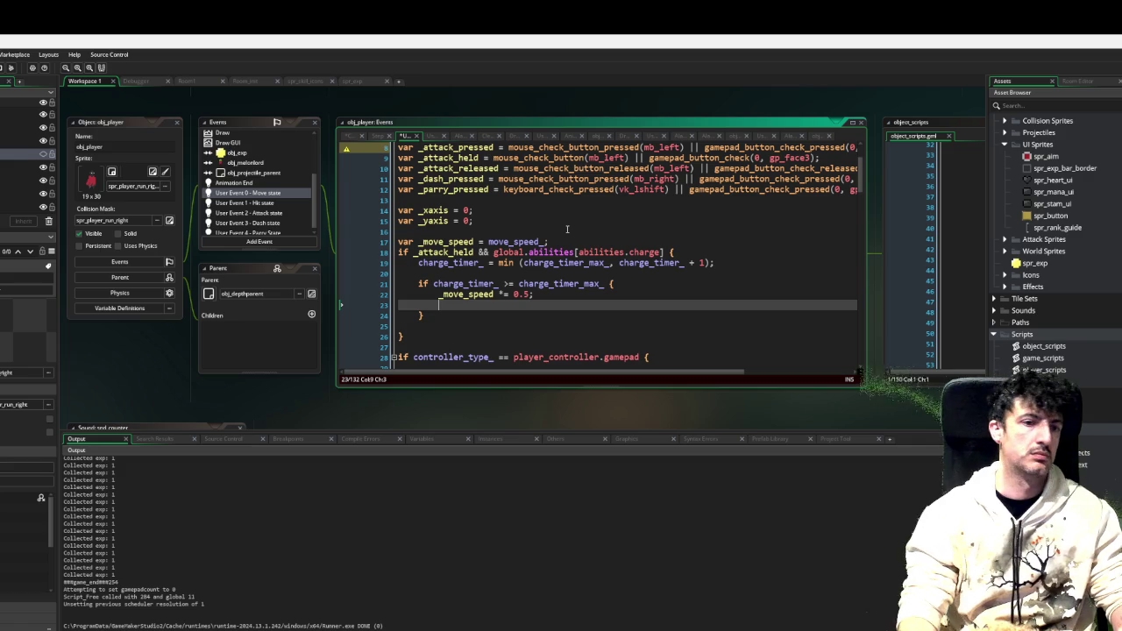
{"action": "type", "text": "spri"}
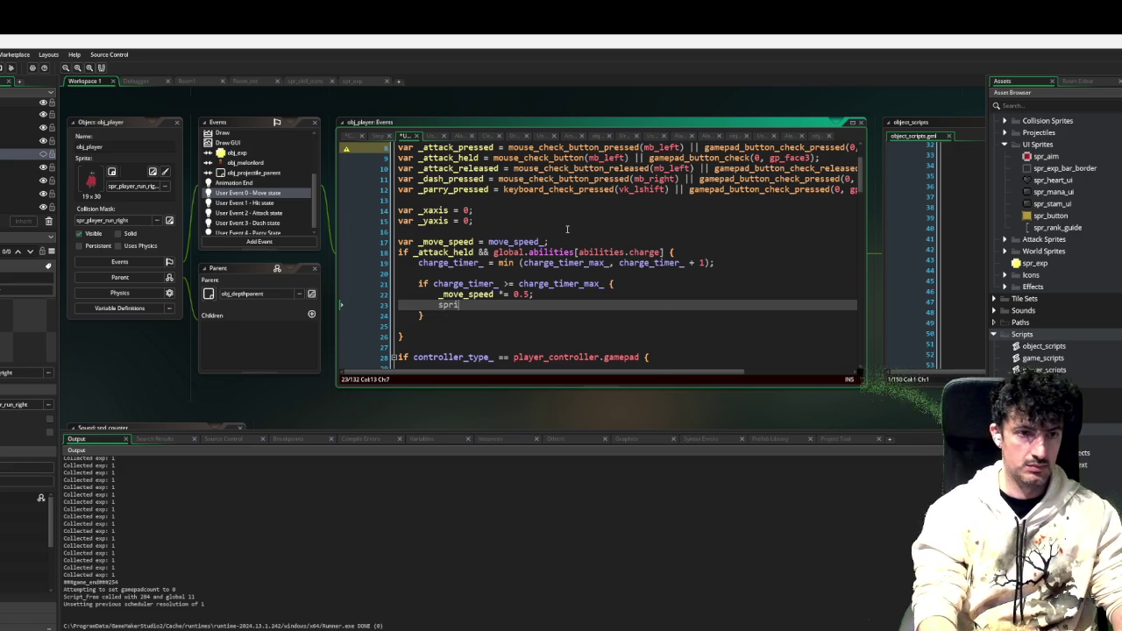
{"action": "type", "text": "te_index = "}
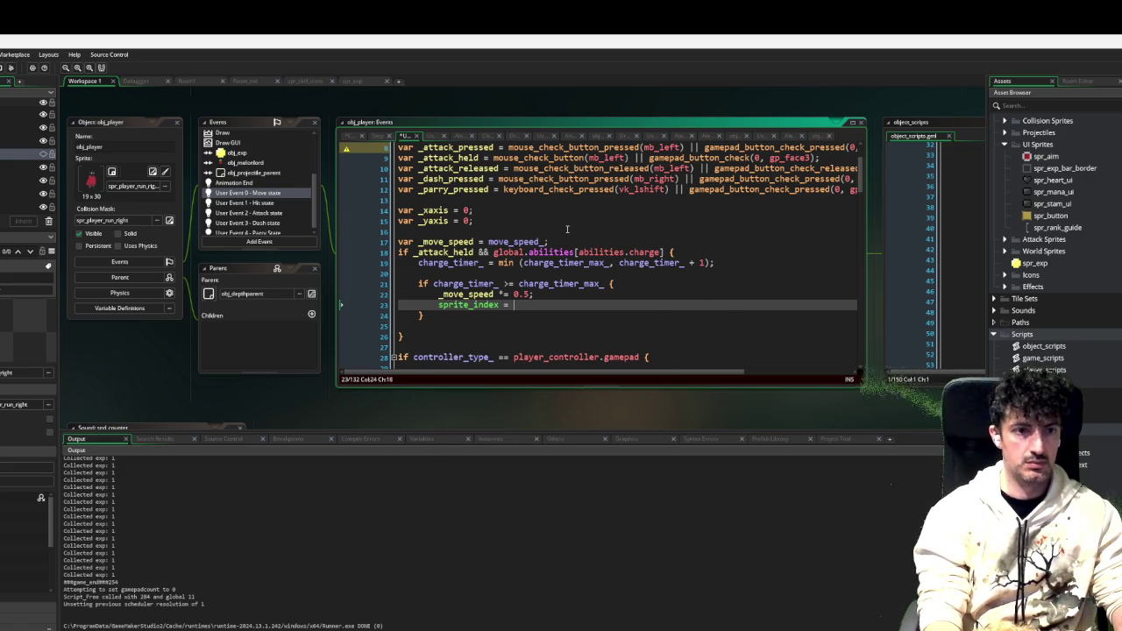
{"action": "type", "text": "spr_player_c"}
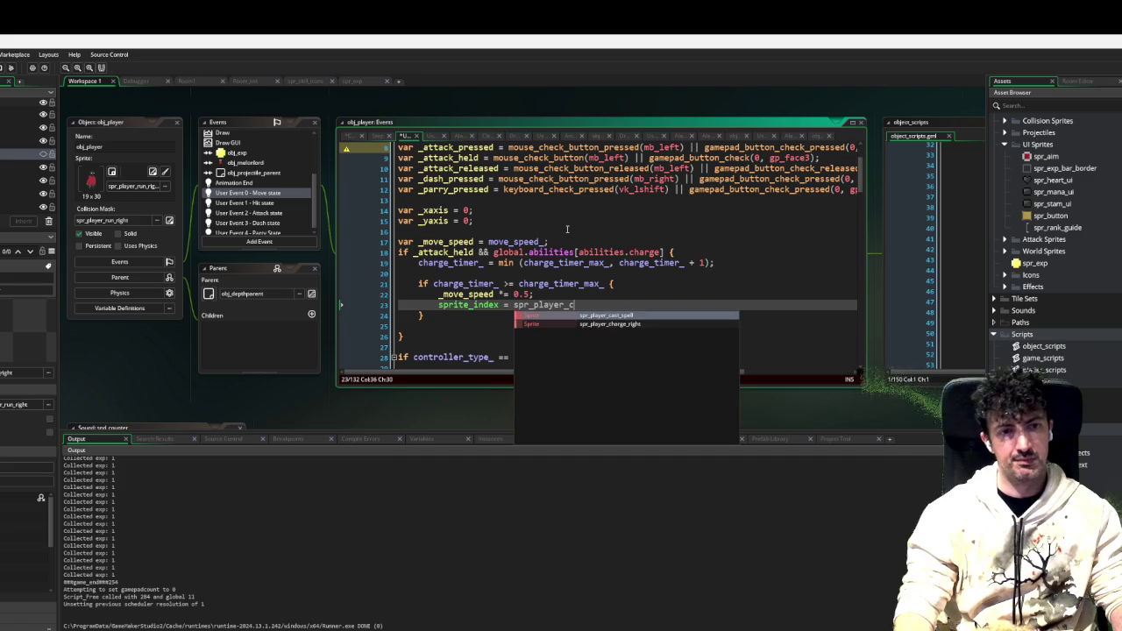
{"action": "type", "text": "h"}
{"action": "key", "text": "Return"}
{"action": "type", "text": ";"}
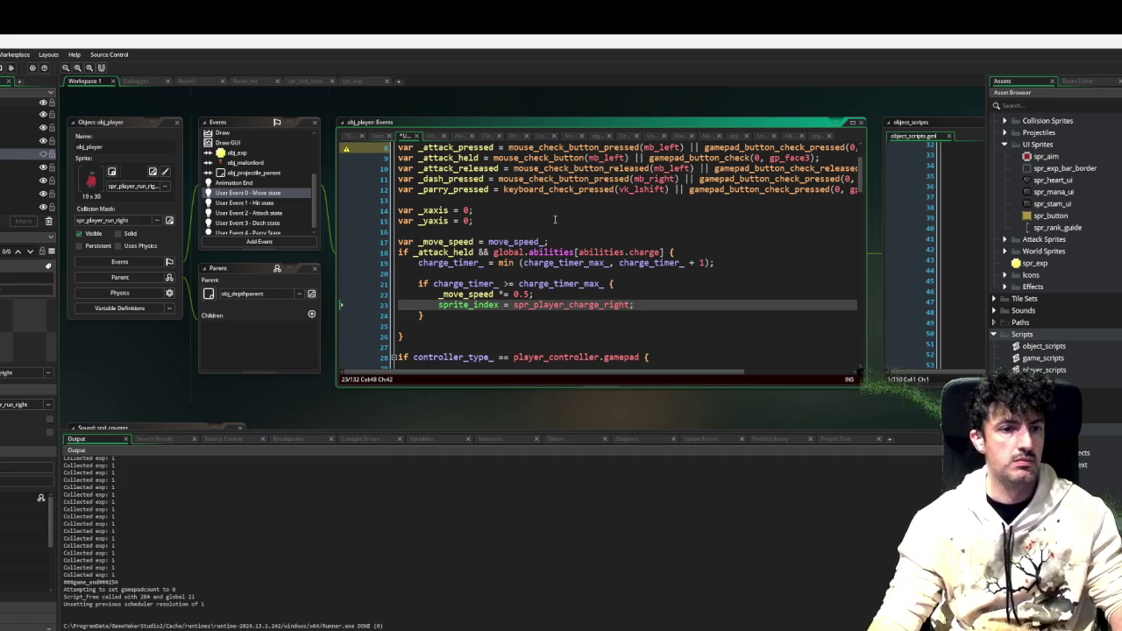
{"action": "scroll", "coordinate": [629, 316], "scroll_direction": "down", "scroll_amount": 3}
{"action": "scroll", "coordinate": [628, 313], "scroll_direction": "up", "scroll_amount": 1}
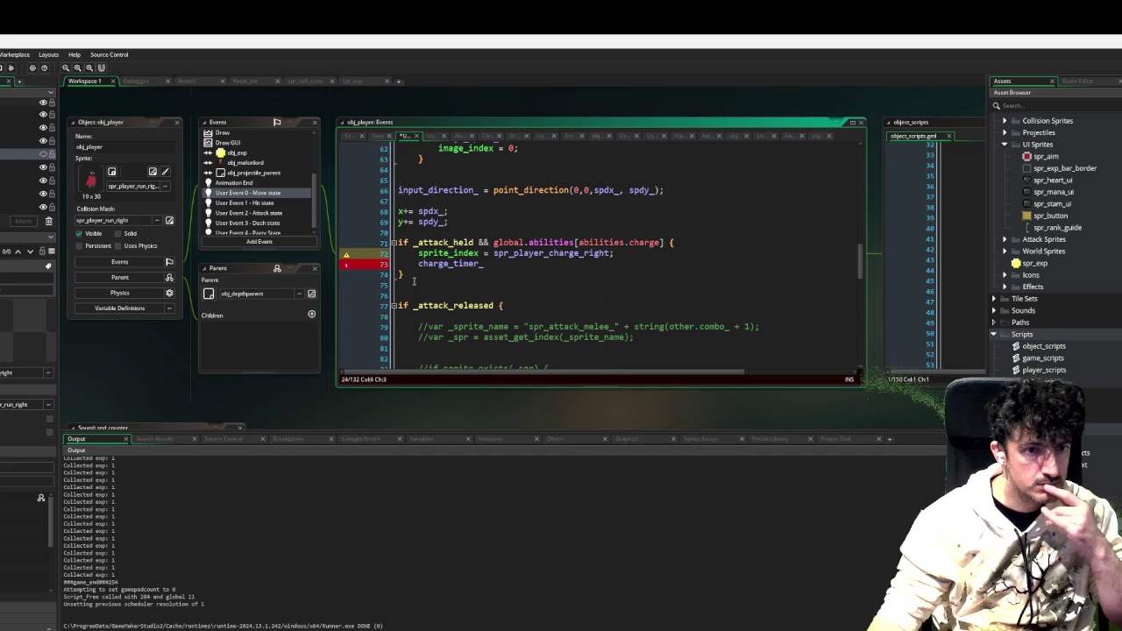
Delete the old _attack_held block at lines 71–74 and jump to change_state's definition
{"action": "mouse_move", "coordinate": [482, 263]}
{"action": "left_mouse_down"}
{"action": "mouse_move", "coordinate": [412, 254]}
{"action": "mouse_move", "coordinate": [406, 237]}
{"action": "left_mouse_up"}
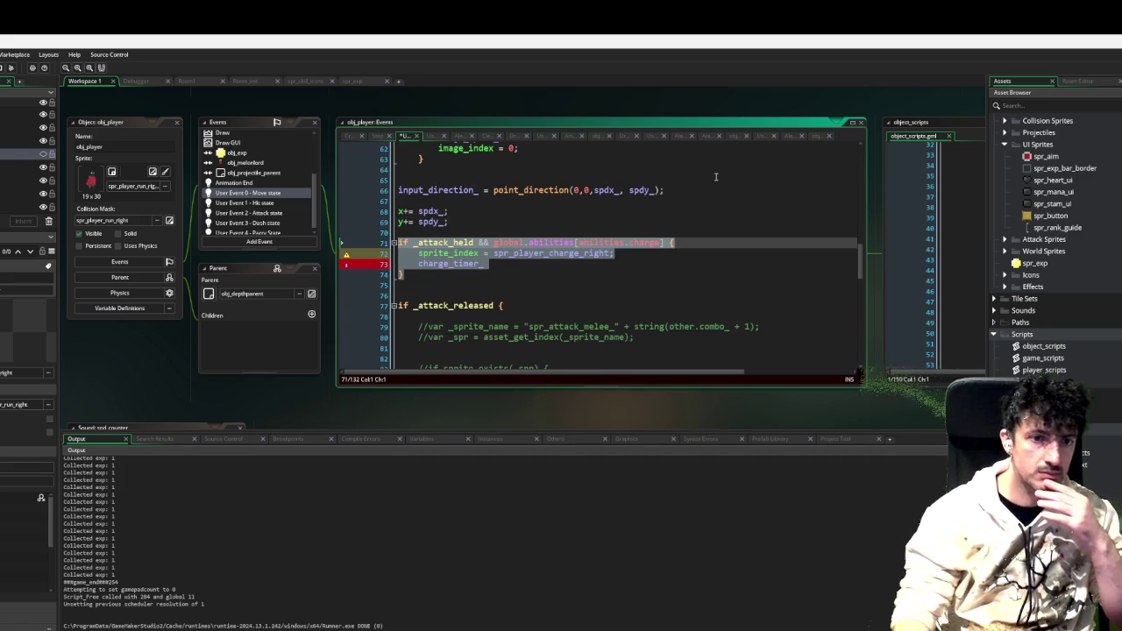
{"action": "key", "text": "Delete"}
{"action": "scroll", "coordinate": [716, 176], "scroll_direction": "up", "scroll_amount": 15}
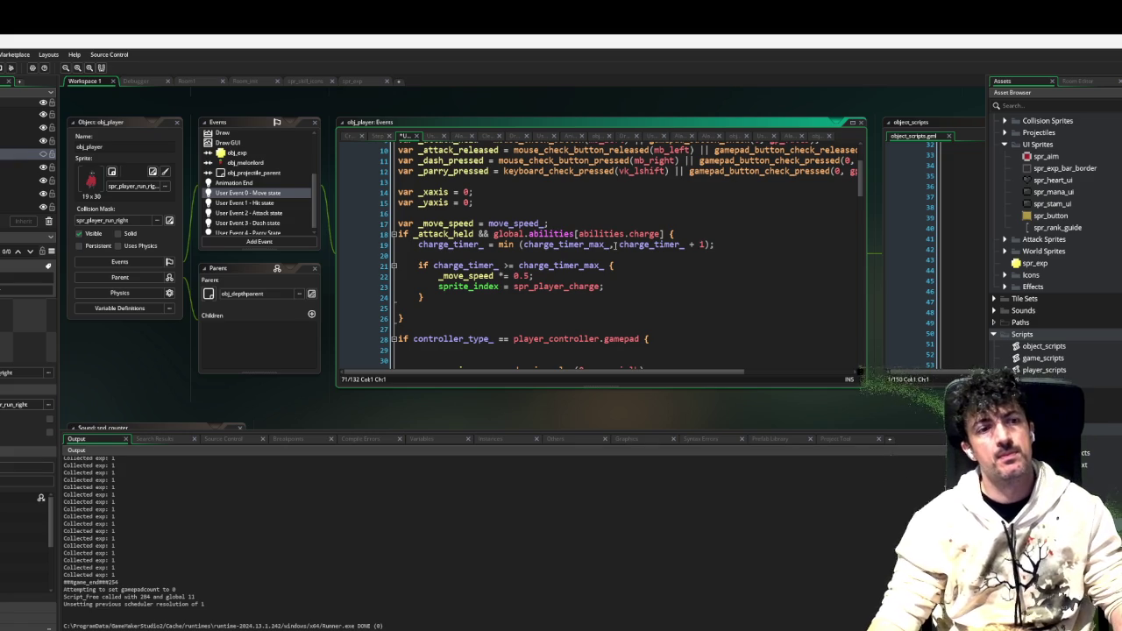
{"action": "double_click", "coordinate": [465, 264]}
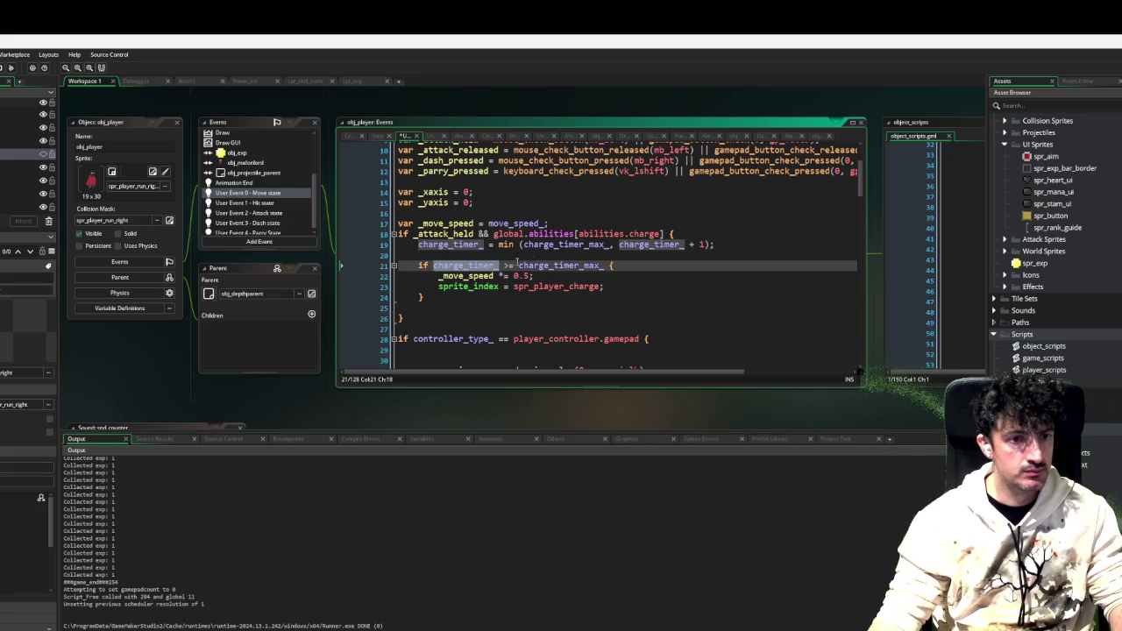
{"action": "scroll", "coordinate": [517, 263], "scroll_direction": "down", "scroll_amount": 20}
{"action": "scroll", "coordinate": [613, 267], "scroll_direction": "down", "scroll_amount": 3}
{"action": "middle_click", "coordinate": [469, 311]}
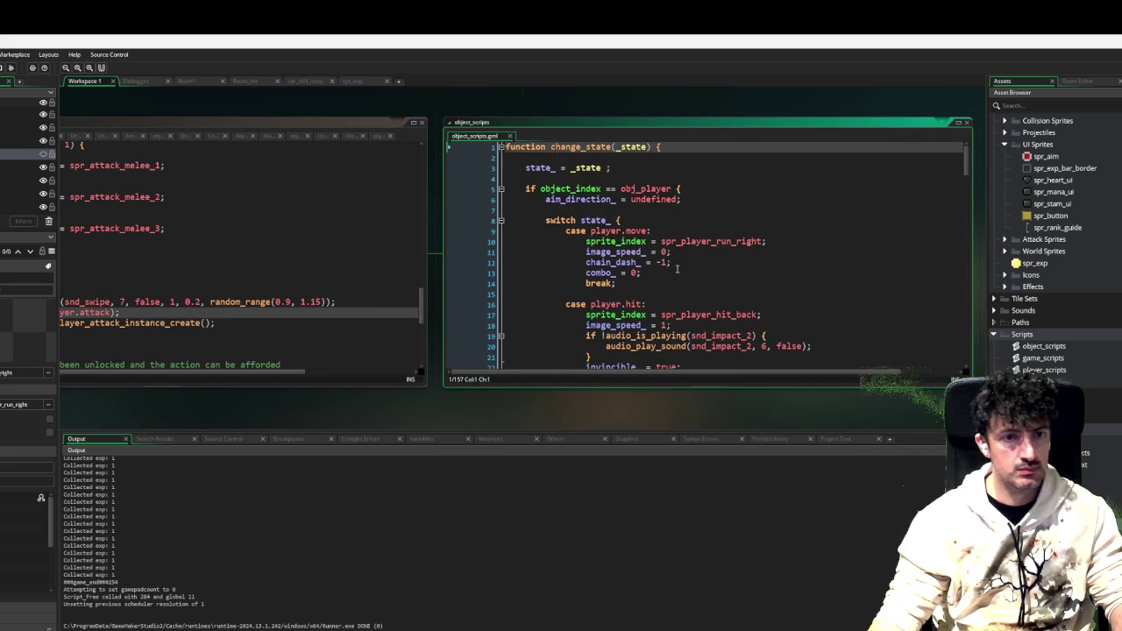
Insert charge_timer_ = 0; after combo_ = 0; in change_state's player.move case
{"action": "left_click", "coordinate": [677, 269]}
{"action": "key", "text": "Return"}
{"action": "type", "text": "charge_timer_ = 0;"}
{"action": "scroll", "coordinate": [694, 237], "scroll_direction": "down", "scroll_amount": 7}
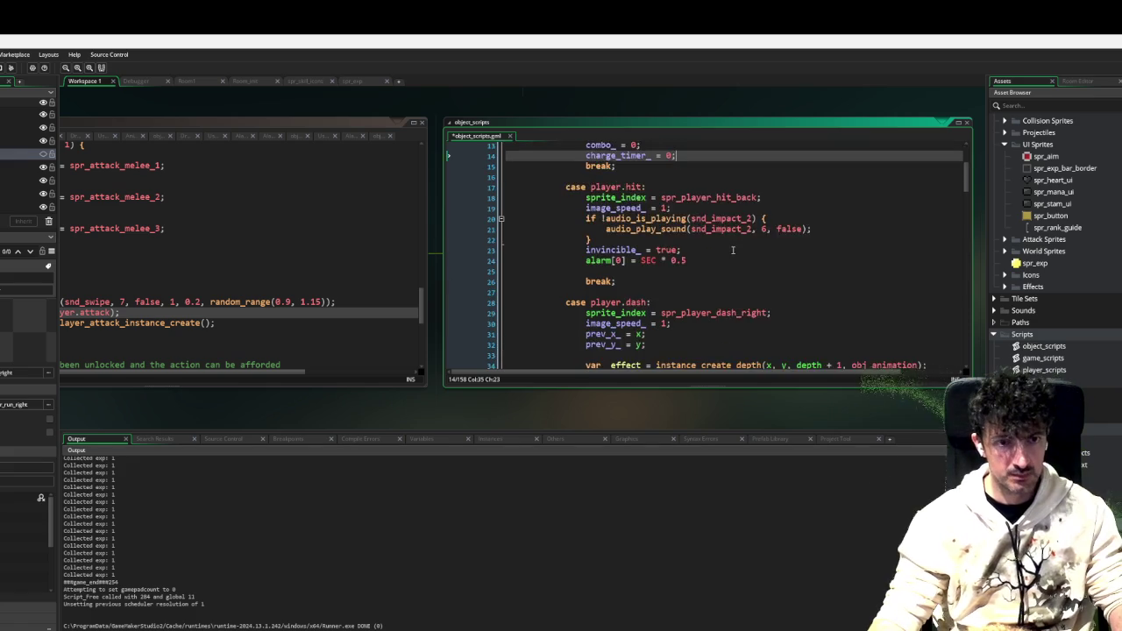